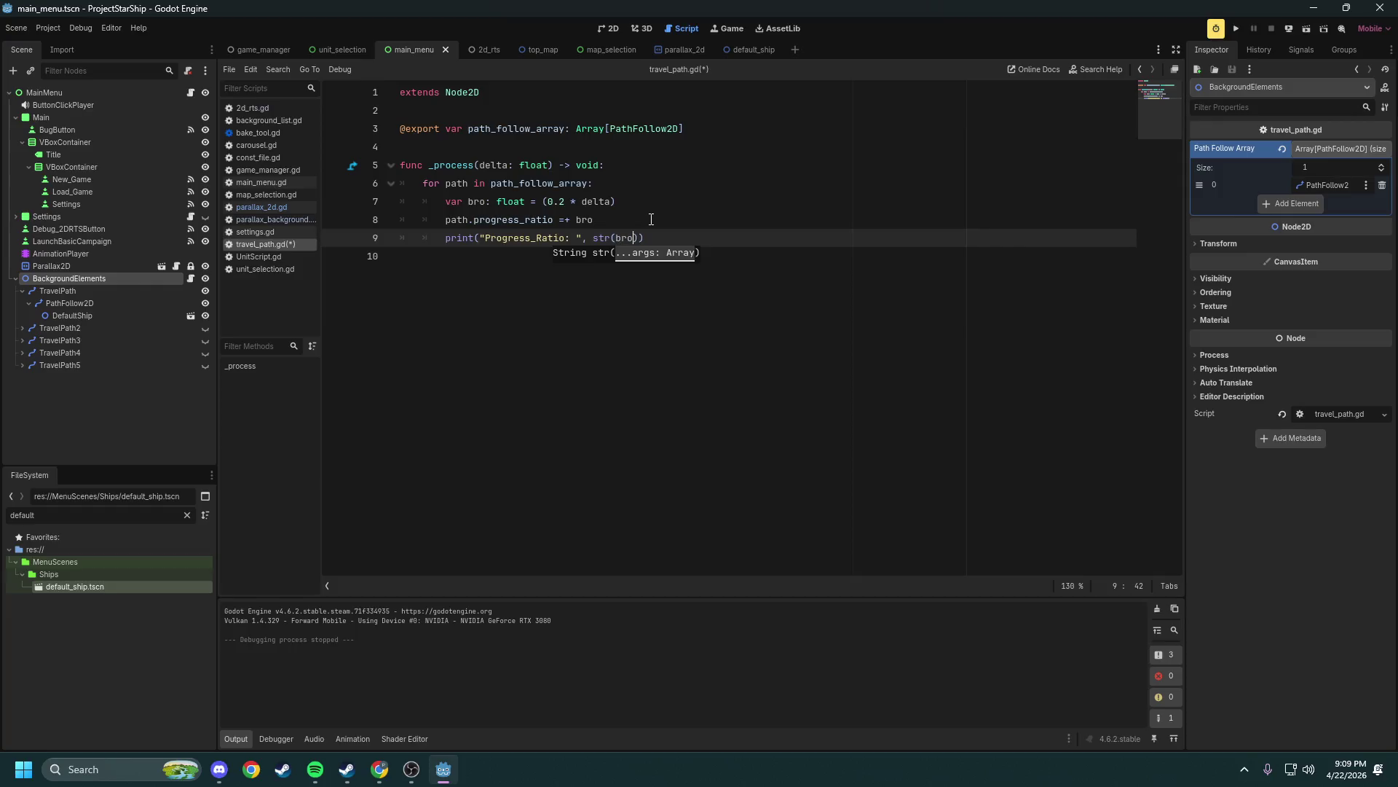
Save travel_path.gd with the str(bro) print line, test-run the game, then select _ratio on line 8
key("ctrl+s")
left_click(682, 234)
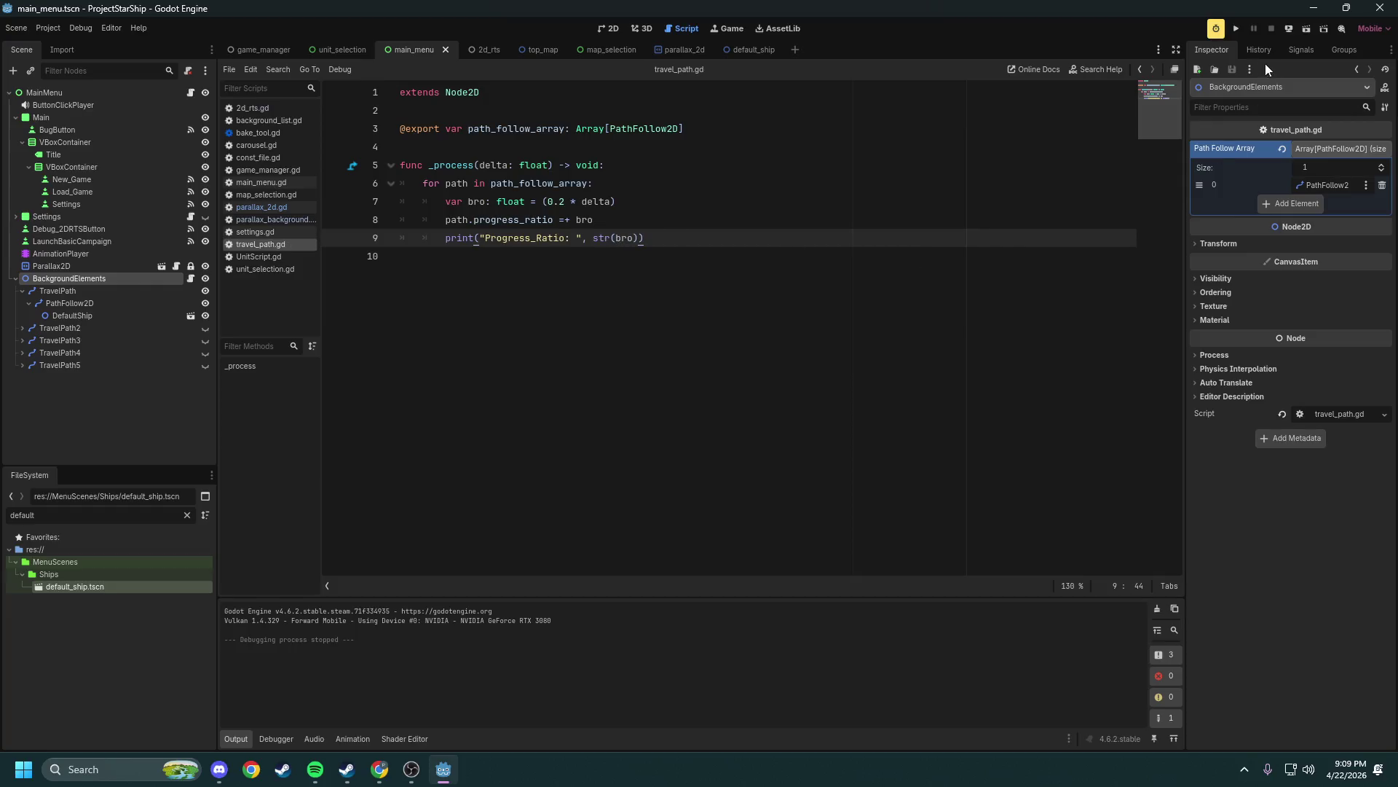
left_click(1234, 33)
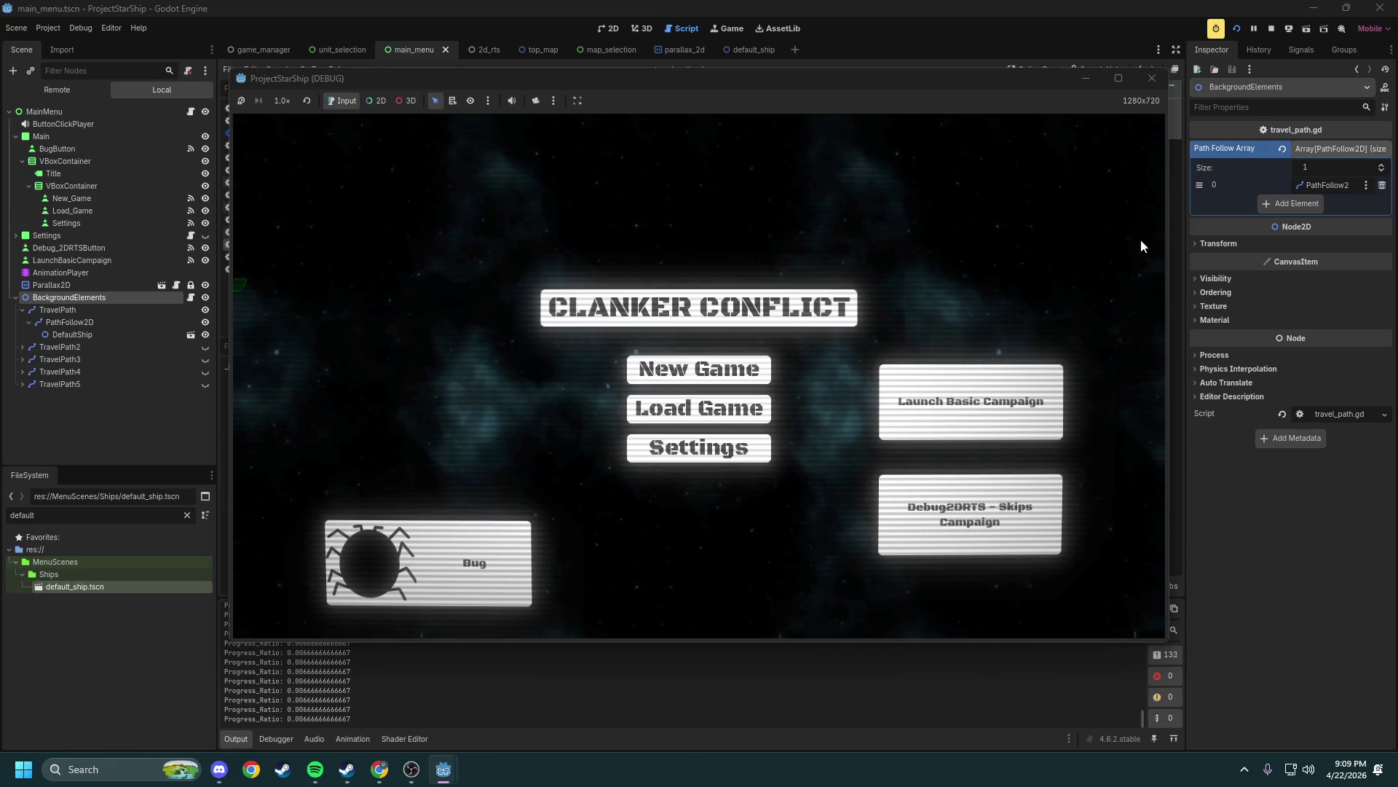
left_click(1149, 79)
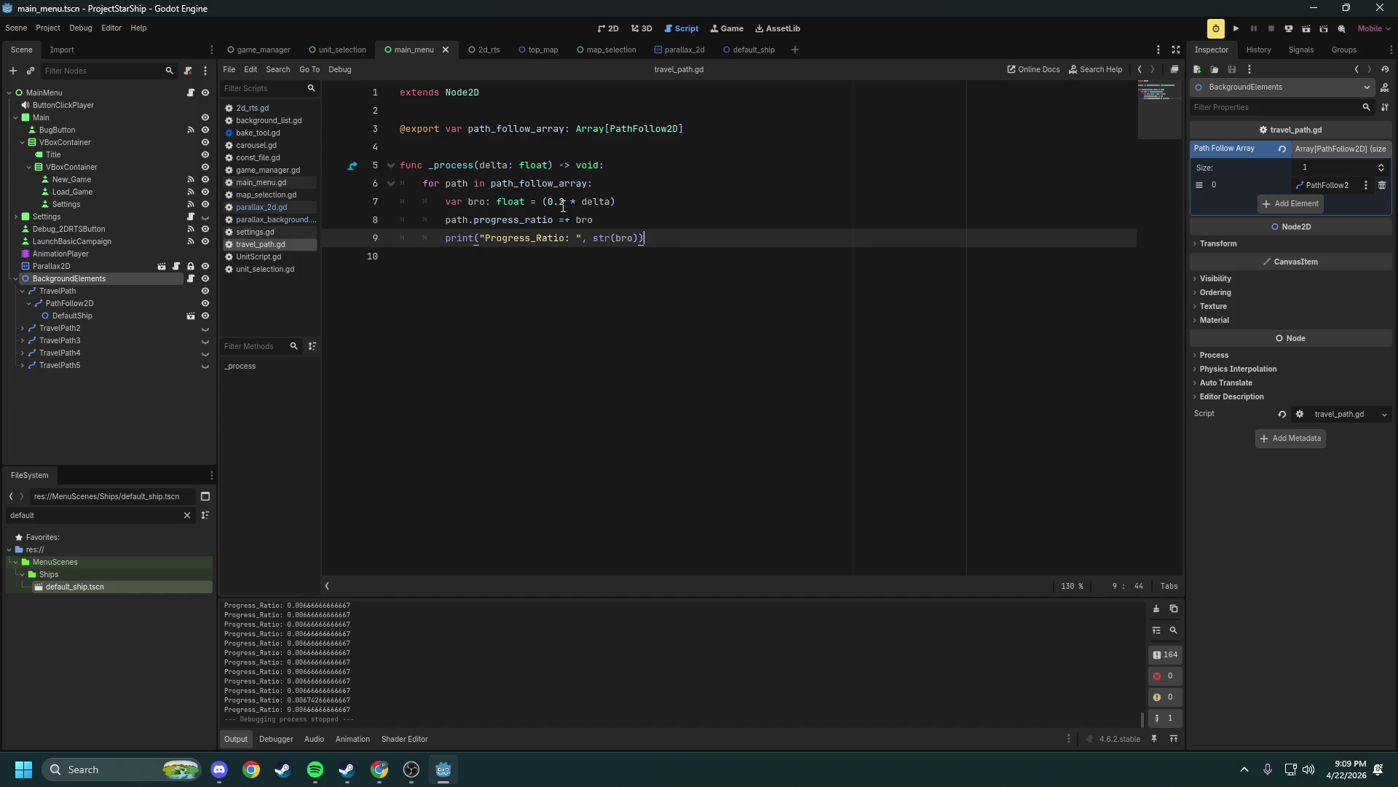
left_click_drag(519, 219, 557, 221)
Make line 8 update path.progress and set bro to (300 * delta) with no type annotation
key("BackSpace")
left_click_drag(566, 201, 548, 201)
type("500")
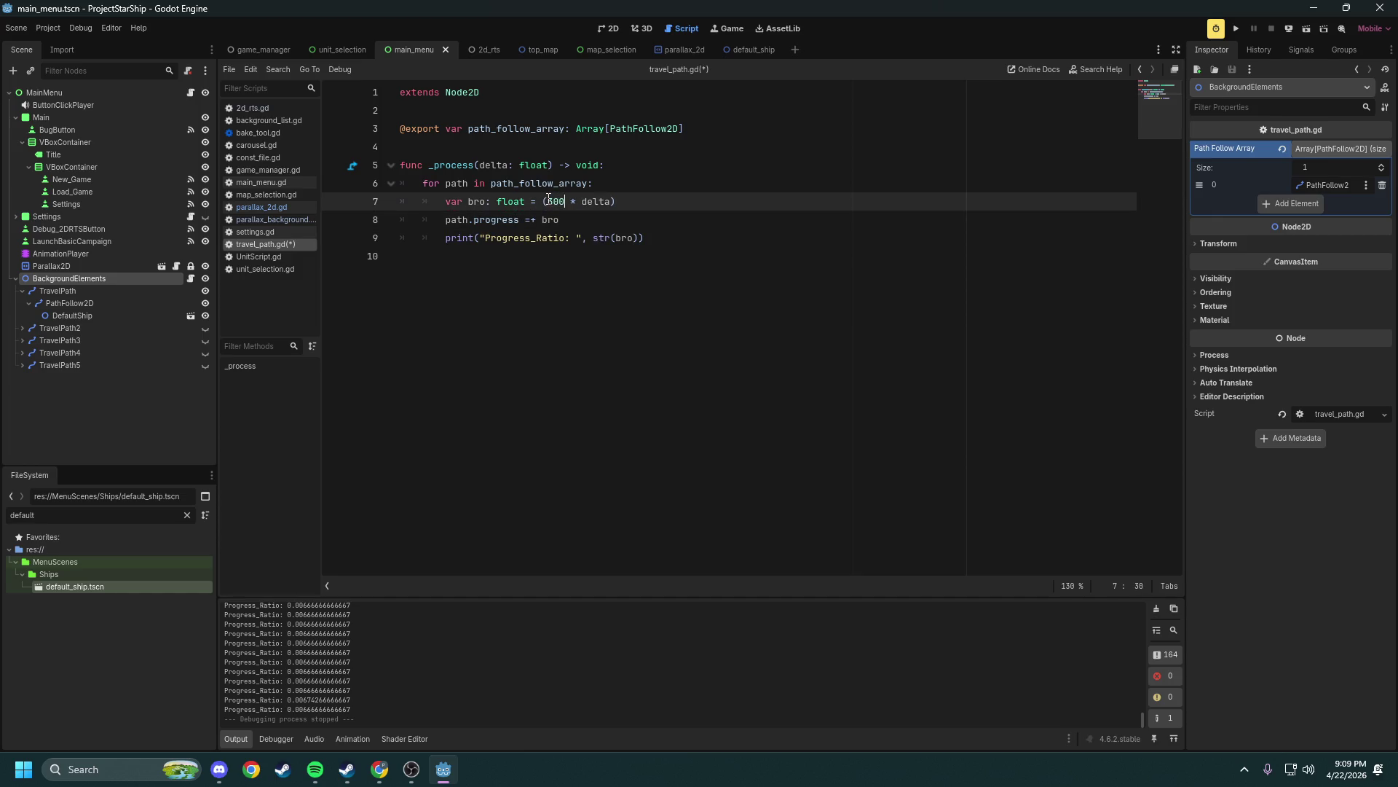
key("shift+Right")
key("shift+Right")
key("shift+Right")
type("int")
left_click(662, 174)
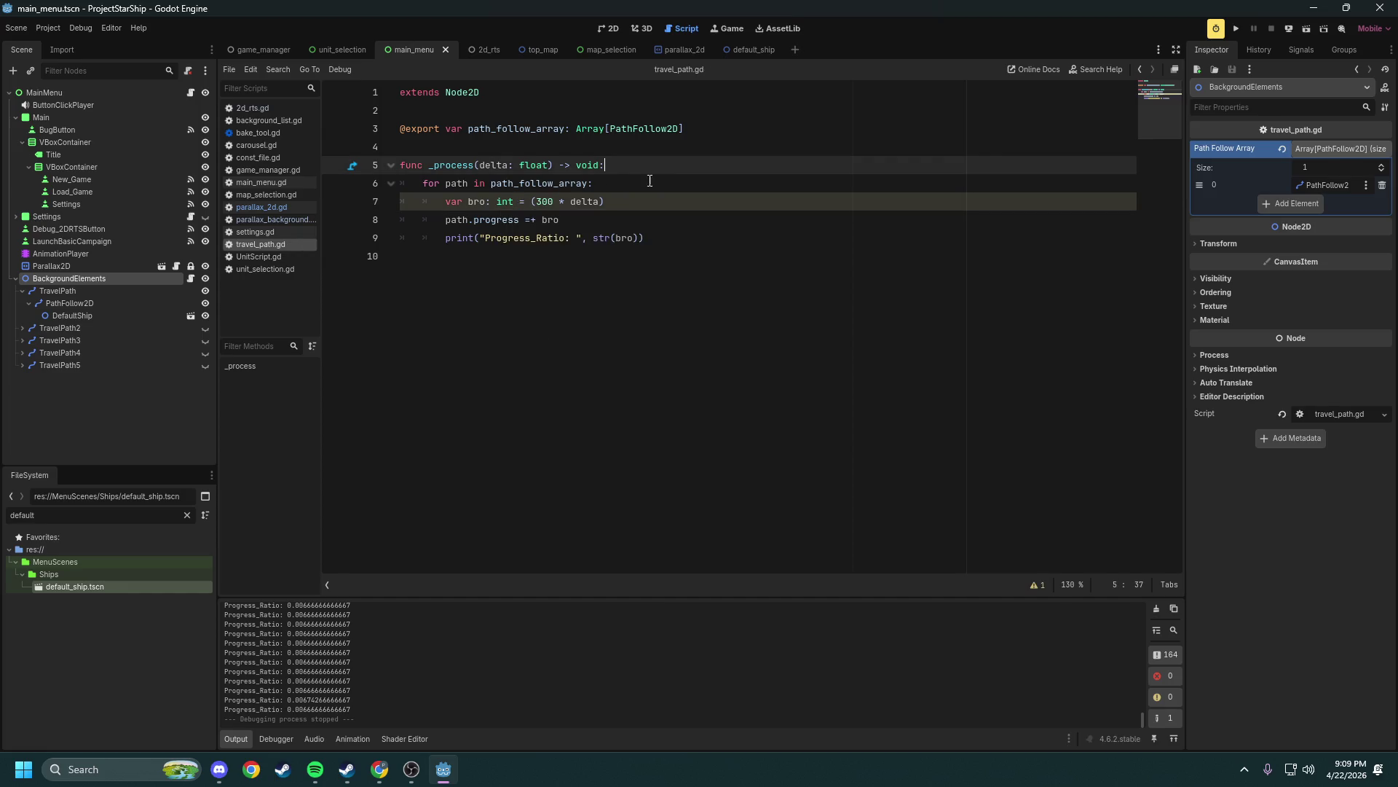
double_click(501, 203)
key("BackSpace")
key("BackSpace")
key("BackSpace")
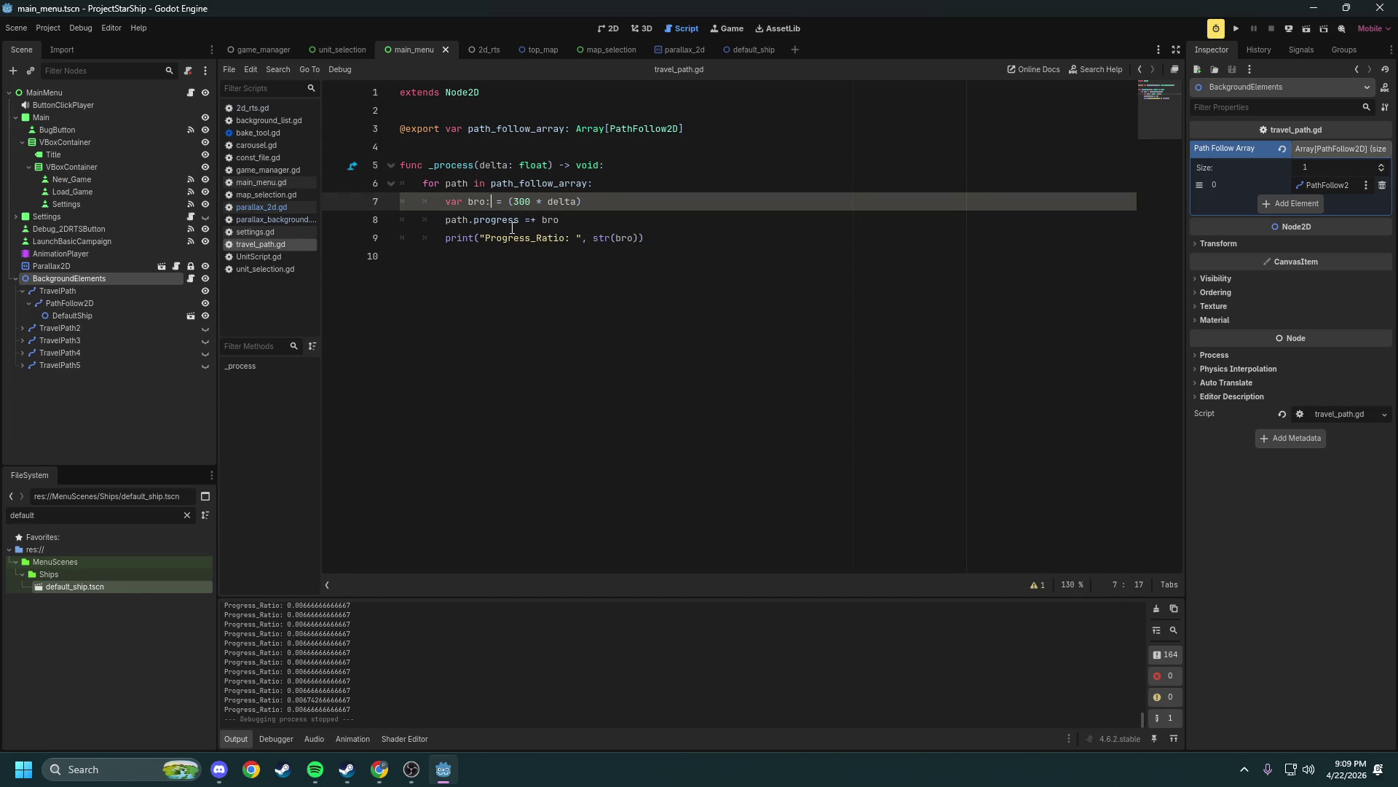
Save the script and test-run the game, returning to the editor afterwards
key("ctrl+s")
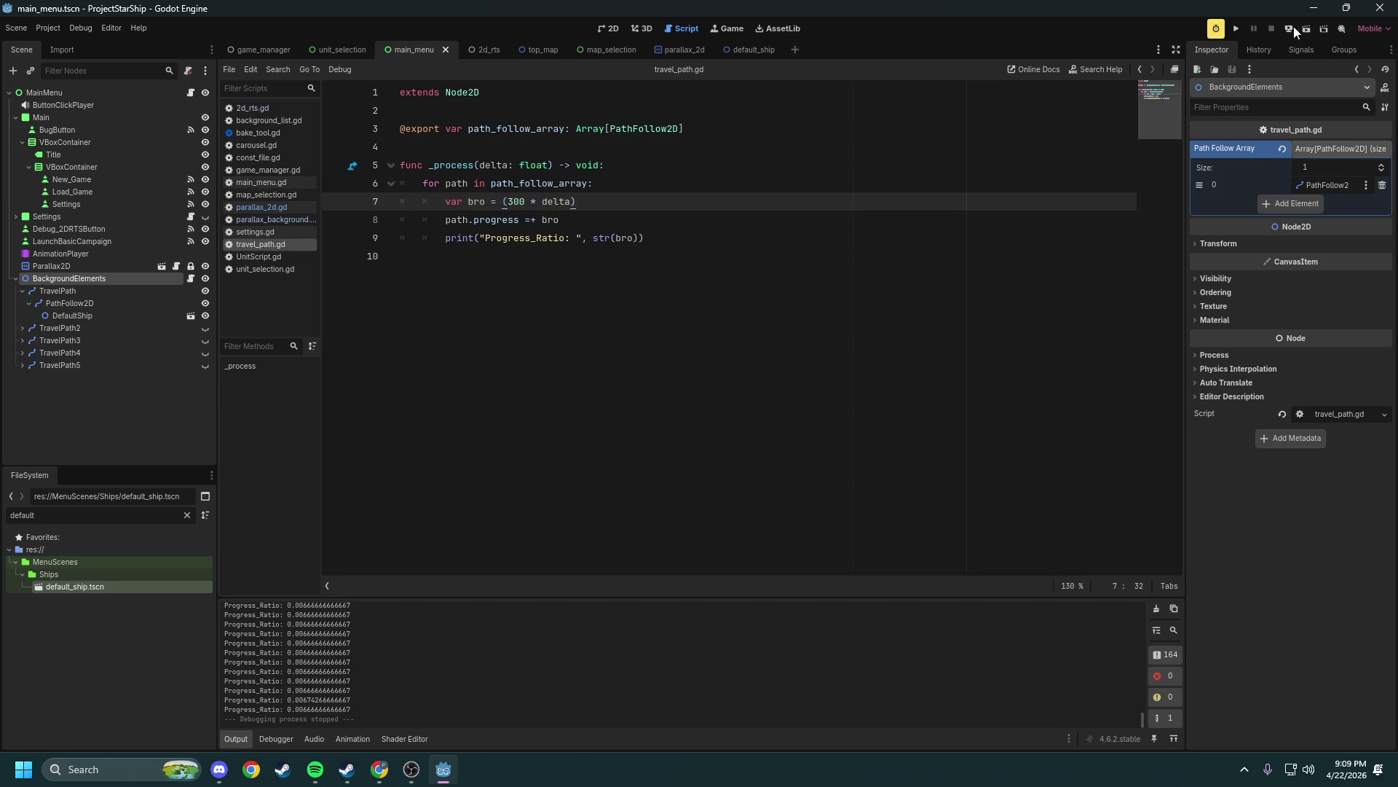
left_click(1238, 29)
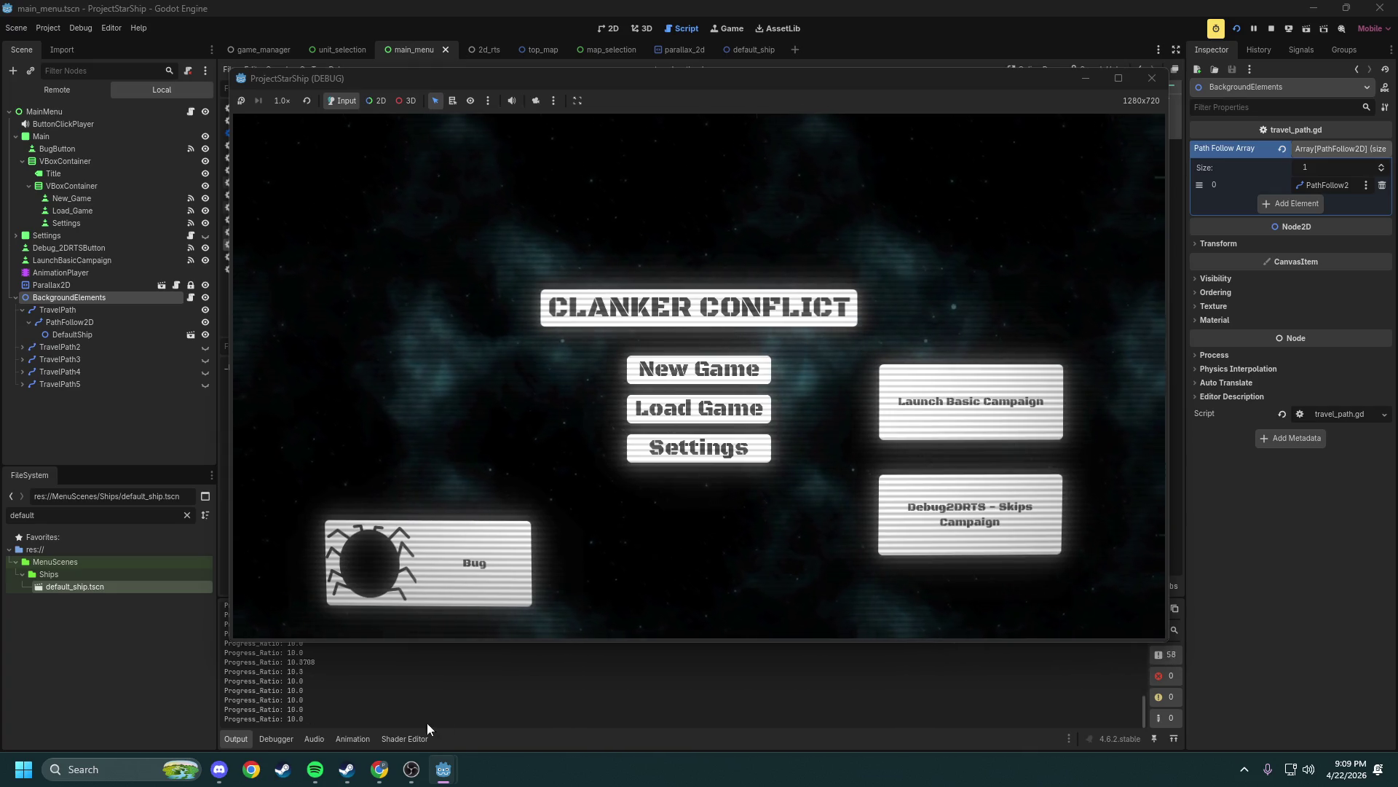
left_click(430, 710)
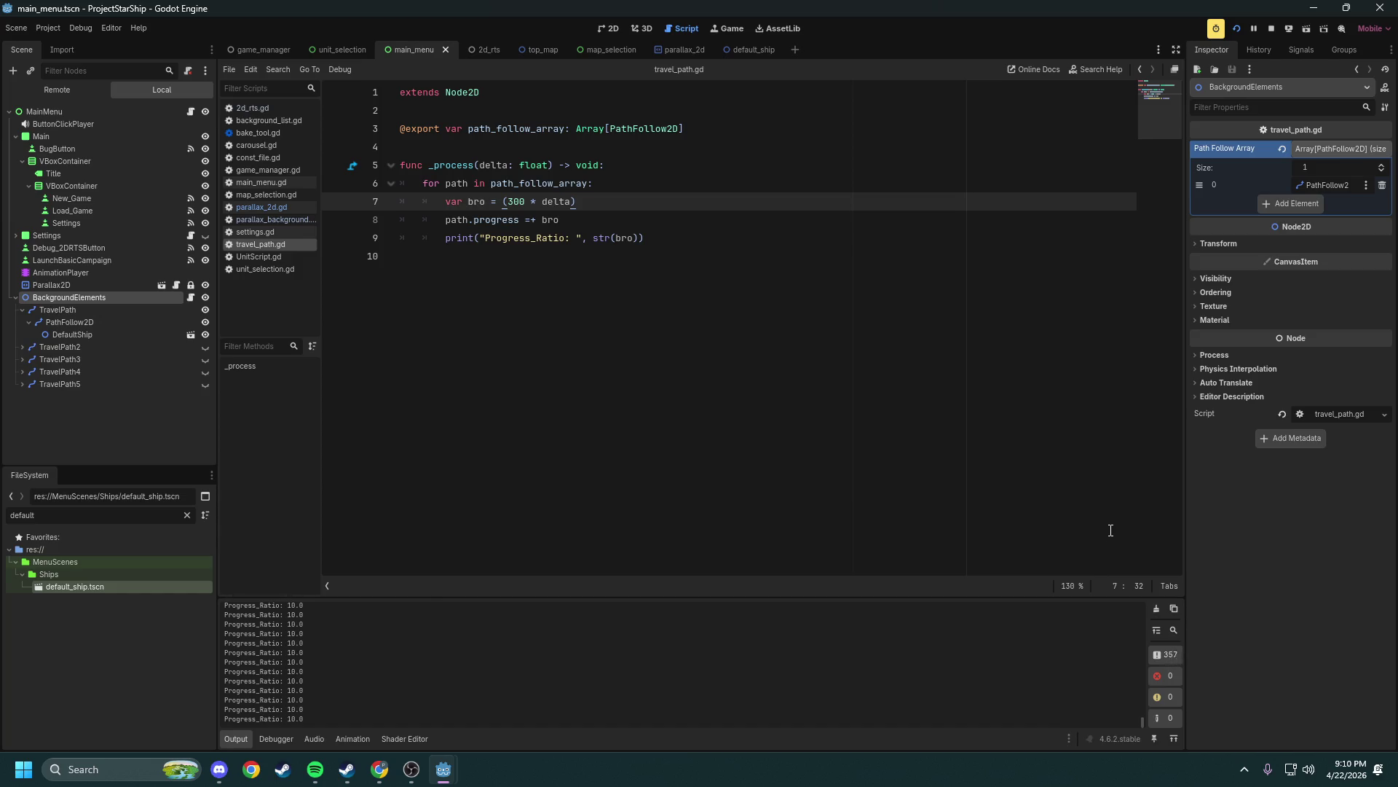
Correct line 8's =+ to path.progress += bro, save, and test-run the ship movement
left_click(1274, 29)
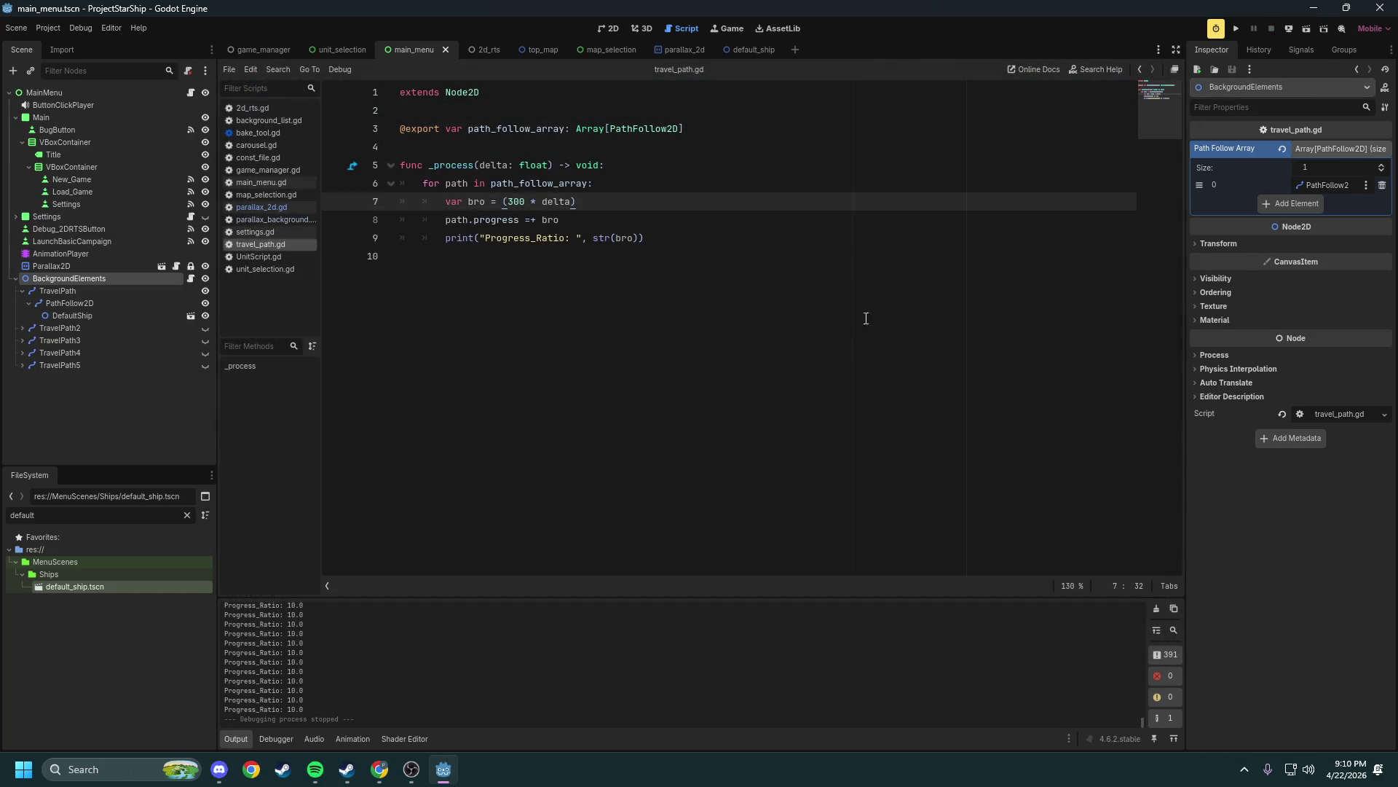
left_click(533, 220)
key("BackSpace")
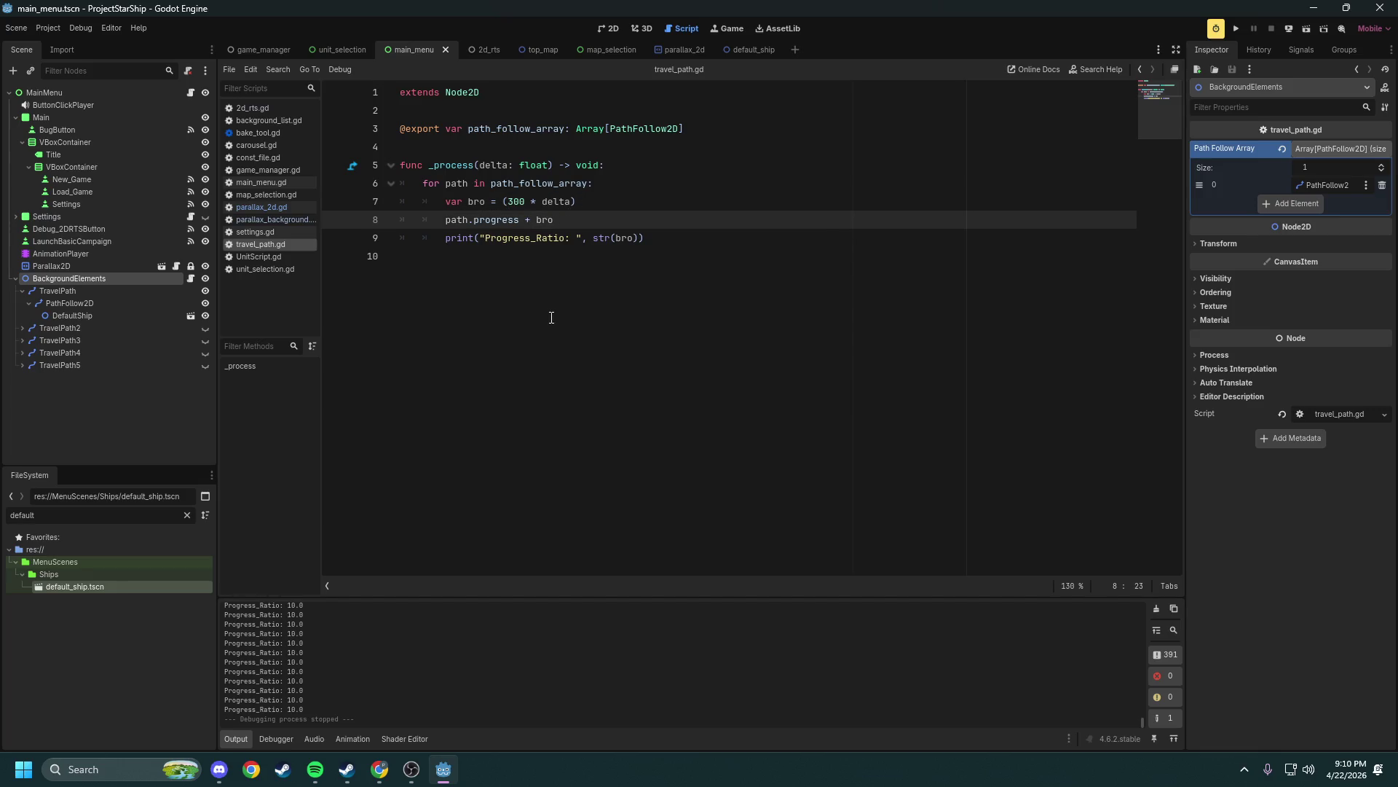
type("=")
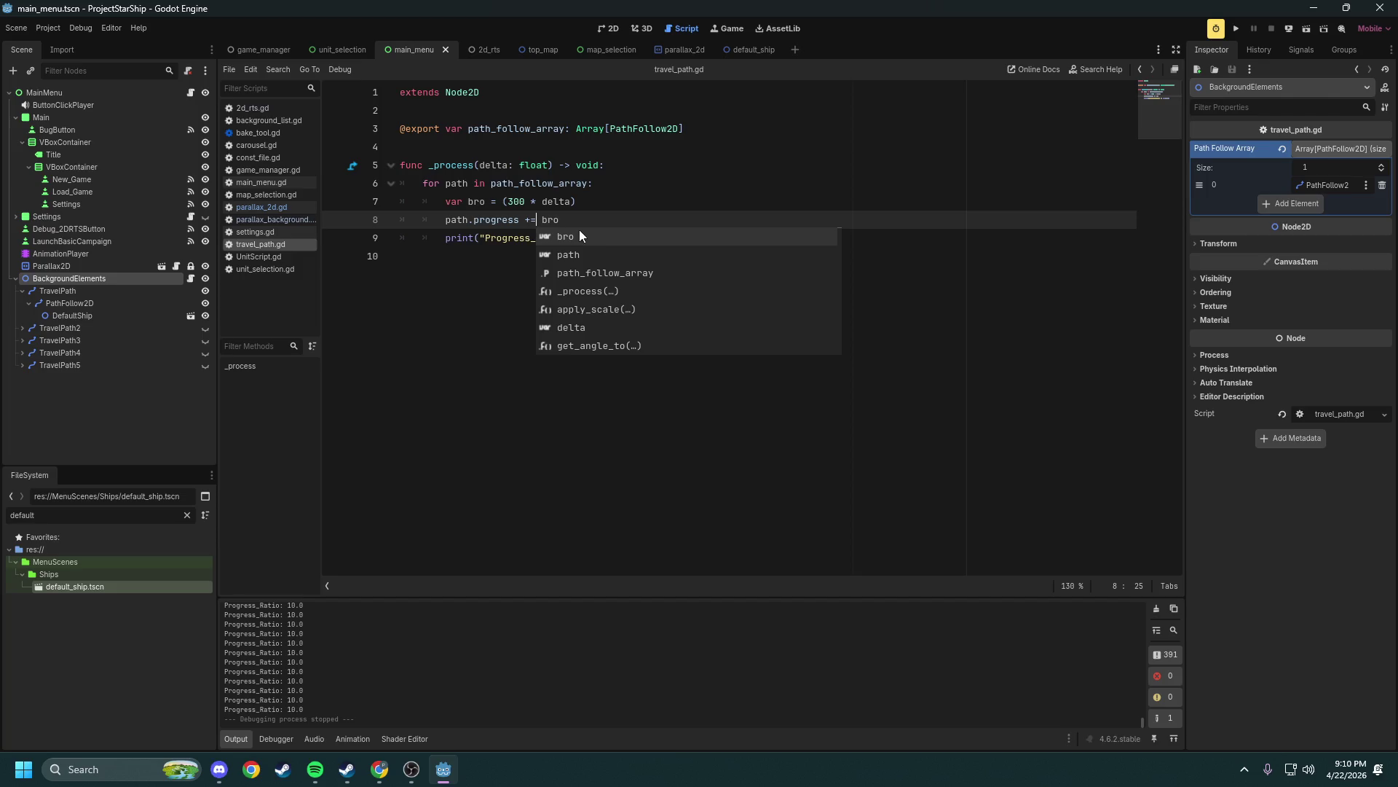
key("End")
key("ctrl+s")
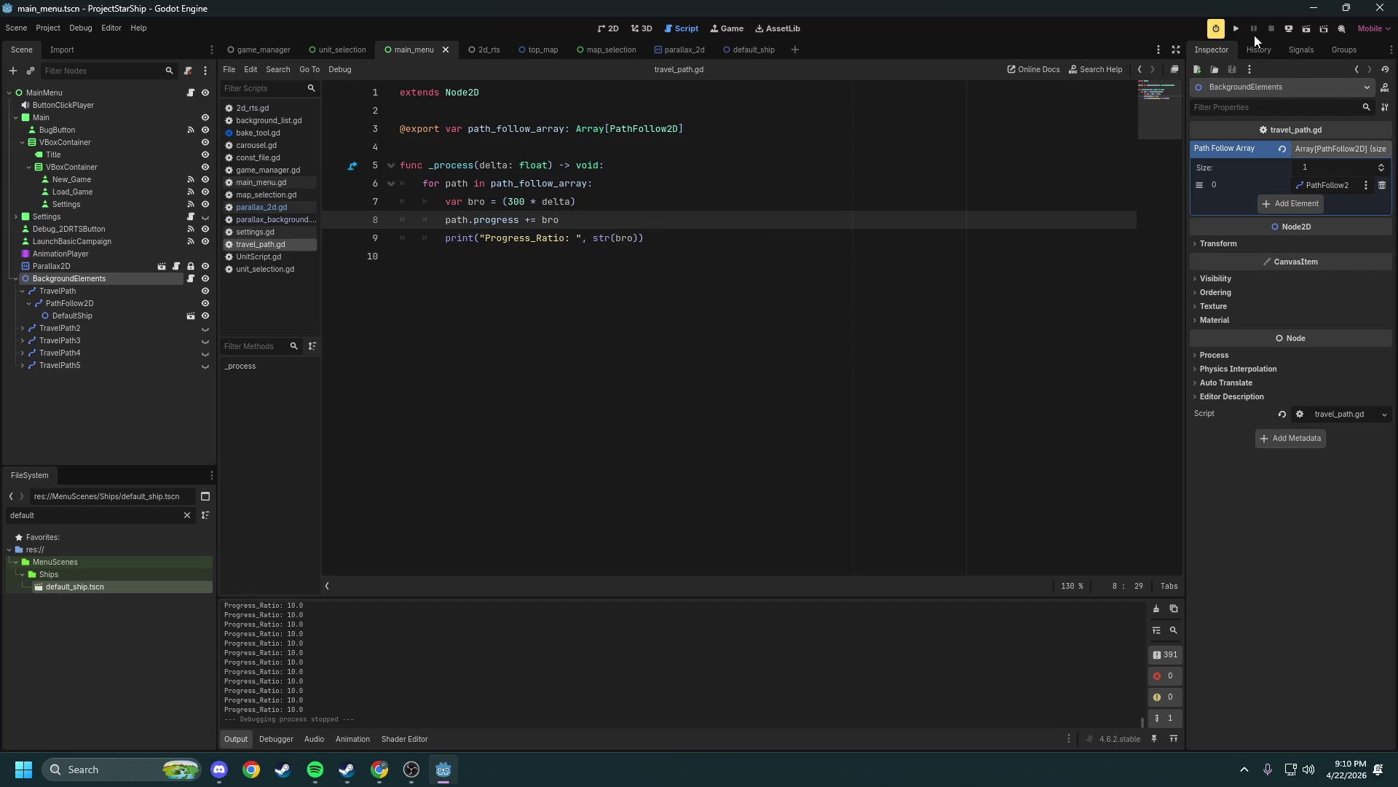
left_click(1236, 31)
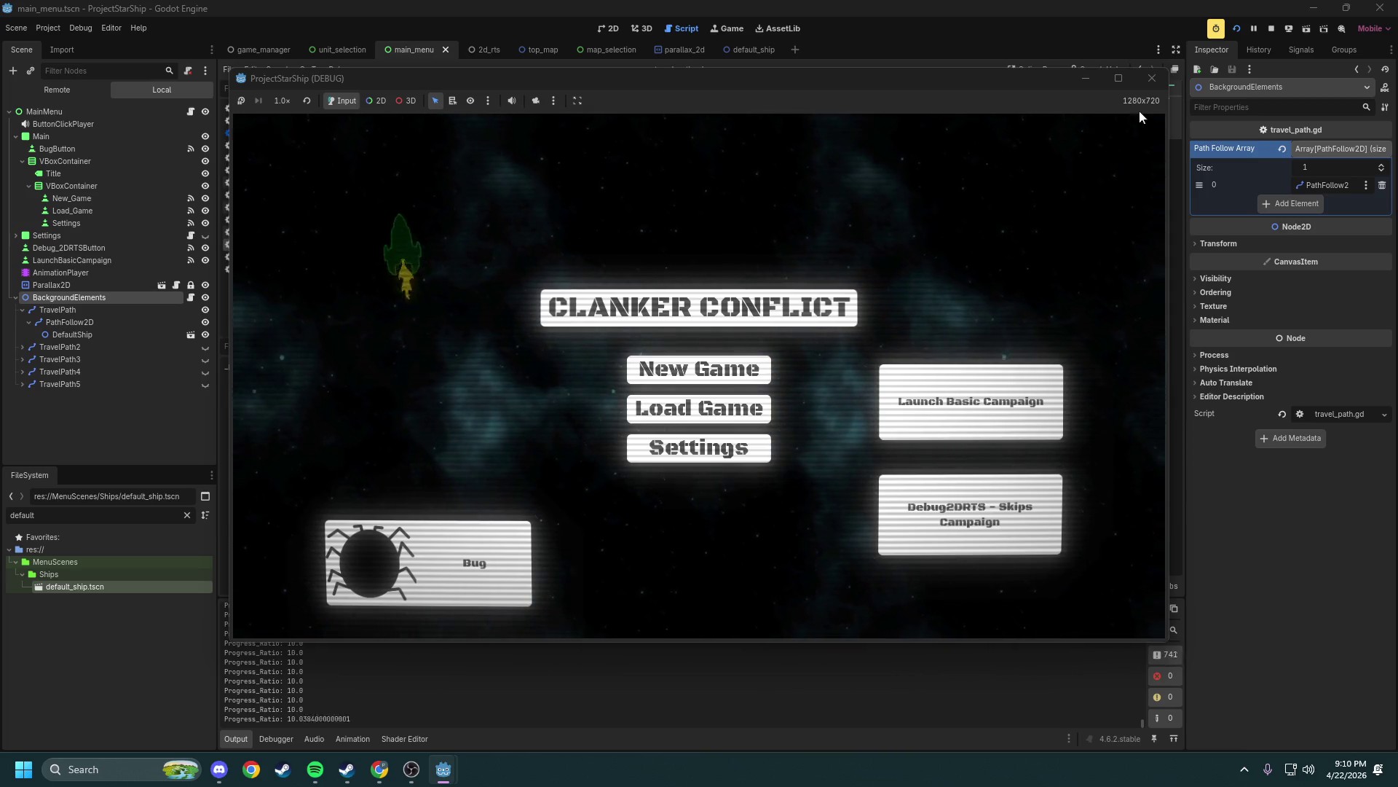
left_click(1161, 75)
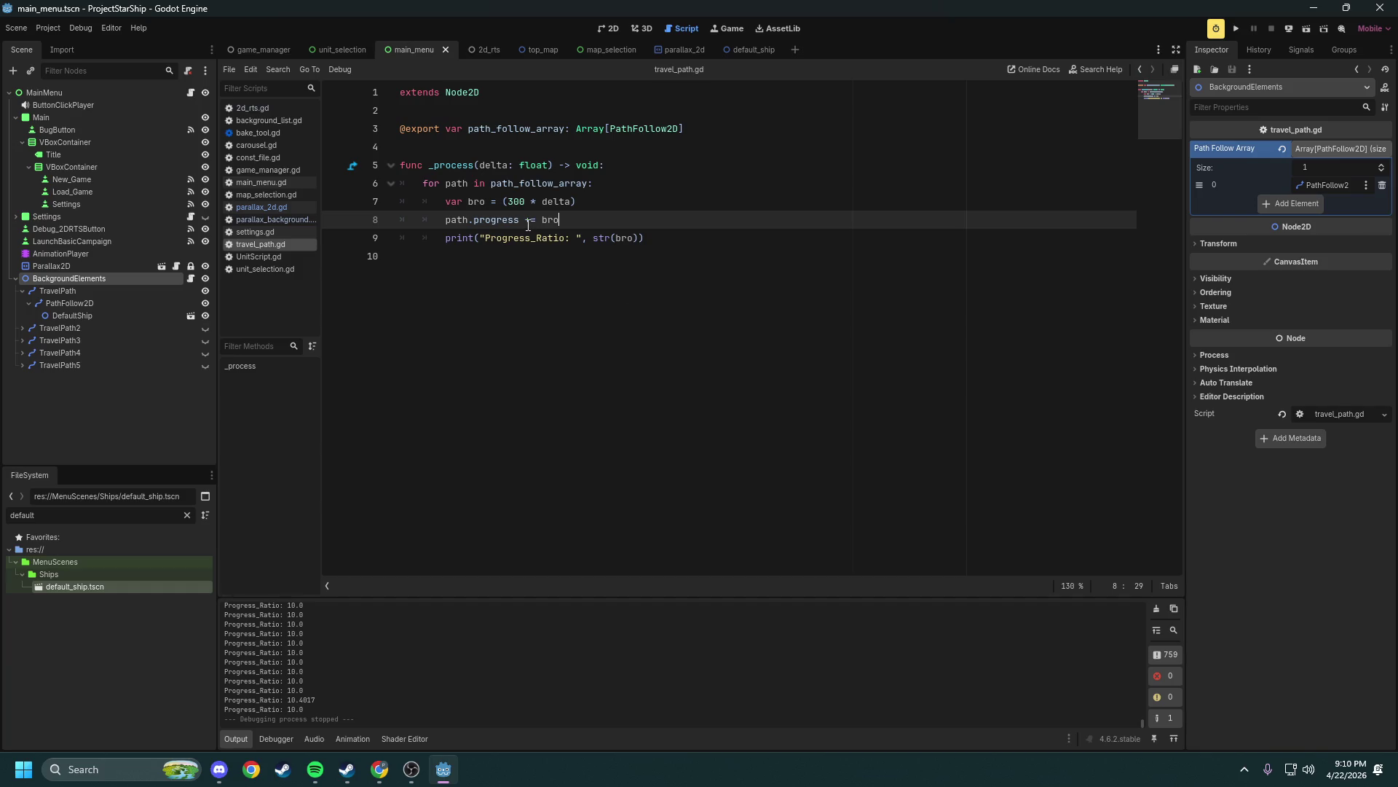
Duplicate line 8 below it and edit the copy to path.progress = path.progress + bro
left_click_drag(452, 219, 520, 219)
left_click(469, 219)
key("Return")
key("Up")
key("ctrl+shift+Right")
key("ctrl+shift+Right")
key("ctrl+shift+Right")
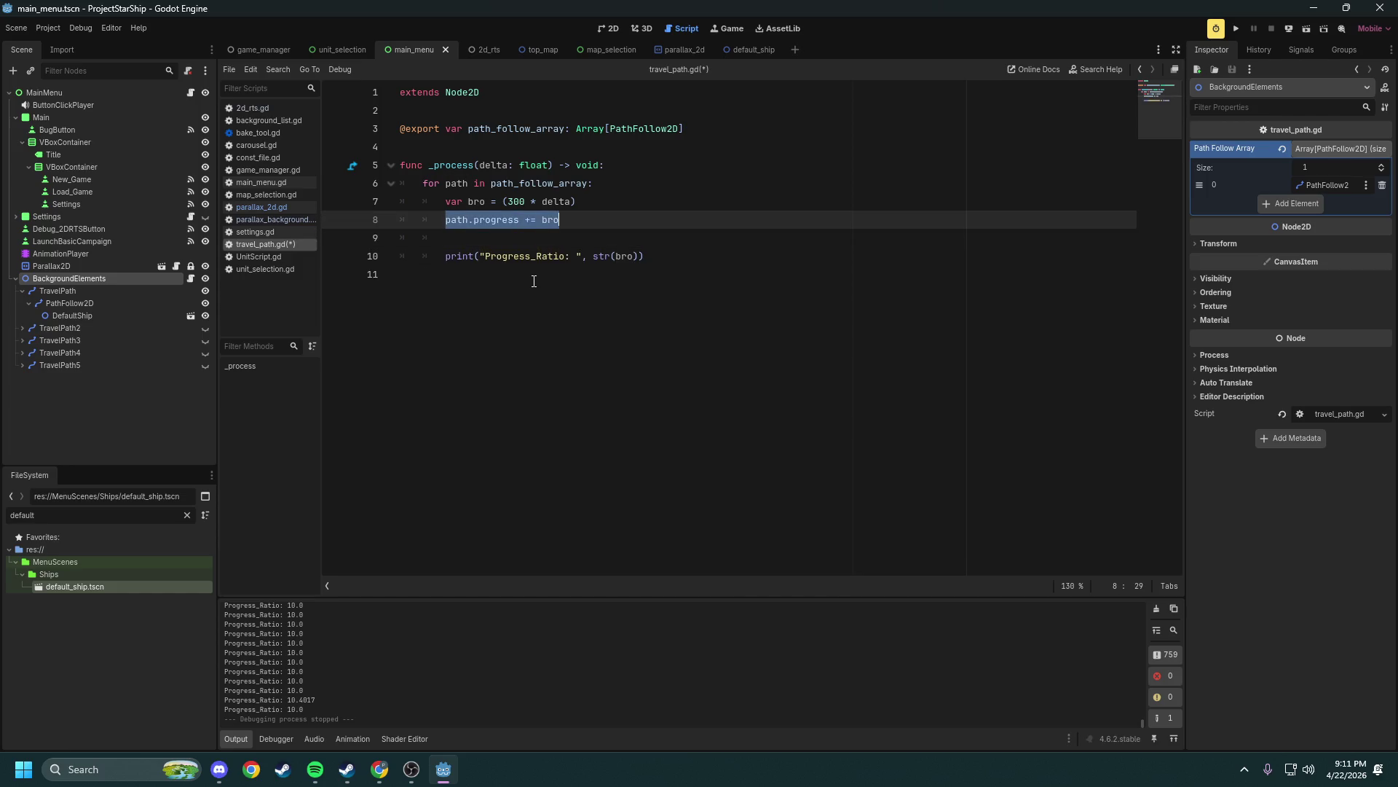
key("ctrl+c")
key("Down")
key("ctrl+v")
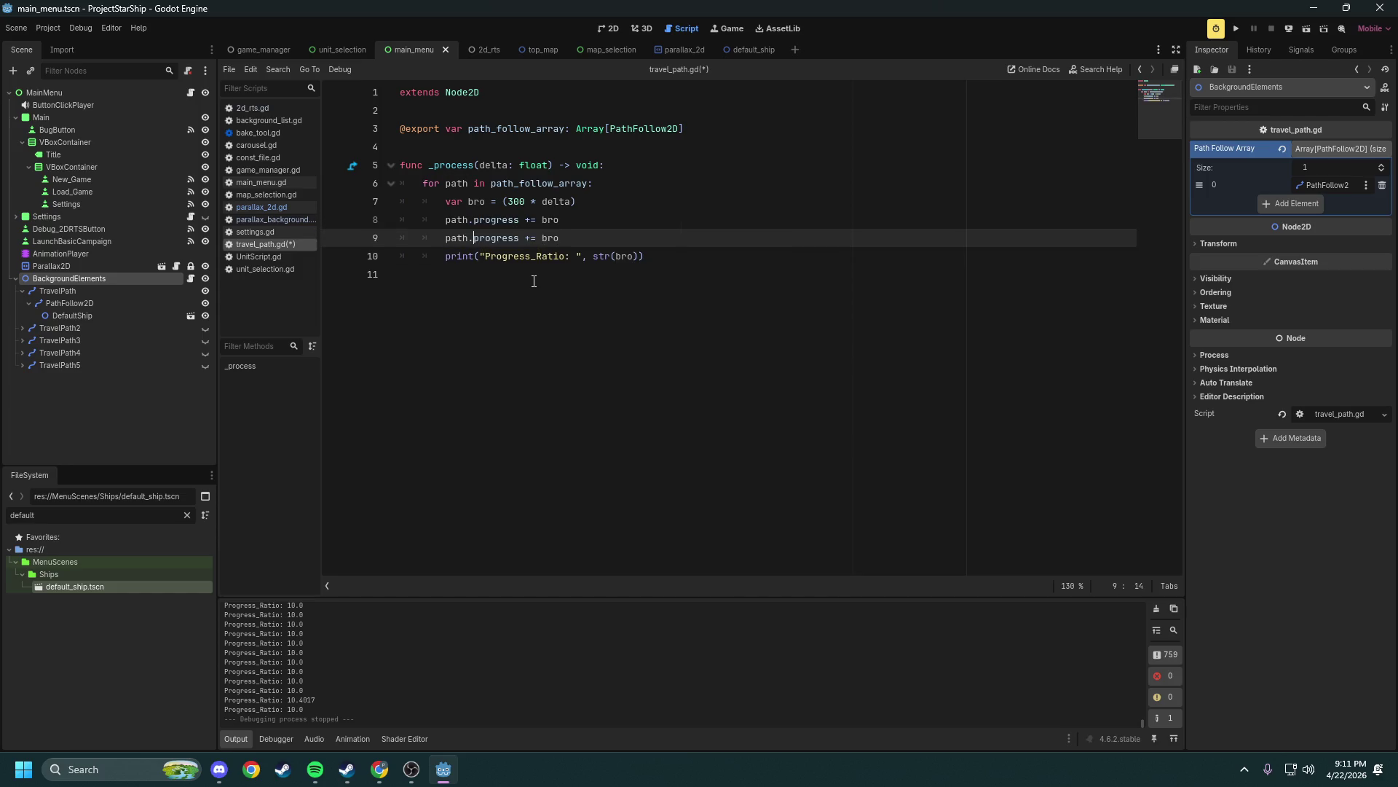
key("ctrl+shift+Left")
key("ctrl+shift+Left")
key("ctrl+shift+Left")
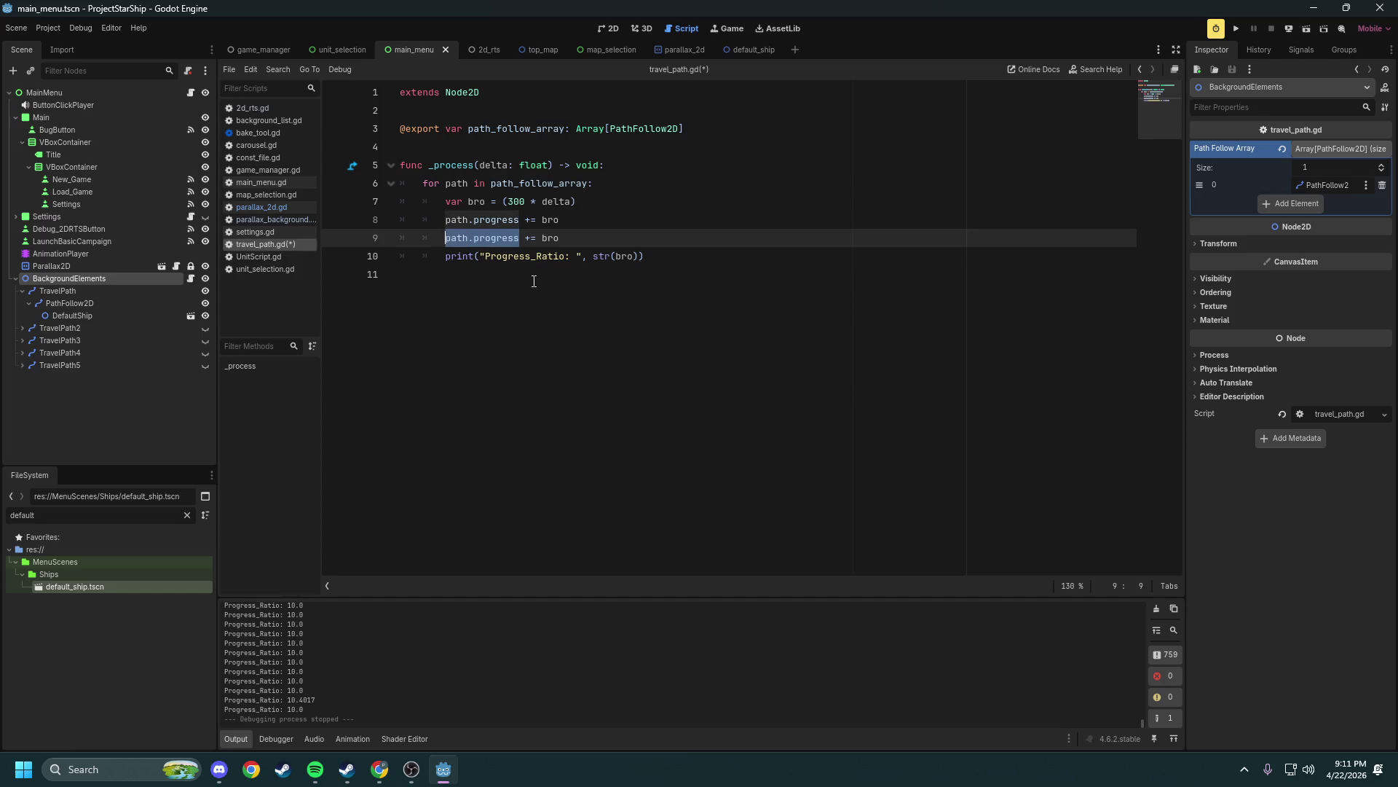
key("Right")
key("Right")
key("BackSpace")
key("Right")
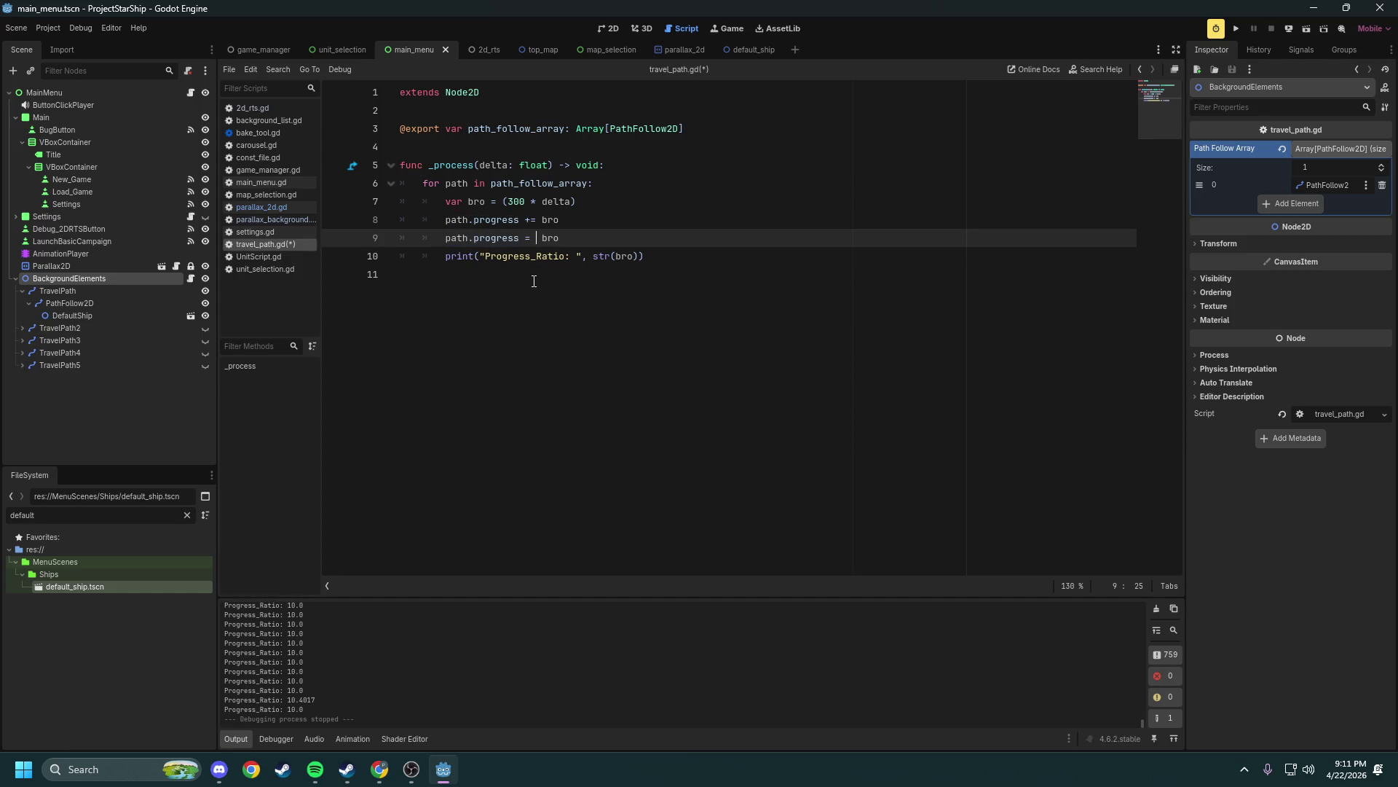
type("path.progress +")
Add blank lines before the print statement, then switch over to Chrome
key("Down")
key("Up")
key("End")
key("Return")
key("Return")
key("Return")
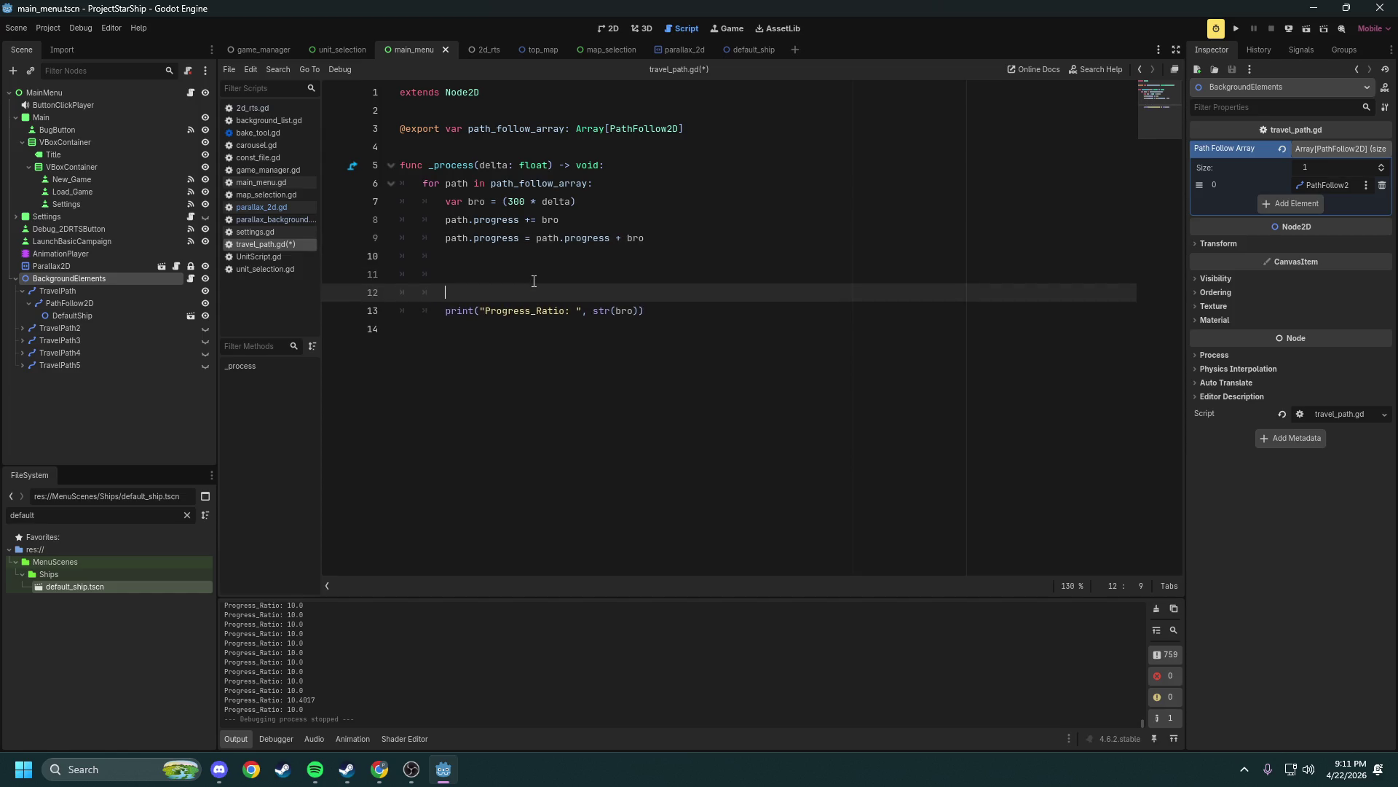
key("Up")
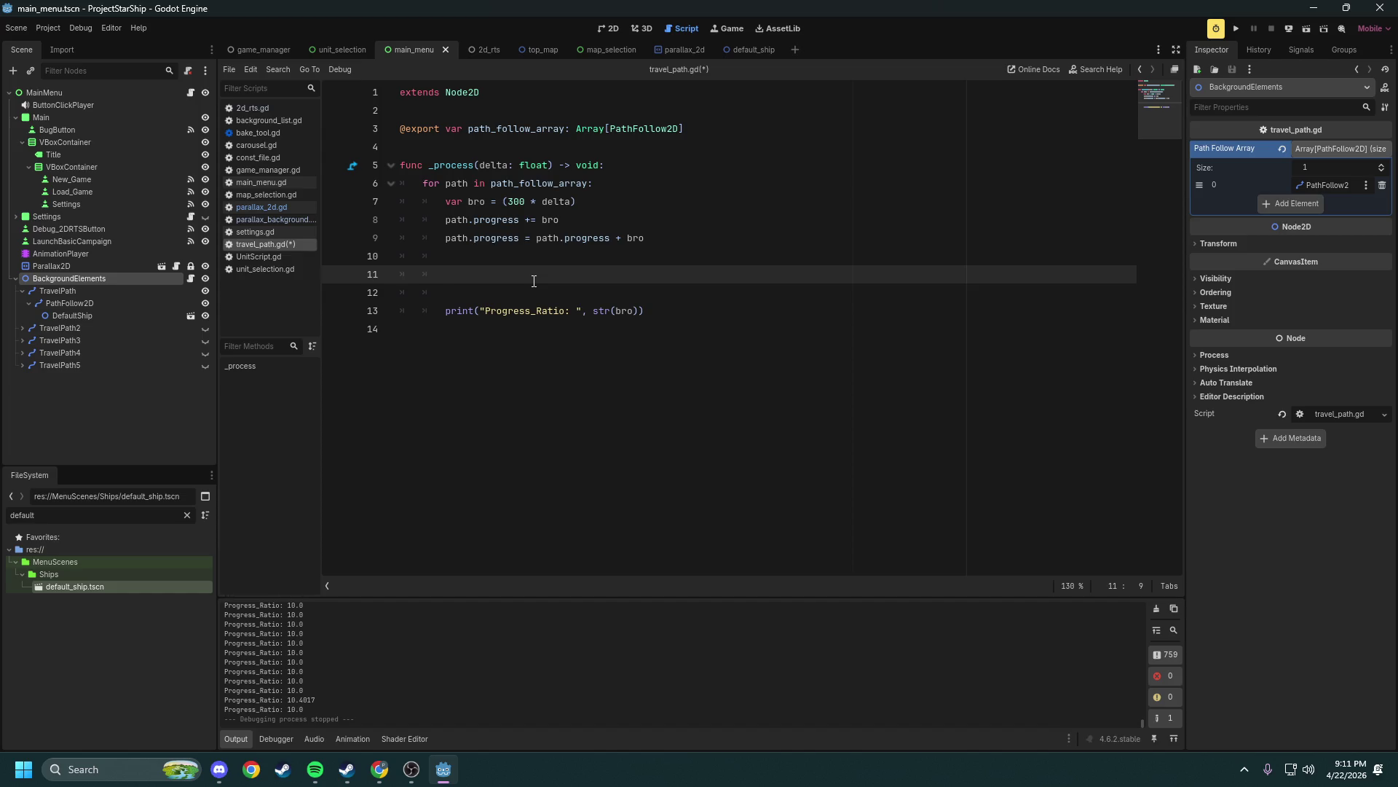
key("alt+Tab")
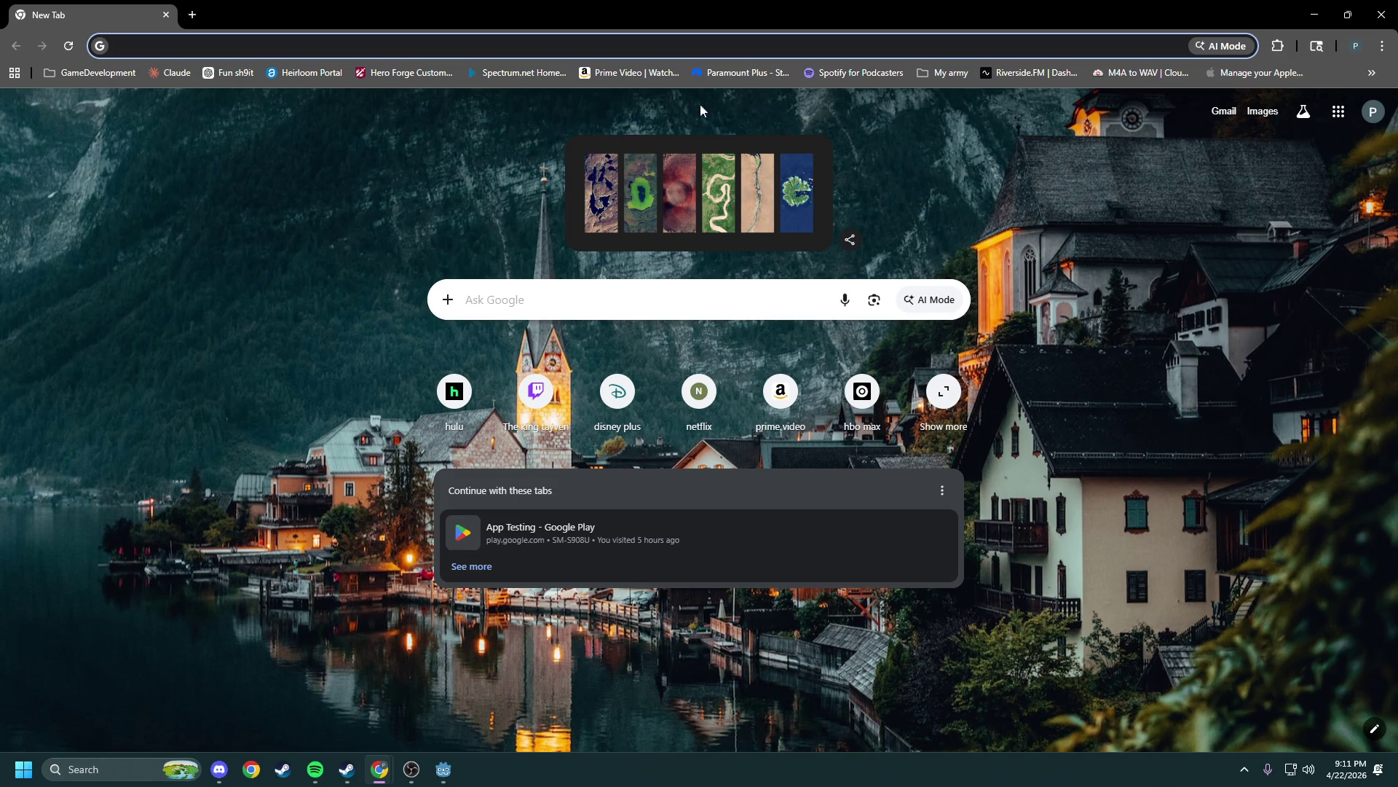
Search Google for '+= and =+java'
left_click(547, 46)
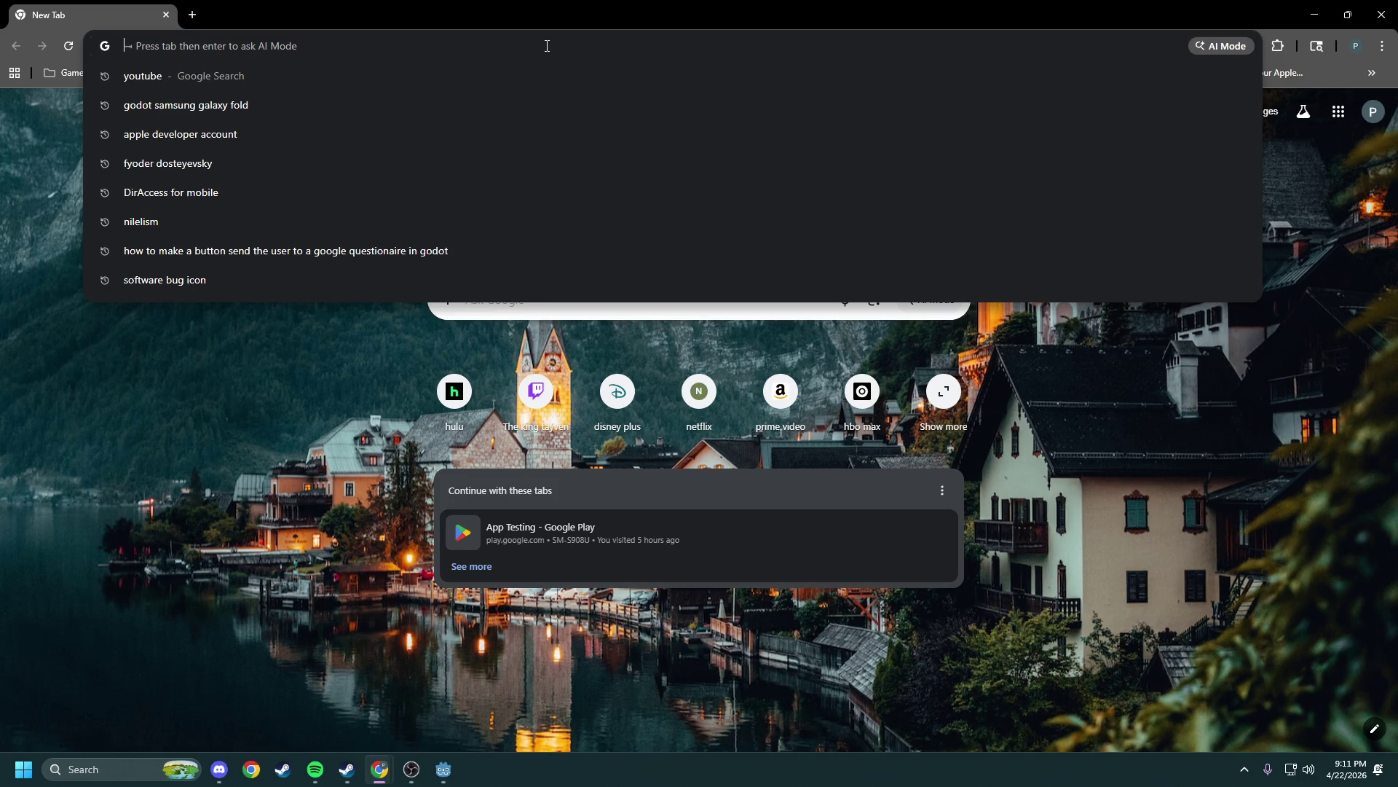
type("+=")
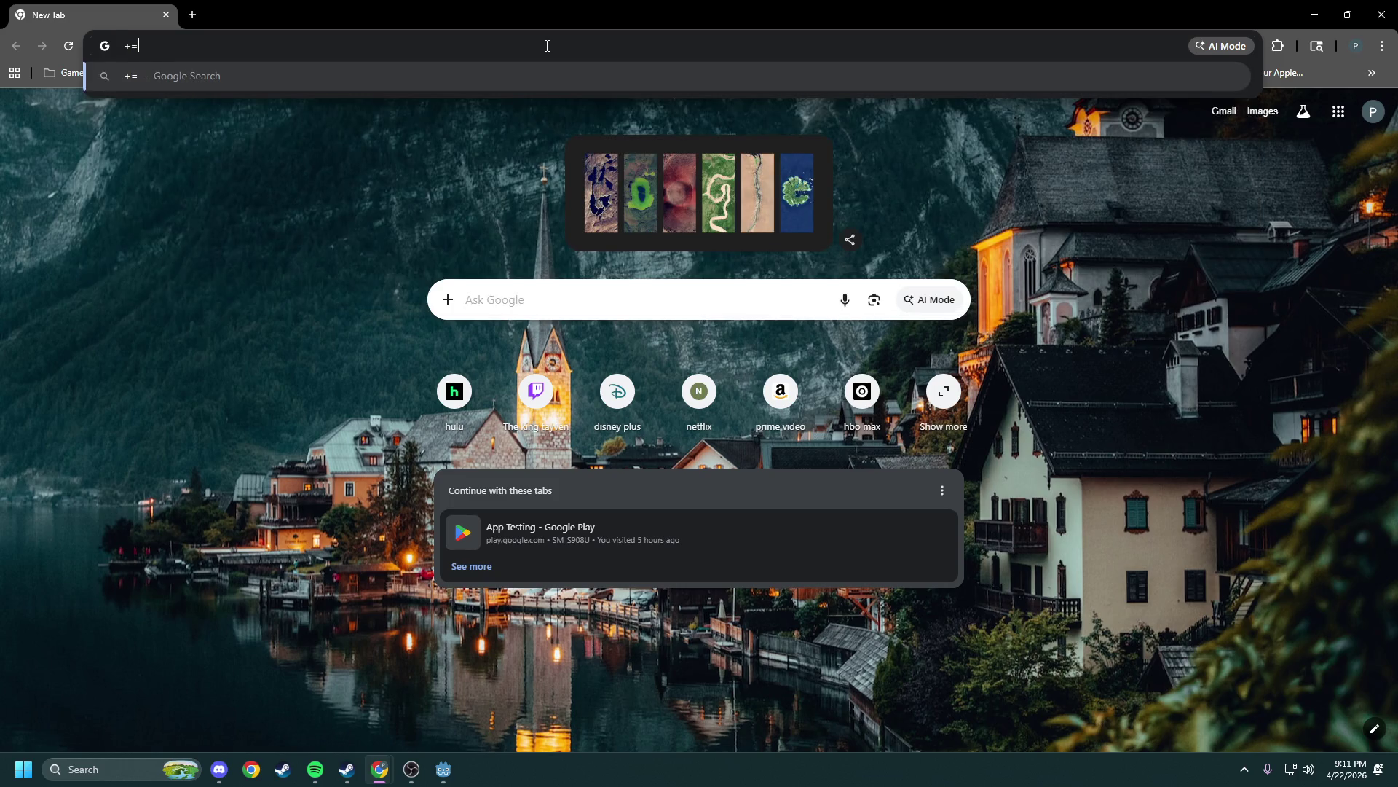
type(" and =")
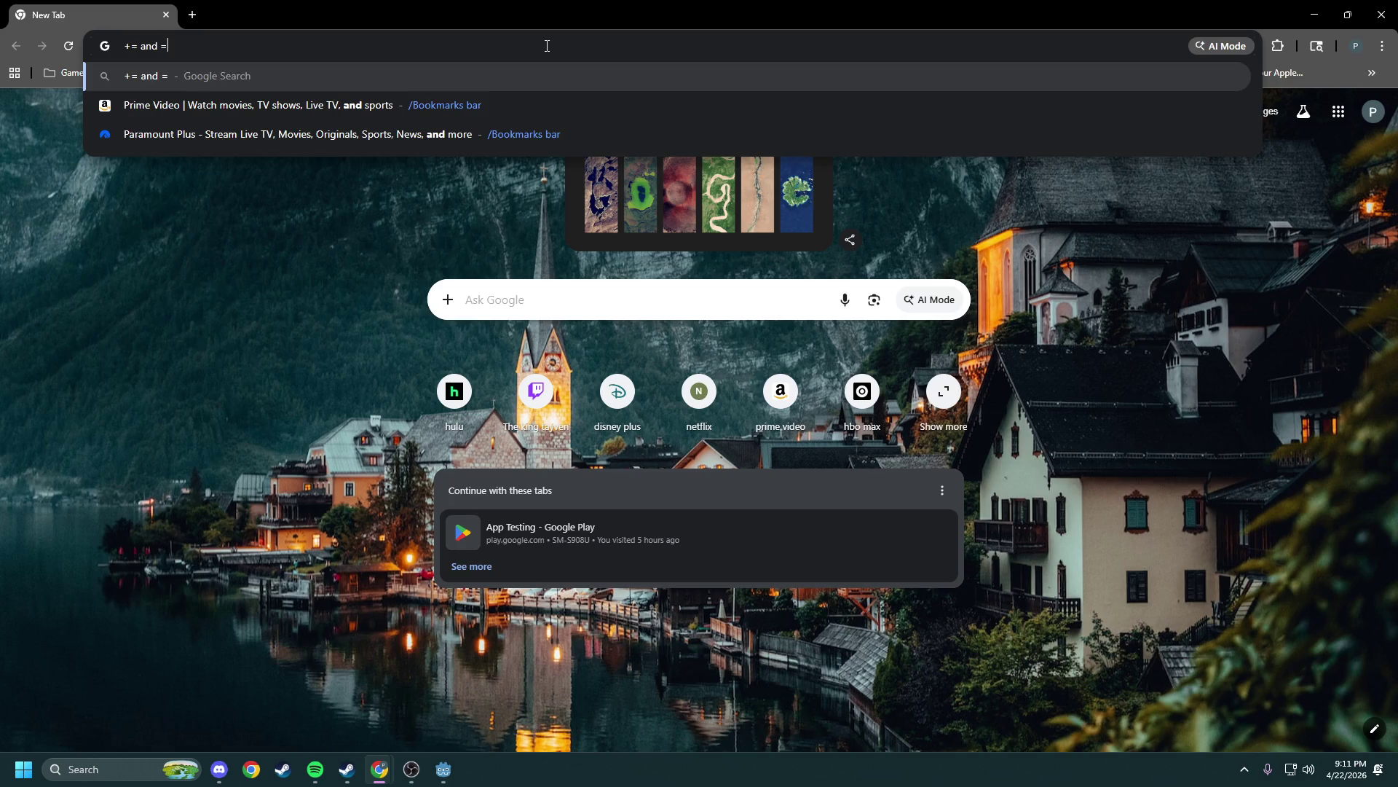
type("+ mean")
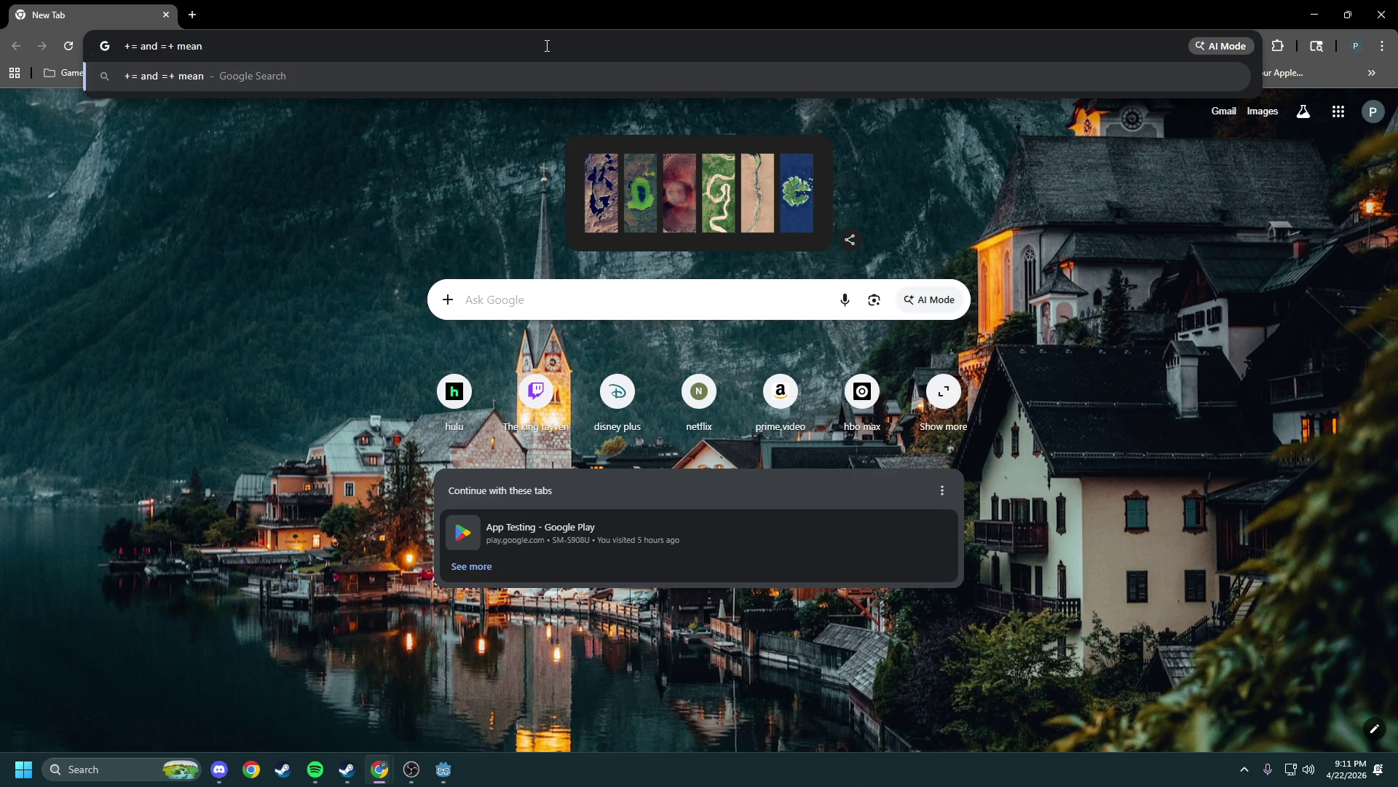
key("BackSpace")
key("BackSpace")
key("BackSpace")
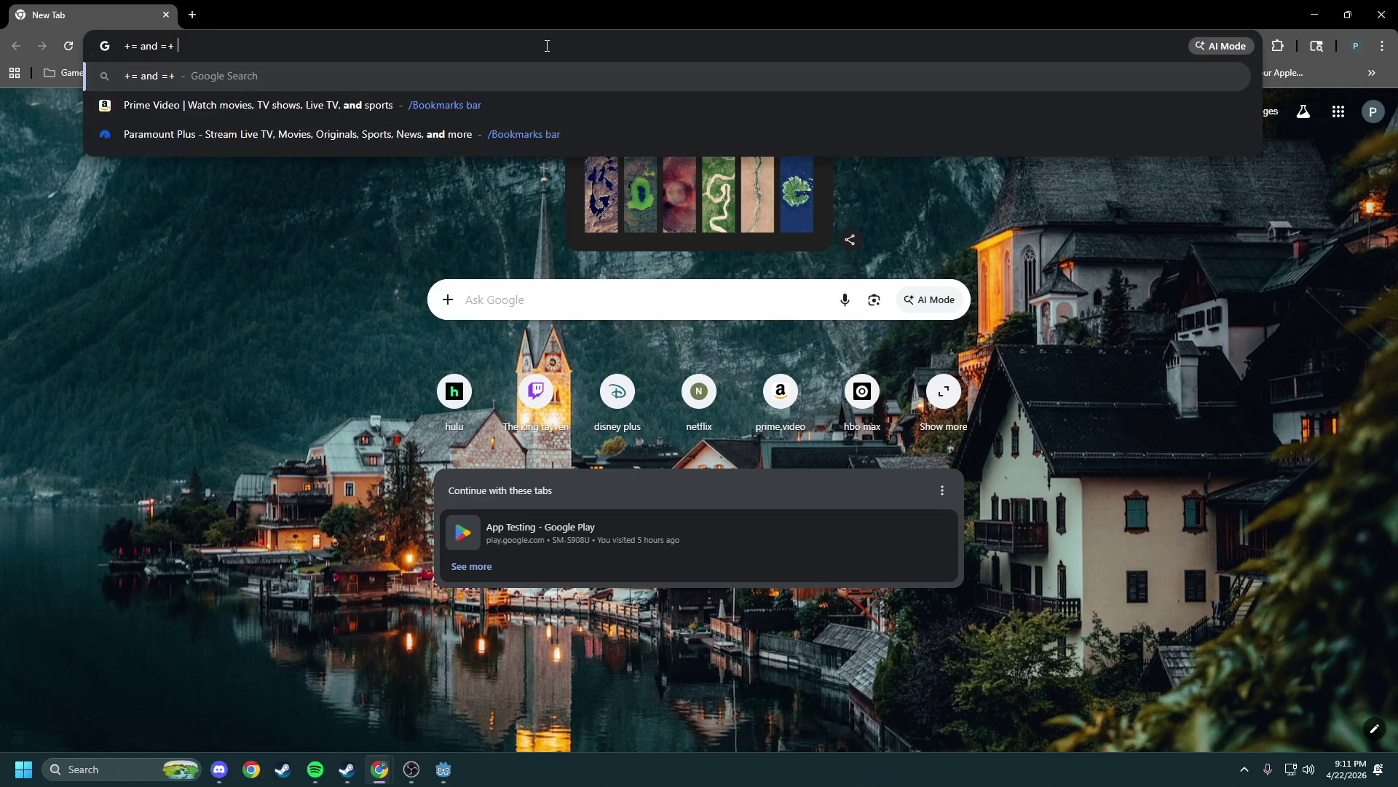
type("java")
key("Return")
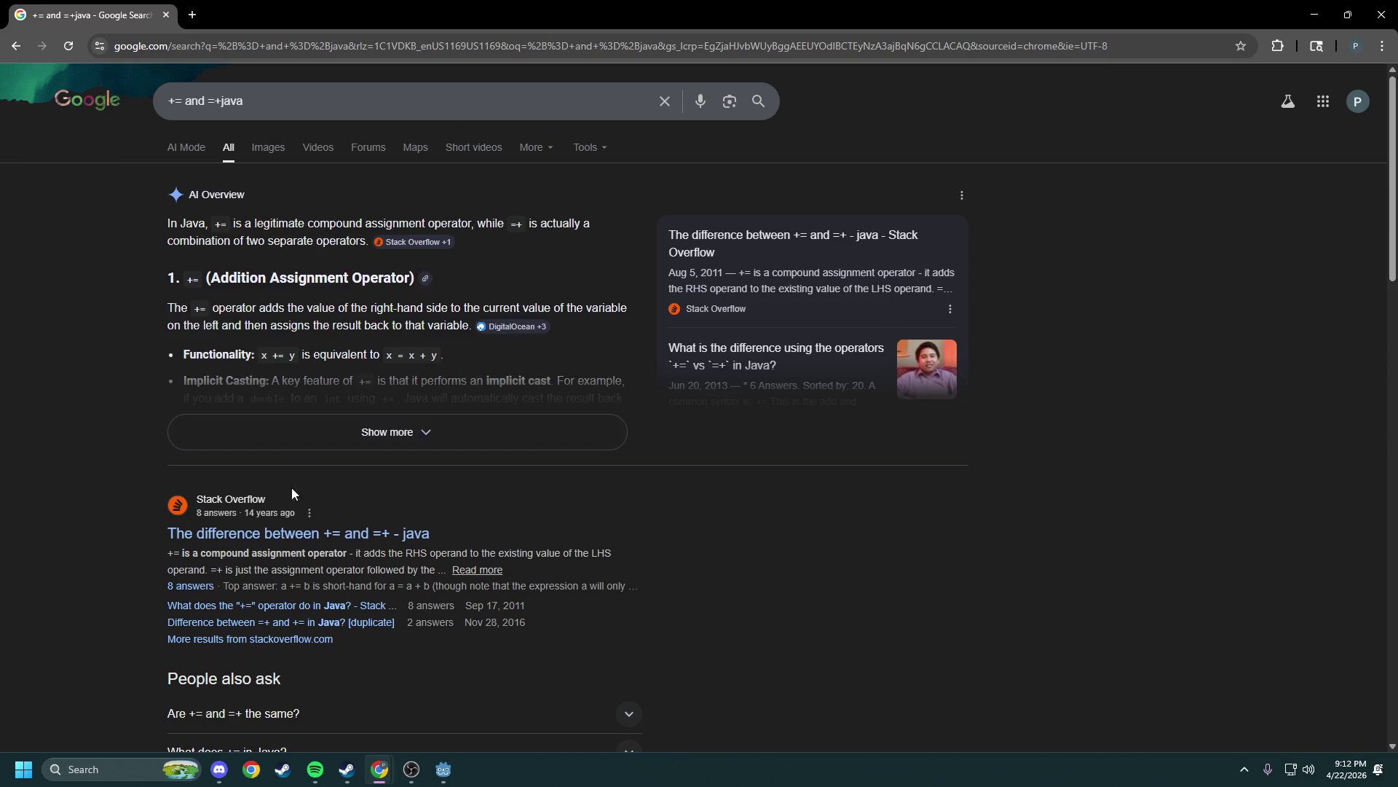
Expand the AI Overview and read that =+ means x = (+y), not addition
left_click(303, 430)
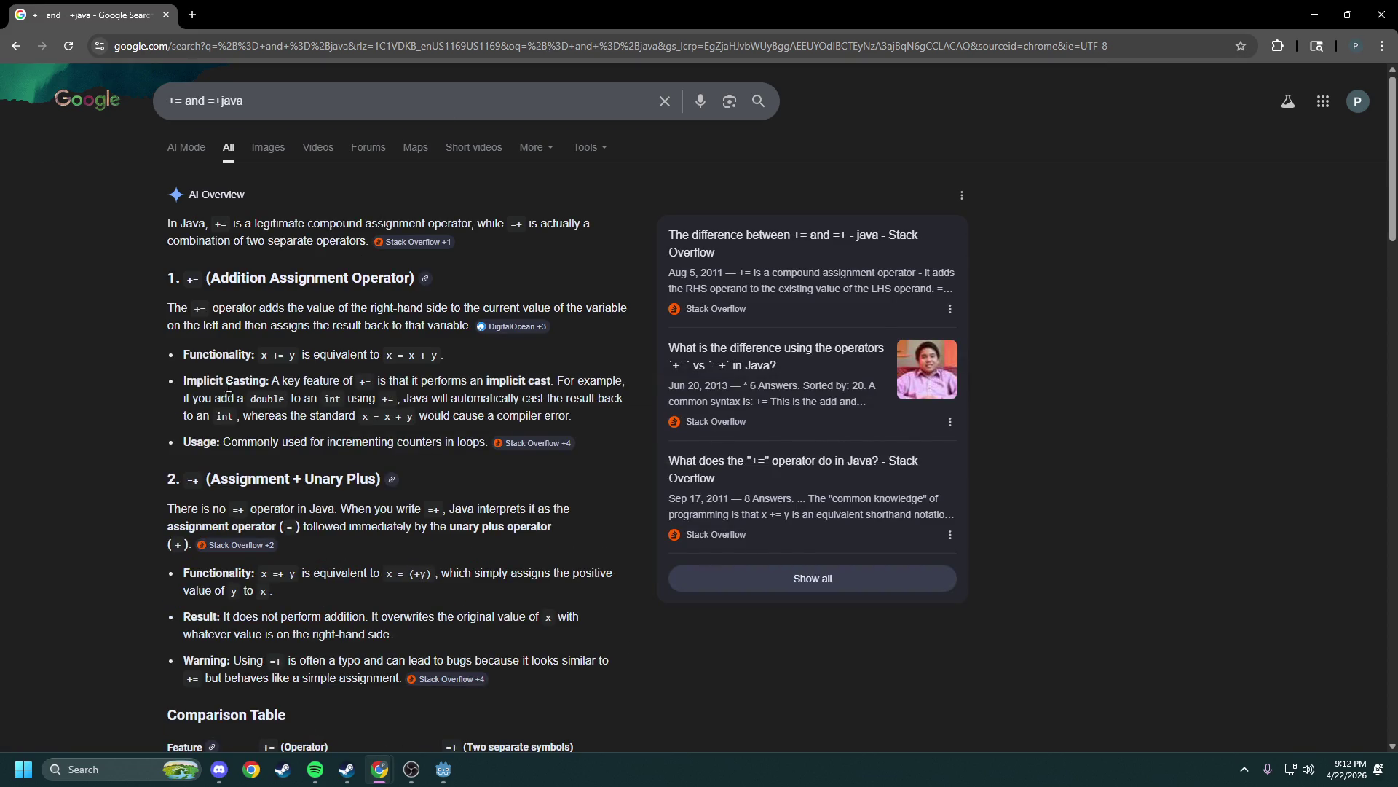
mouse_move(169, 510)
left_mouse_down()
mouse_move(557, 511)
mouse_move(481, 528)
mouse_move(251, 530)
mouse_move(551, 526)
mouse_move(370, 528)
mouse_move(451, 527)
left_mouse_up()
left_click(452, 526)
scroll(437, 520, "down", 1)
left_click_drag(387, 502, 431, 503)
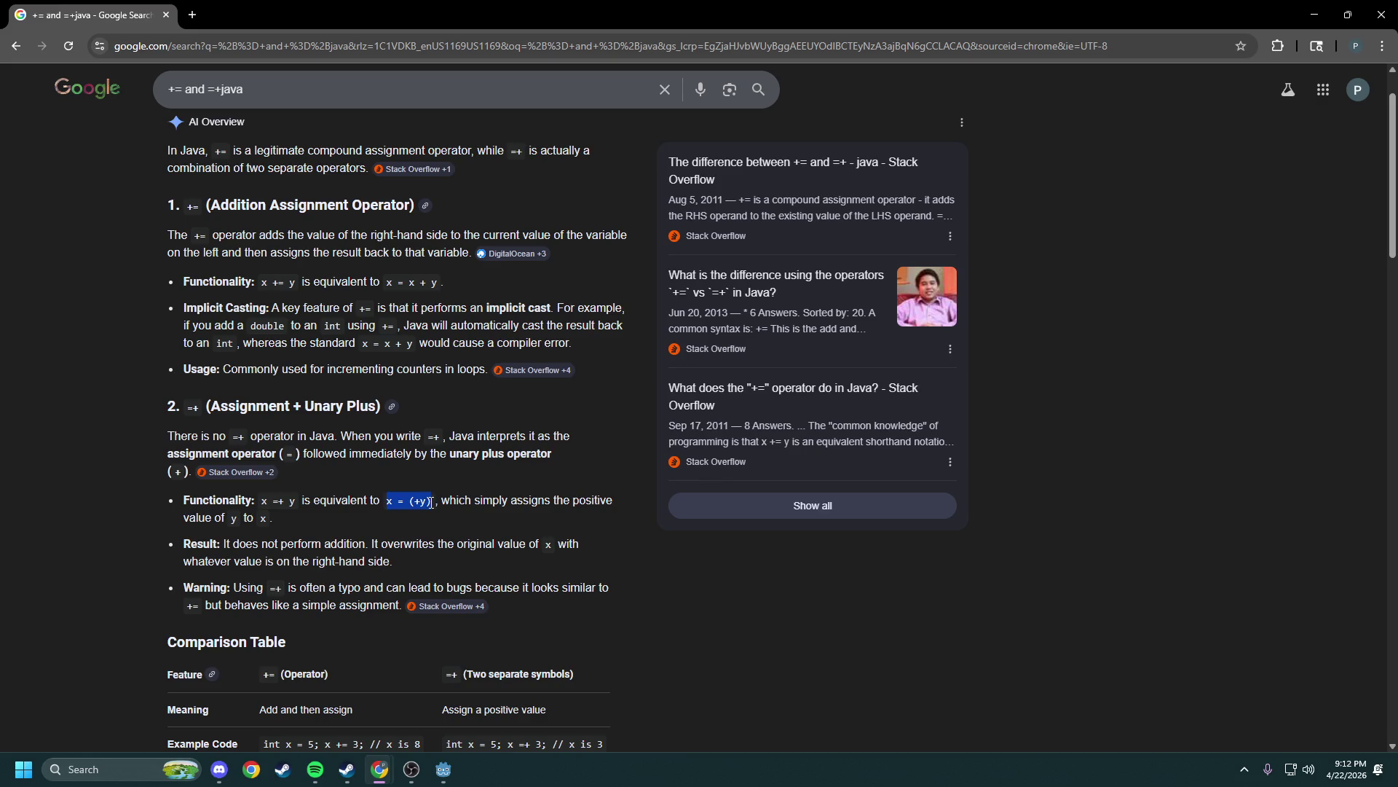
left_click_drag(431, 503, 406, 562)
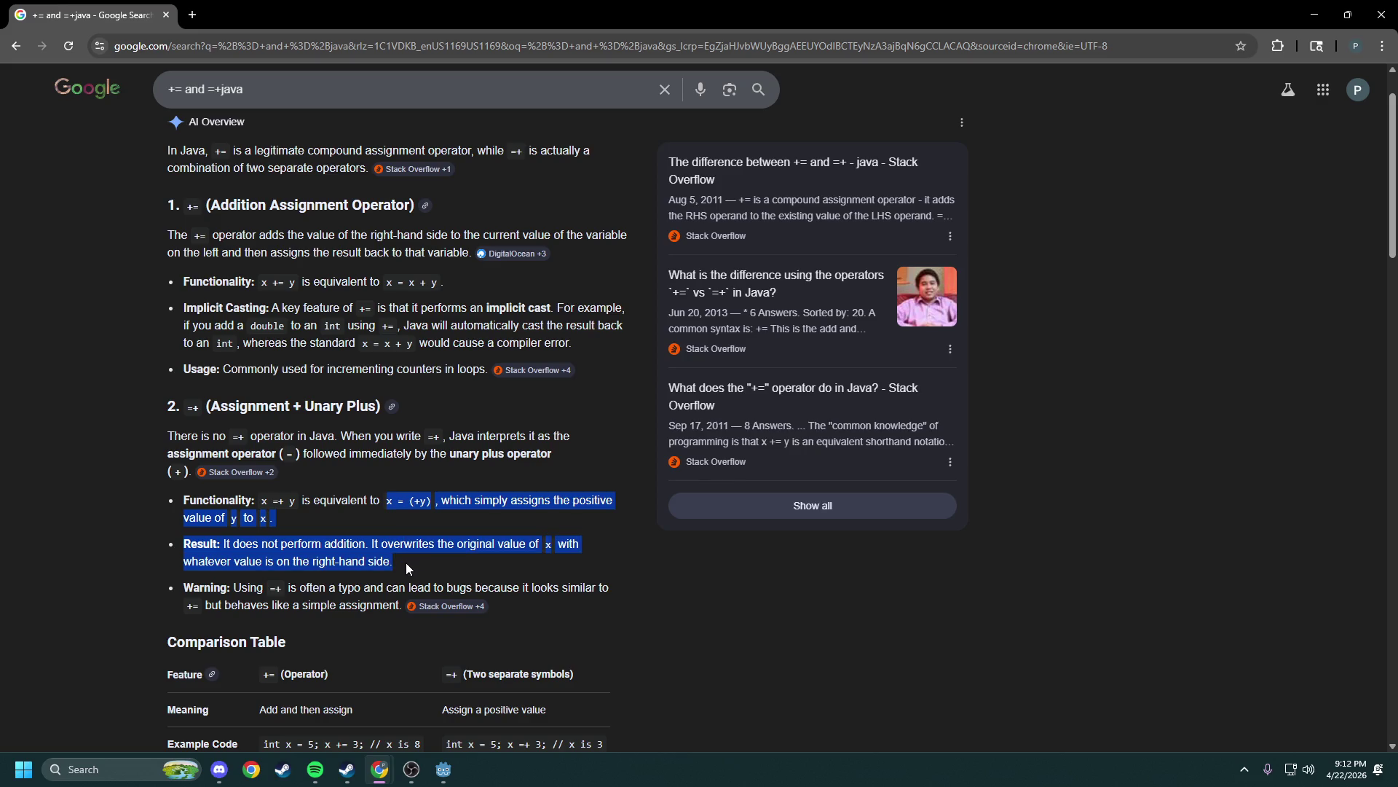
left_click(407, 563)
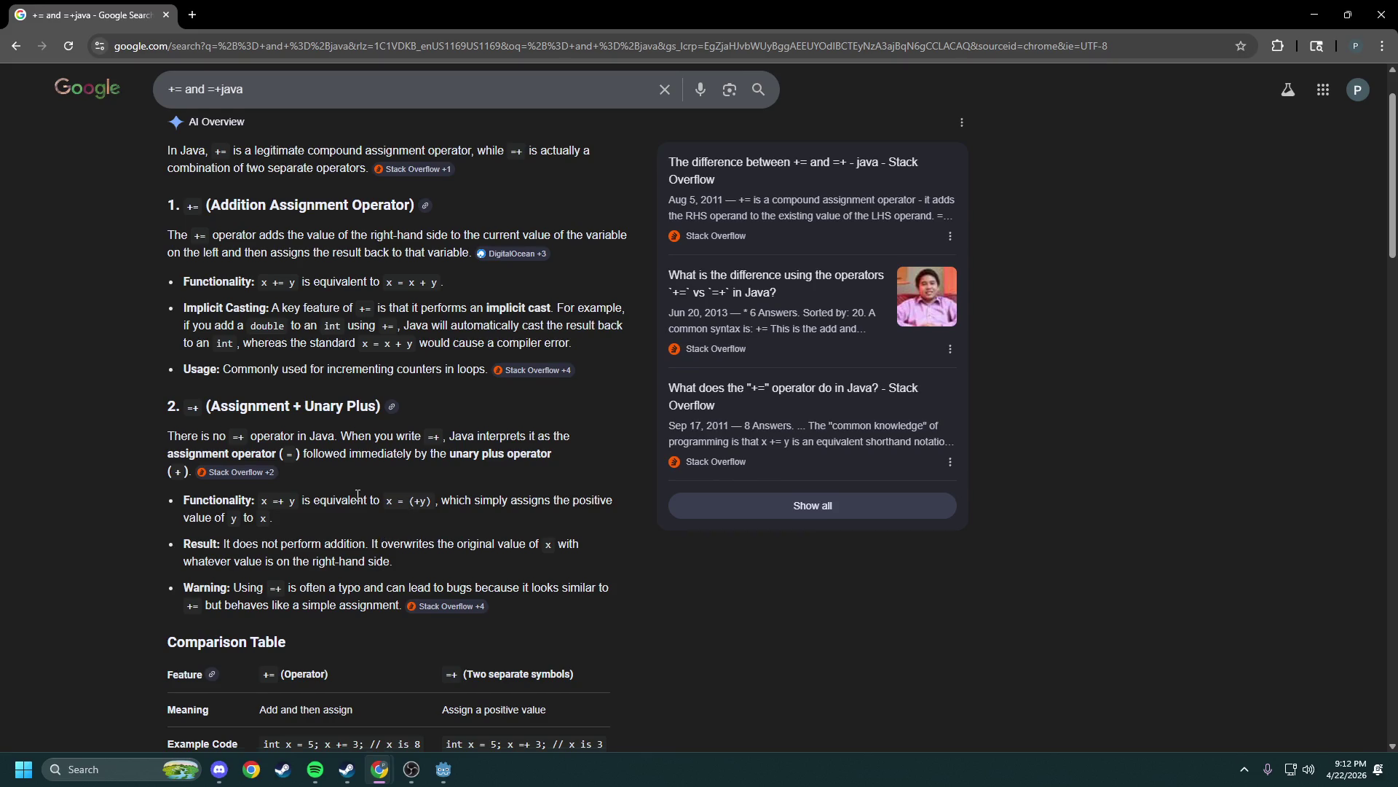
scroll(358, 495, "up", 1)
double_click(232, 100)
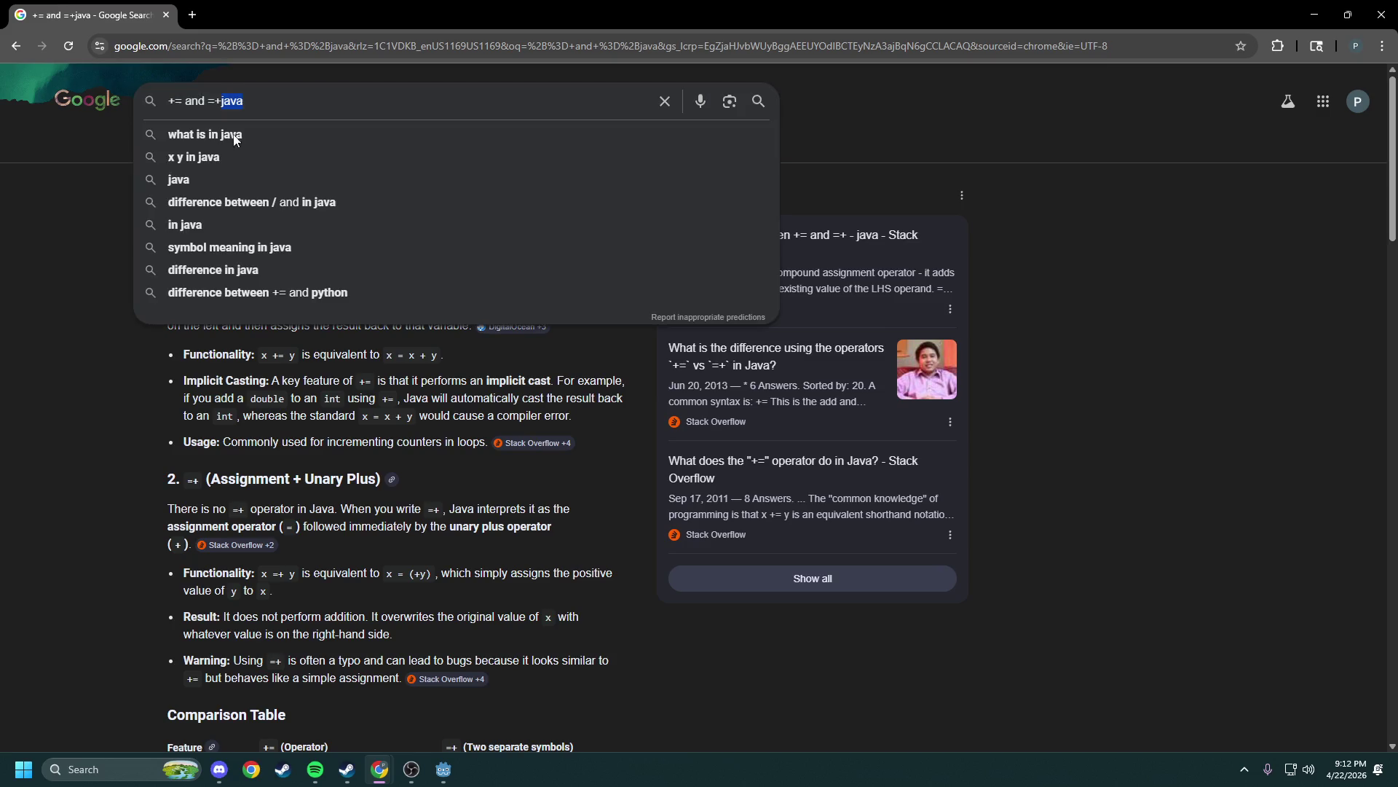
Search '+= and =+ python', read the expanded AI Overview, then close Chrome
type("python")
key("Return")
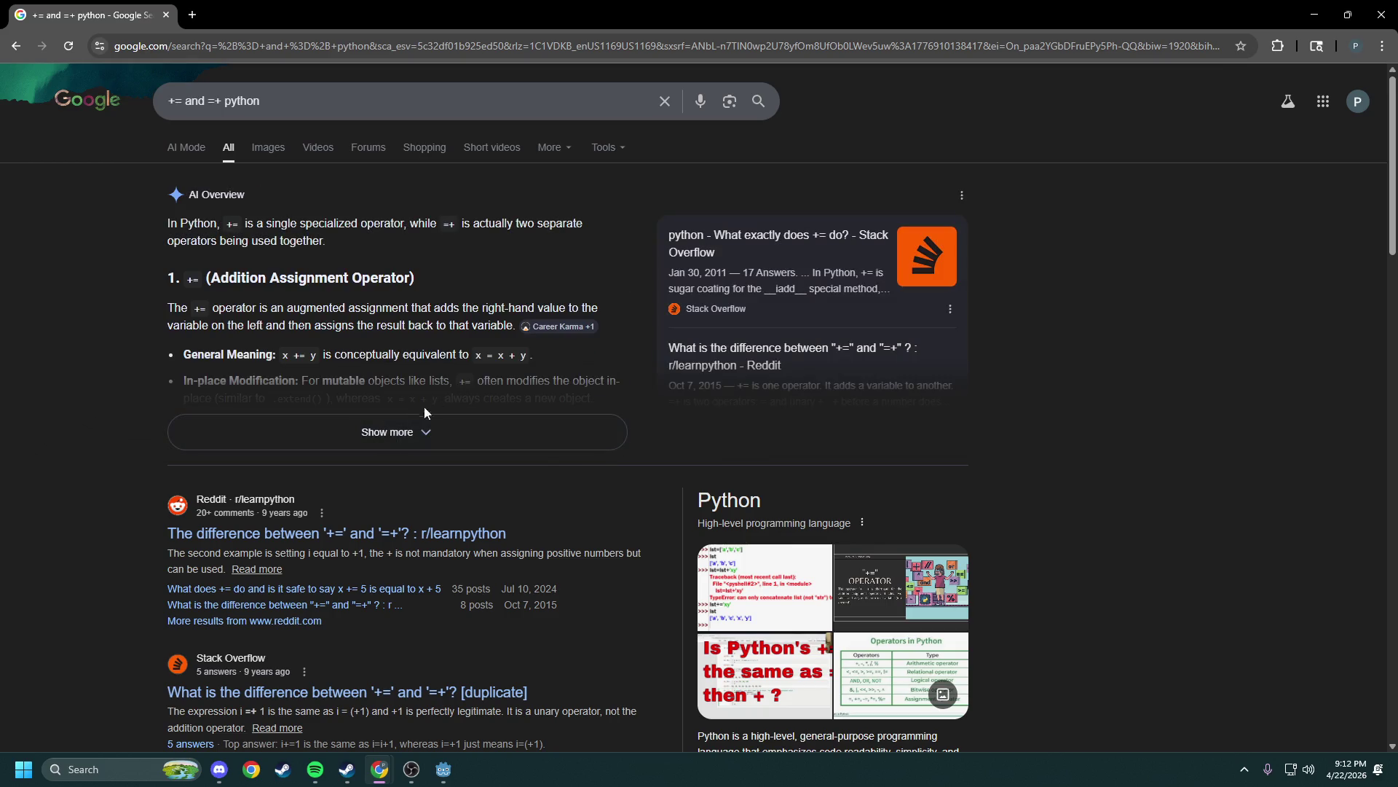
left_click(408, 432)
scroll(328, 393, "down", 2)
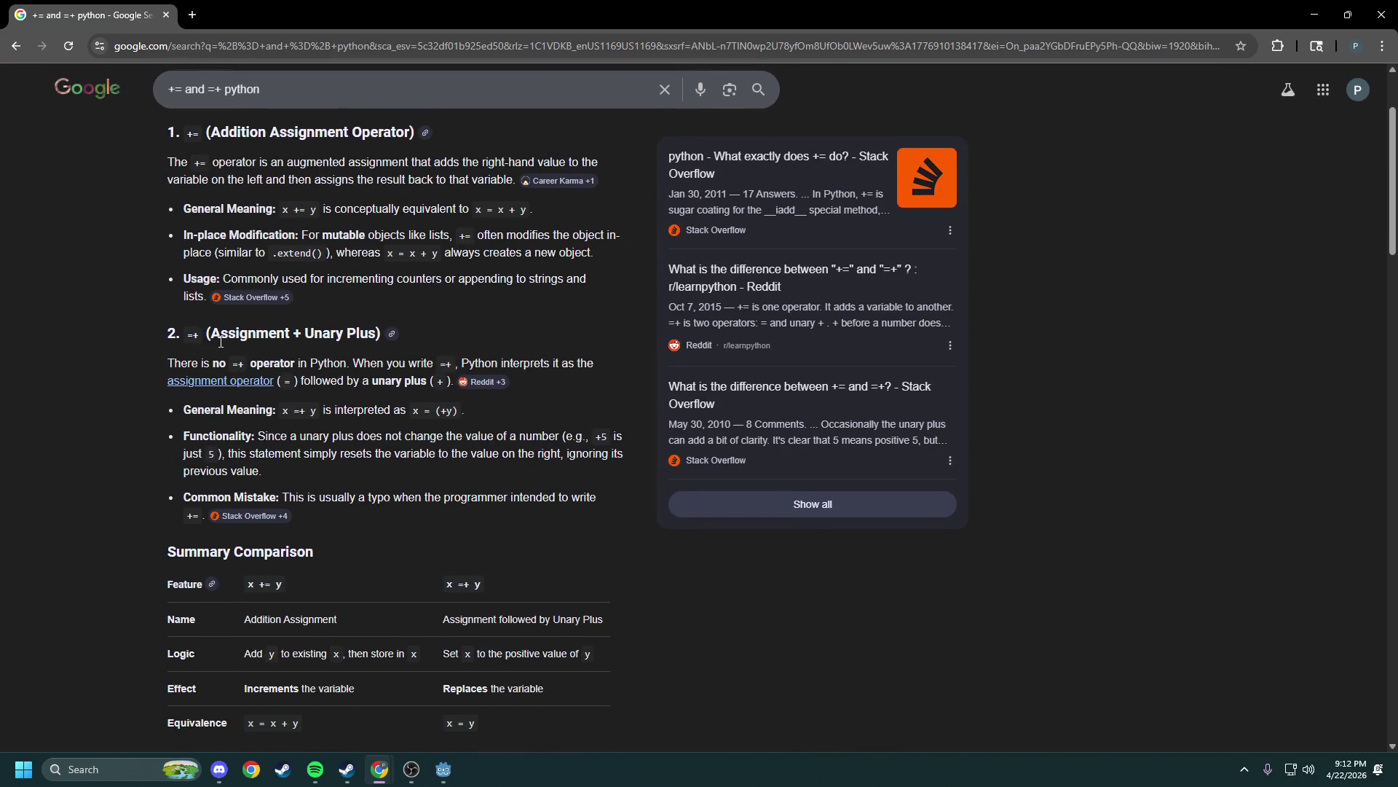
mouse_move(175, 363)
left_mouse_down()
mouse_move(595, 364)
mouse_move(303, 381)
mouse_move(444, 383)
mouse_move(397, 411)
mouse_move(411, 431)
mouse_move(517, 457)
mouse_move(520, 498)
mouse_move(595, 500)
left_mouse_up()
left_click(595, 500)
scroll(411, 521, "down", 4)
scroll(408, 416, "up", 2)
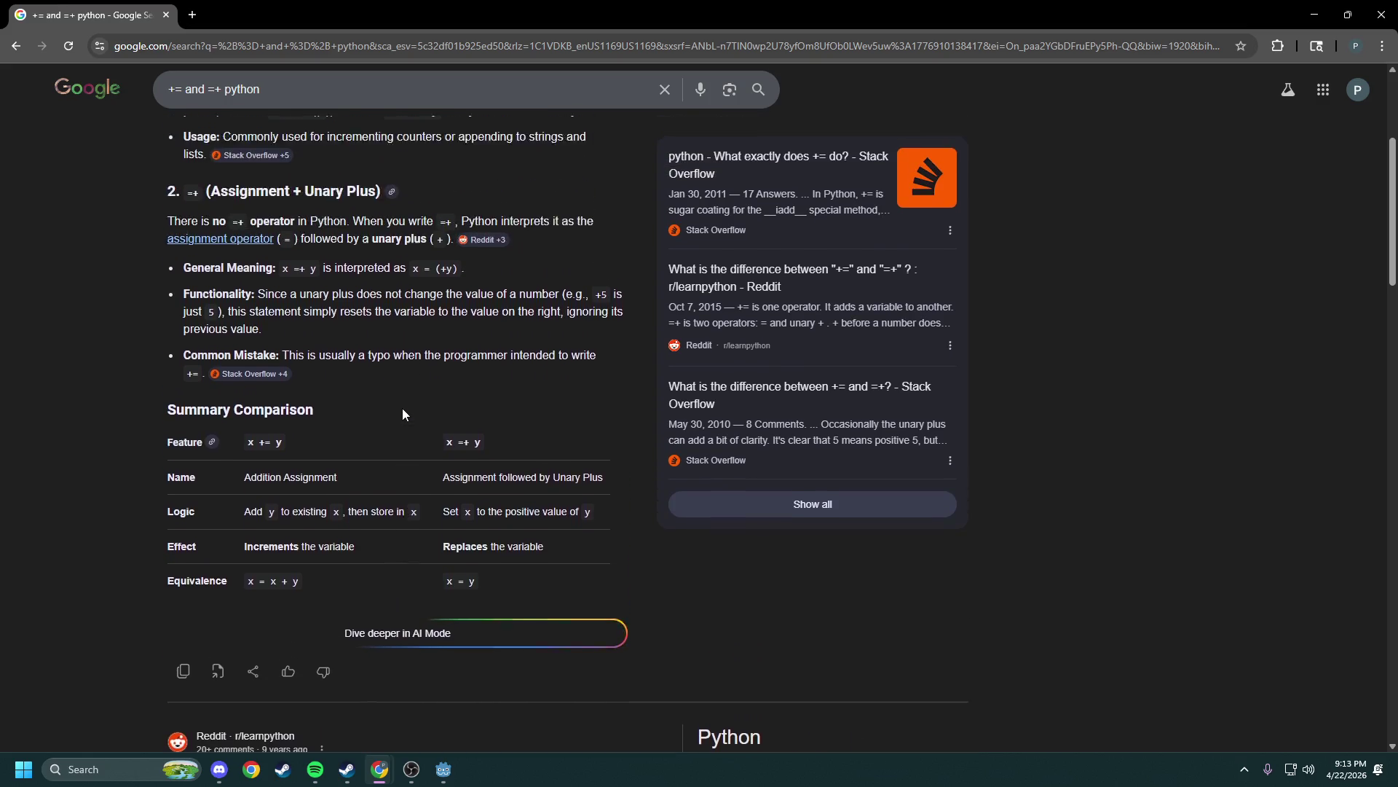
scroll(402, 414, "up", 1)
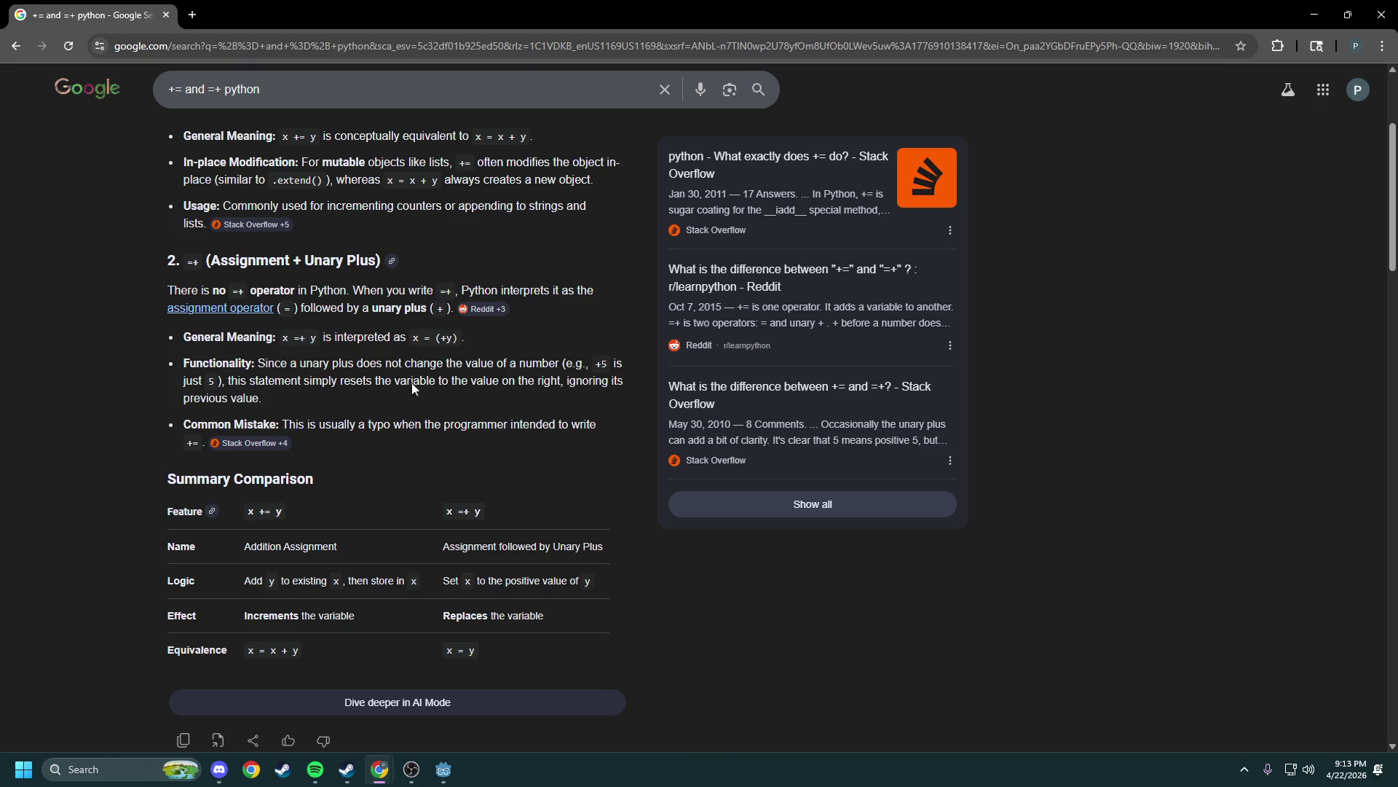
left_click(167, 15)
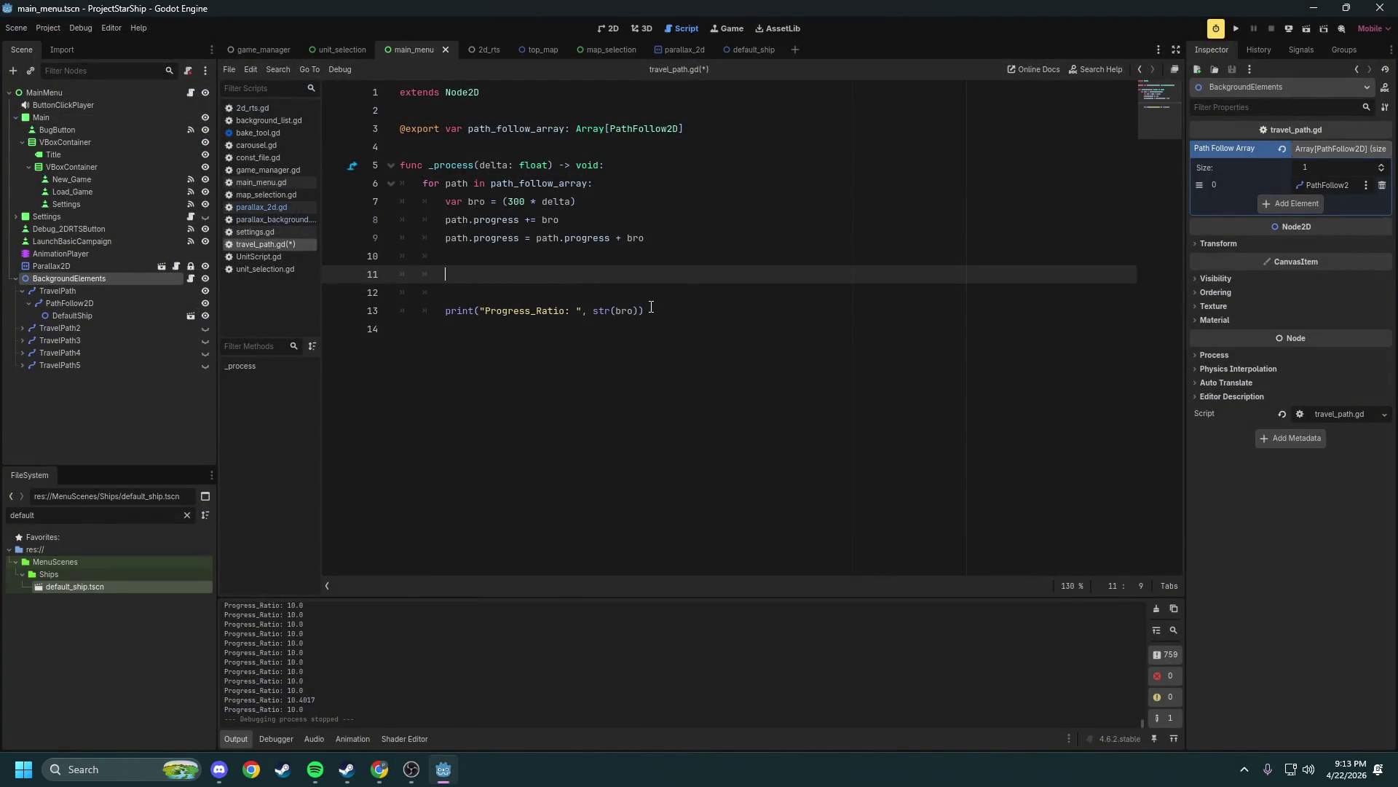
Delete the debug print lines and the duplicate path.progress assignment on line 9
mouse_move(652, 311)
left_mouse_down()
mouse_move(447, 287)
mouse_move(381, 258)
left_mouse_up()
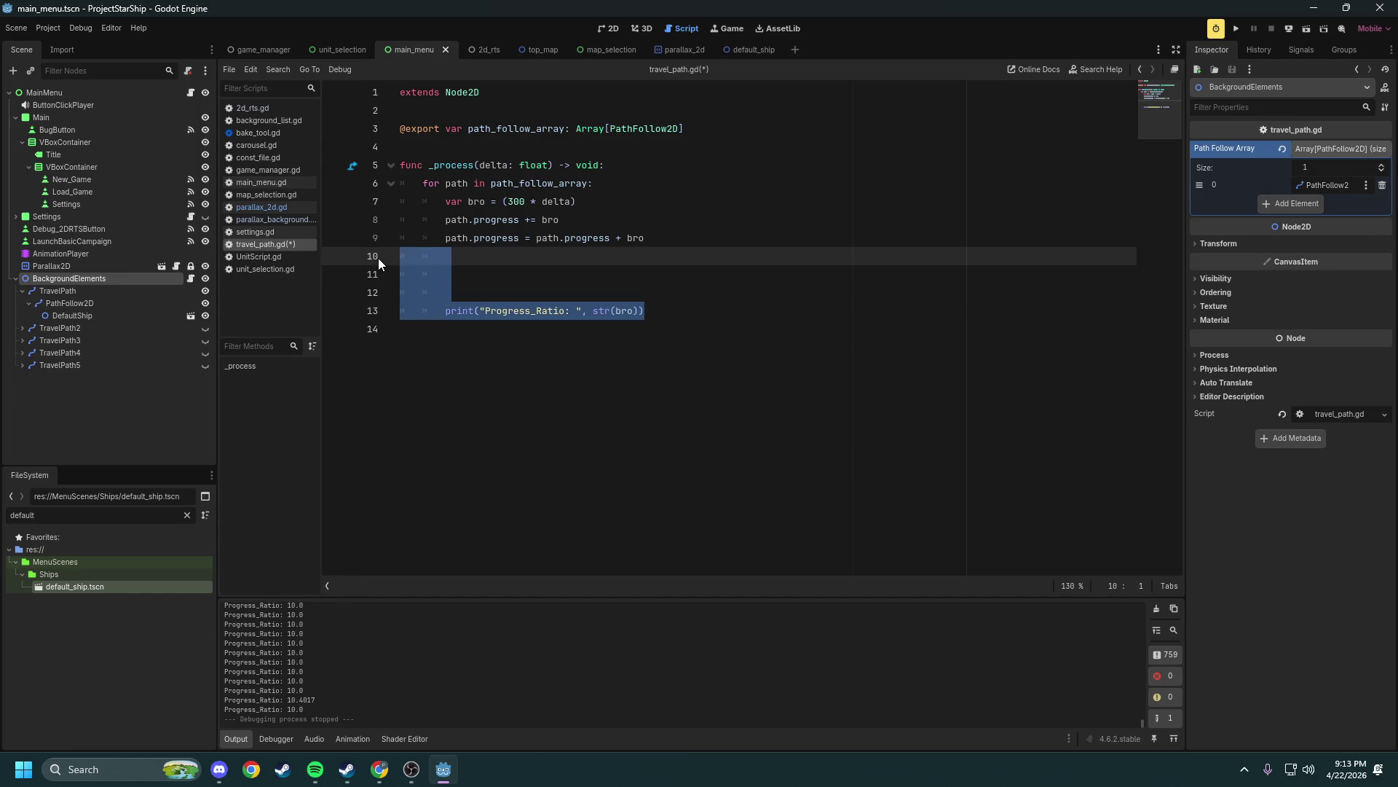
key("BackSpace")
key("BackSpace")
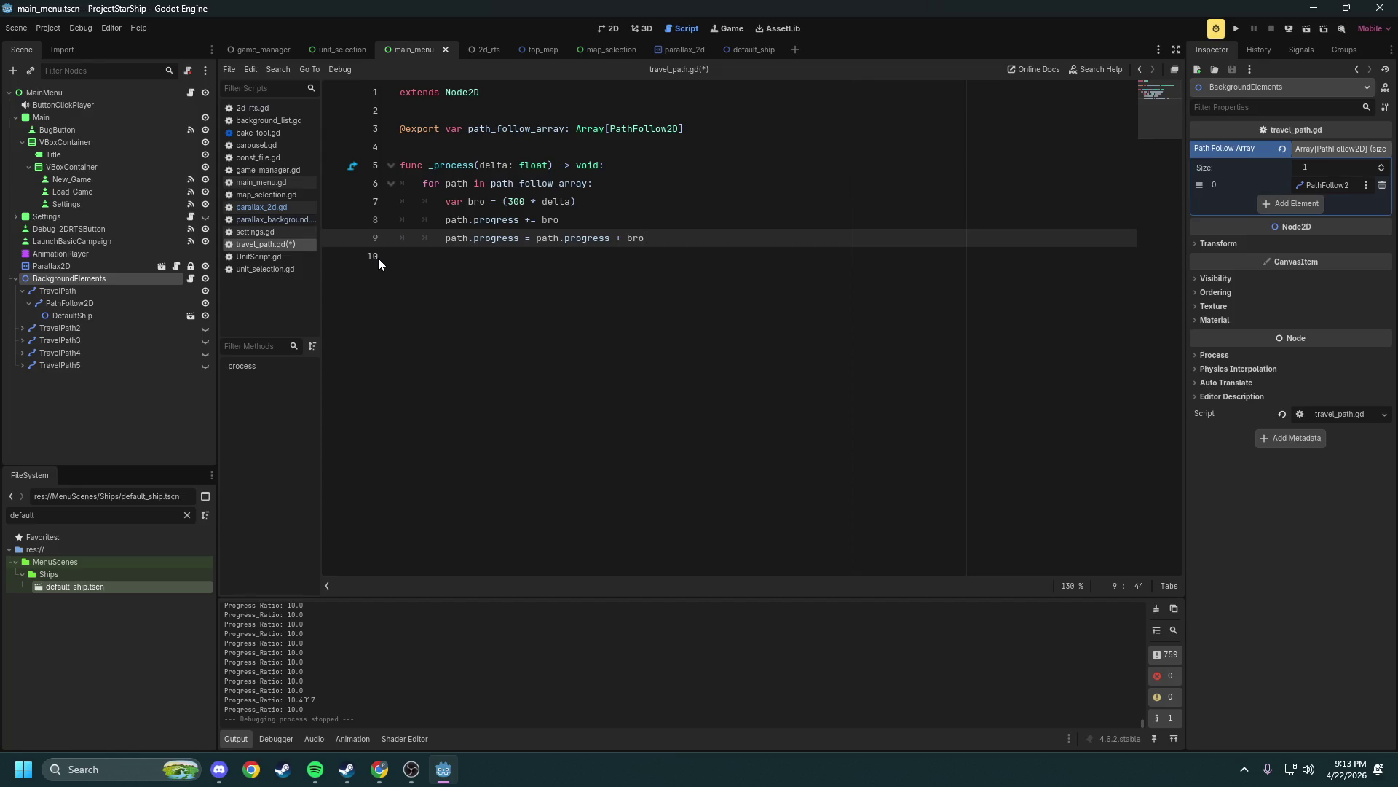
key("Up")
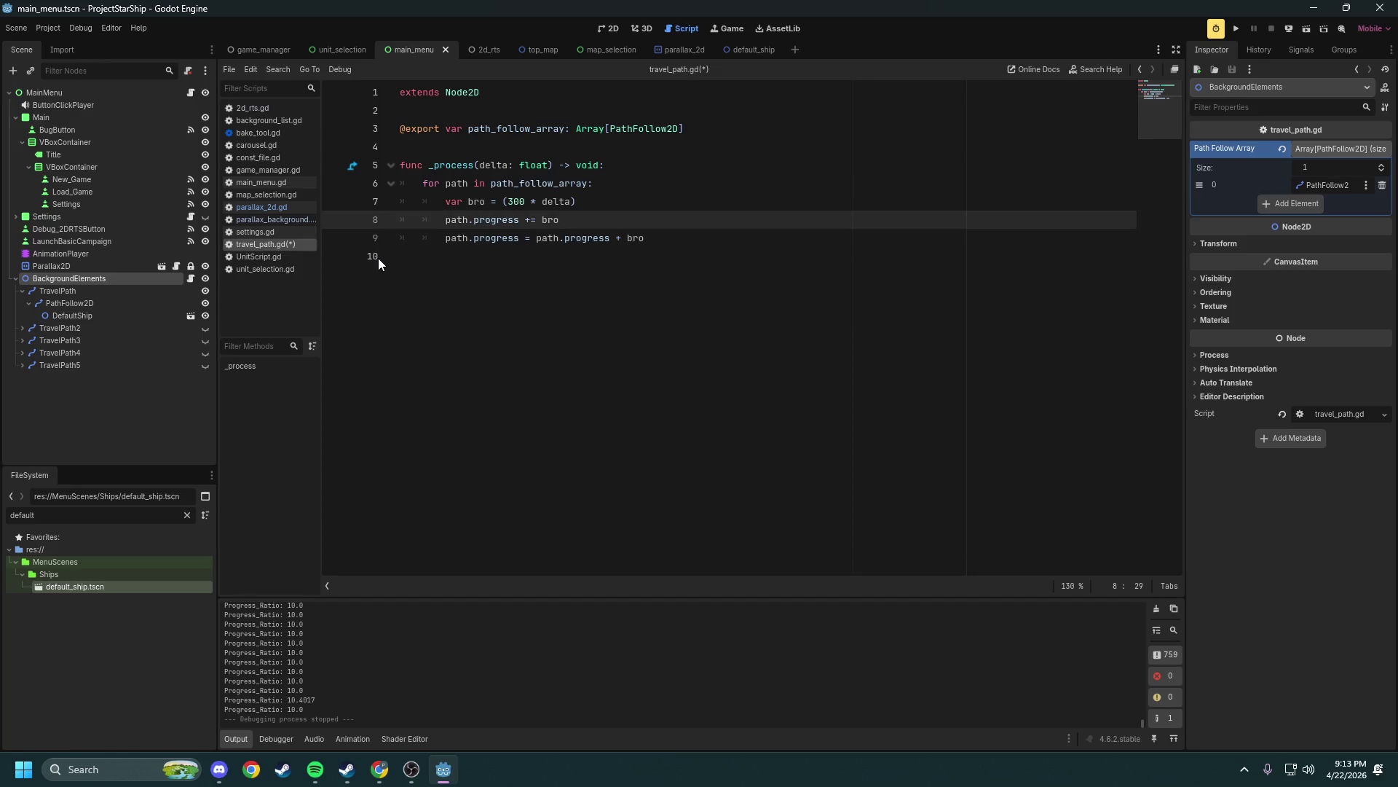
key("Down")
key("ctrl+shift+Left")
key("ctrl+shift+Left")
key("ctrl+shift+Left")
Move (300 * delta) into the += line in place of bro, delete the var bro line, and save
key("ctrl+shift+Left")
key("ctrl+shift+Left")
key("BackSpace")
key("BackSpace")
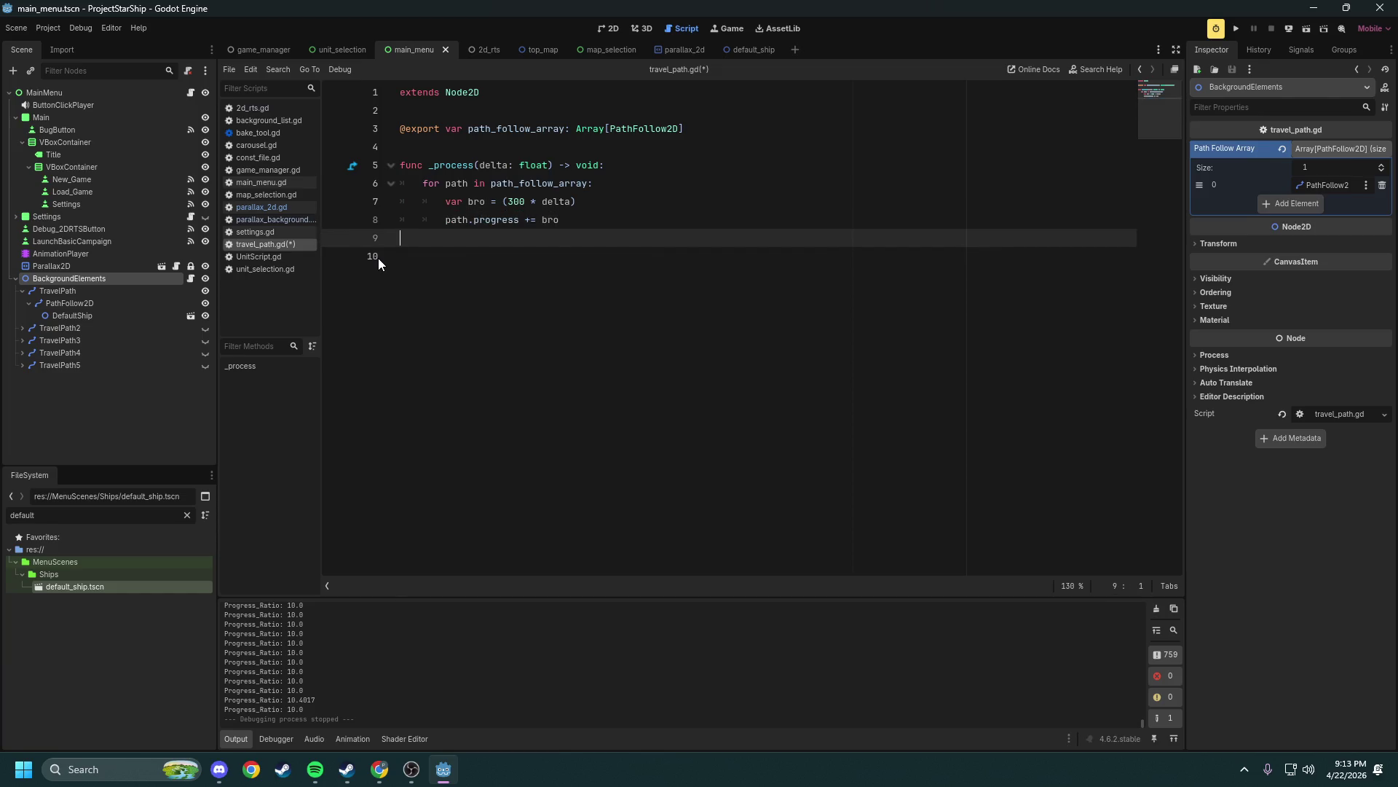
key("Up")
key("End")
key("ctrl+shift+Left")
key("ctrl+shift+Left")
key("ctrl+shift+Left")
key("ctrl+c")
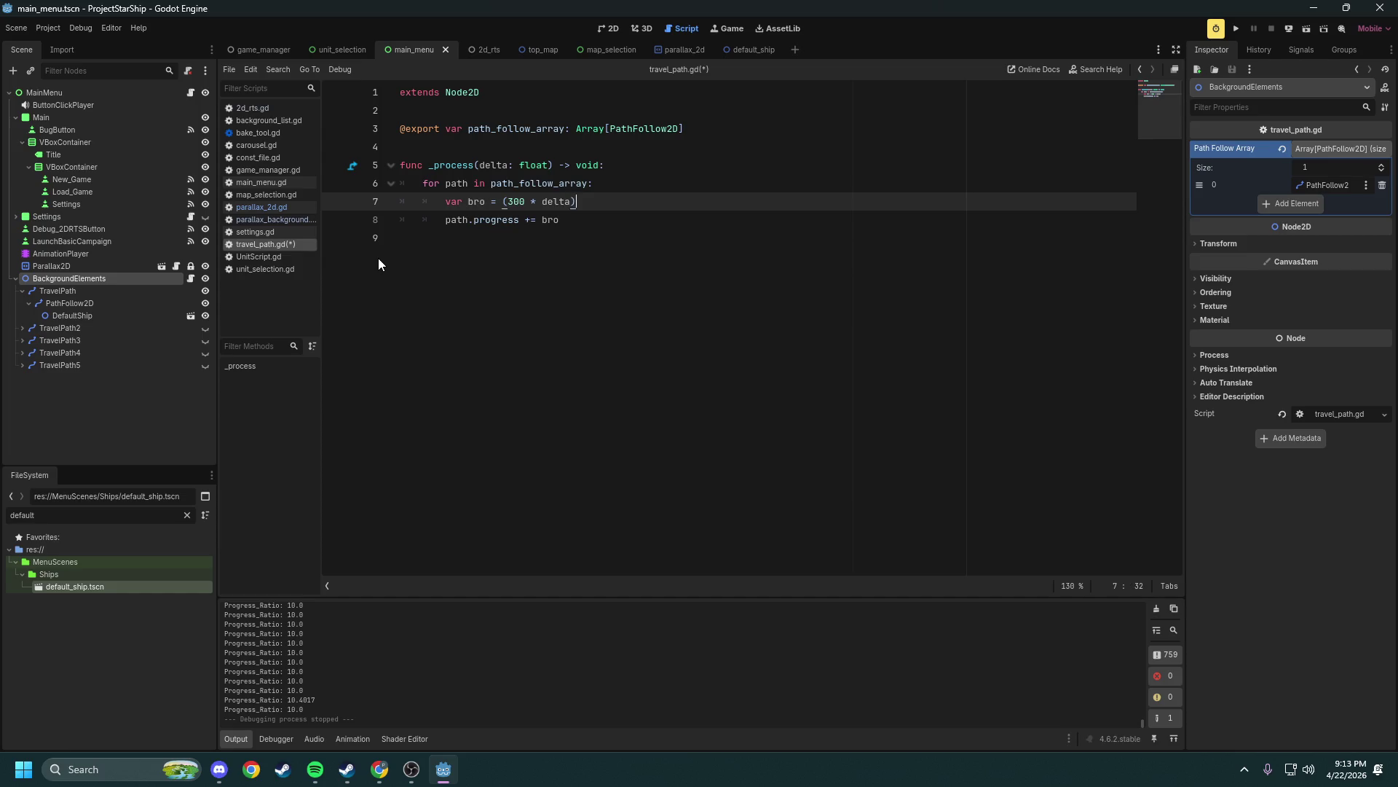
key("BackSpace")
key("Down")
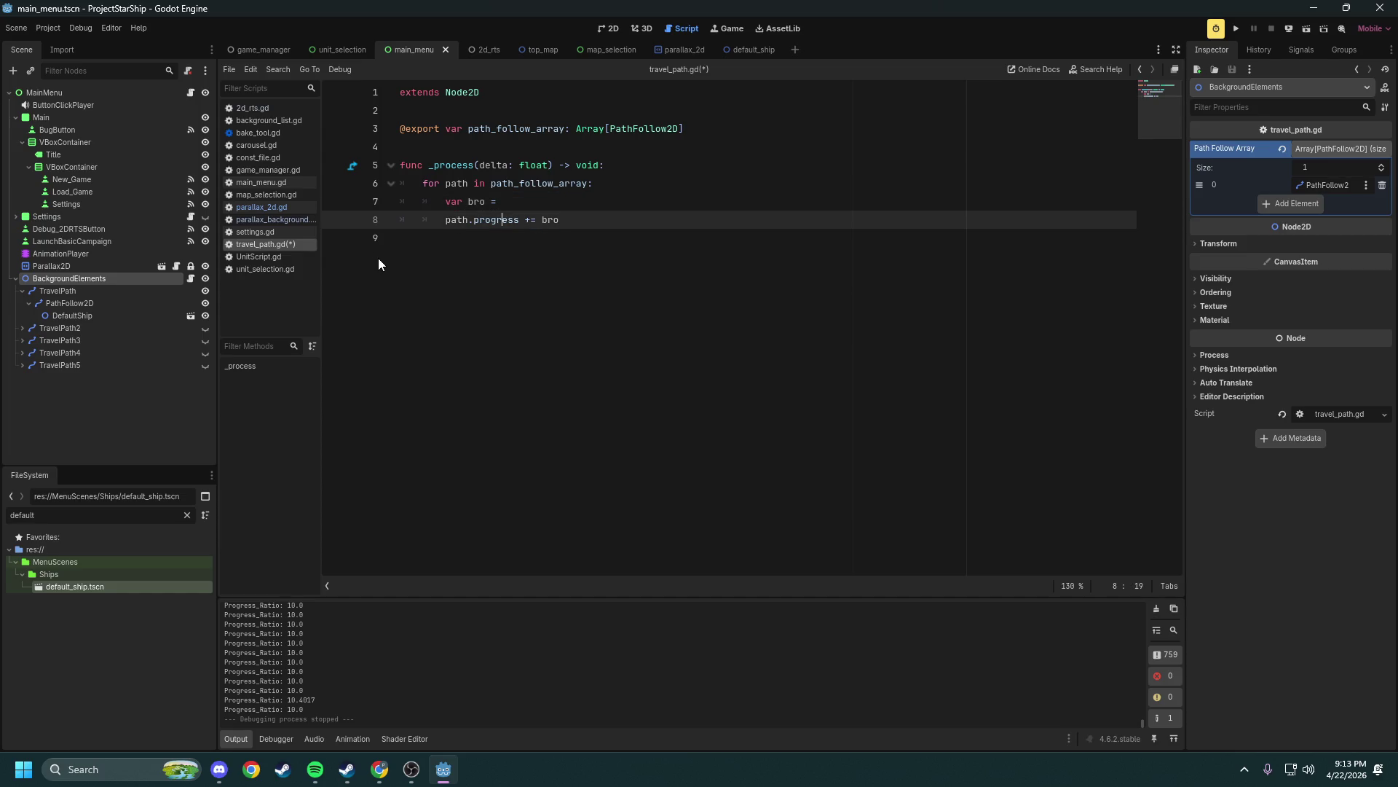
key("End")
key("ctrl+shift+Left")
key("ctrl+v")
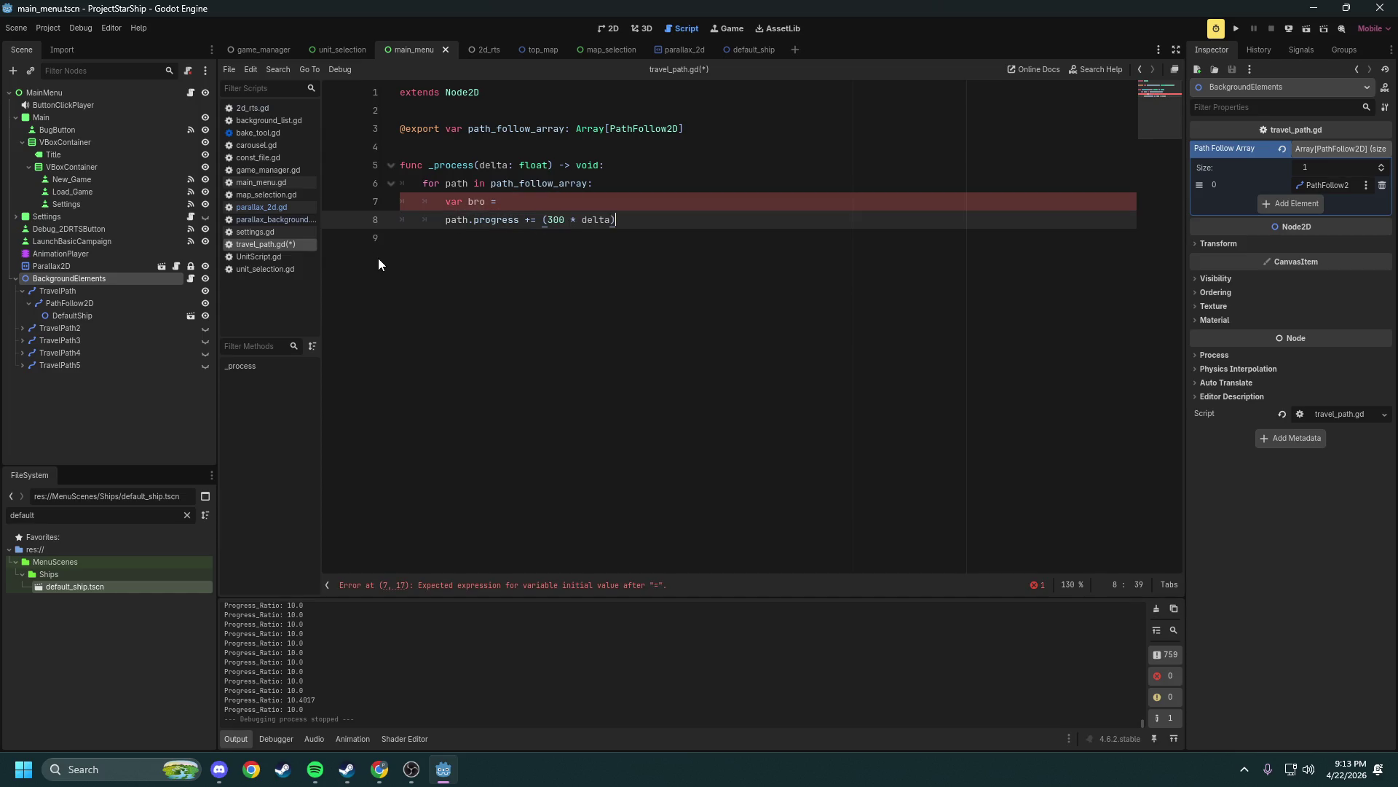
key("Up")
key("shift+Home")
key("shift+Home")
key("BackSpace")
key("BackSpace")
key("ctrl+s")
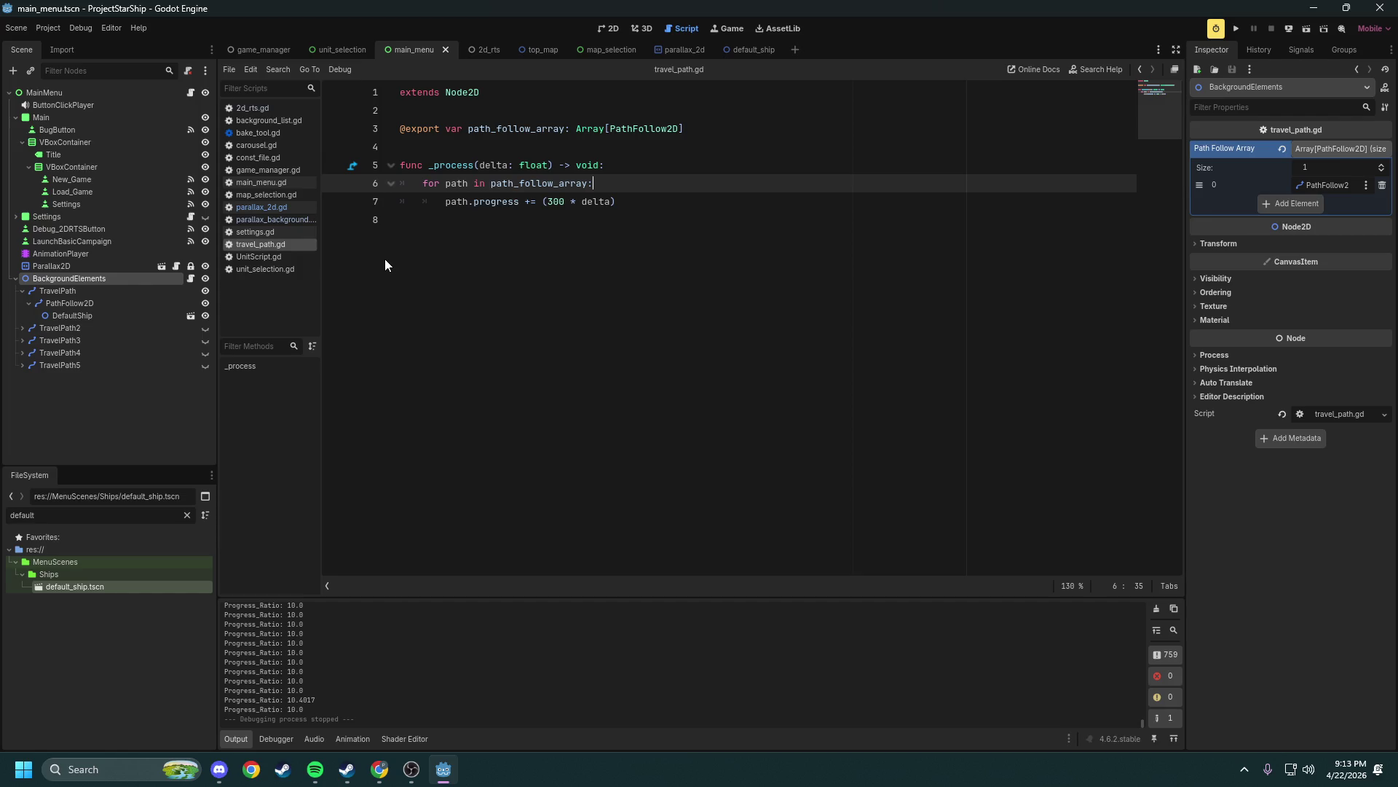
Check the += operator on line 7, then run the game to test the ships
left_click(620, 221)
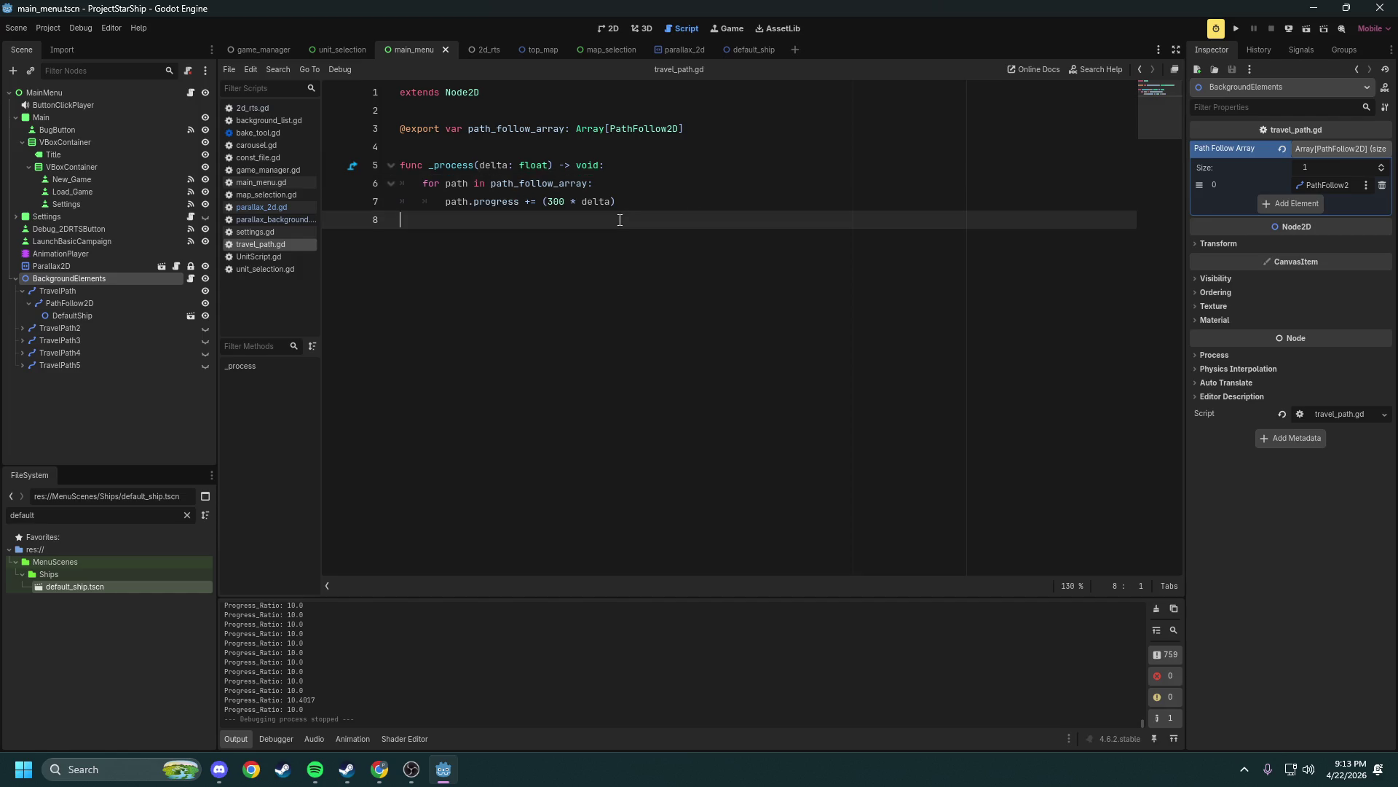
left_click(541, 204)
left_click_drag(538, 204, 528, 203)
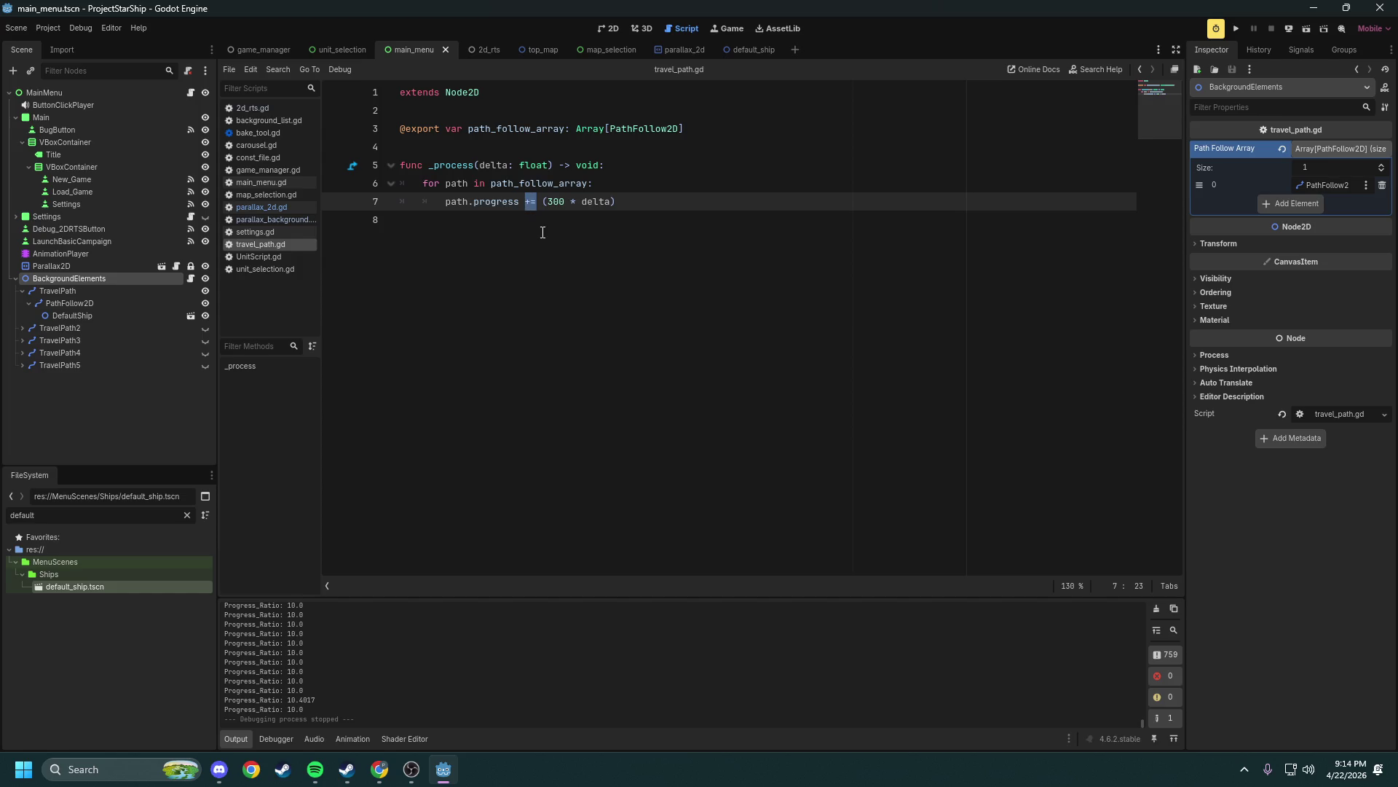
left_click(536, 230)
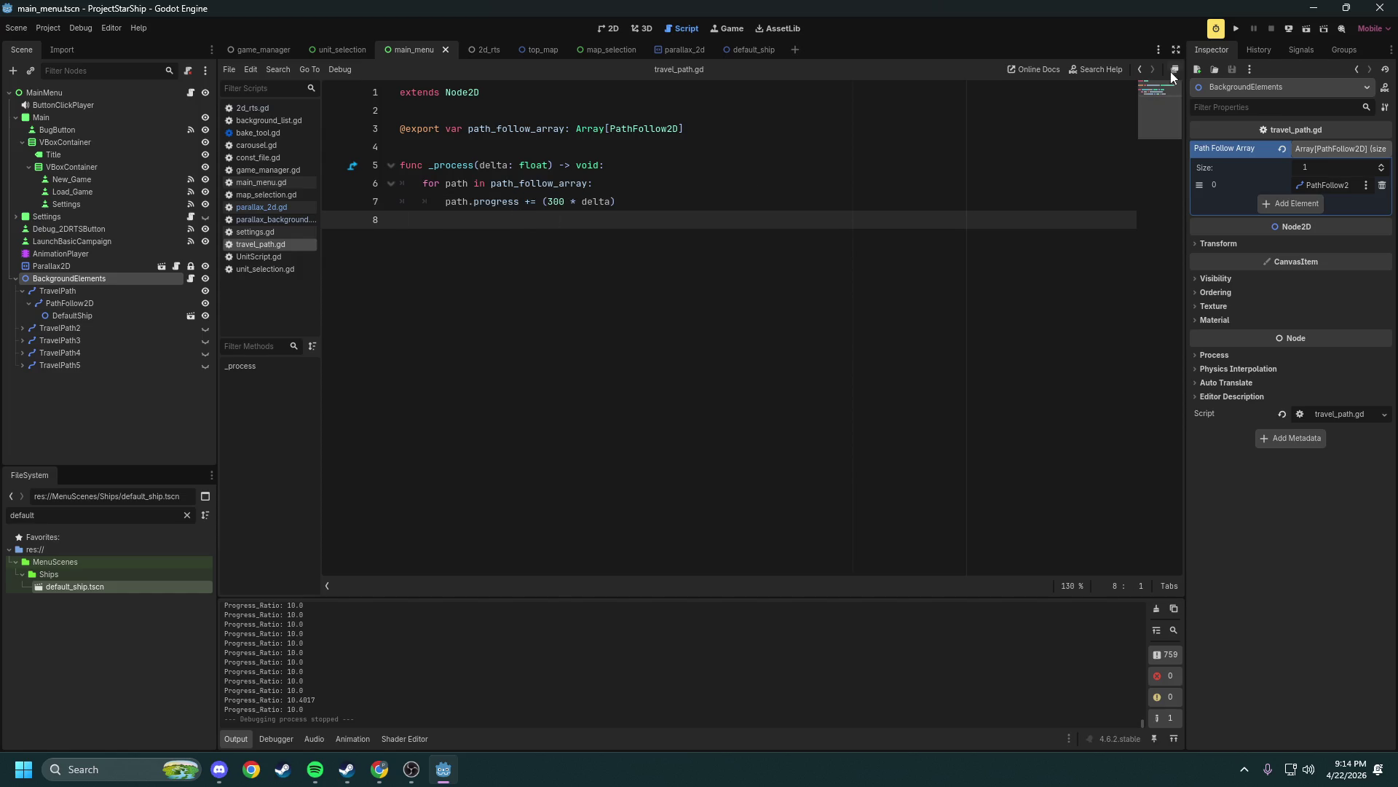
left_click(1232, 32)
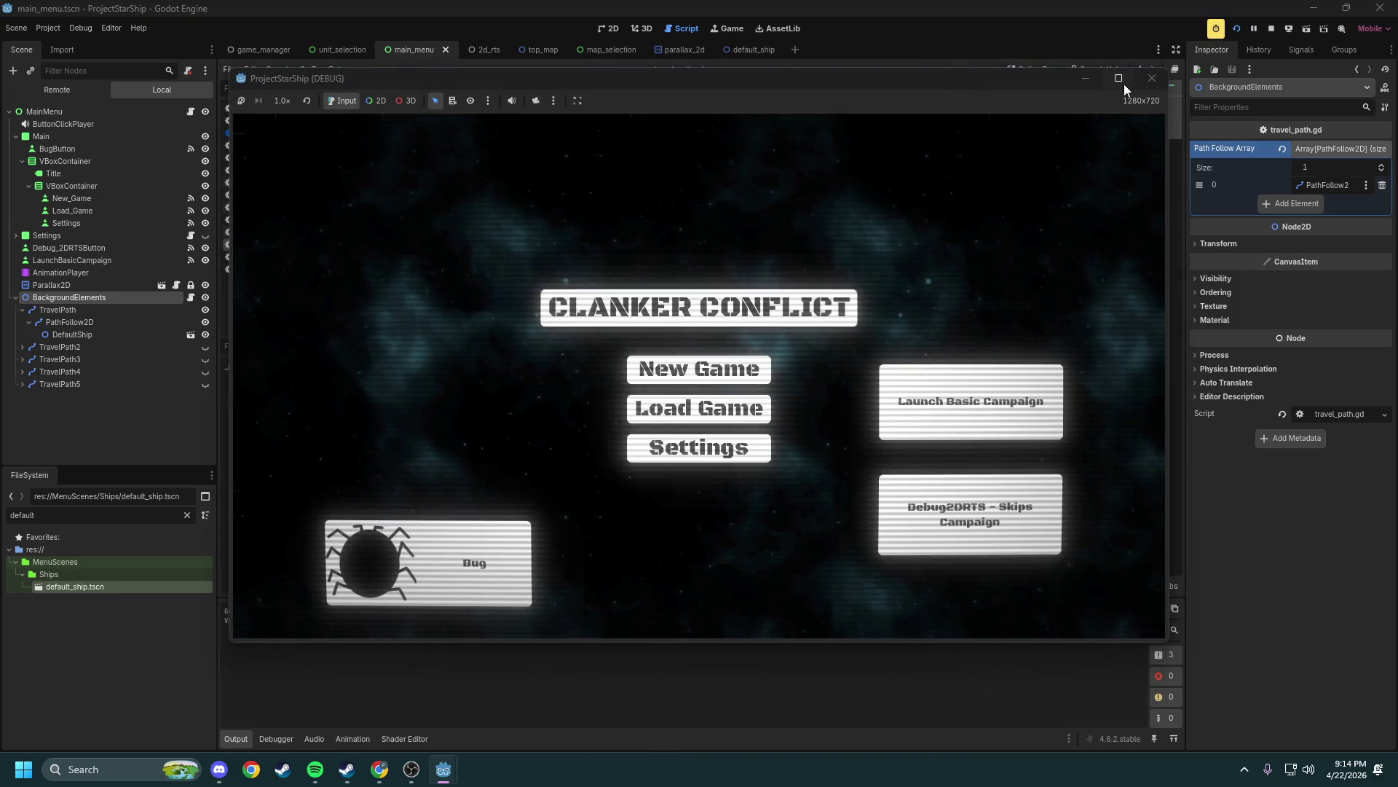
Close the game and add five more elements to the Path Follow Array
left_click(1142, 85)
left_click(1296, 204)
left_click(1297, 221)
left_click(1297, 235)
left_click(1289, 252)
left_click(1286, 269)
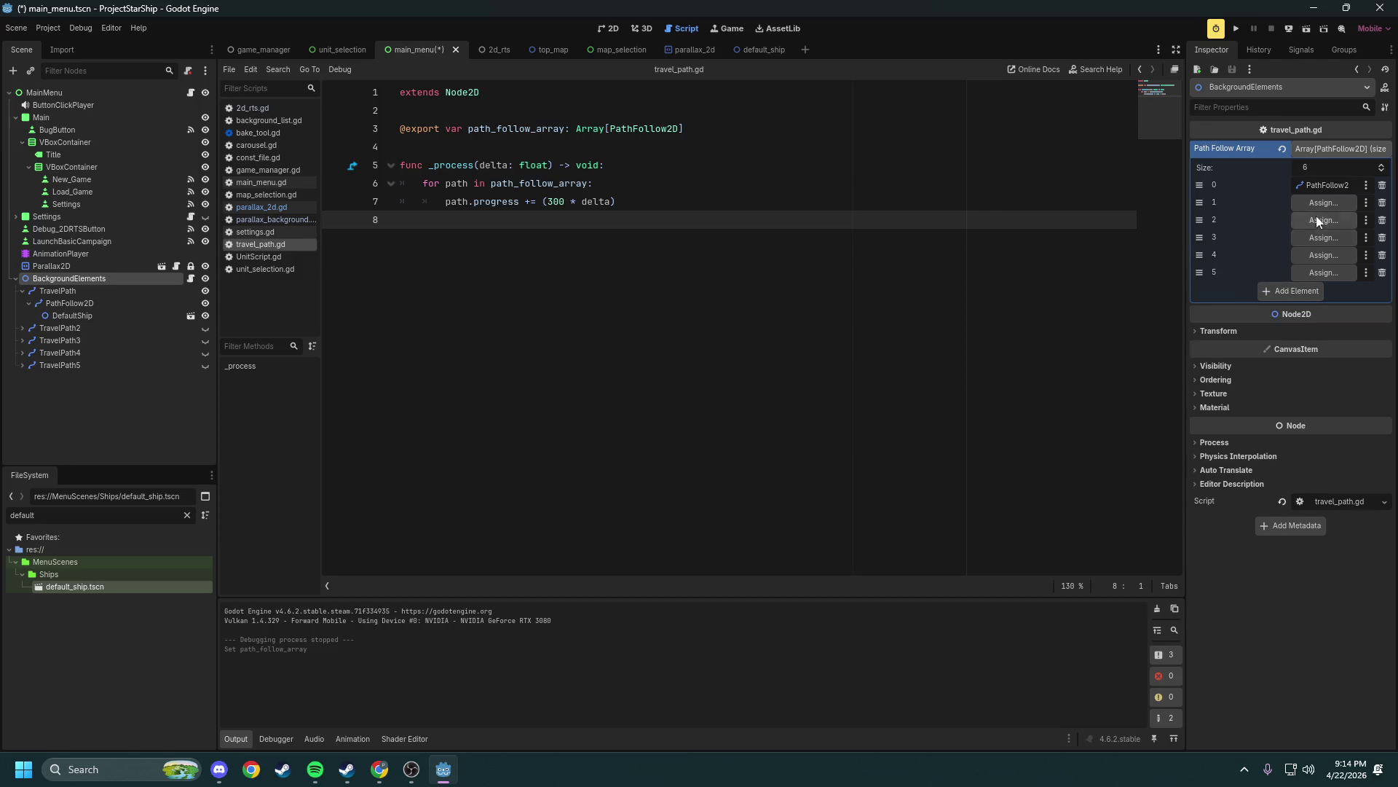
Assign TravelPath2–5's PathFollow2D nodes to elements 1–4 and remove the unused element 5
left_click(1318, 204)
left_click(683, 319)
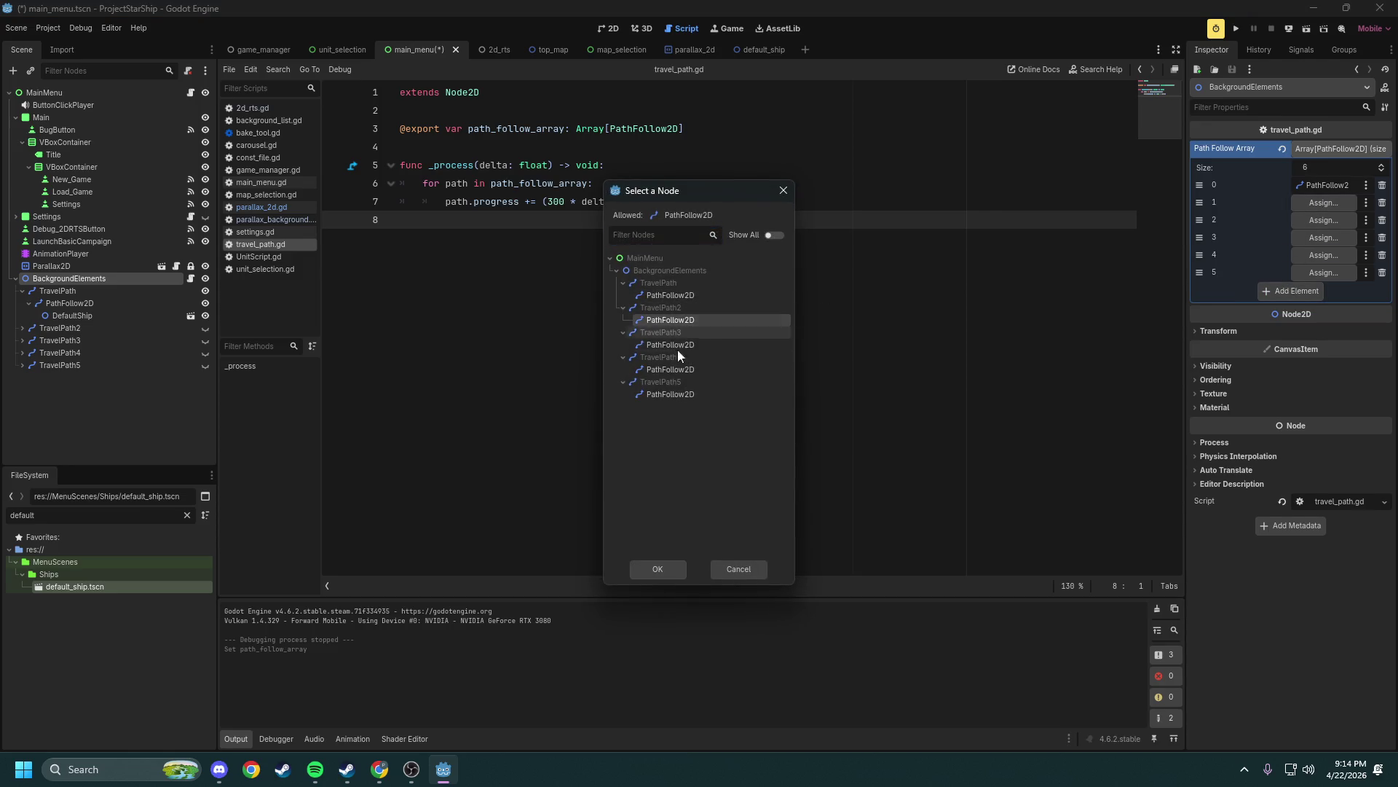
left_click(657, 567)
left_click(1320, 220)
left_click(685, 348)
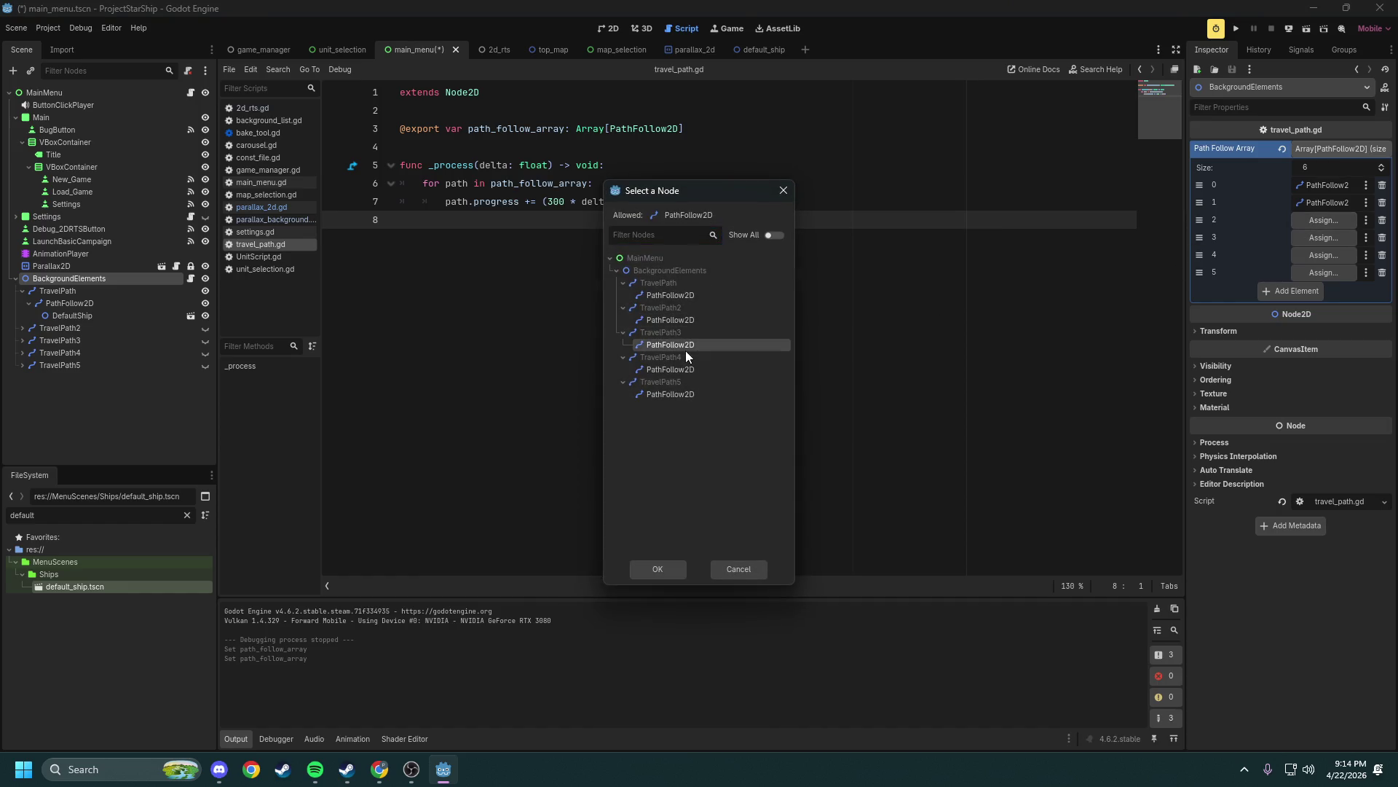
left_click(666, 562)
left_click(1319, 237)
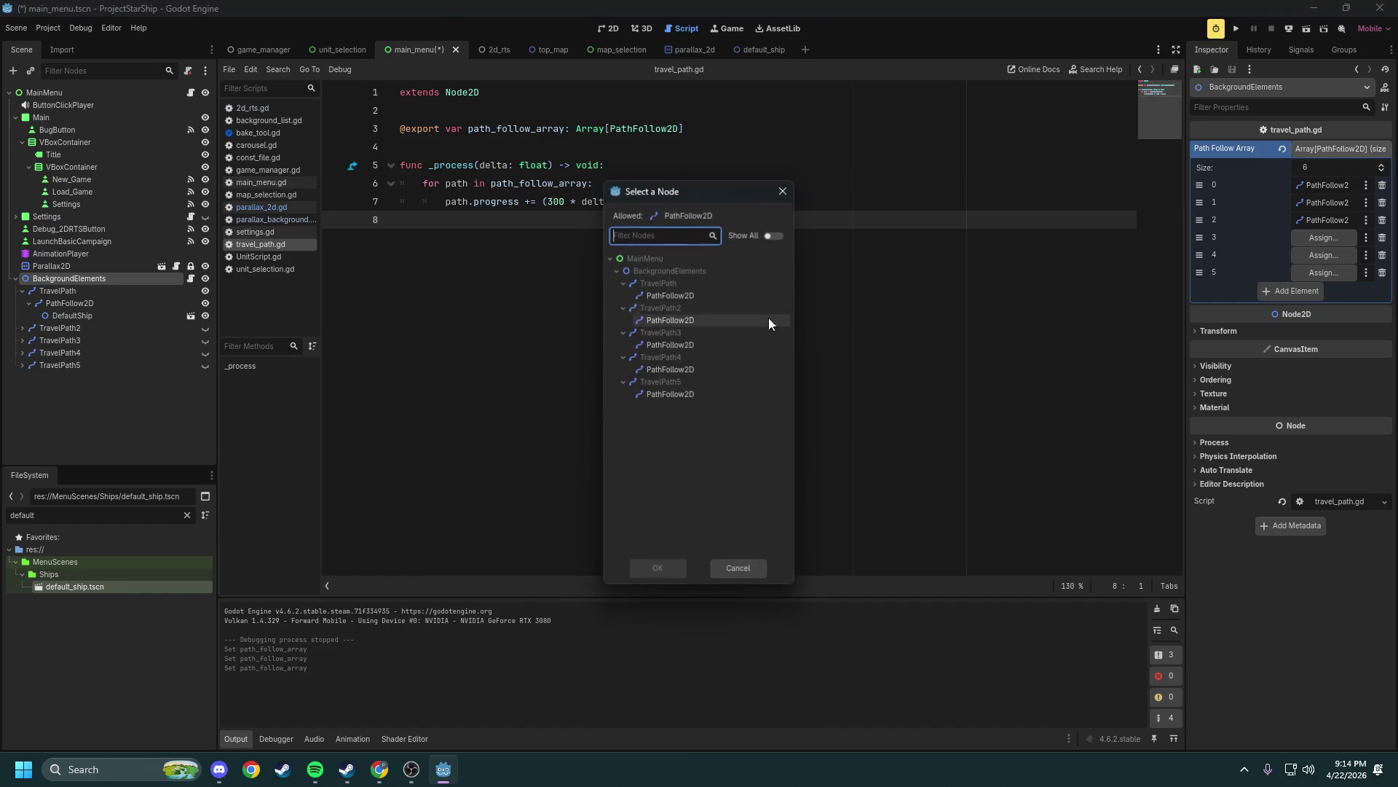
left_click(683, 370)
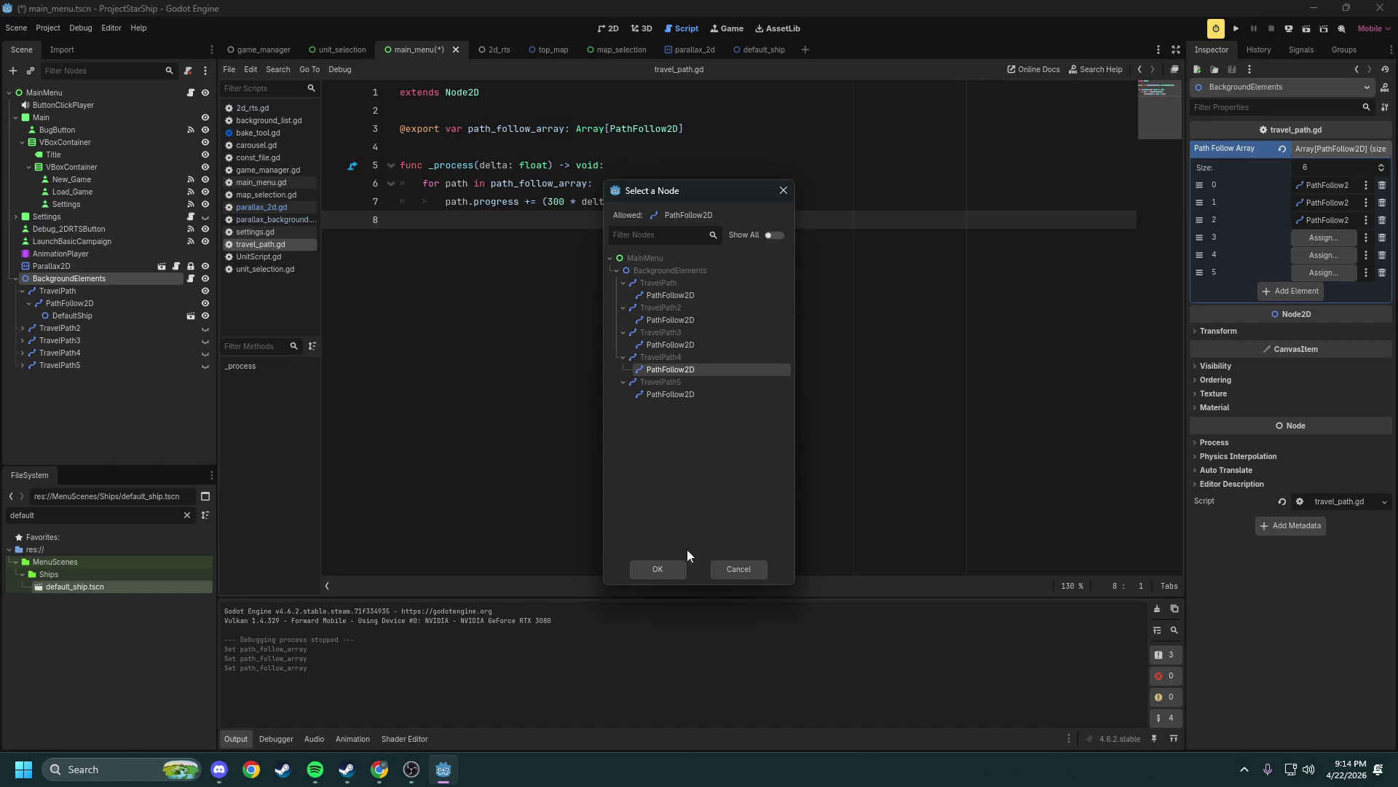
left_click(659, 569)
left_click(1325, 255)
left_click(651, 394)
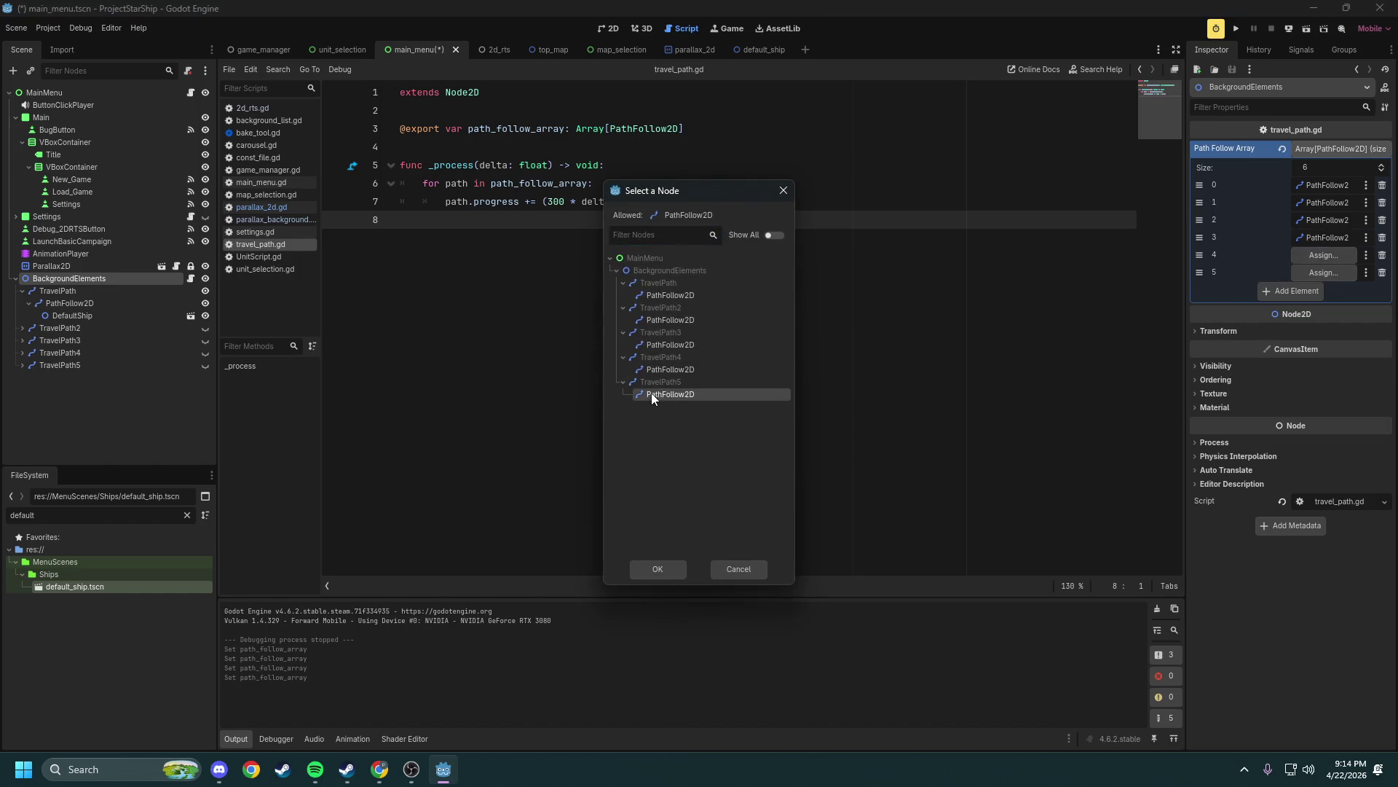
left_click(656, 568)
left_click(1382, 272)
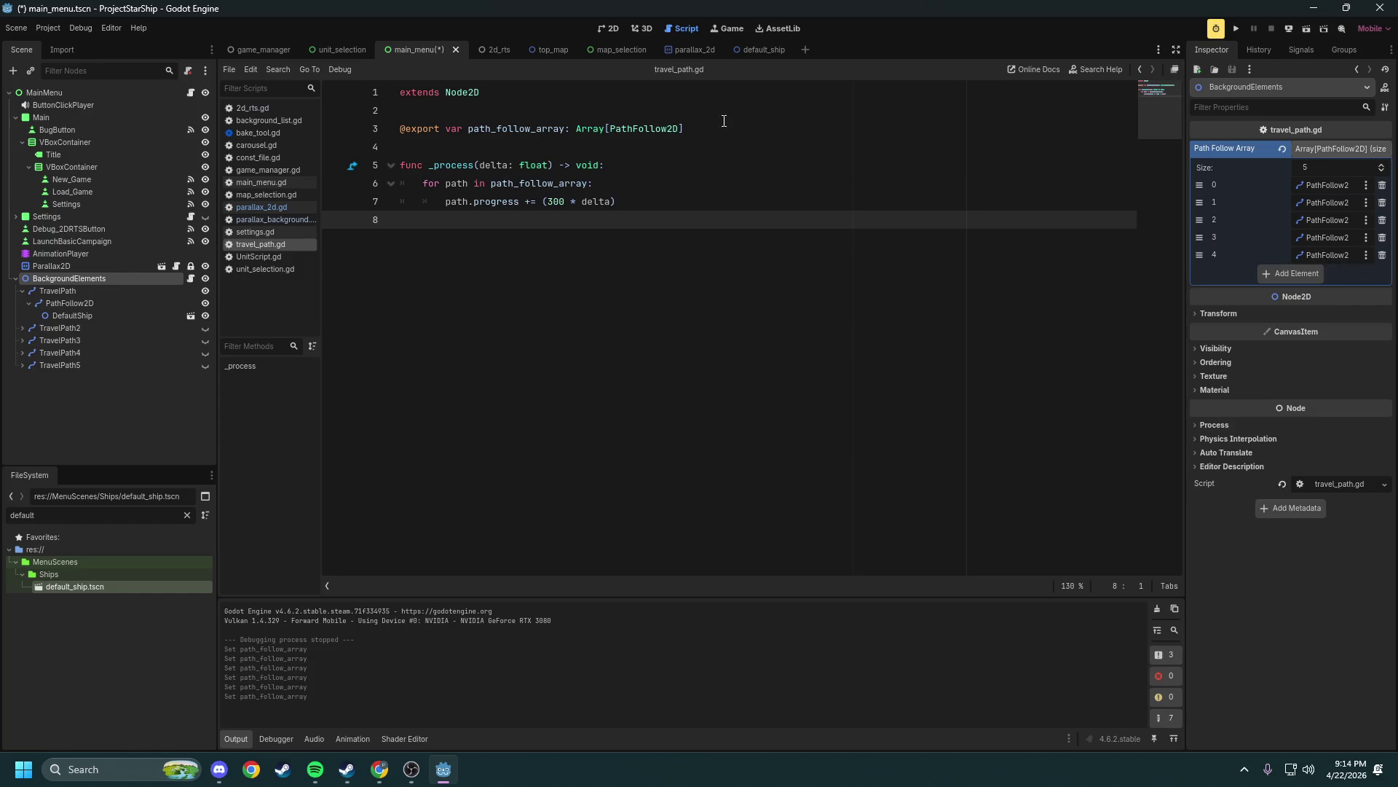
Switch to the 2D view, collapse TravelPath, and select TravelPath3 in the scene tree
left_click(608, 27)
left_click(22, 290)
left_click(57, 315)
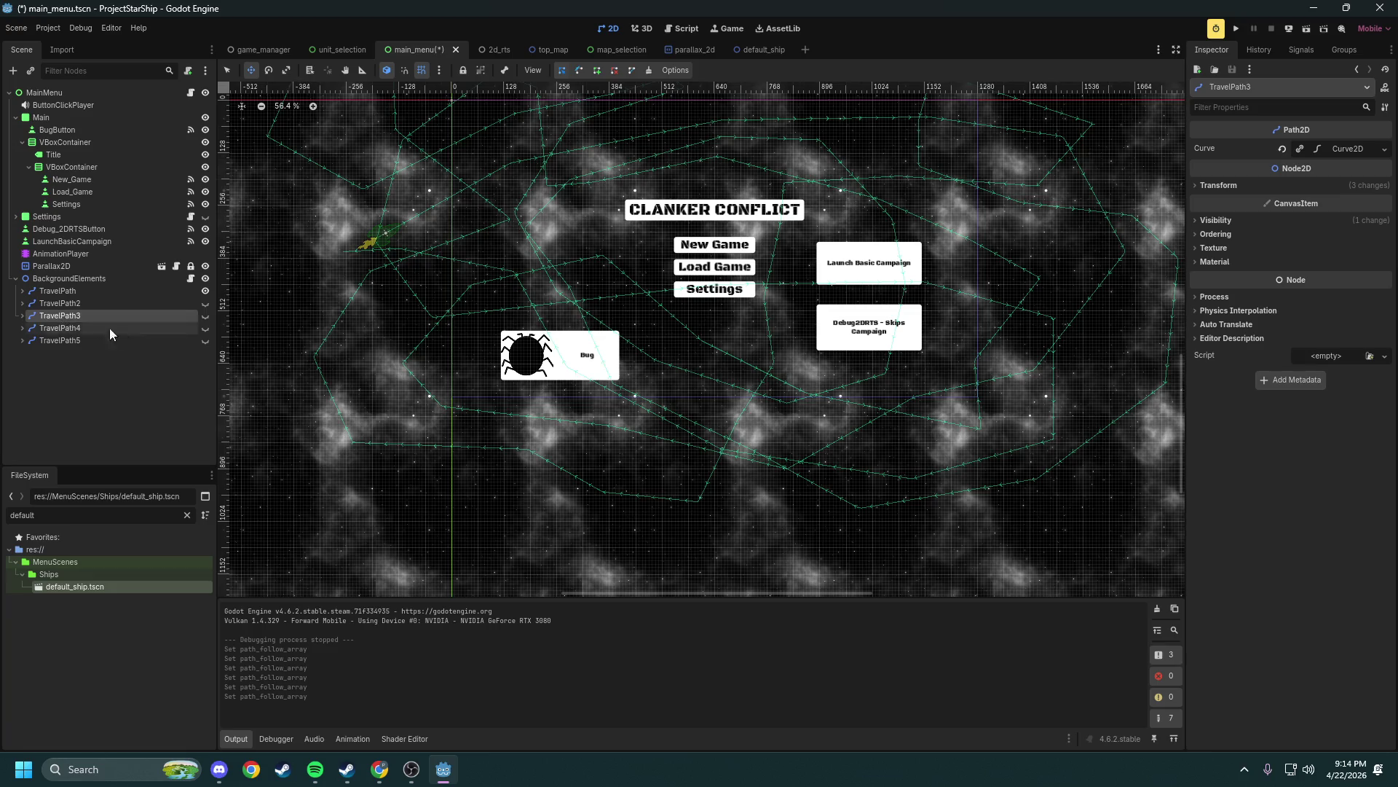
Show TravelPath3, hide TravelPath's path, nudge TravelPath3 up and left, then hide it again
scroll(381, 274, "down", 8)
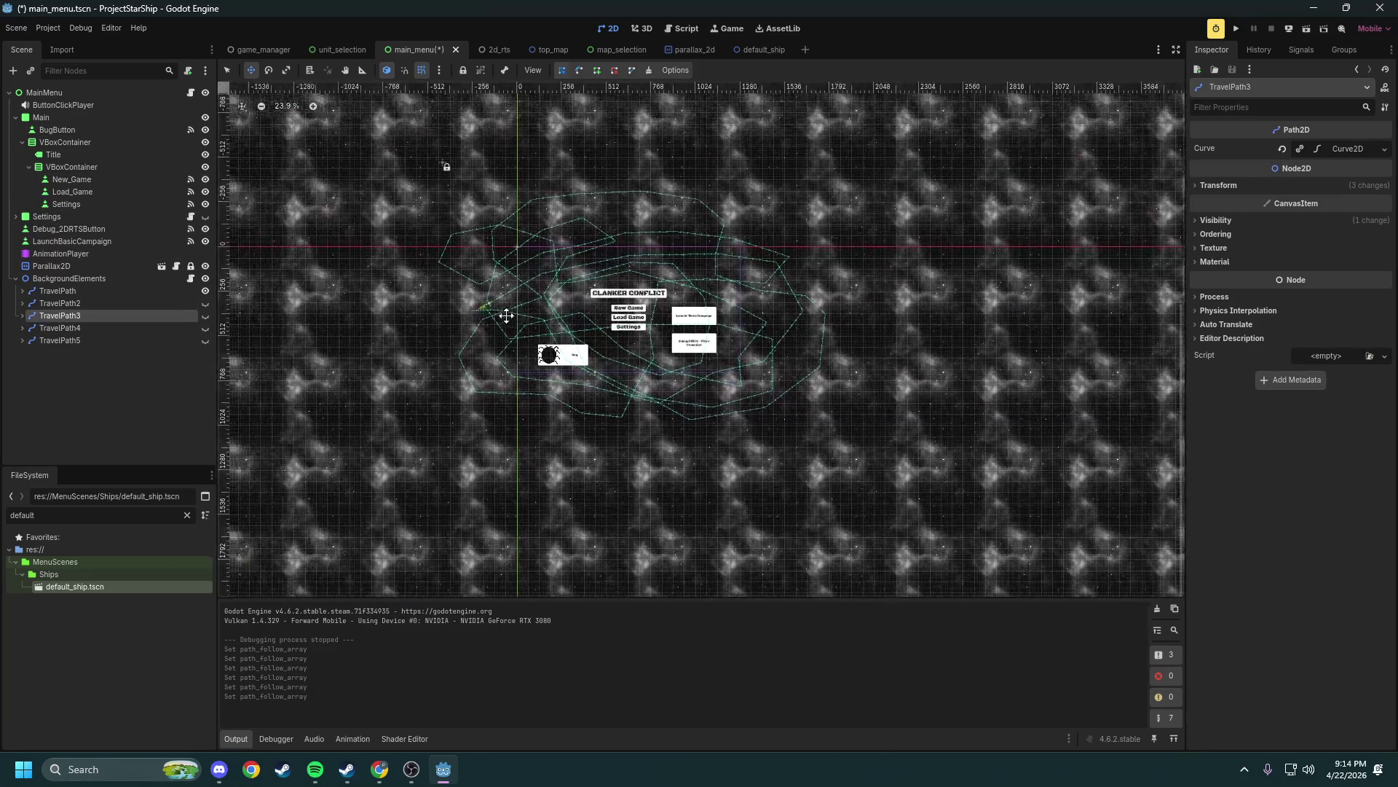
scroll(506, 314, "up", 3)
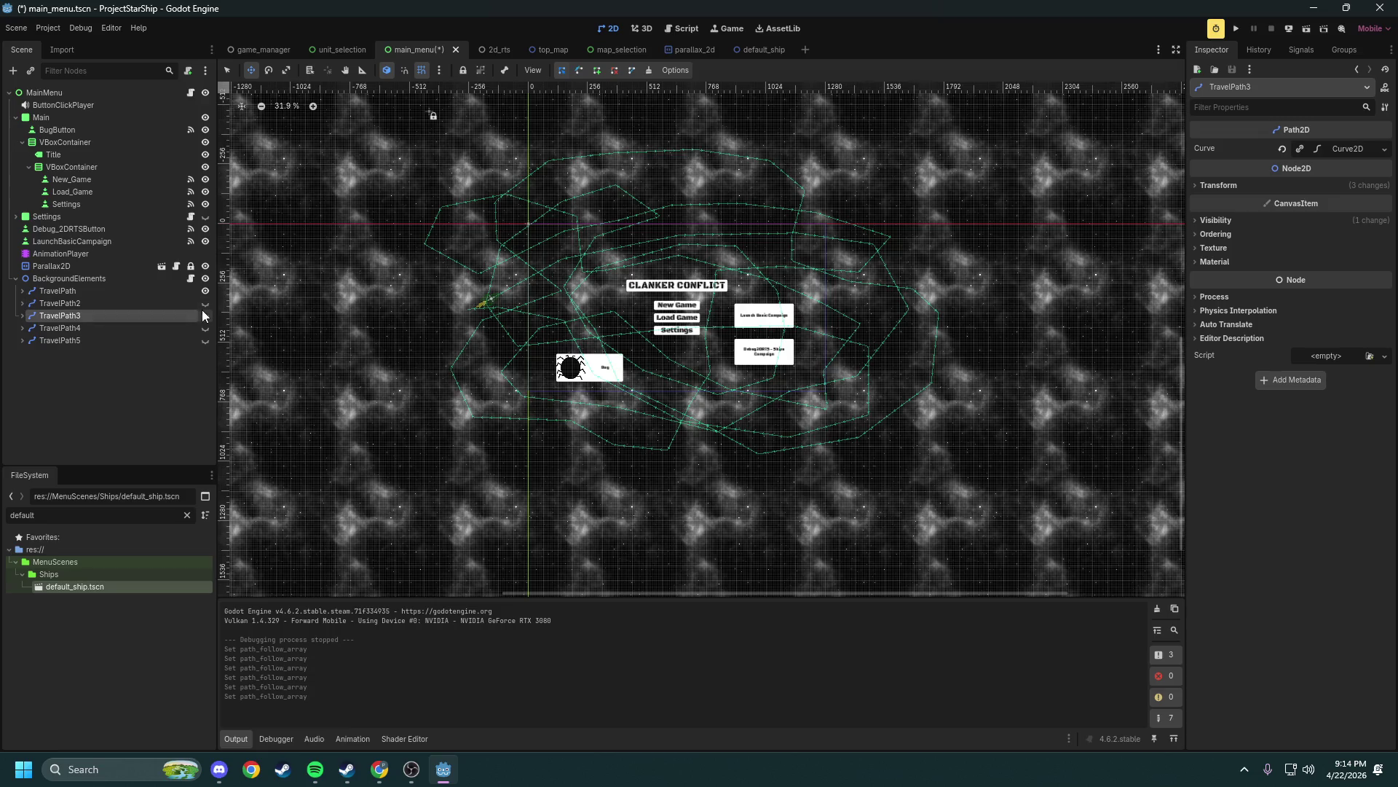
left_click(205, 315)
left_click(206, 291)
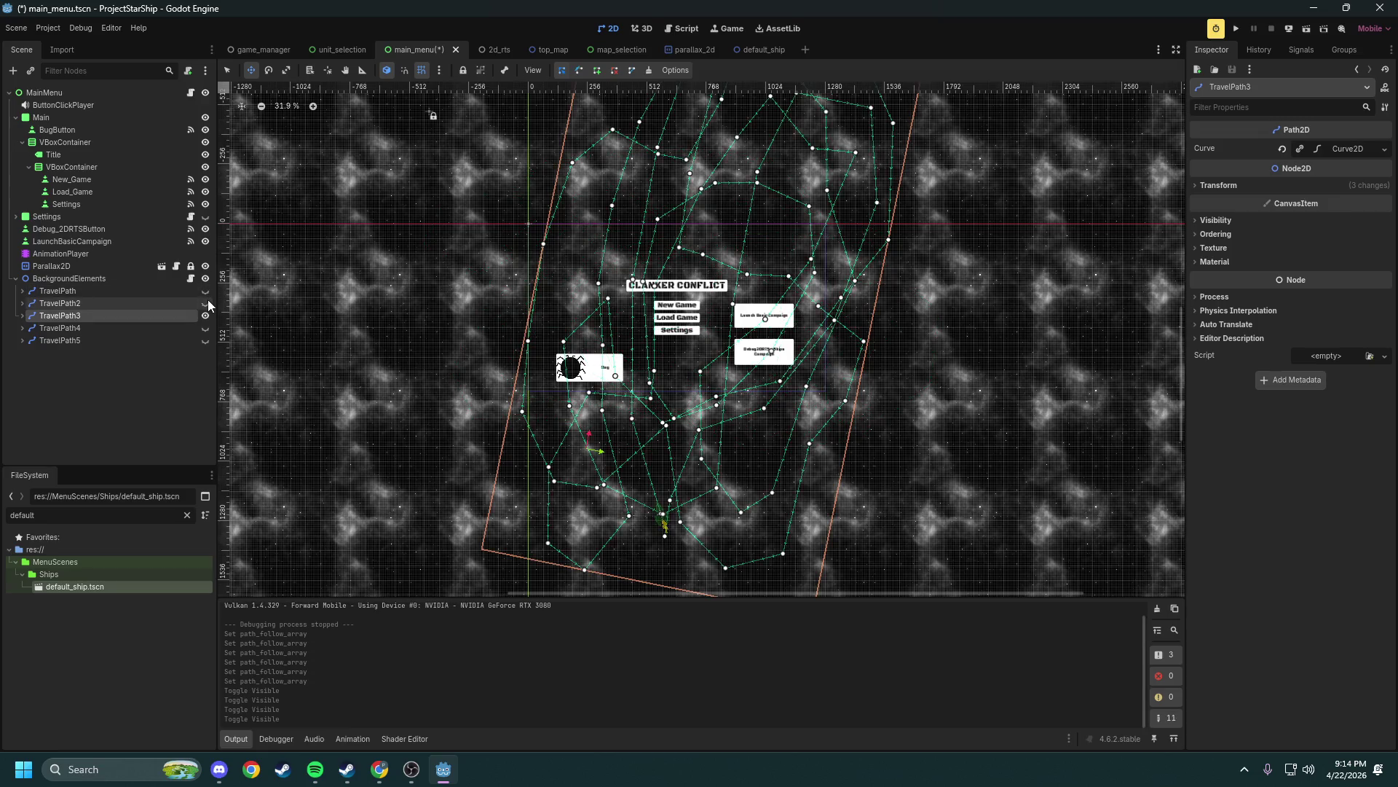
mouse_move(397, 339)
left_mouse_down()
mouse_move(341, 301)
mouse_move(299, 306)
mouse_move(328, 225)
mouse_move(373, 182)
mouse_move(390, 231)
mouse_move(359, 270)
mouse_move(400, 209)
left_mouse_up()
key("e")
key("s")
key("e")
key("w")
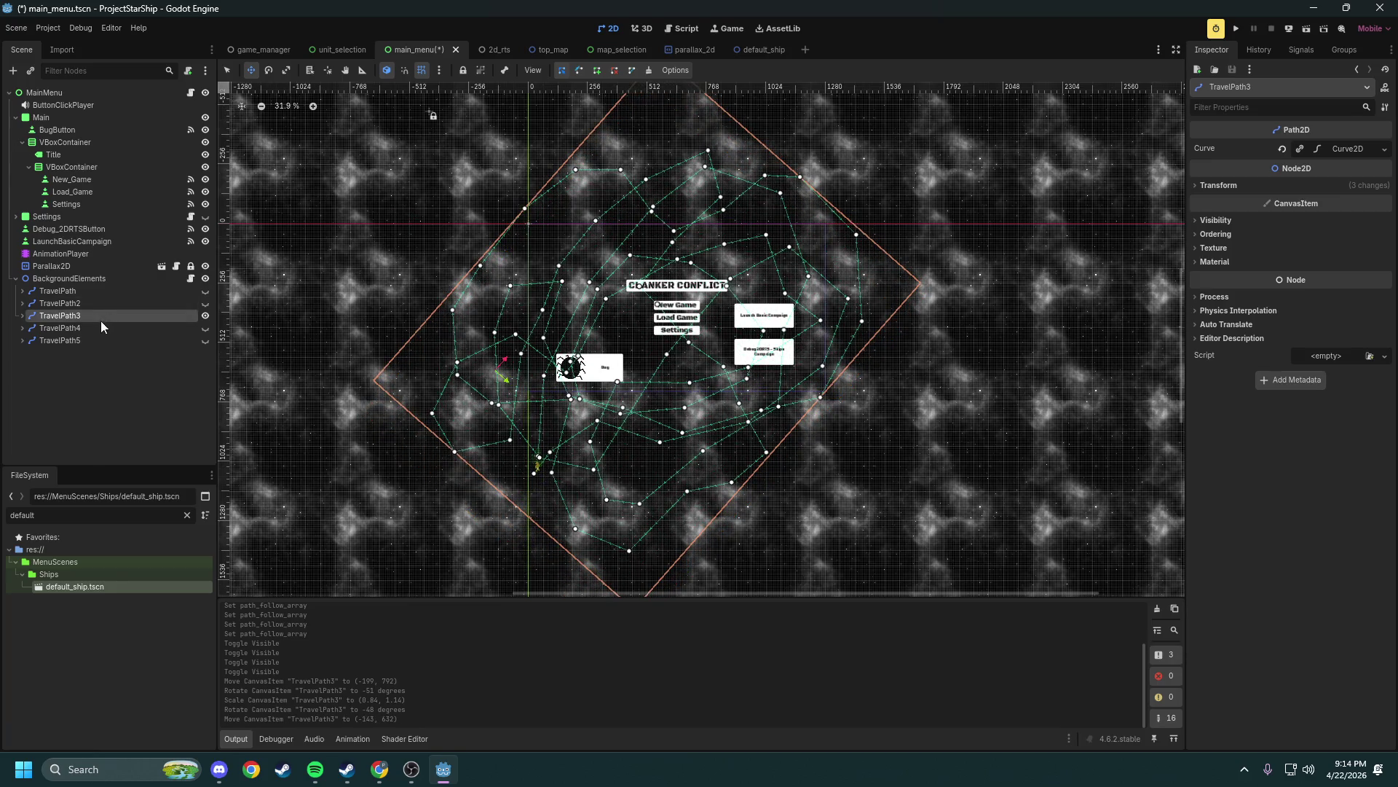
left_click(205, 315)
Show TravelPath4 and rotate it to a diagonal angle
left_click(204, 315)
left_click(206, 328)
left_click(206, 328)
key("e")
mouse_move(477, 235)
left_mouse_down()
mouse_move(436, 221)
mouse_move(339, 330)
mouse_move(303, 418)
mouse_move(328, 443)
mouse_move(374, 437)
mouse_move(508, 476)
left_mouse_up()
key("w")
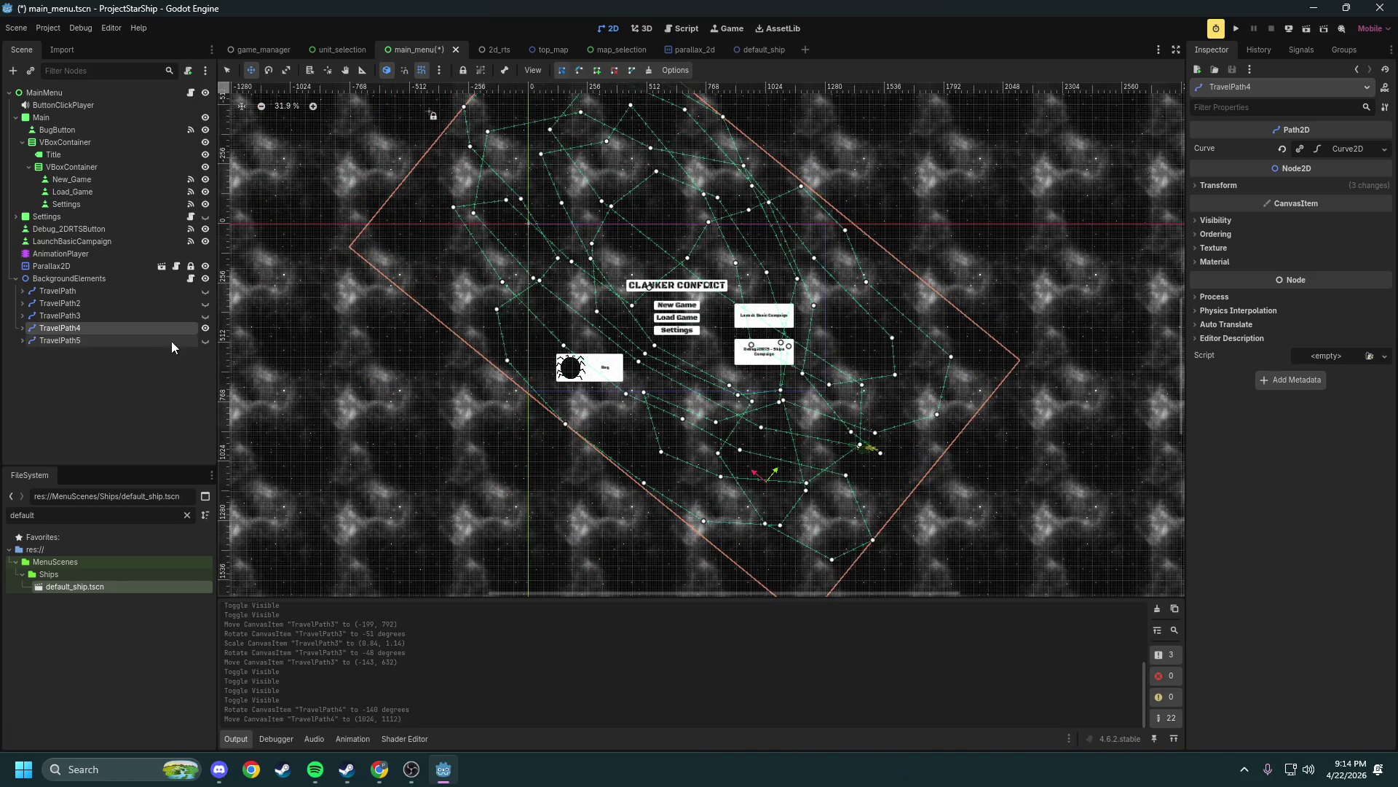
Hide TravelPath4, show TravelPath5 and move it up slightly left, undoing a trial scale
left_click(206, 328)
left_click(158, 338)
left_click(205, 340)
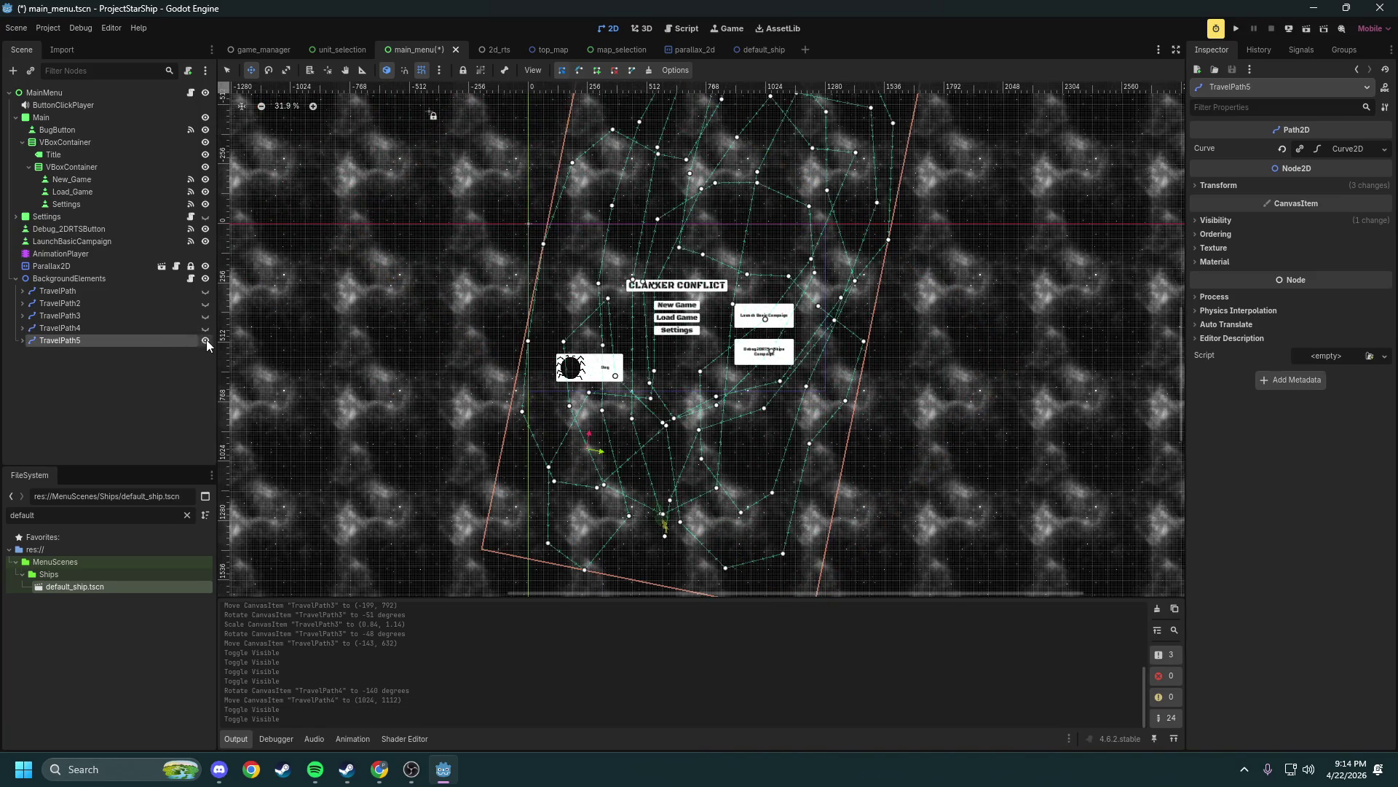
mouse_move(485, 275)
left_mouse_down()
mouse_move(472, 218)
mouse_move(396, 282)
mouse_move(401, 306)
mouse_move(410, 255)
left_mouse_up()
key("s")
key("ctrl+z")
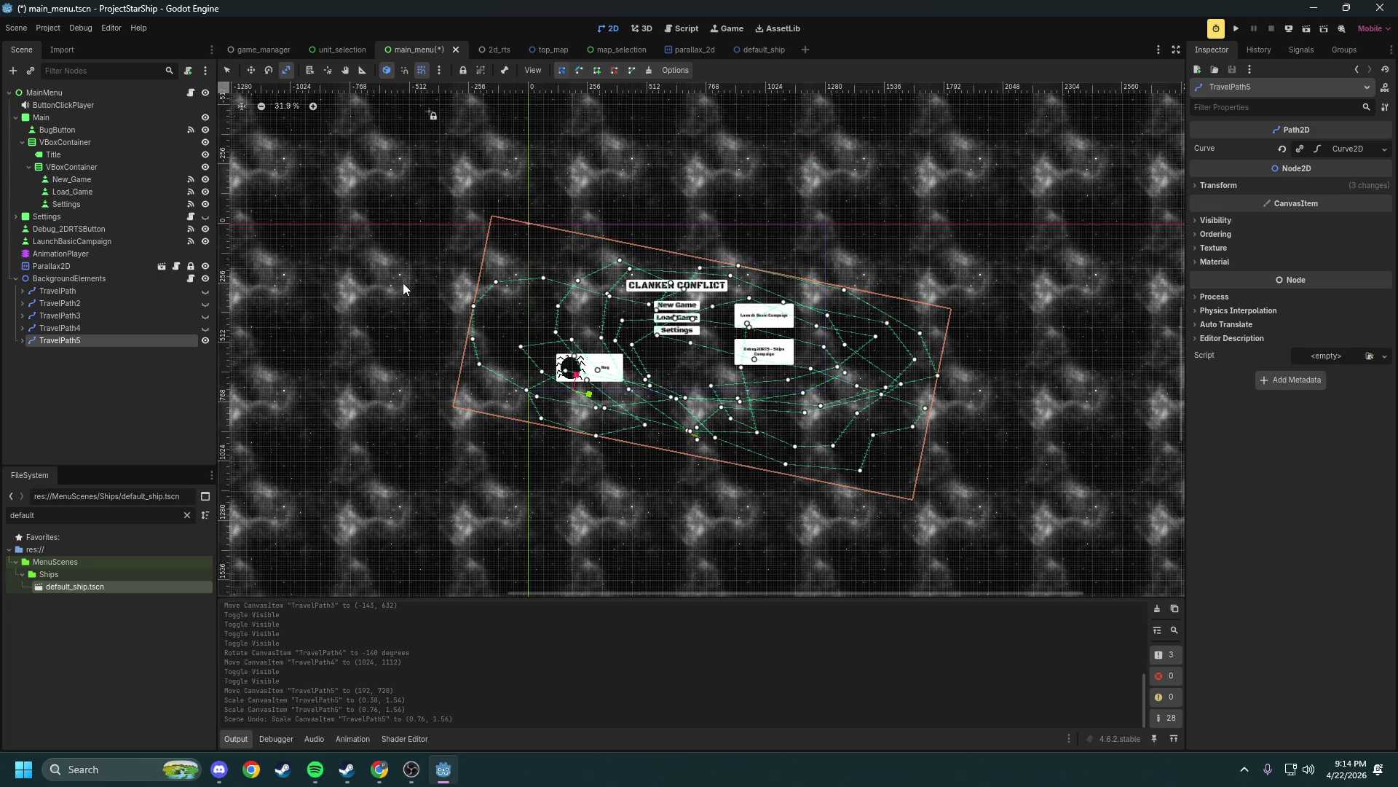
key("ctrl+z")
key("w")
Rotate TravelPath5 about 99 degrees and move it up-right to (1344, -344)
key("e")
mouse_move(468, 206)
left_mouse_down()
mouse_move(346, 399)
mouse_move(557, 518)
mouse_move(657, 523)
left_mouse_up()
key("w")
left_click_drag(724, 455, 935, 214)
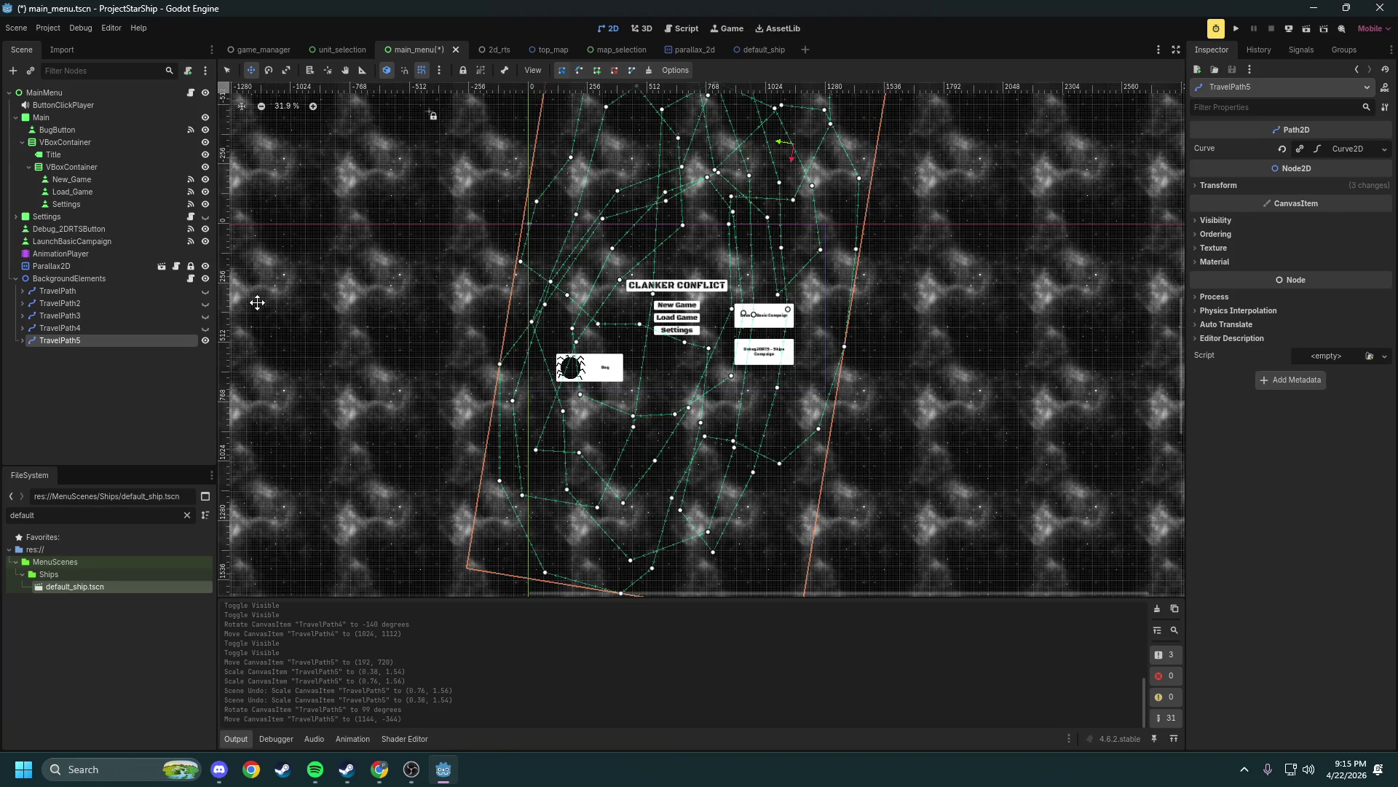
left_click(23, 340)
Make all five TravelPaths visible and expand each to reveal its ship
left_click(23, 340)
left_click(205, 328)
left_click(205, 315)
left_click(205, 303)
left_click(205, 291)
left_click(23, 291)
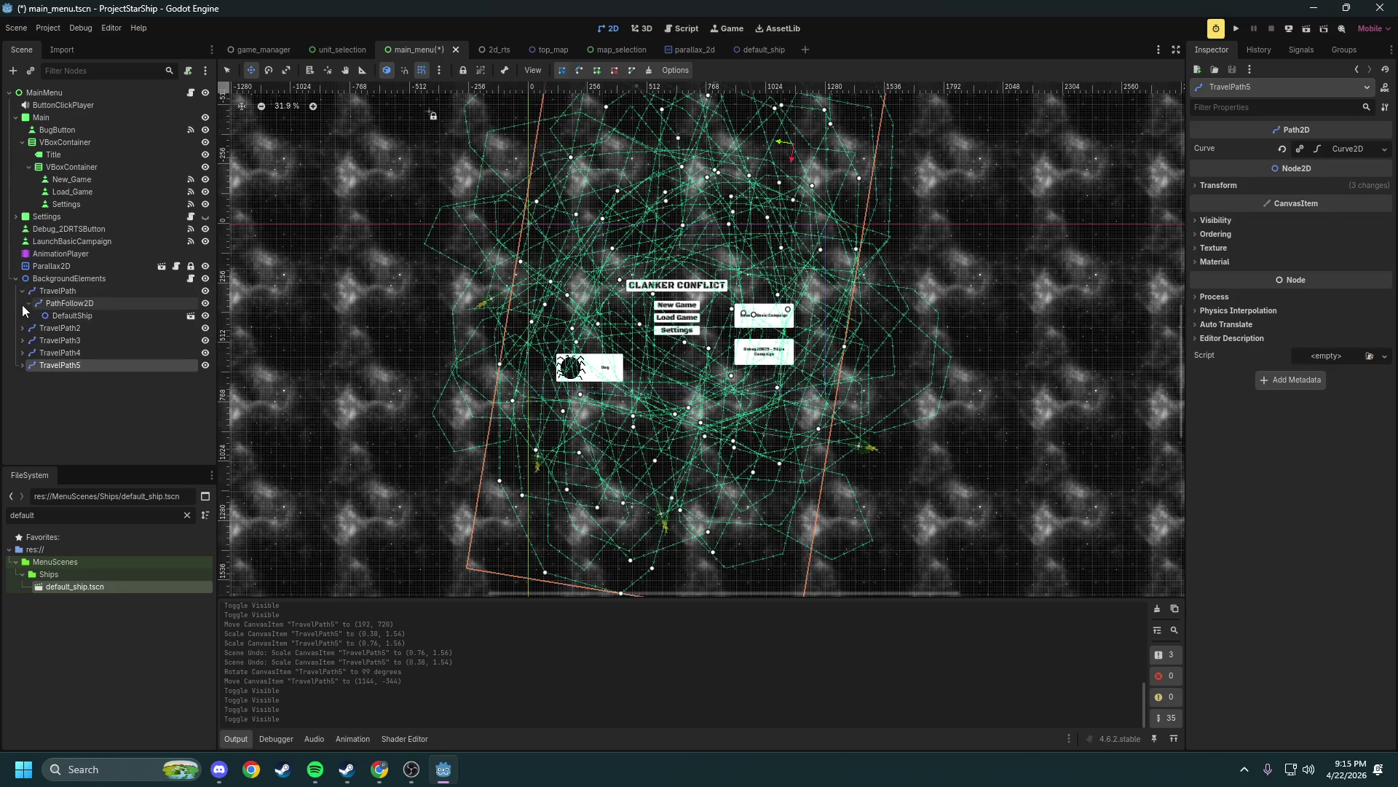
left_click(22, 327)
left_click(22, 365)
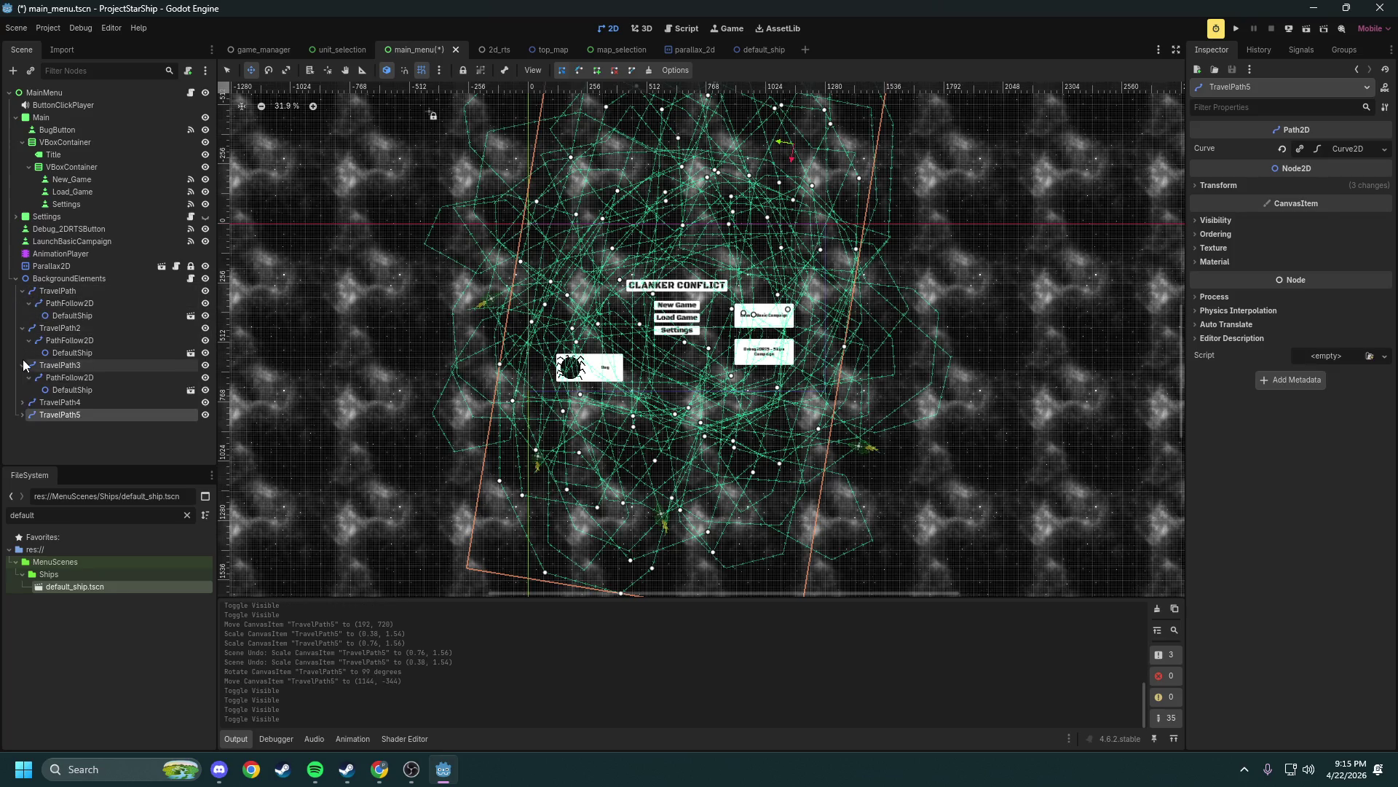
left_click(22, 402)
left_click(22, 439)
Set the Visibility Modulate of TravelPath2's DefaultShip to teal 00bdbf
left_click(71, 317)
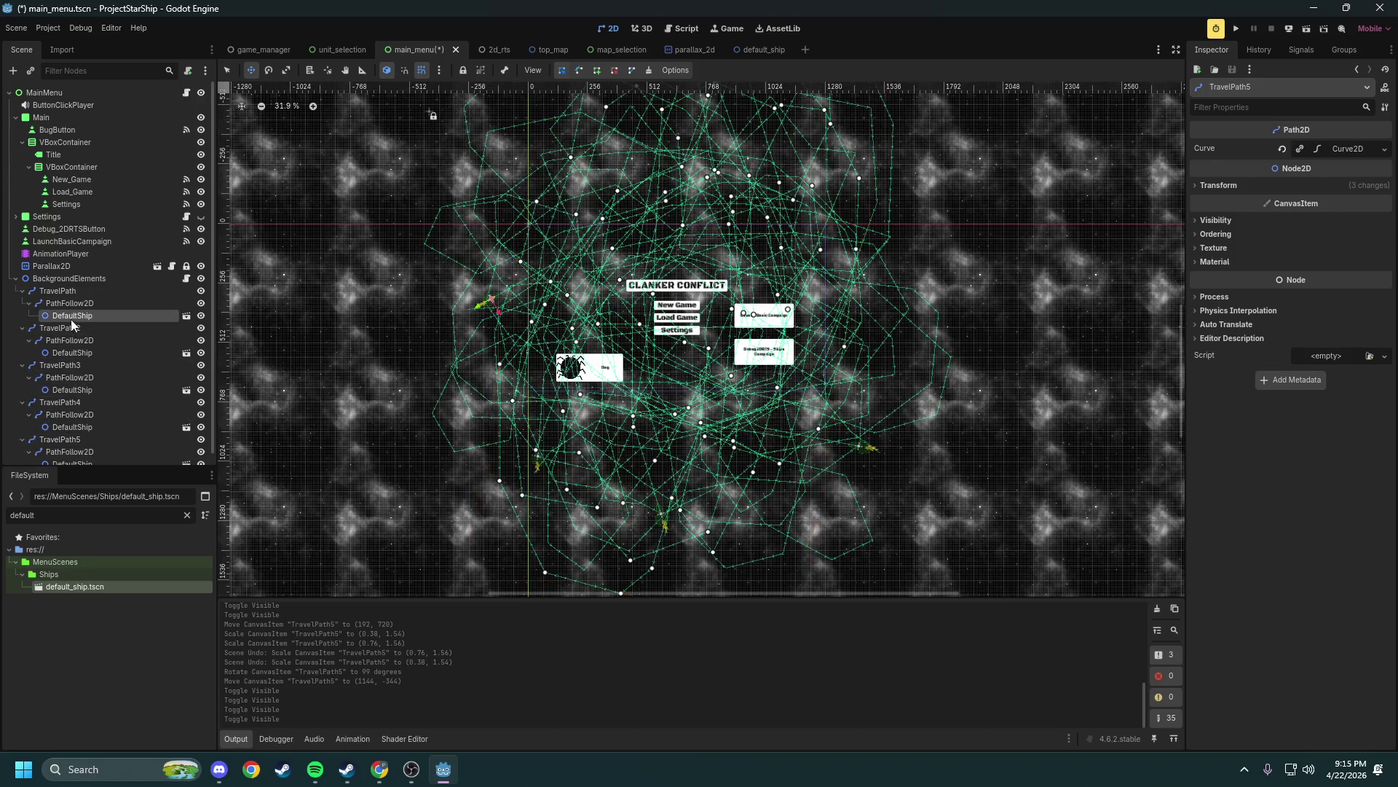
left_click(72, 353)
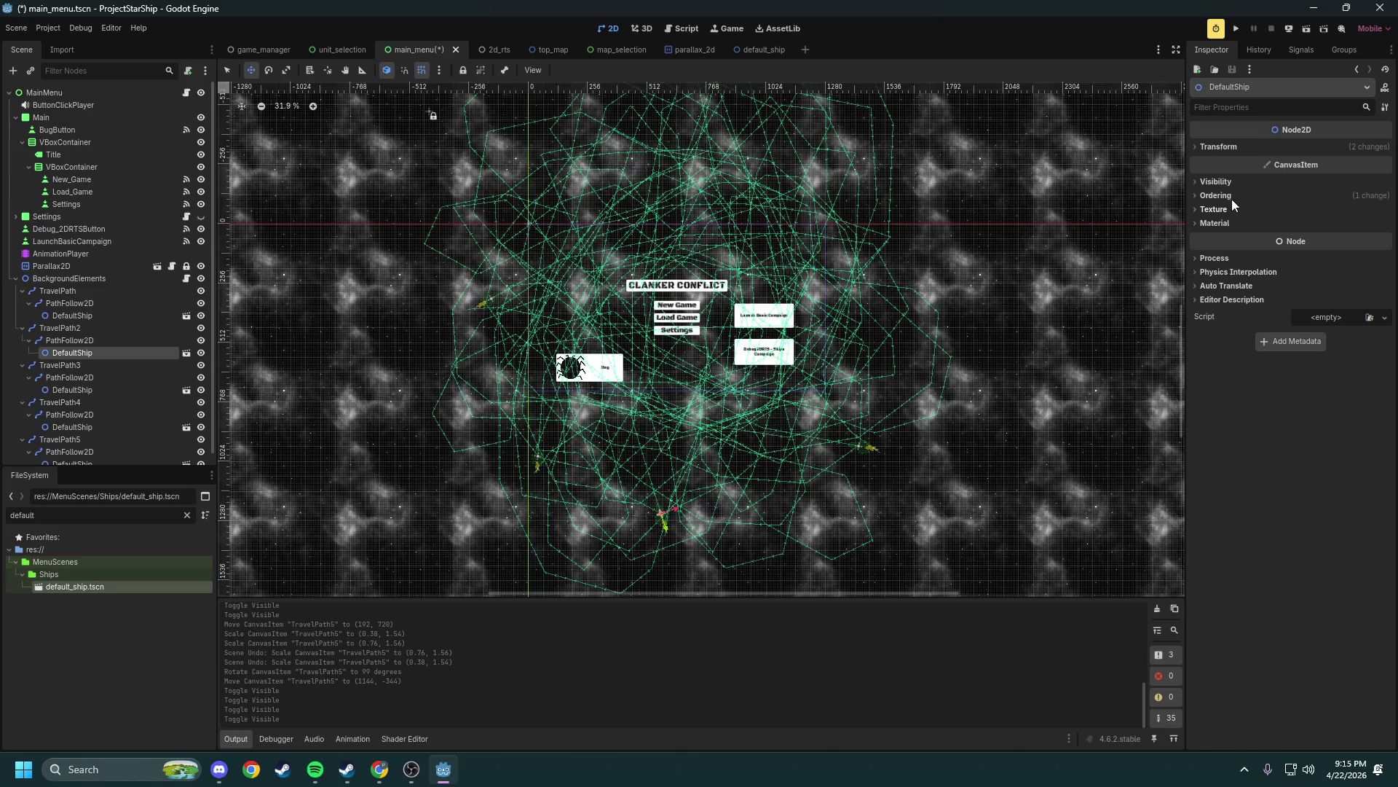
left_click(1215, 182)
left_click(1313, 215)
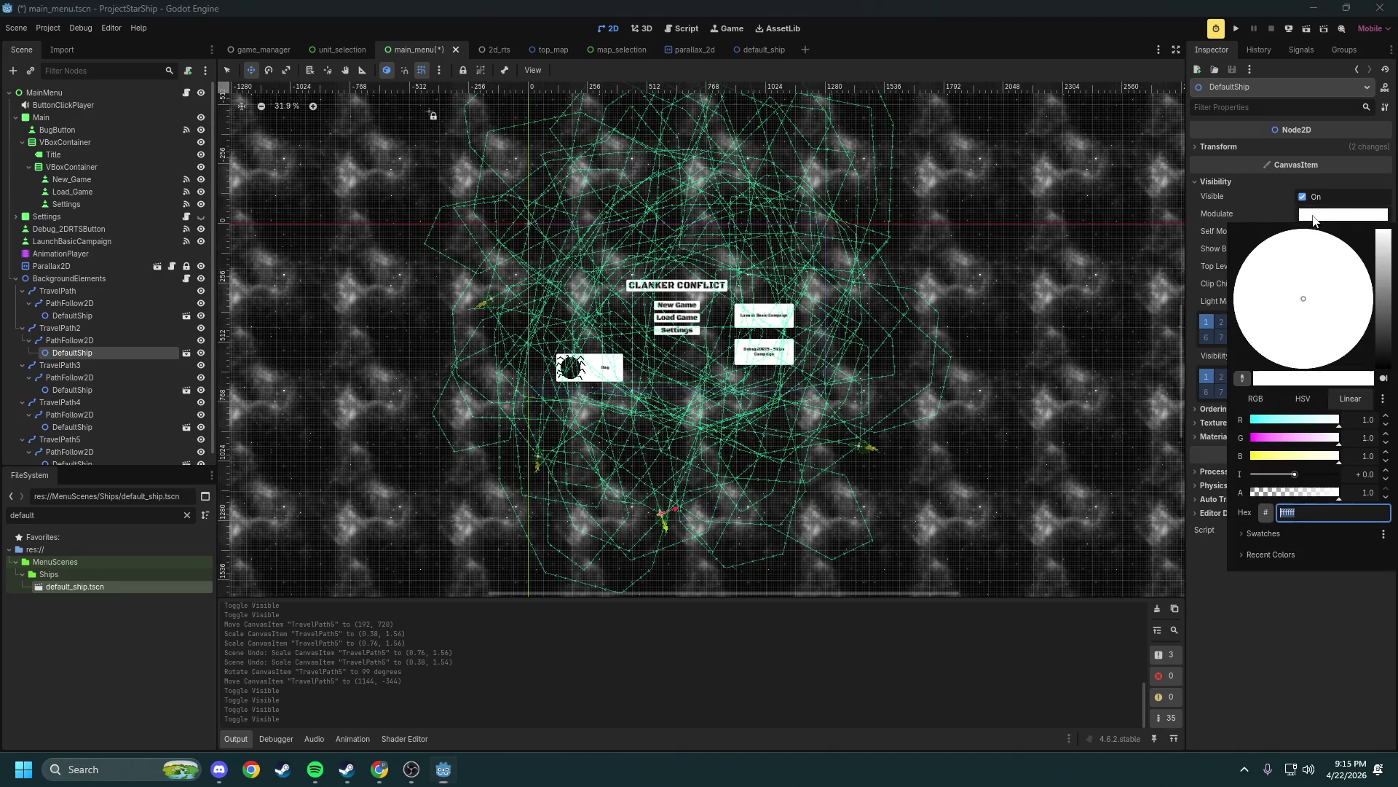
left_click(1287, 426)
left_click(1287, 427)
left_click_drag(1384, 251, 1380, 281)
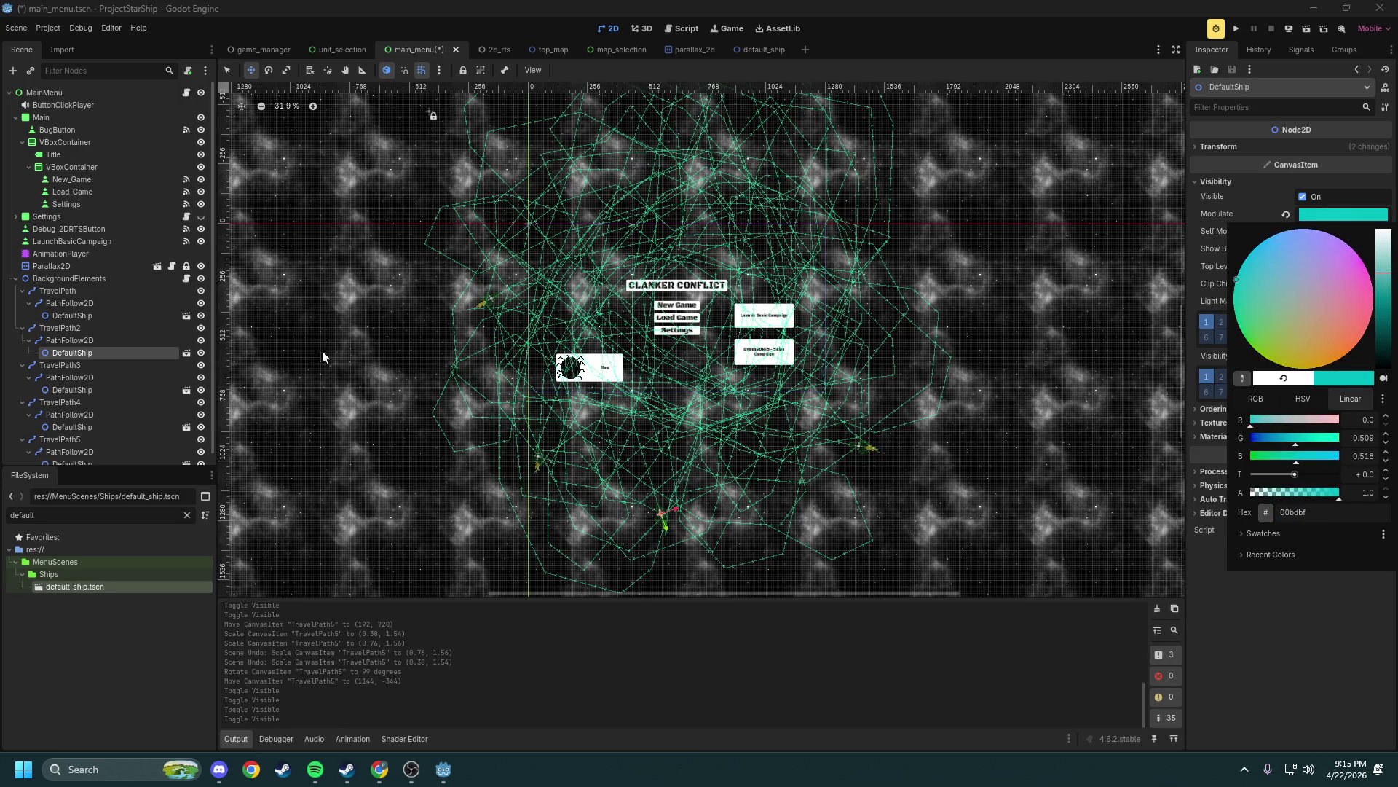
left_click(201, 291)
Hide TravelPath, TravelPath3 and TravelPath4 on the canvas
left_click(201, 290)
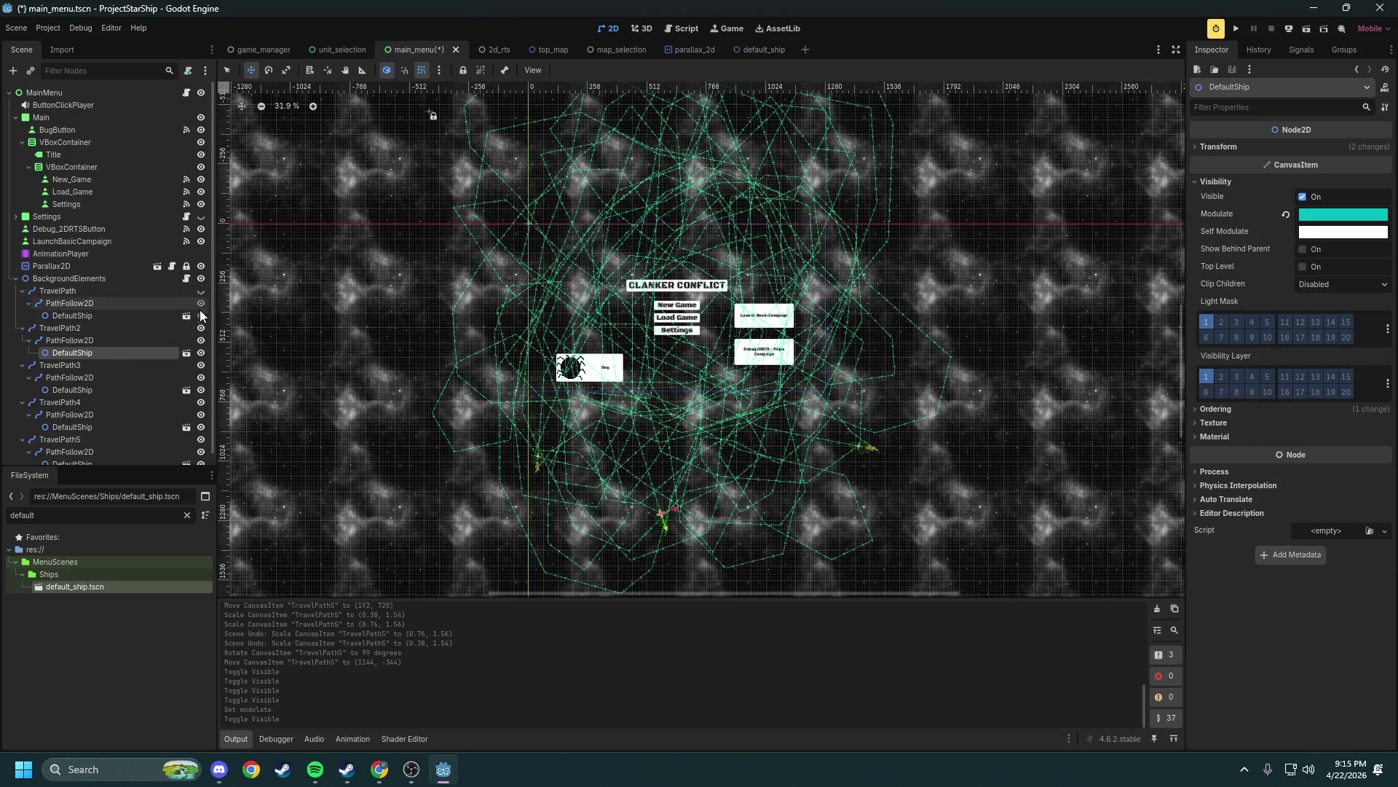
left_click(201, 366)
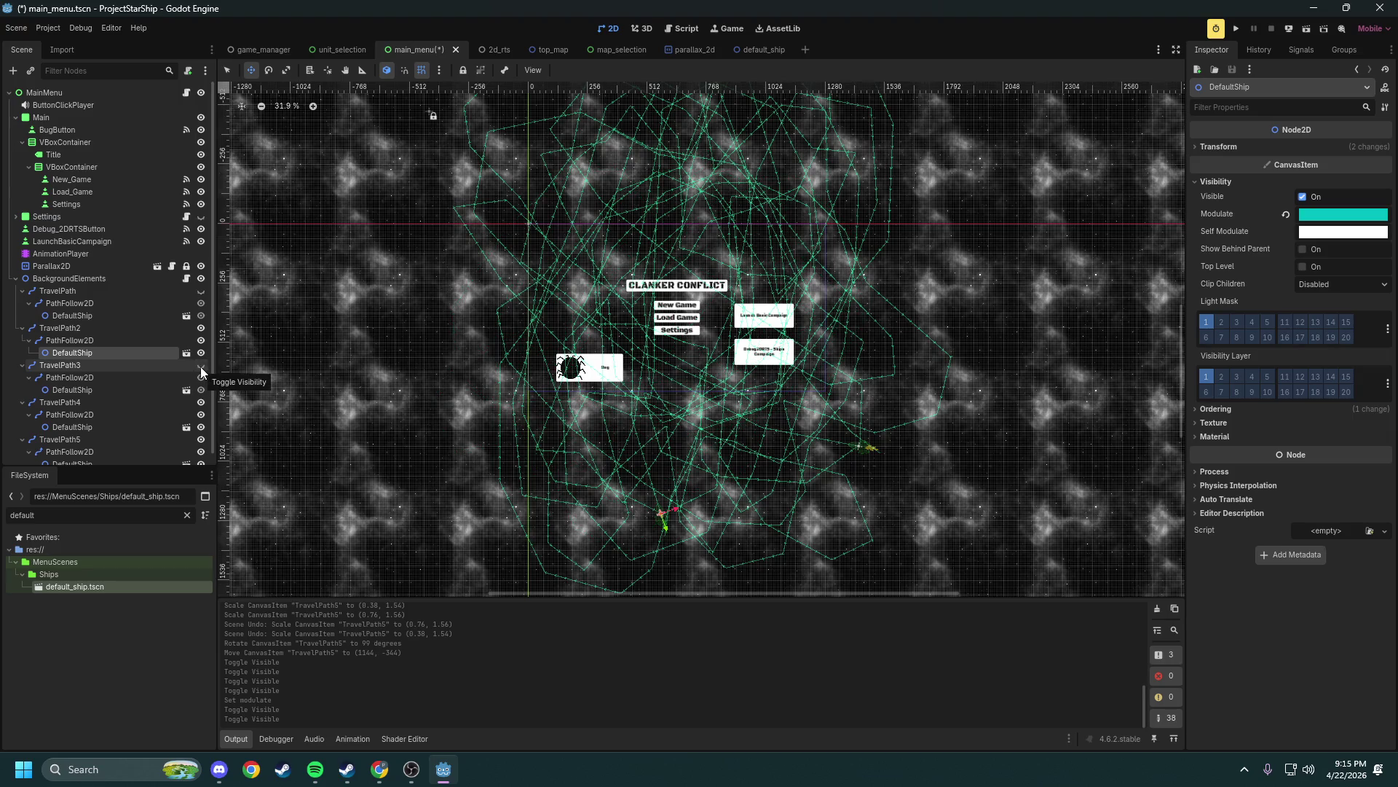
left_click(202, 402)
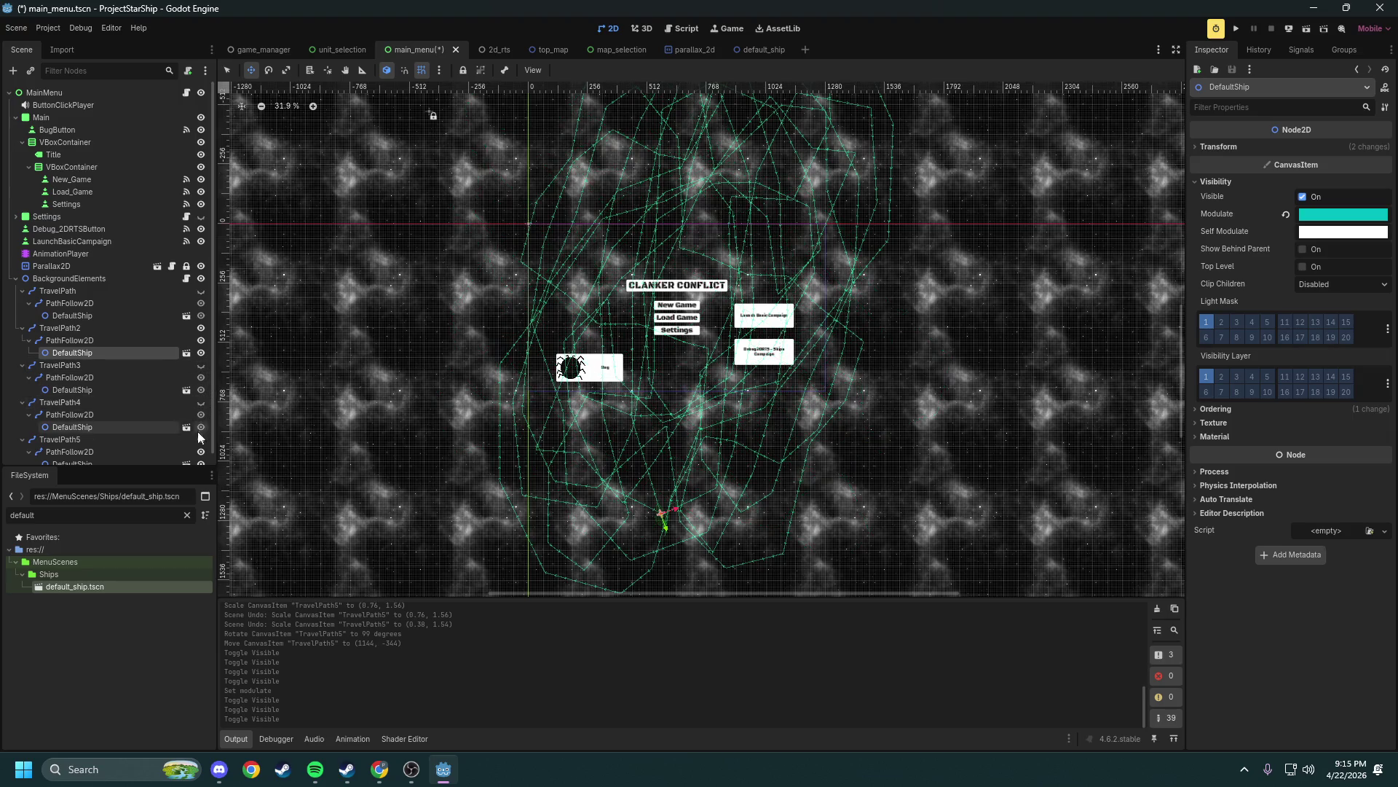
Hide TravelPath5 and revert the ship's Modulate back to white
left_click(202, 442)
scroll(609, 525, "up", 8)
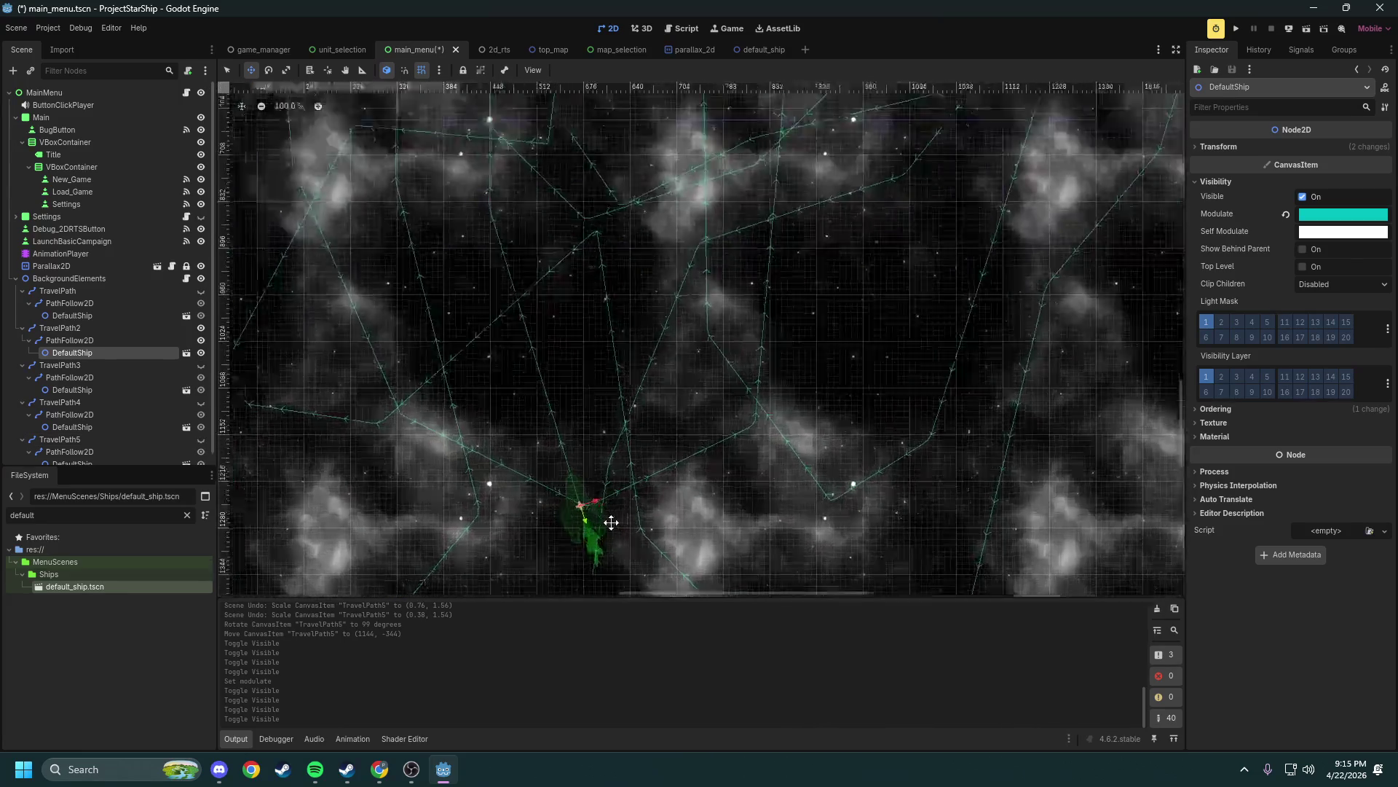
scroll(610, 524, "down", 3)
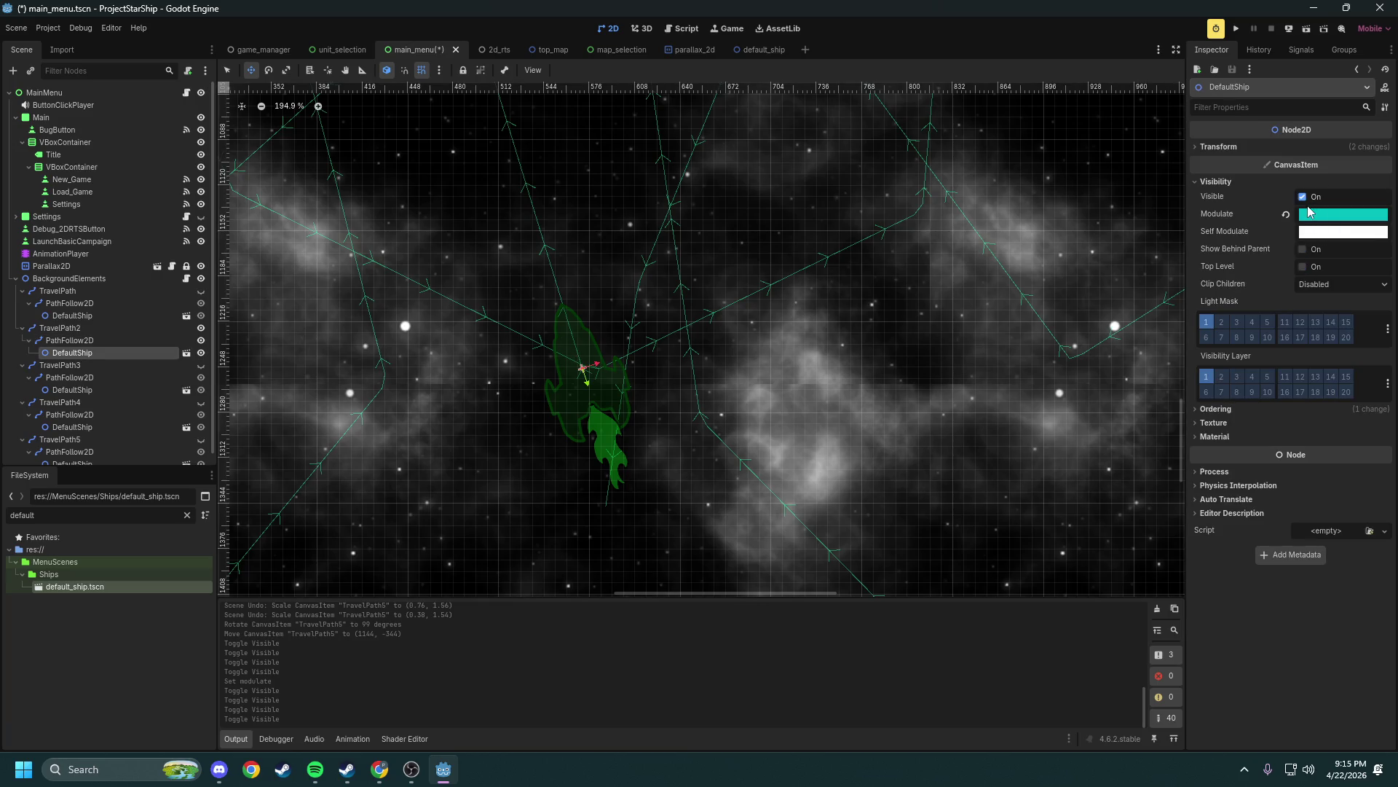
left_click(1286, 215)
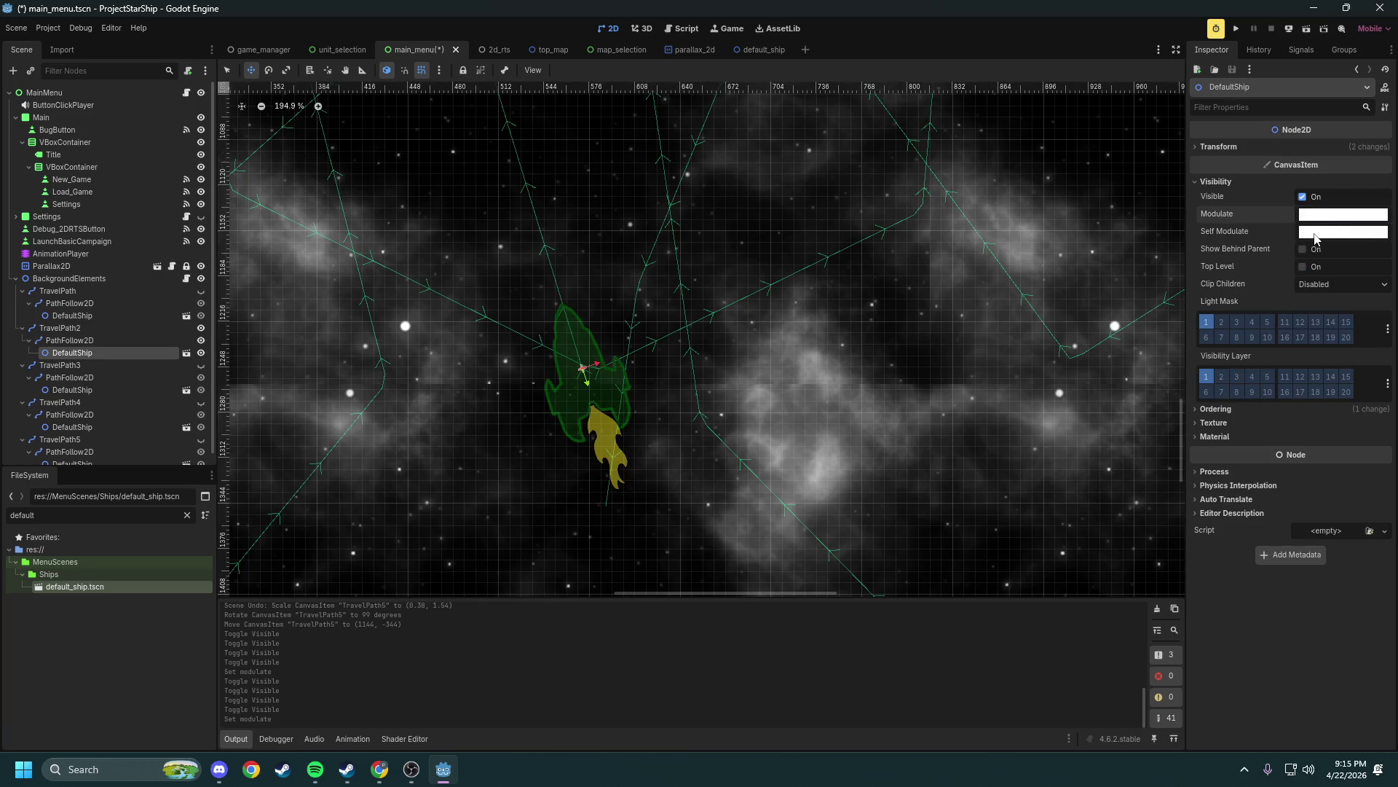
Try a pink-to-deep-purple Self Modulate on the ship, then reset it to white
left_click(1319, 233)
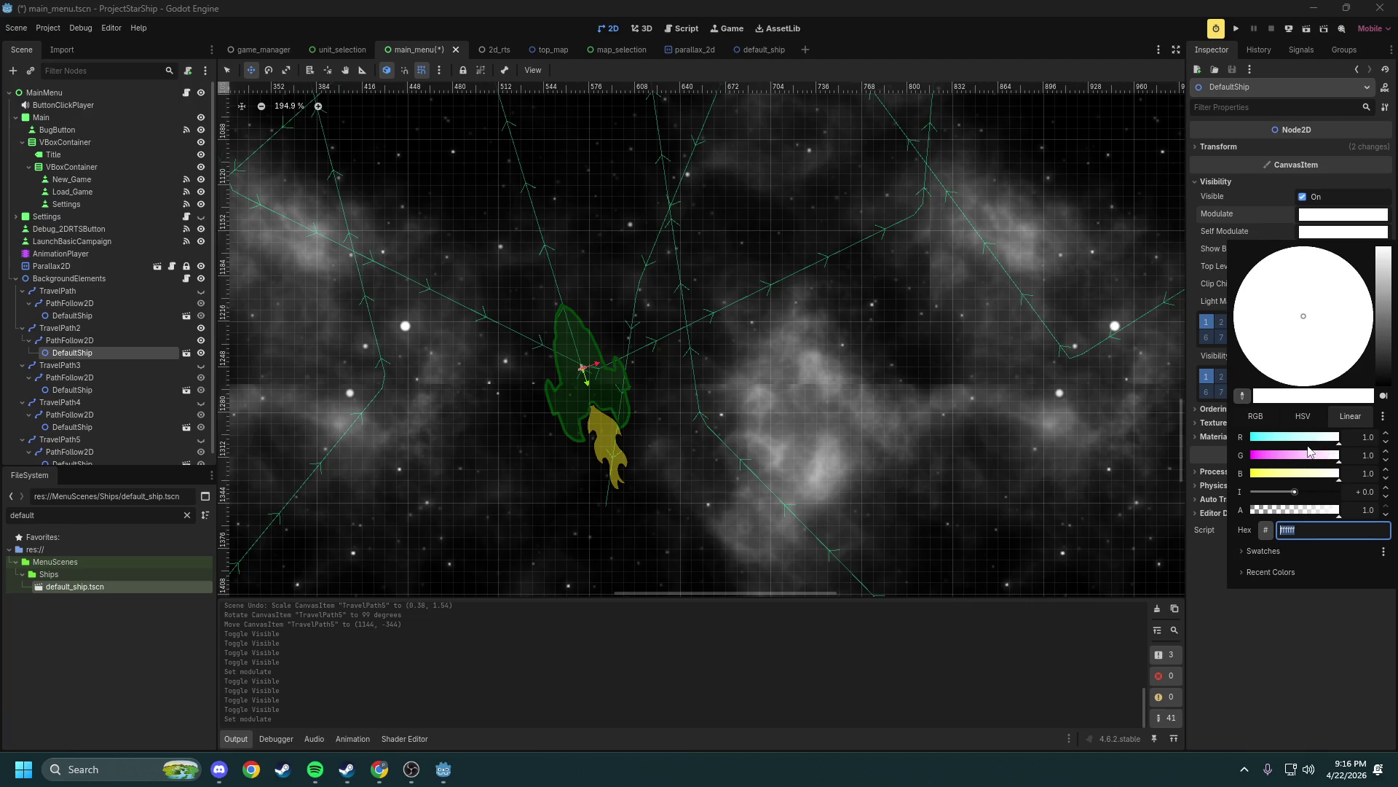
left_click_drag(1297, 455, 1286, 461)
mouse_move(1383, 324)
left_mouse_down()
mouse_move(1381, 375)
mouse_move(1384, 339)
left_mouse_up()
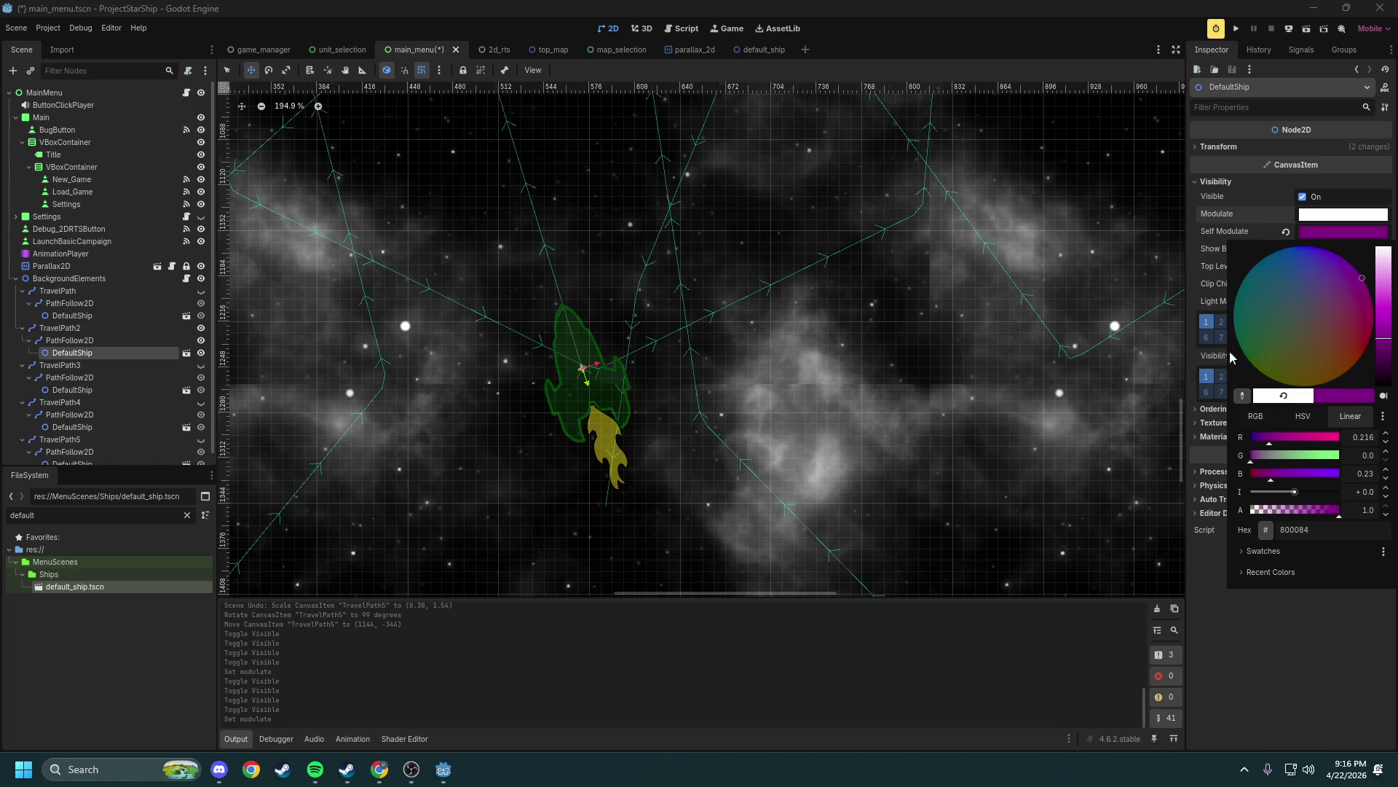
left_click(1320, 229)
left_click(1286, 232)
Adjust the ship's Modulate colour in the picker, lowering red and green toward purple
left_click(1313, 217)
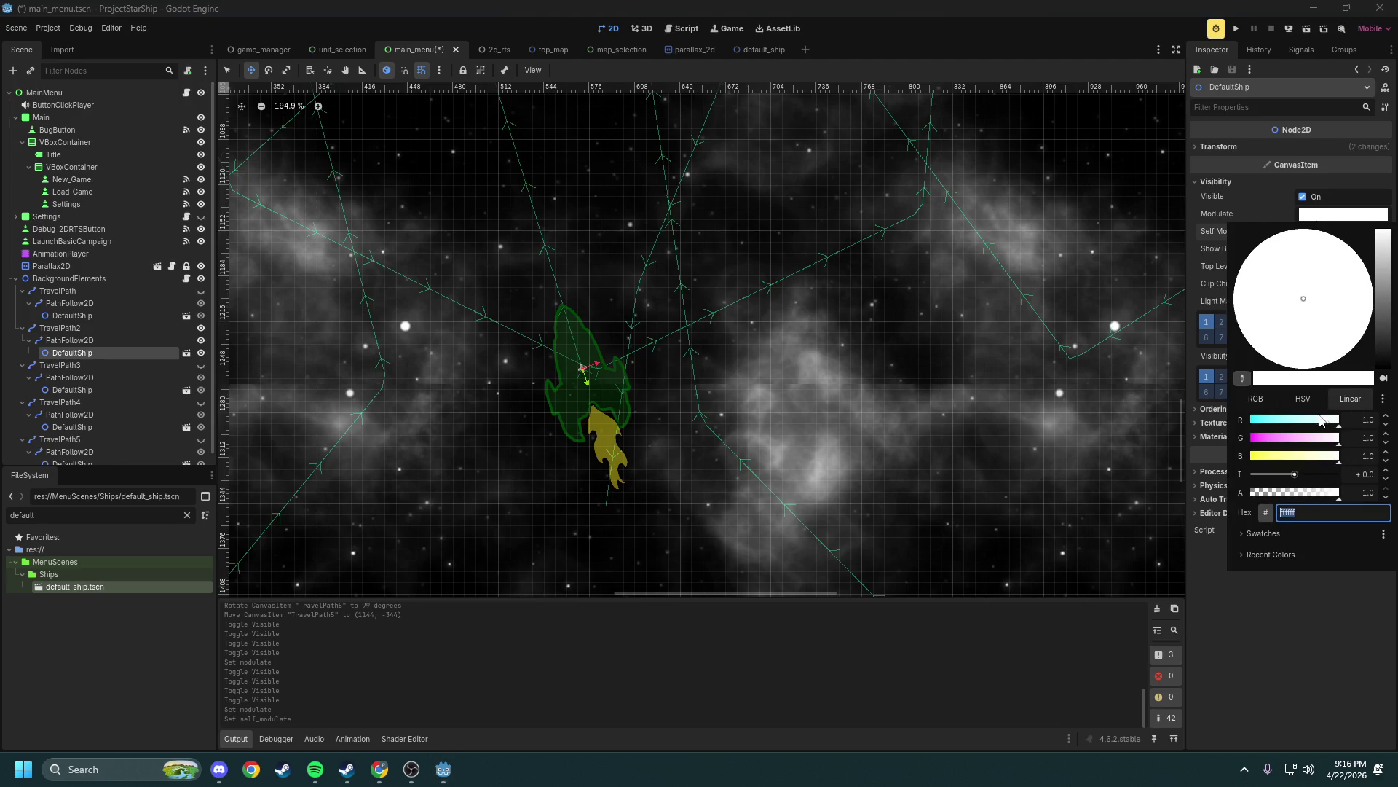
left_click(1296, 427)
left_click(1295, 437)
left_click(1385, 301)
mouse_move(1386, 301)
left_mouse_down()
mouse_move(1388, 347)
mouse_move(1370, 230)
left_mouse_up()
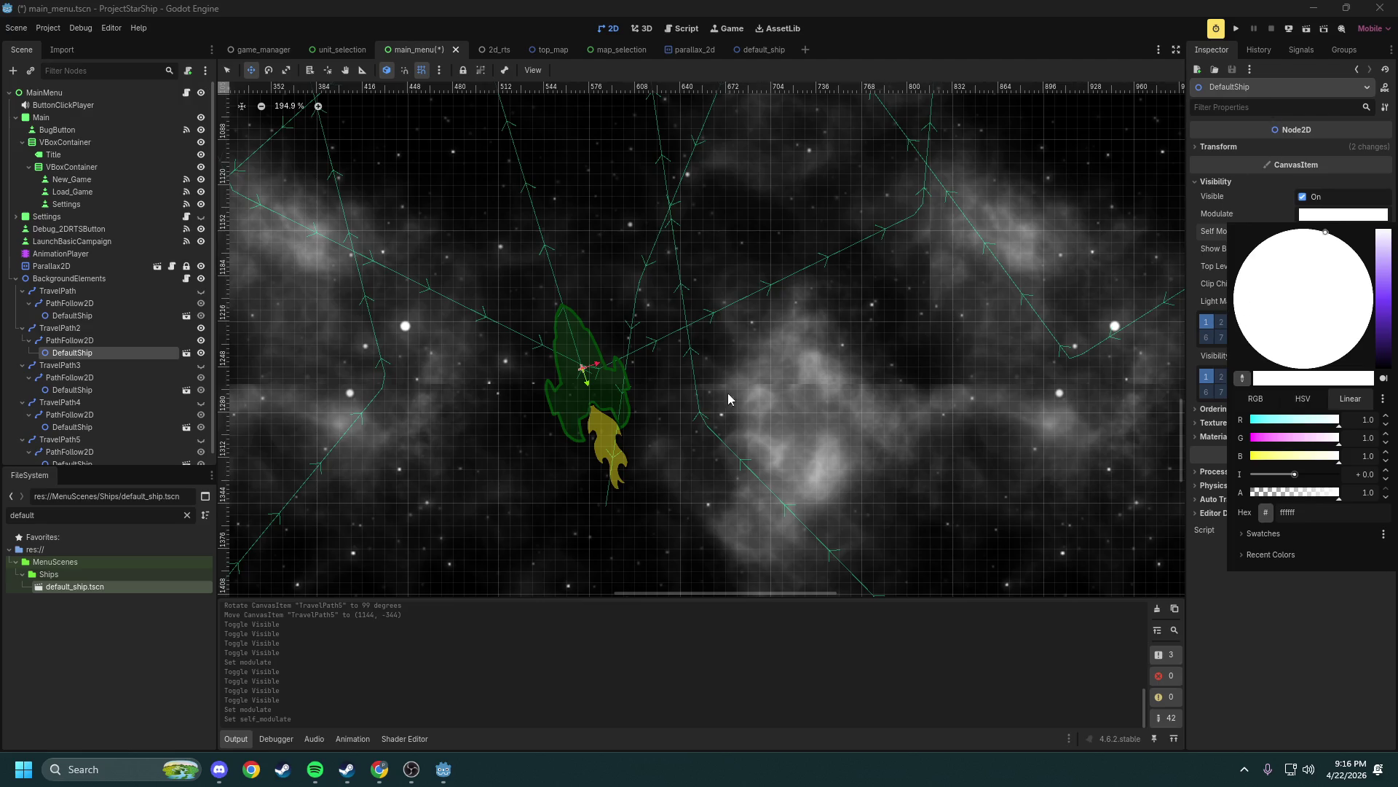
left_click(1064, 203)
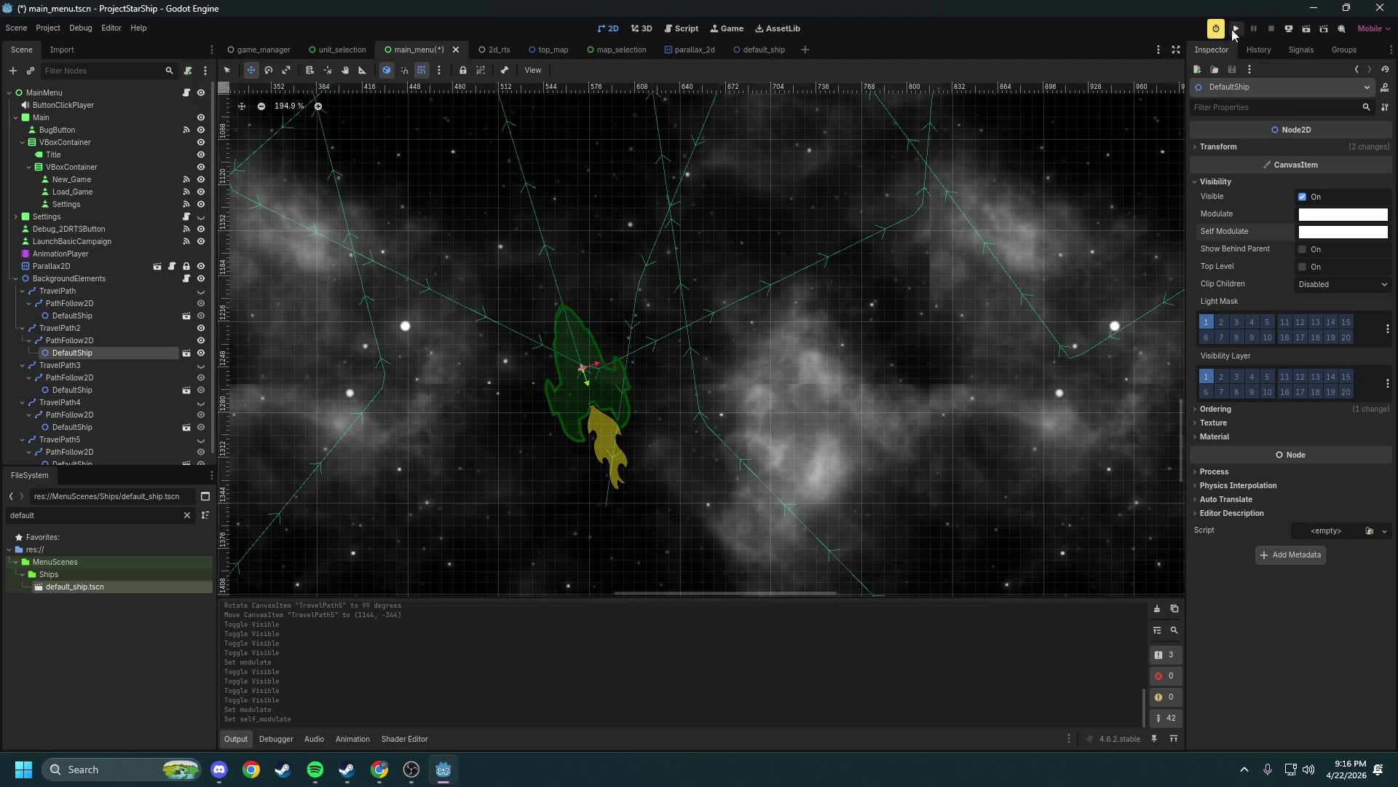
Save and test-run the menu, then collapse all TravelPath nodes in the Scene dock
left_click(1236, 29)
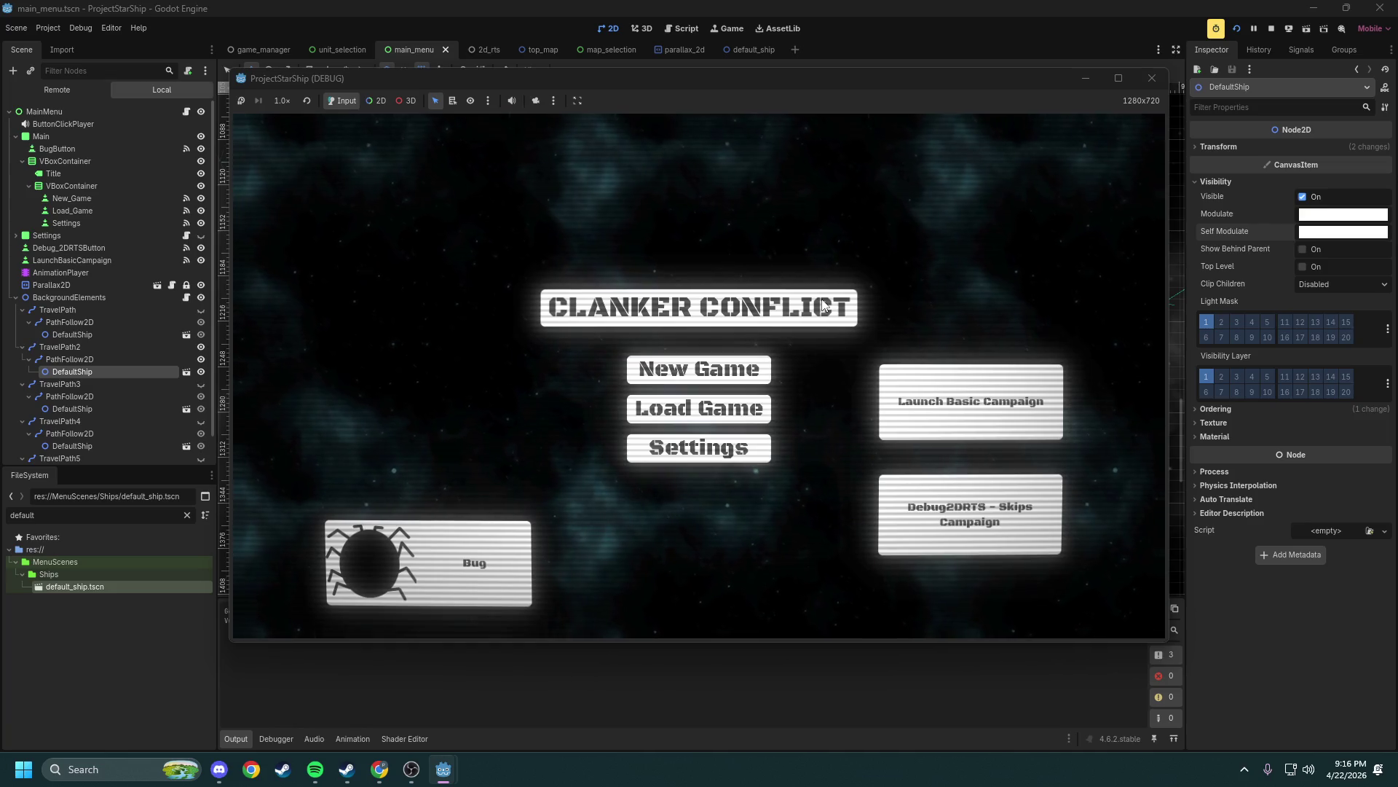
left_click(1151, 78)
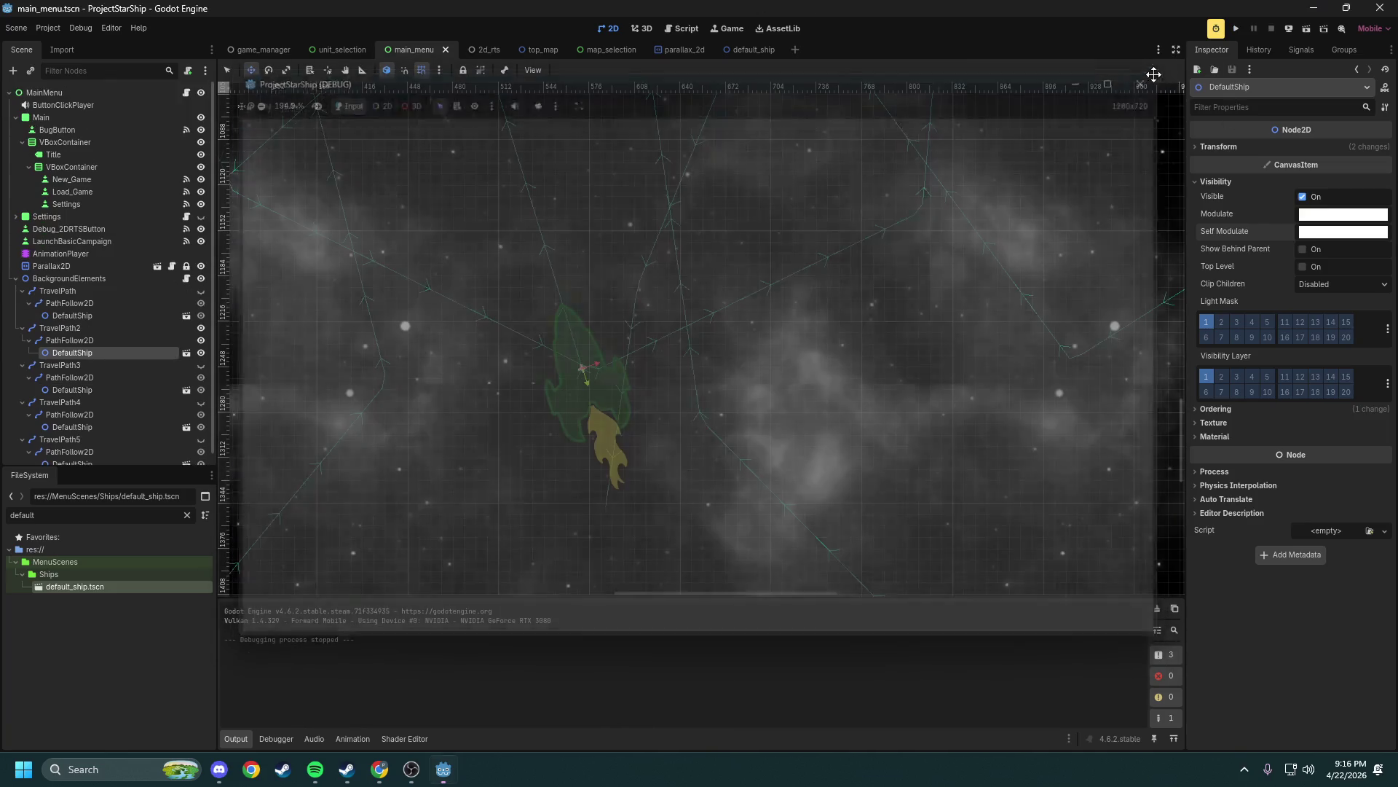
left_click(23, 328)
left_click(22, 290)
left_click(23, 315)
left_click(27, 341)
left_click(23, 328)
left_click(23, 340)
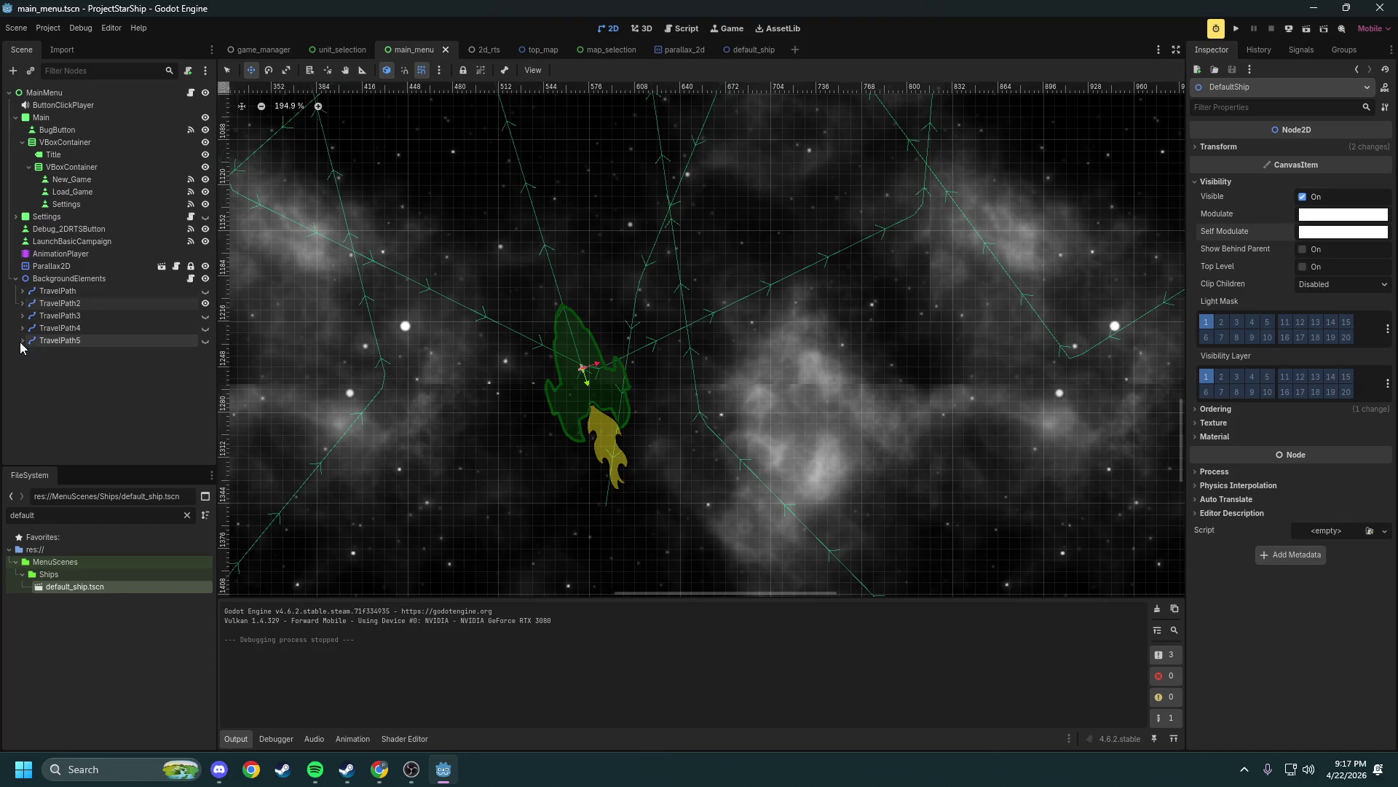
Make TravelPath, TravelPath3, TravelPath4 and TravelPath5 visible and test-run the menu again
left_click(206, 291)
left_click(205, 316)
left_click(205, 328)
left_click(205, 340)
left_click(1288, 33)
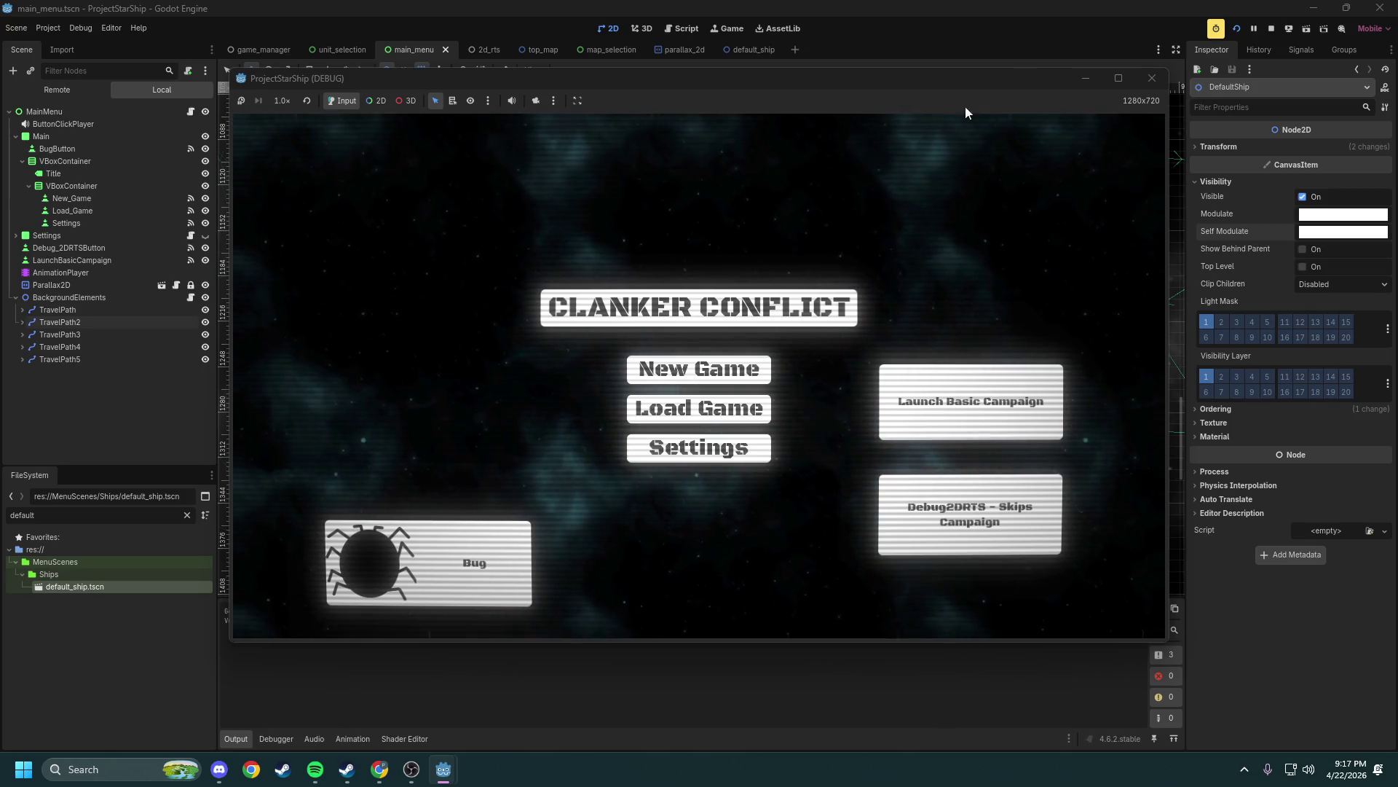
left_click(1151, 78)
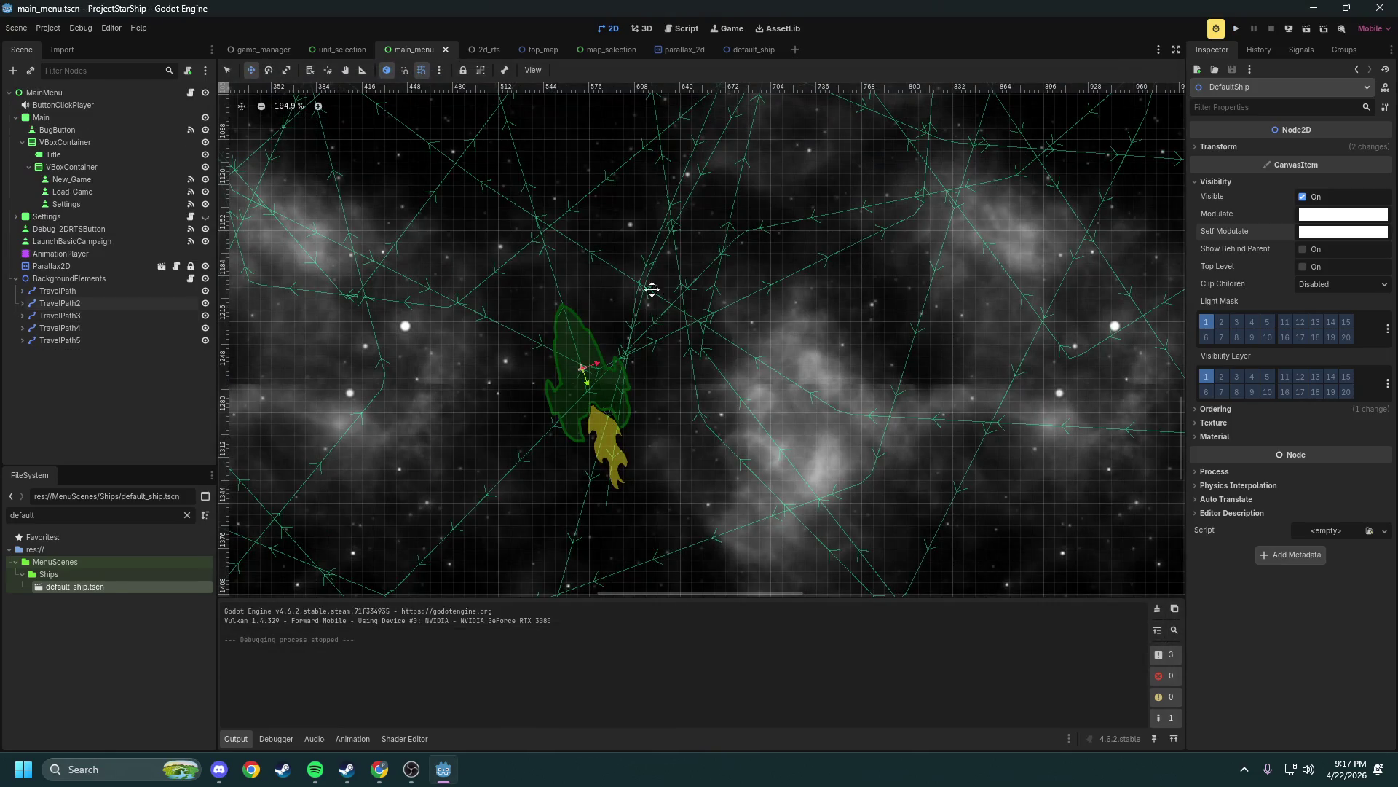
Open travel_path.gd from BackgroundElements' script icon to view its _process loop
left_click(191, 279)
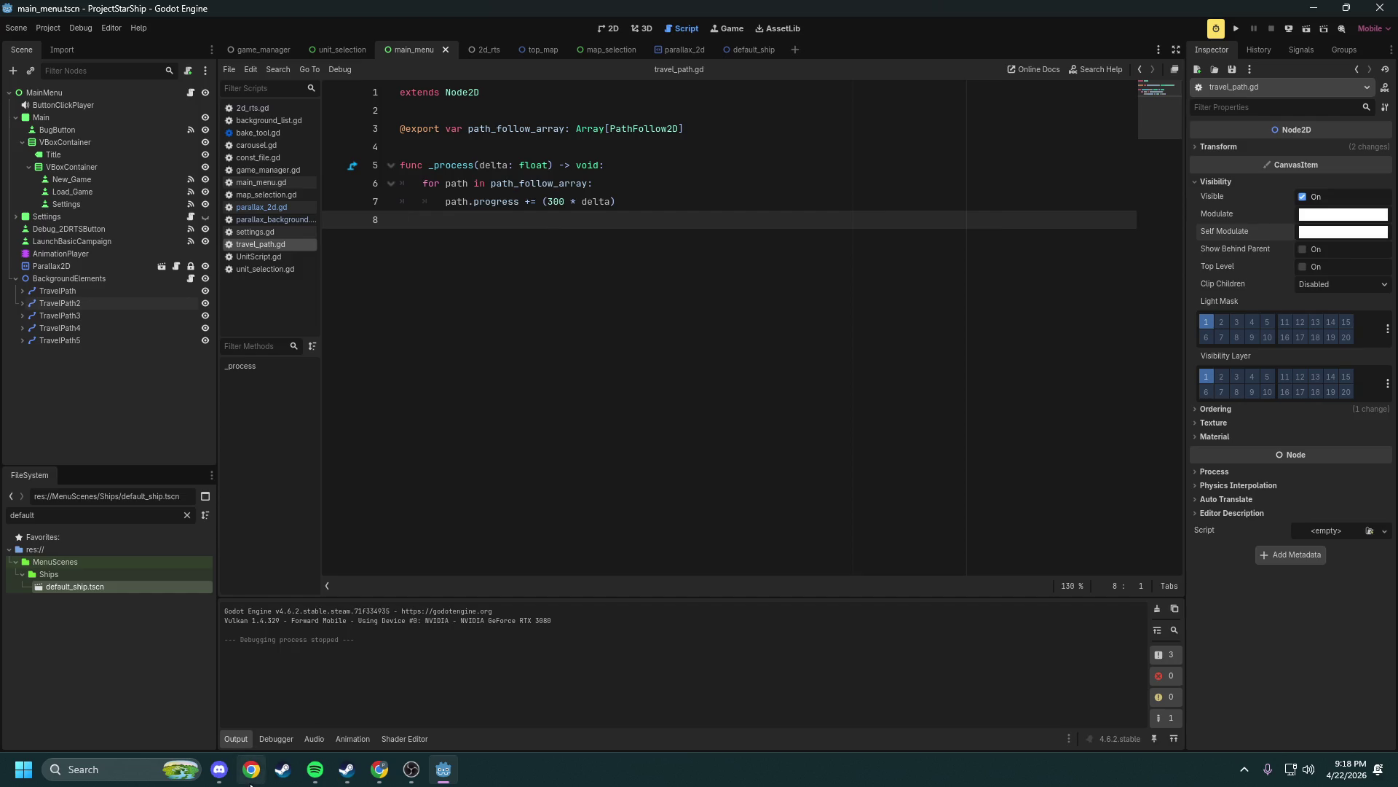
Open File Explorer via Windows Search and drag the image file into MenuScenes/Ships
left_click(219, 769)
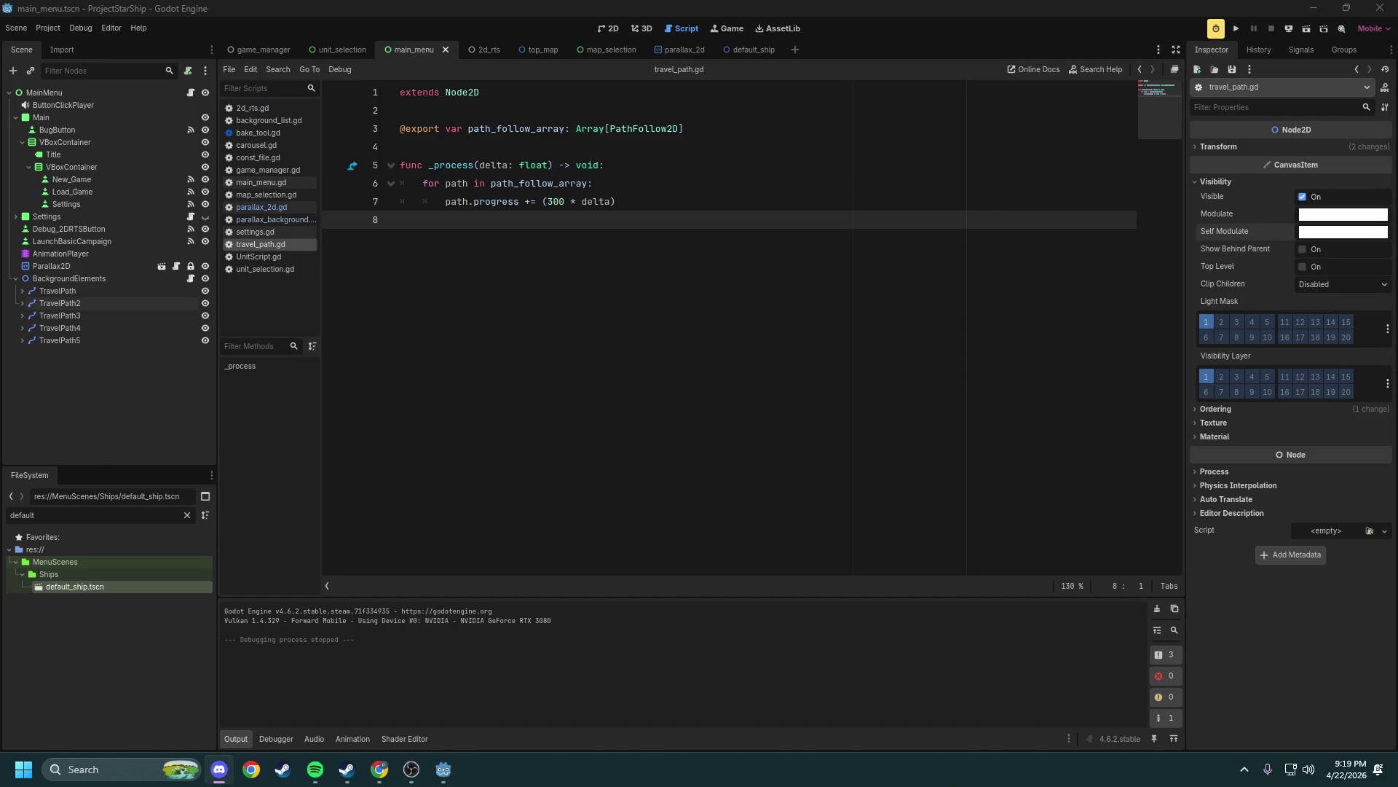
left_click(128, 770)
type("file explorer")
key("Escape")
left_click_drag(517, 146, 1397, 146)
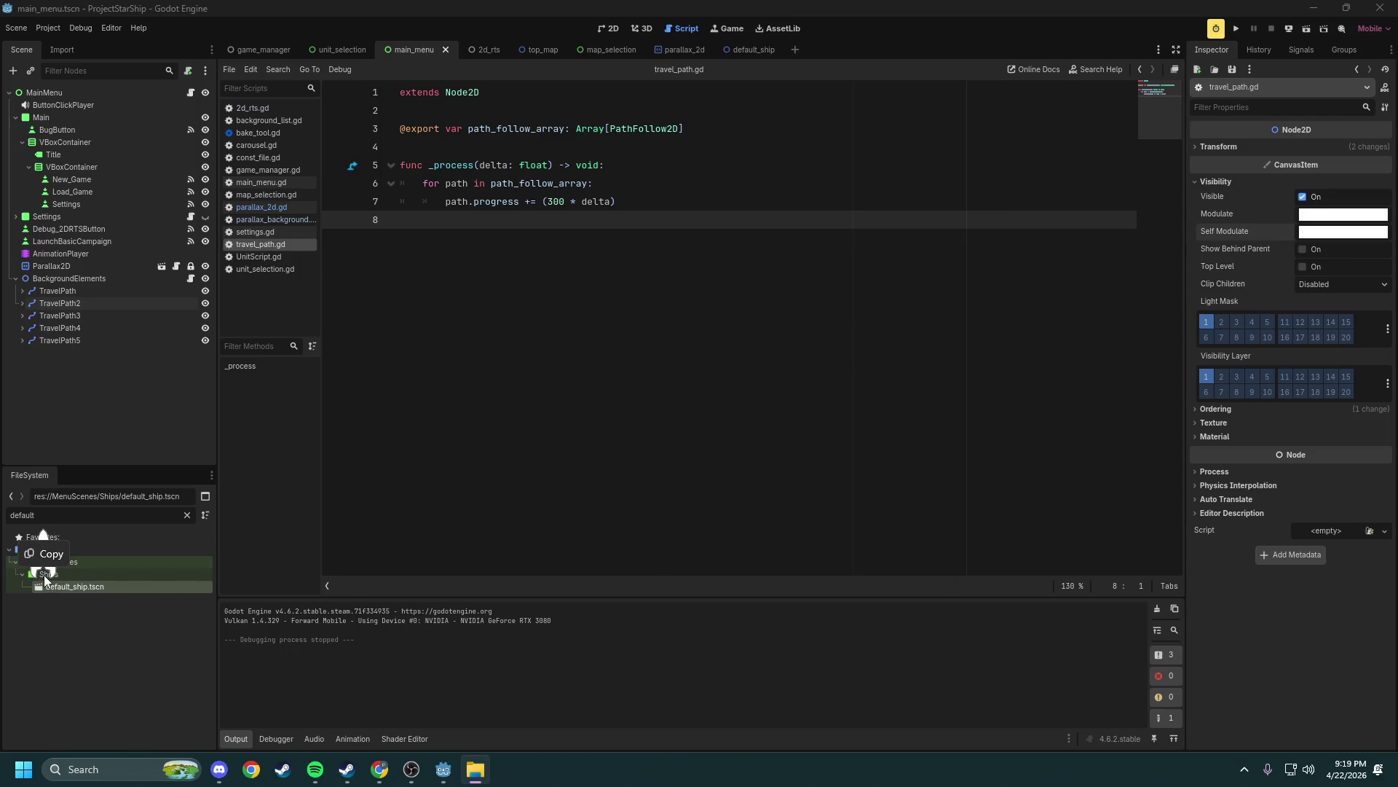
left_click_drag(50, 579, 48, 576)
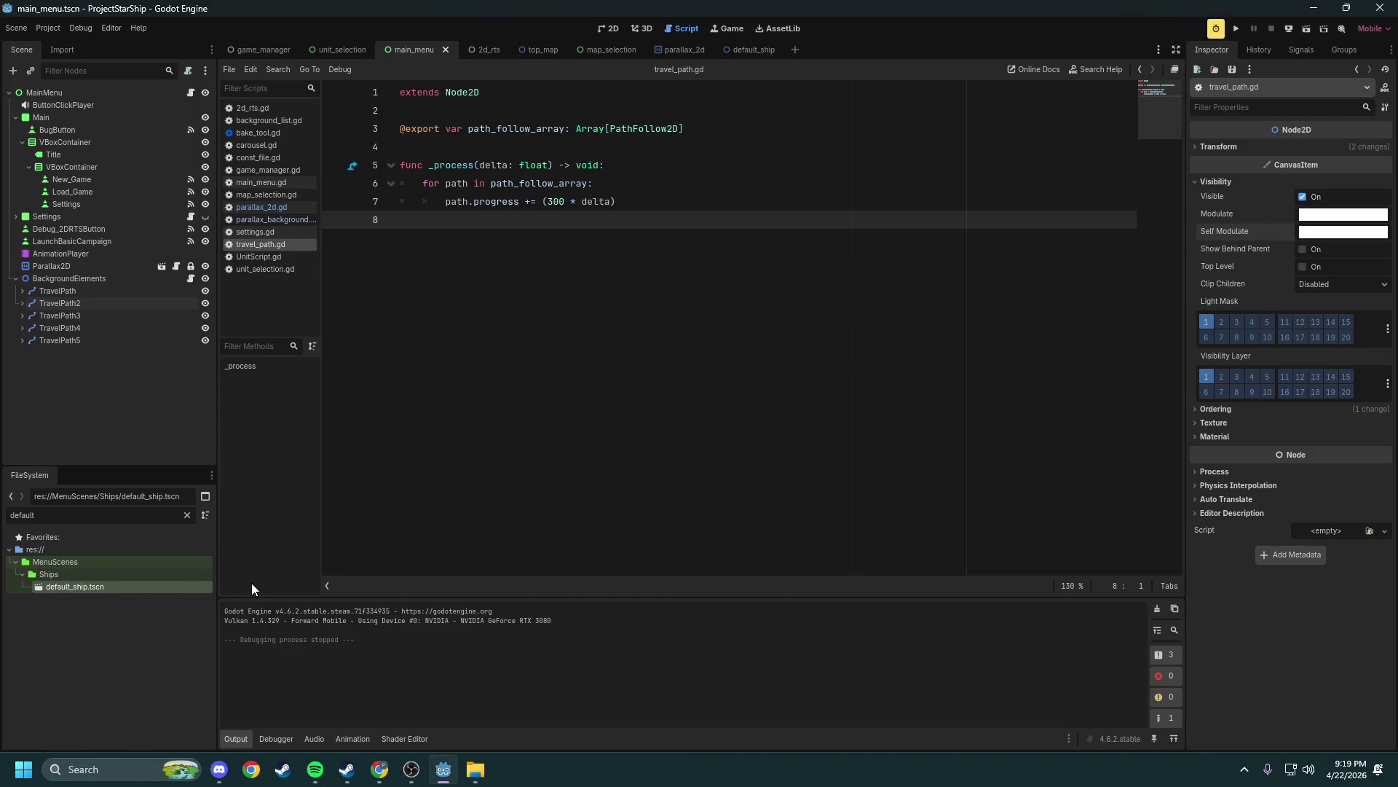
Assign whiteship.png as the texture of default_ship's Sprite2D and save the scene
left_click(187, 515)
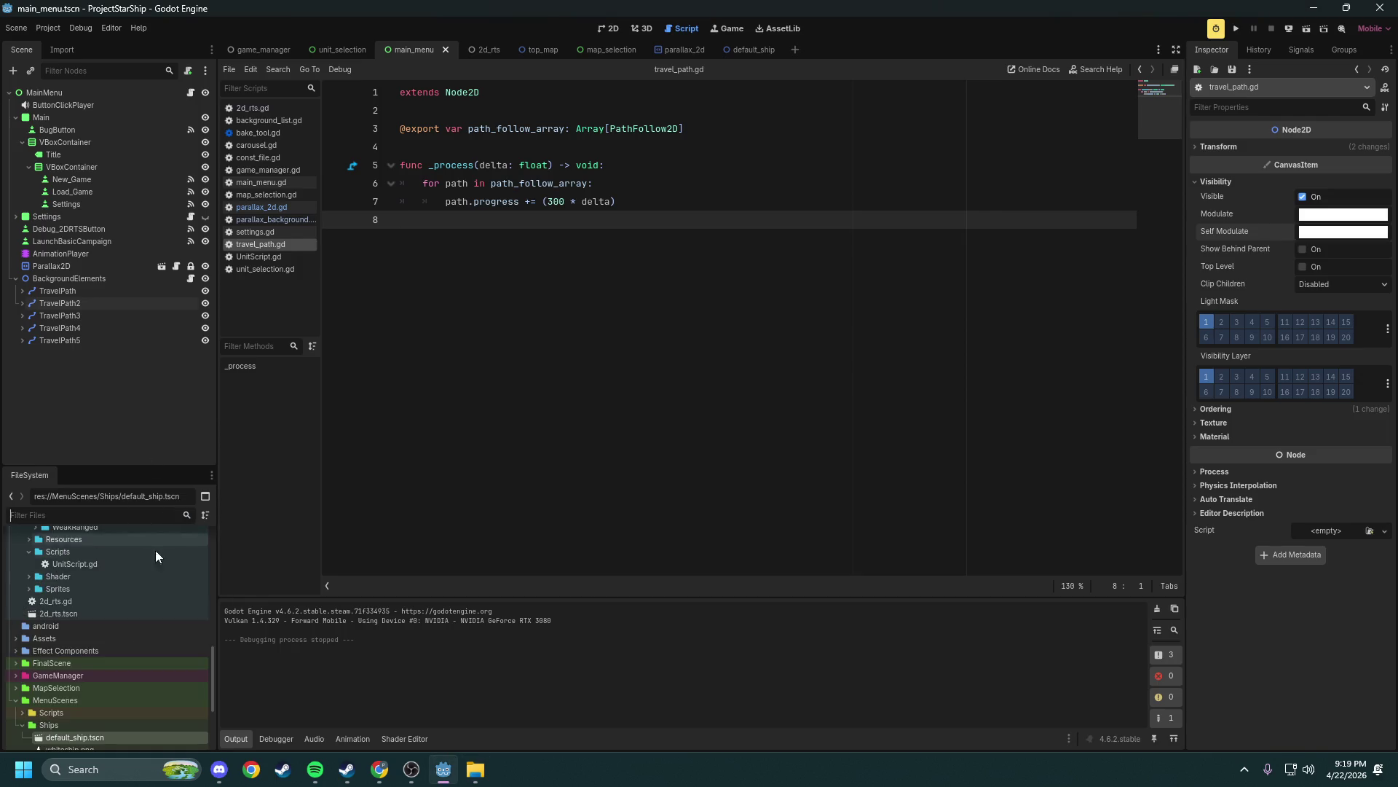
scroll(106, 698, "down", 2)
left_click(102, 684)
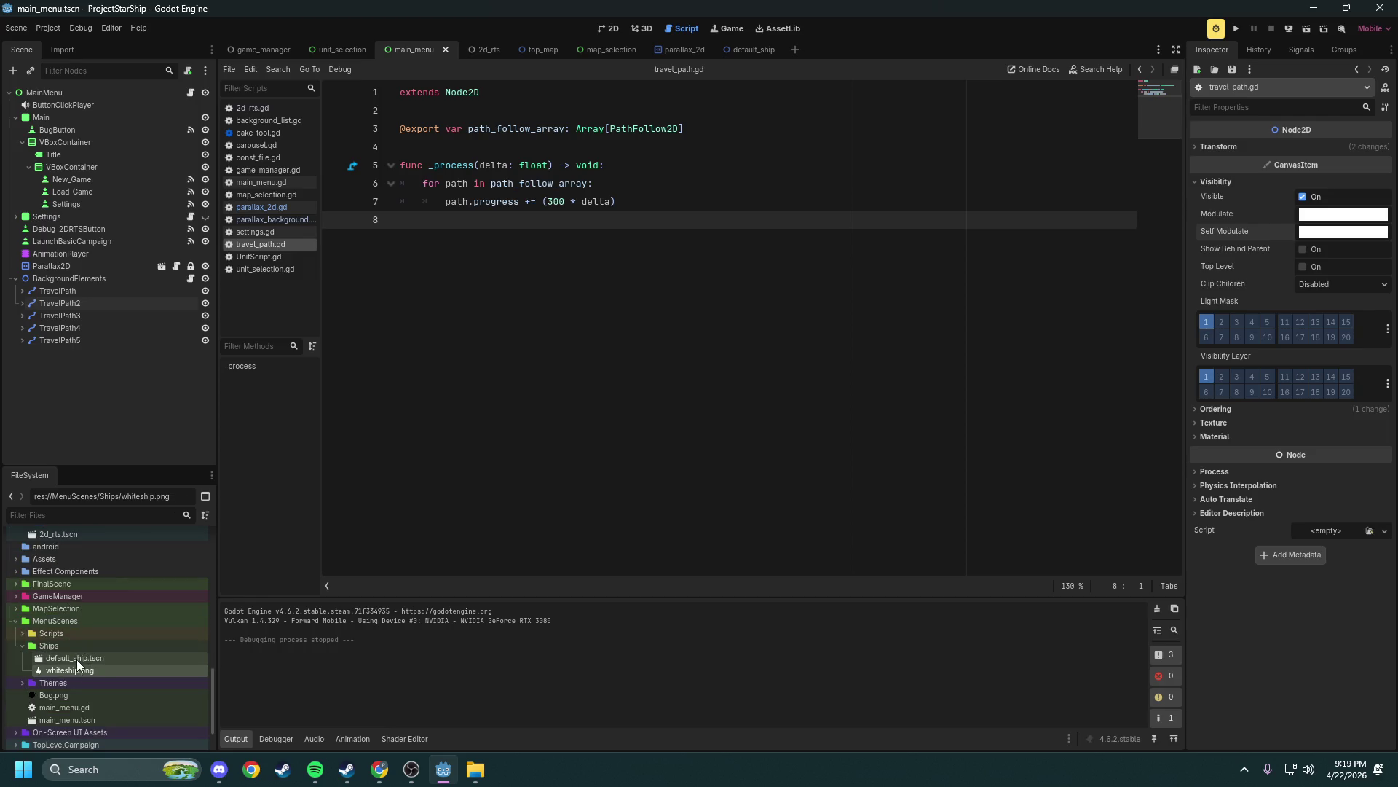
left_click(744, 47)
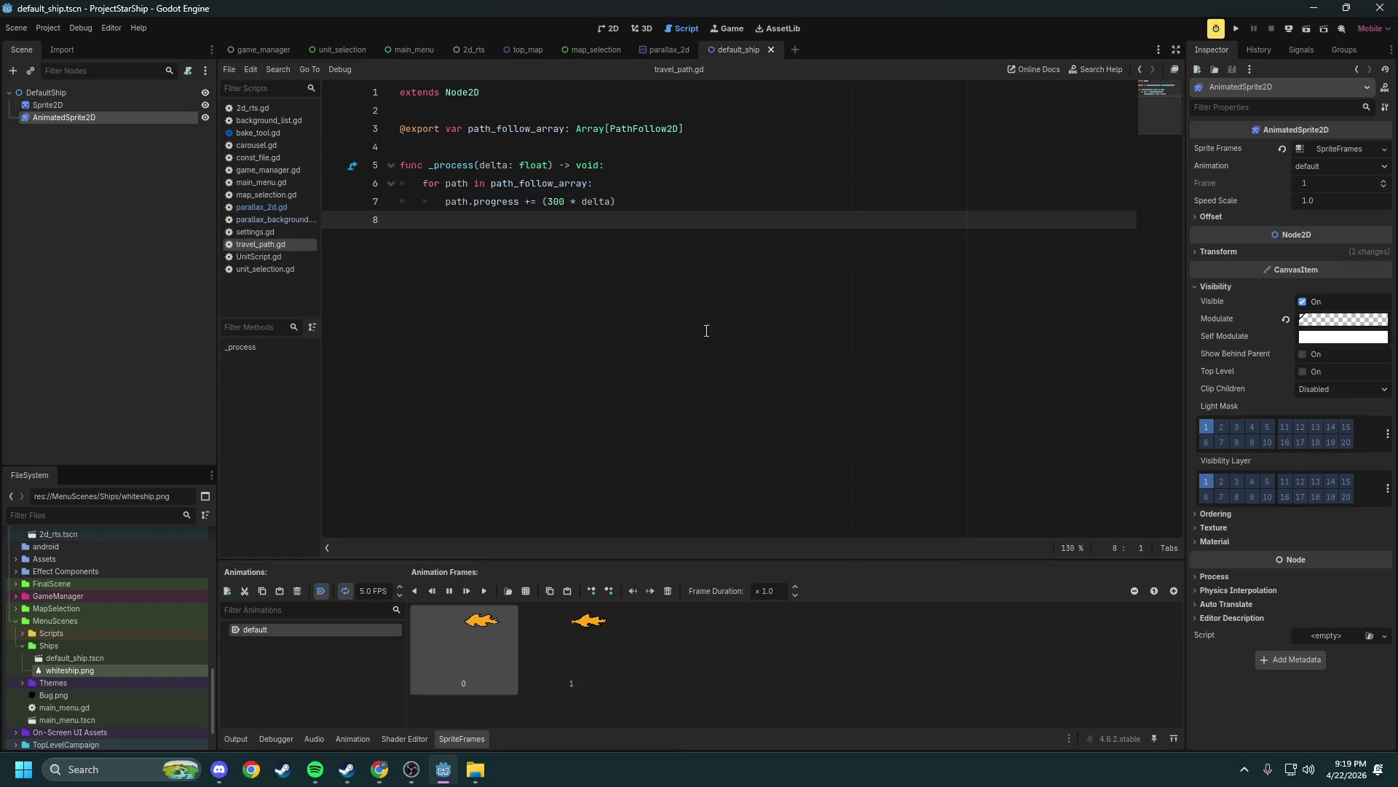
left_click(70, 103)
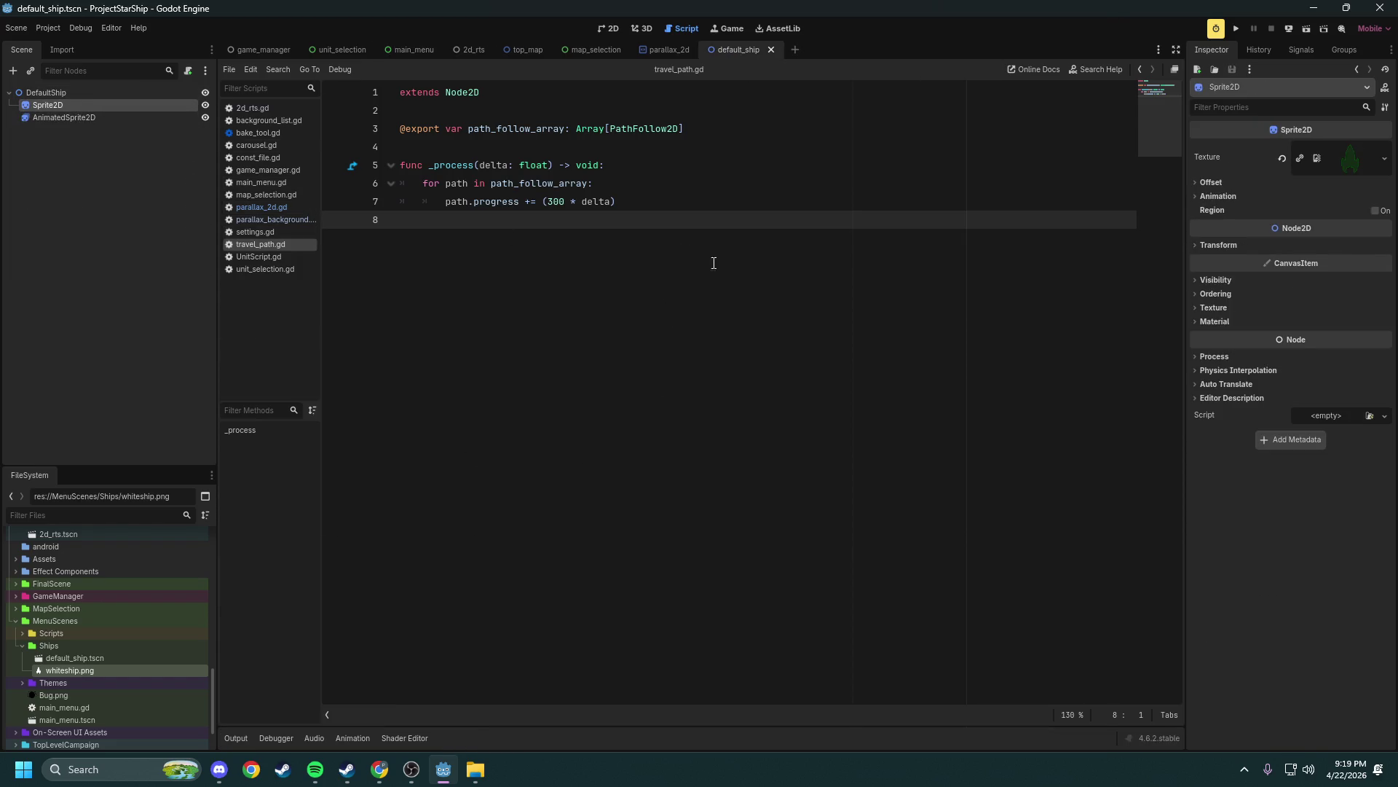
mouse_move(66, 668)
left_mouse_down()
mouse_move(141, 664)
mouse_move(1349, 156)
left_mouse_up()
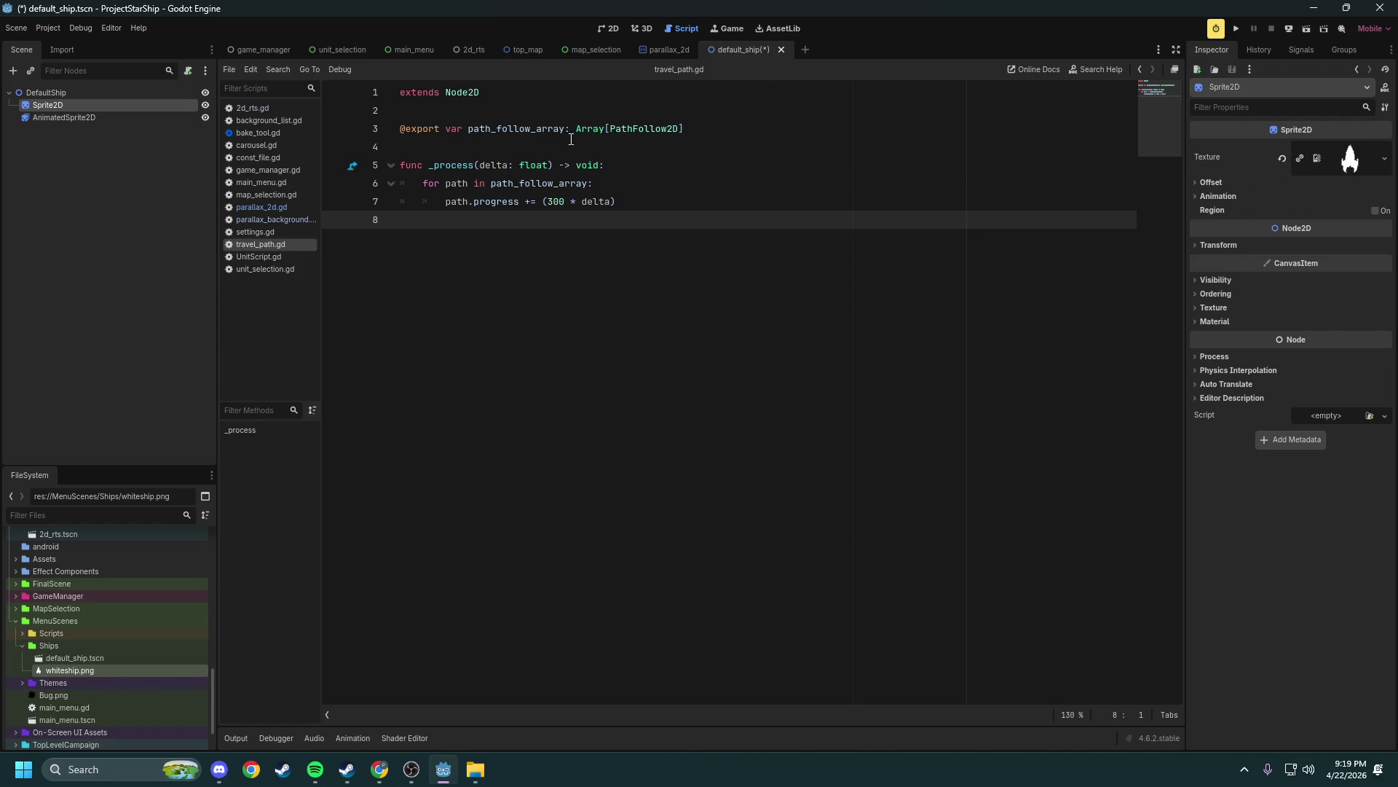
key("ctrl+s")
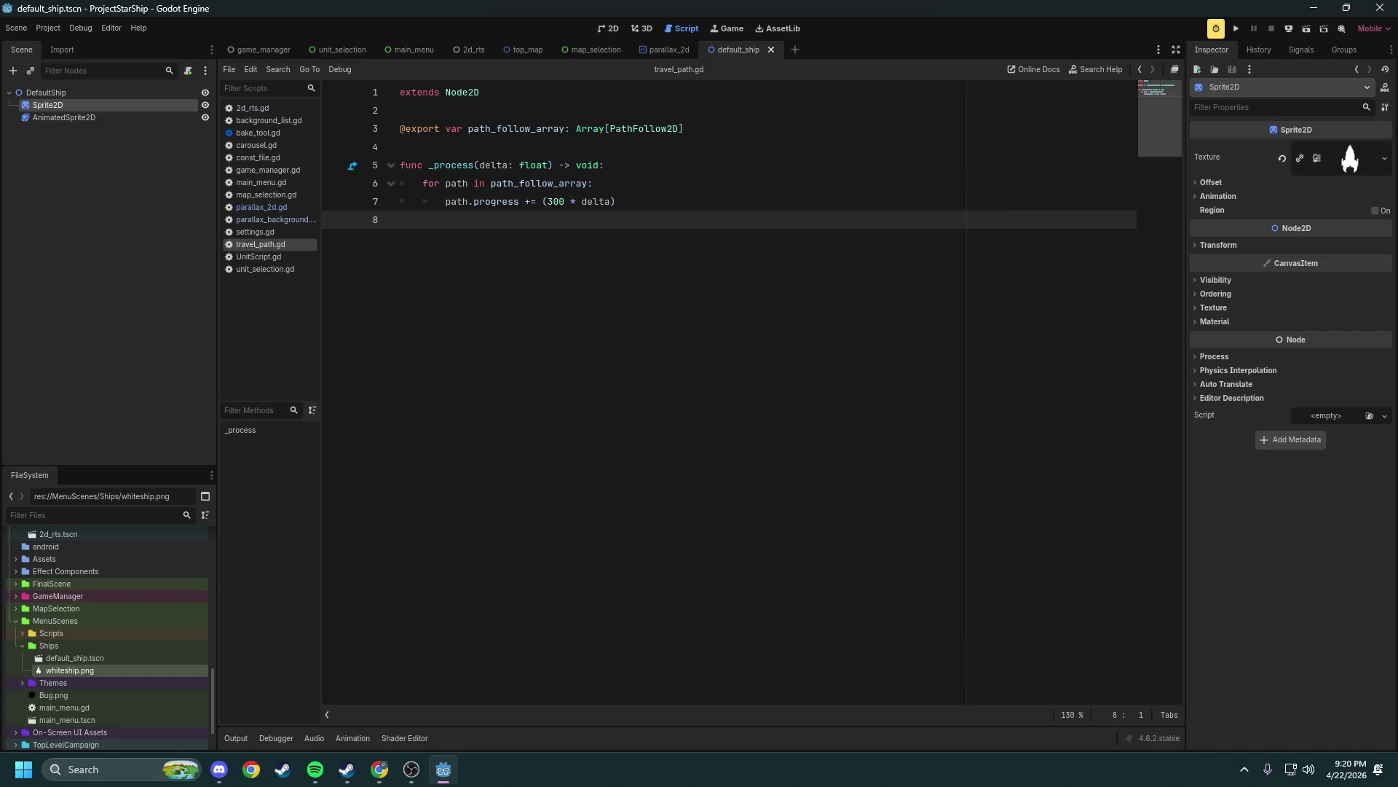
Insert blank lines above the for loop in _process and place the cursor on line 7
key("Up")
key("Up")
key("Up")
key("Up")
key("Down")
key("Down")
key("Down")
key("Up")
key("Up")
key("Down")
key("Down")
key("Up")
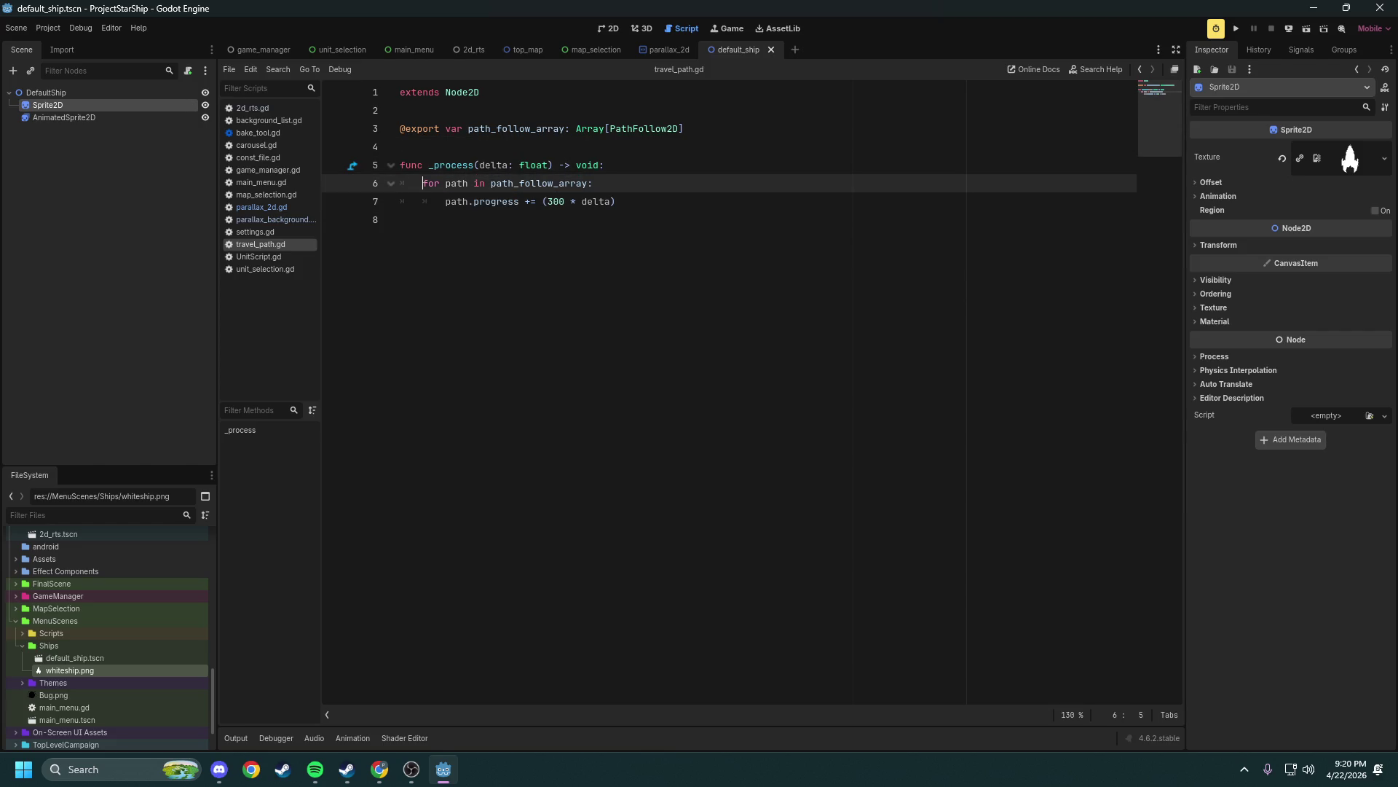
key("Return")
key("Return")
key("Return")
key("Up")
key("Up")
key("Up")
key("Up")
key("Down")
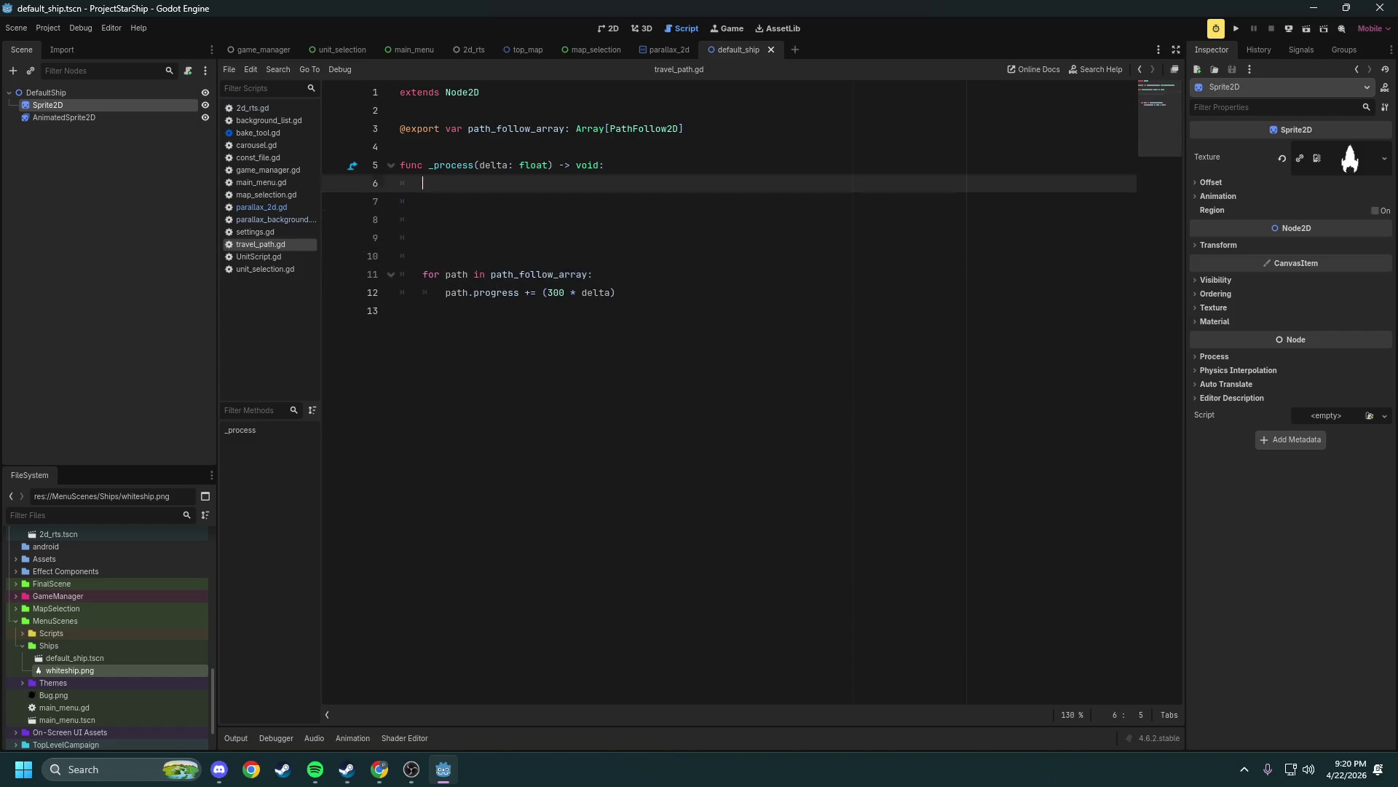
key("Down")
key("alt+Tab")
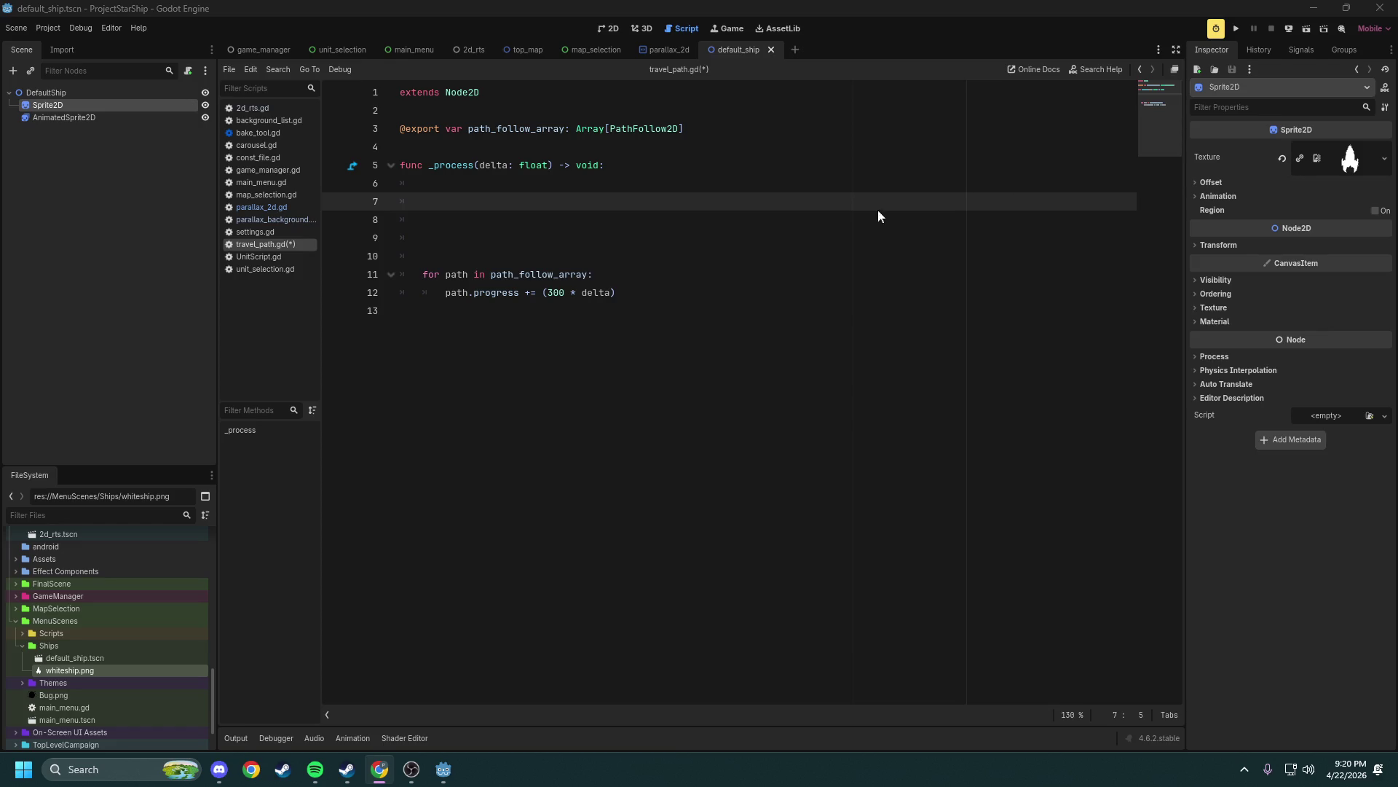
left_click(469, 204)
Write 'if Engine.get_process_frames() % 5 == 0:' on line 7 using autocomplete
type("Engine.P")
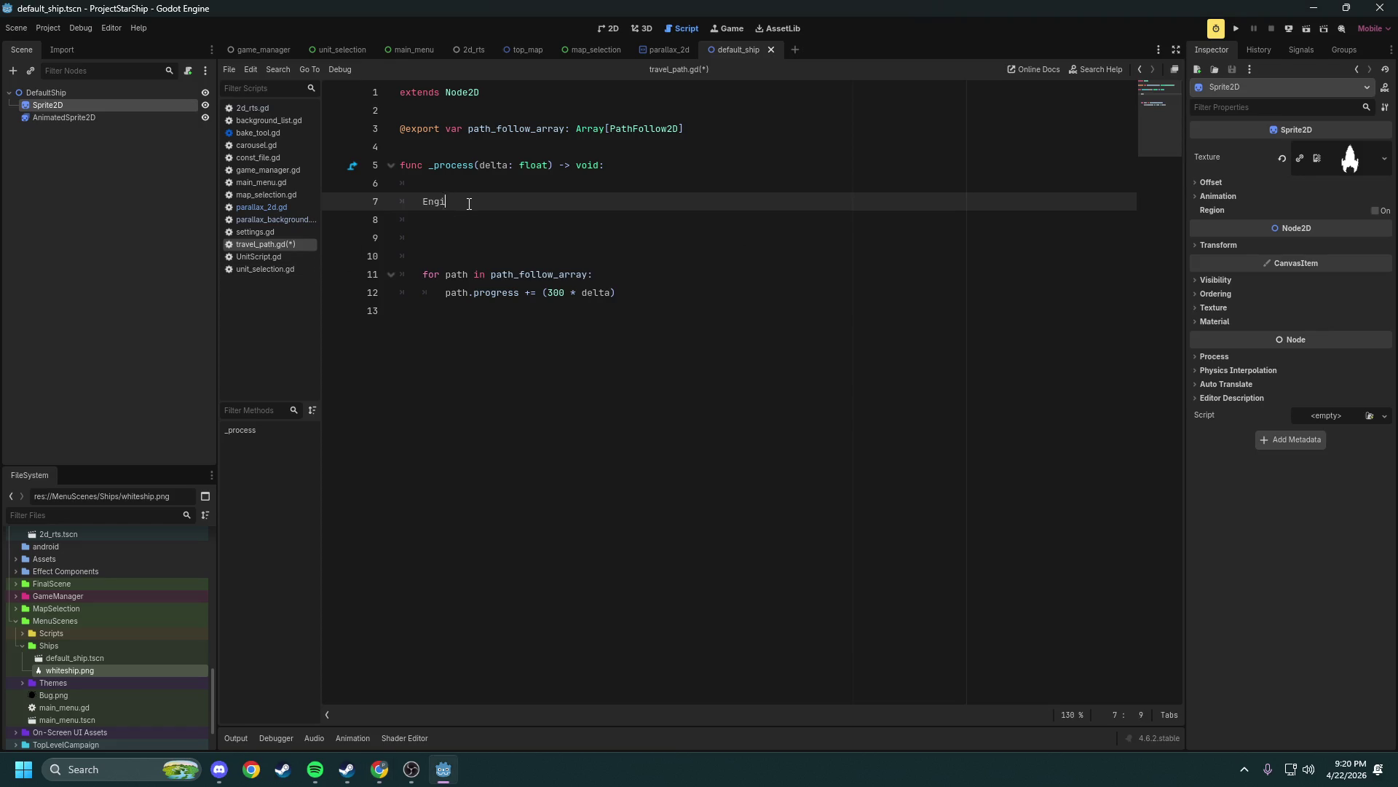
key("BackSpace")
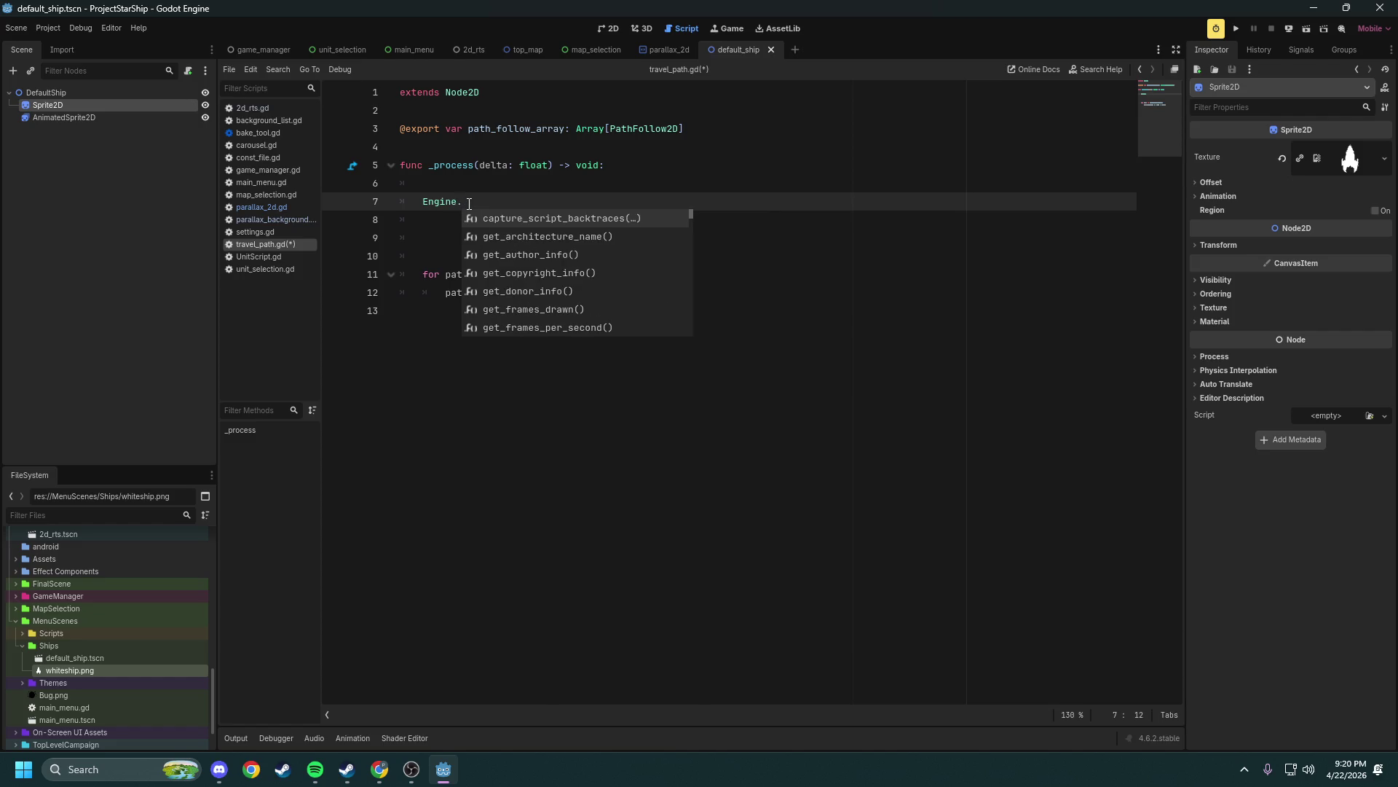
type("get")
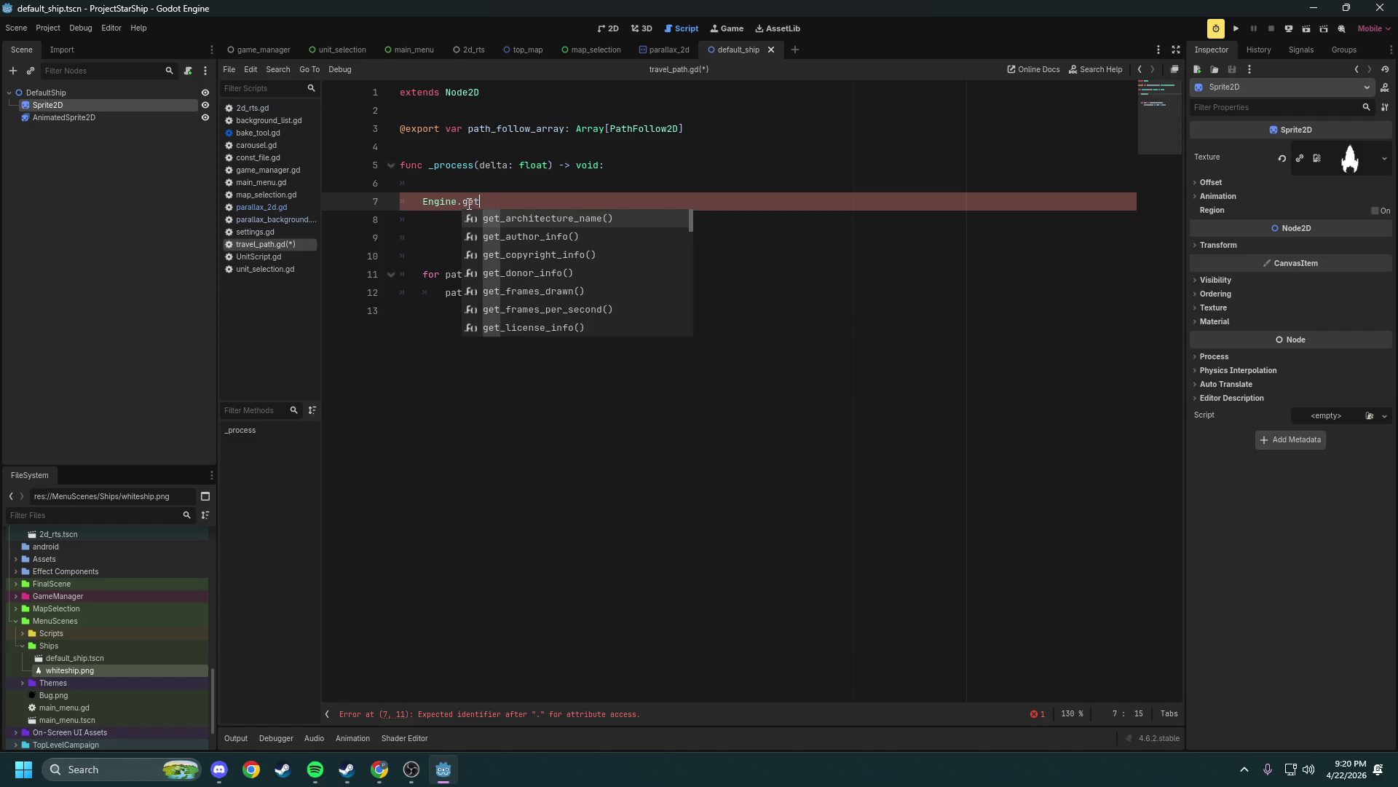
type("_pro")
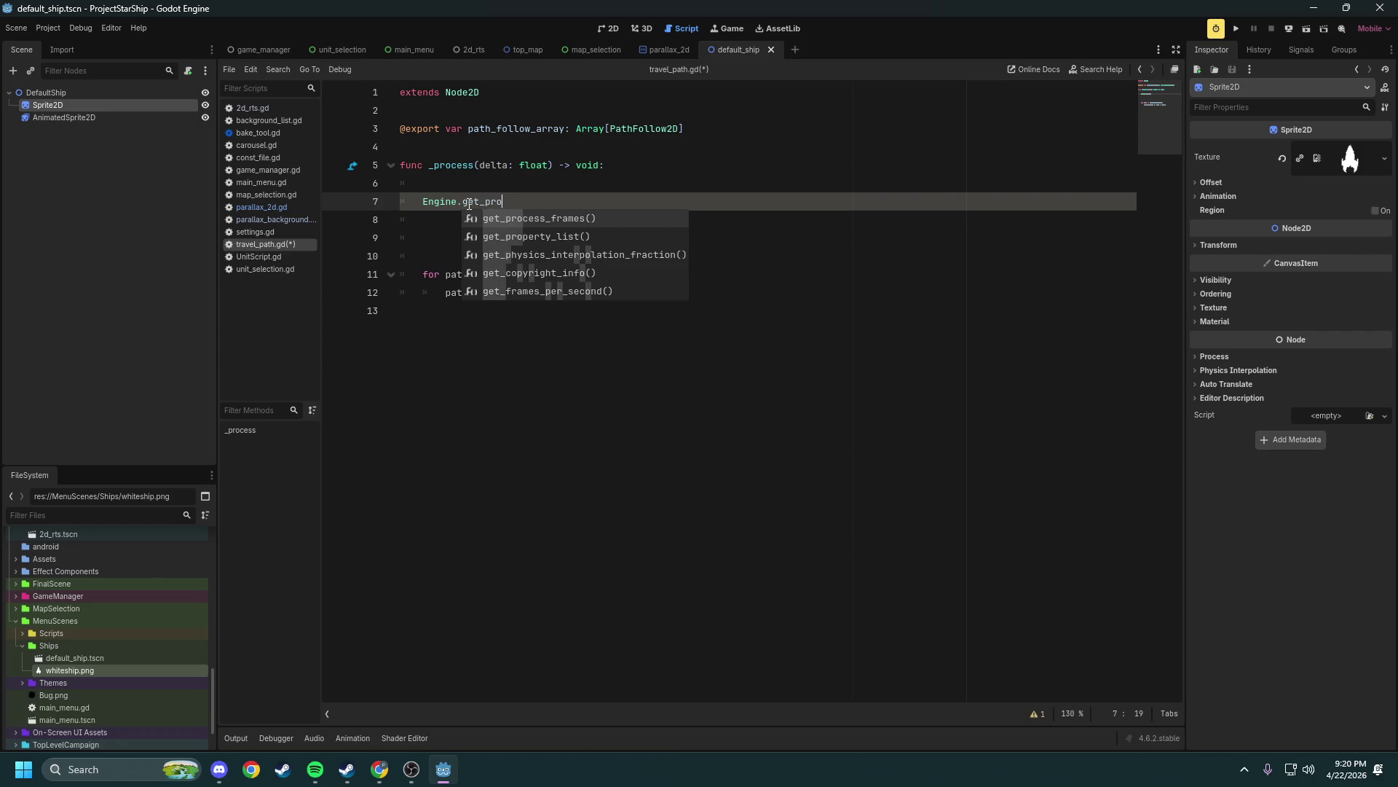
key("Return")
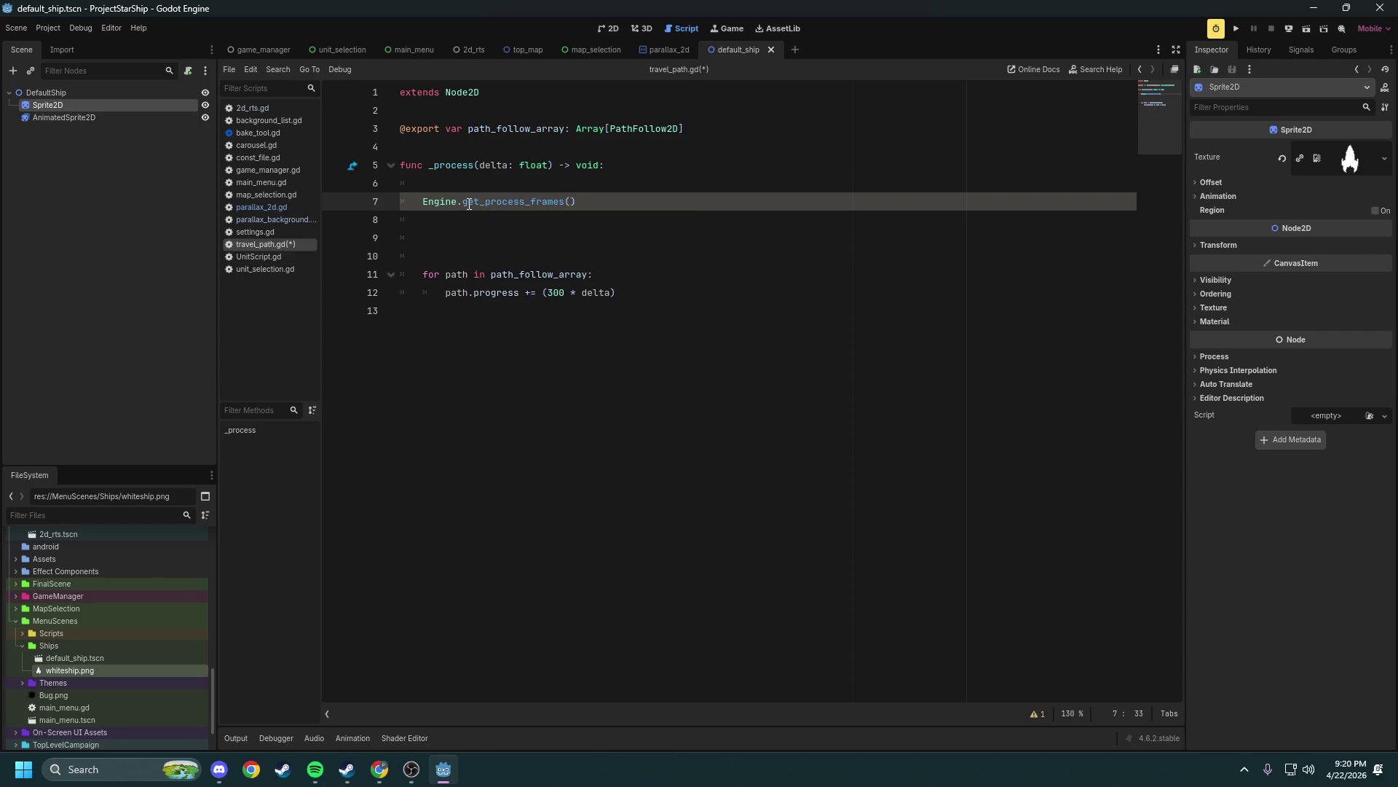
type("% 5 == 0")
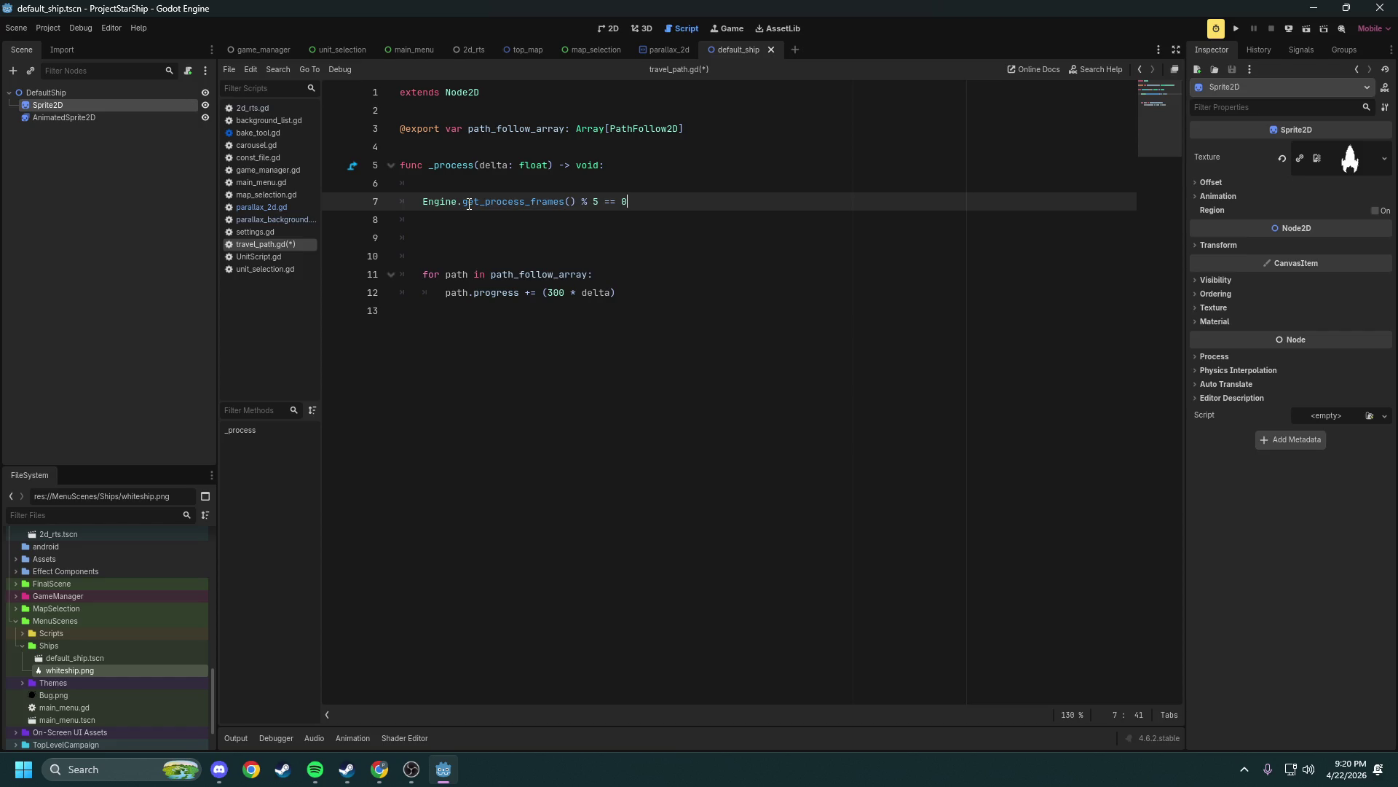
type(":")
key("Left")
key("Left")
type("if")
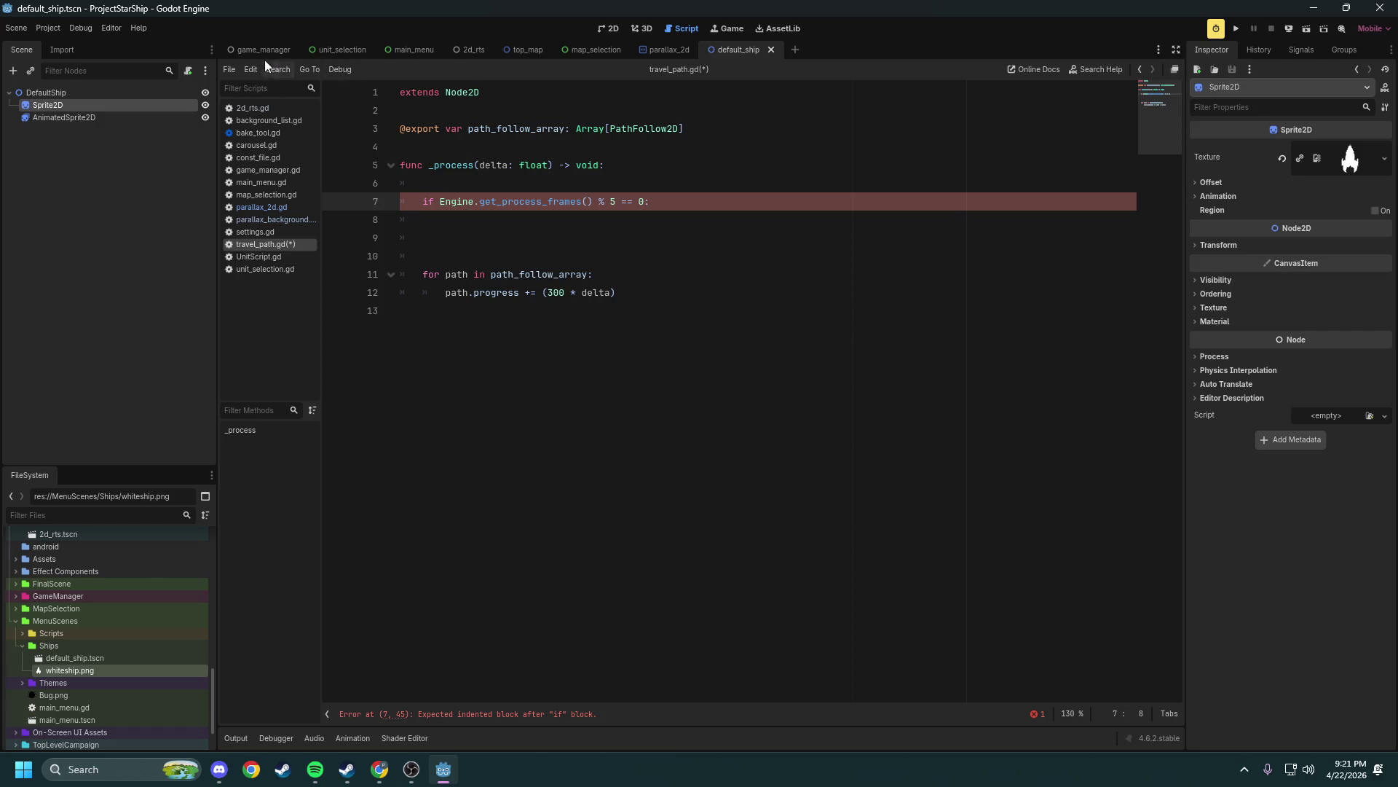
Cycle through map_selection and parallax_2d back to main_menu, collapsing TravelPath2, then click script line 8
left_click(575, 49)
left_click(408, 49)
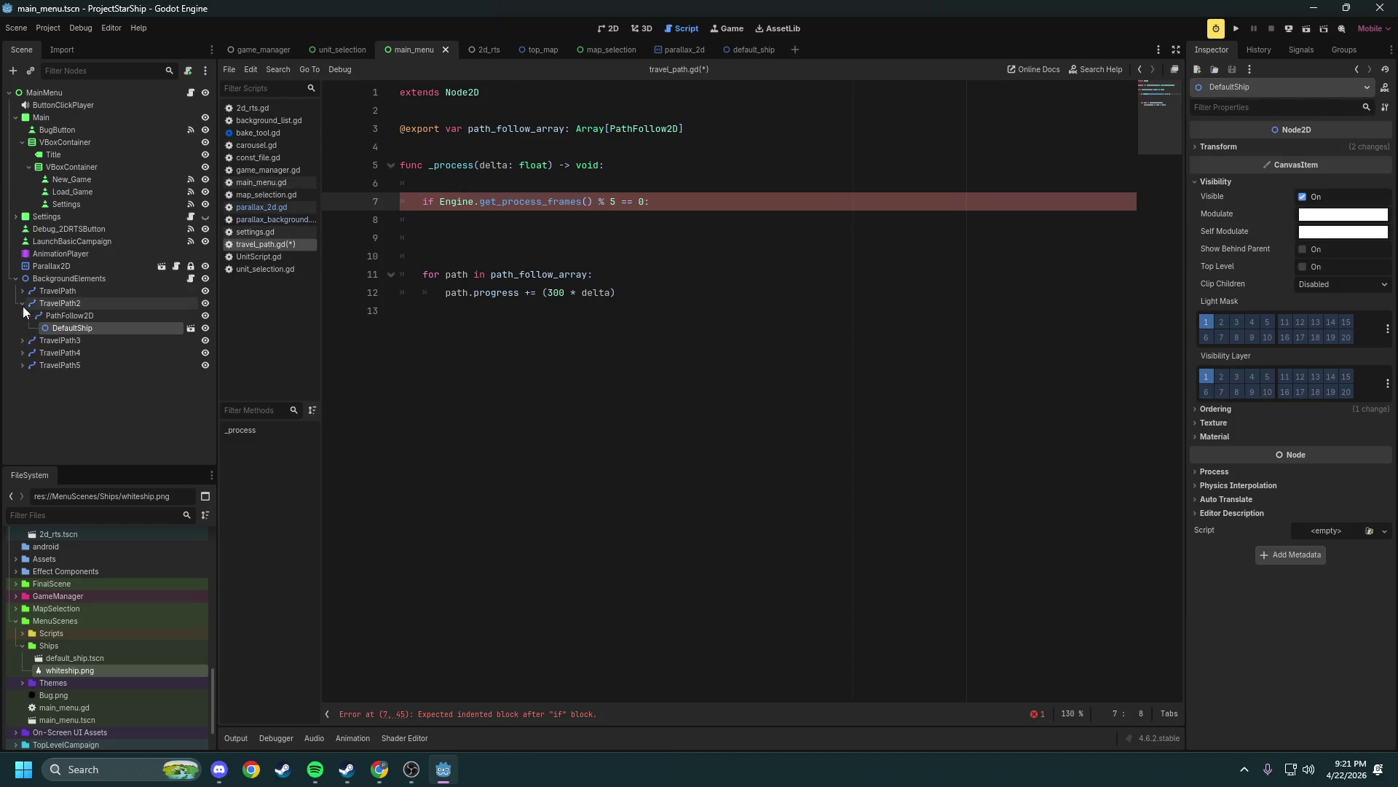
left_click(23, 303)
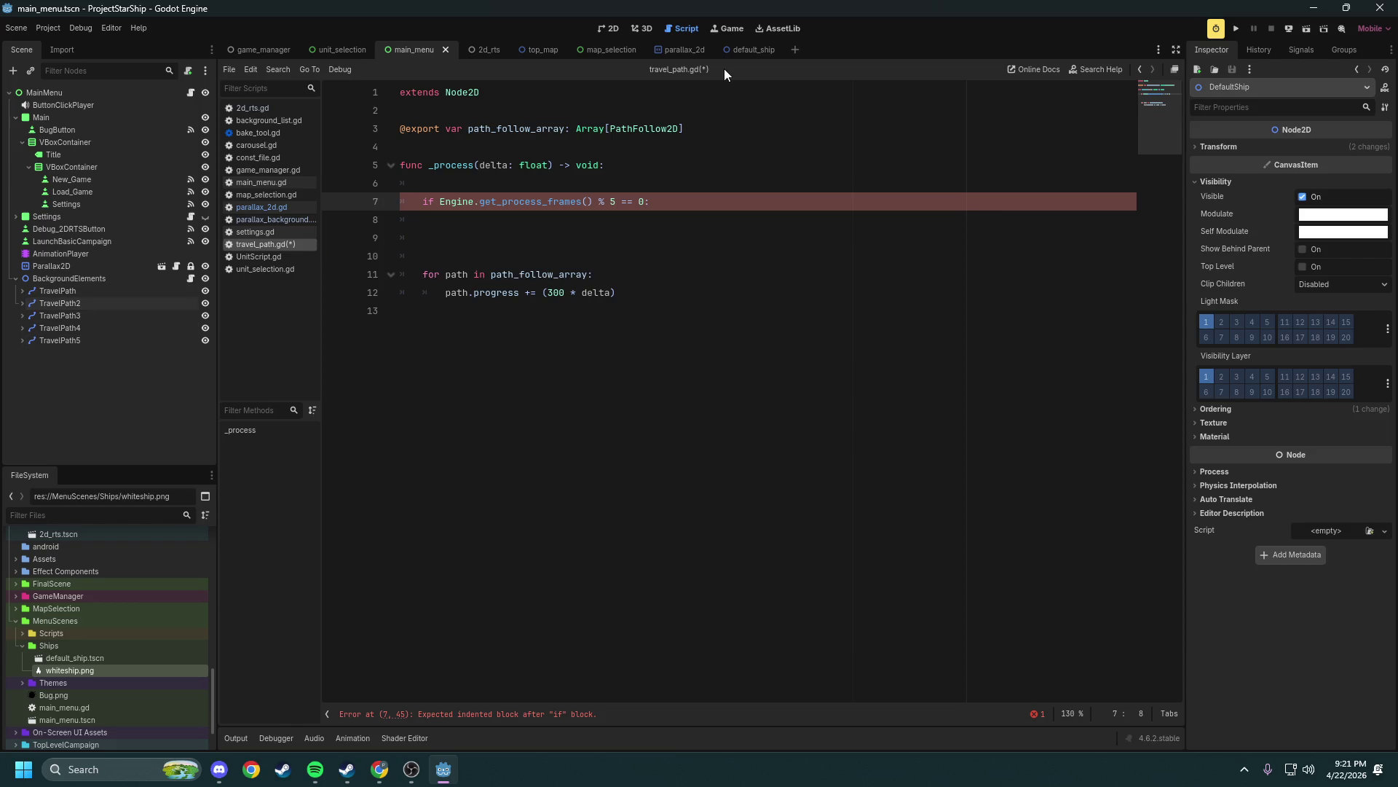
left_click(665, 53)
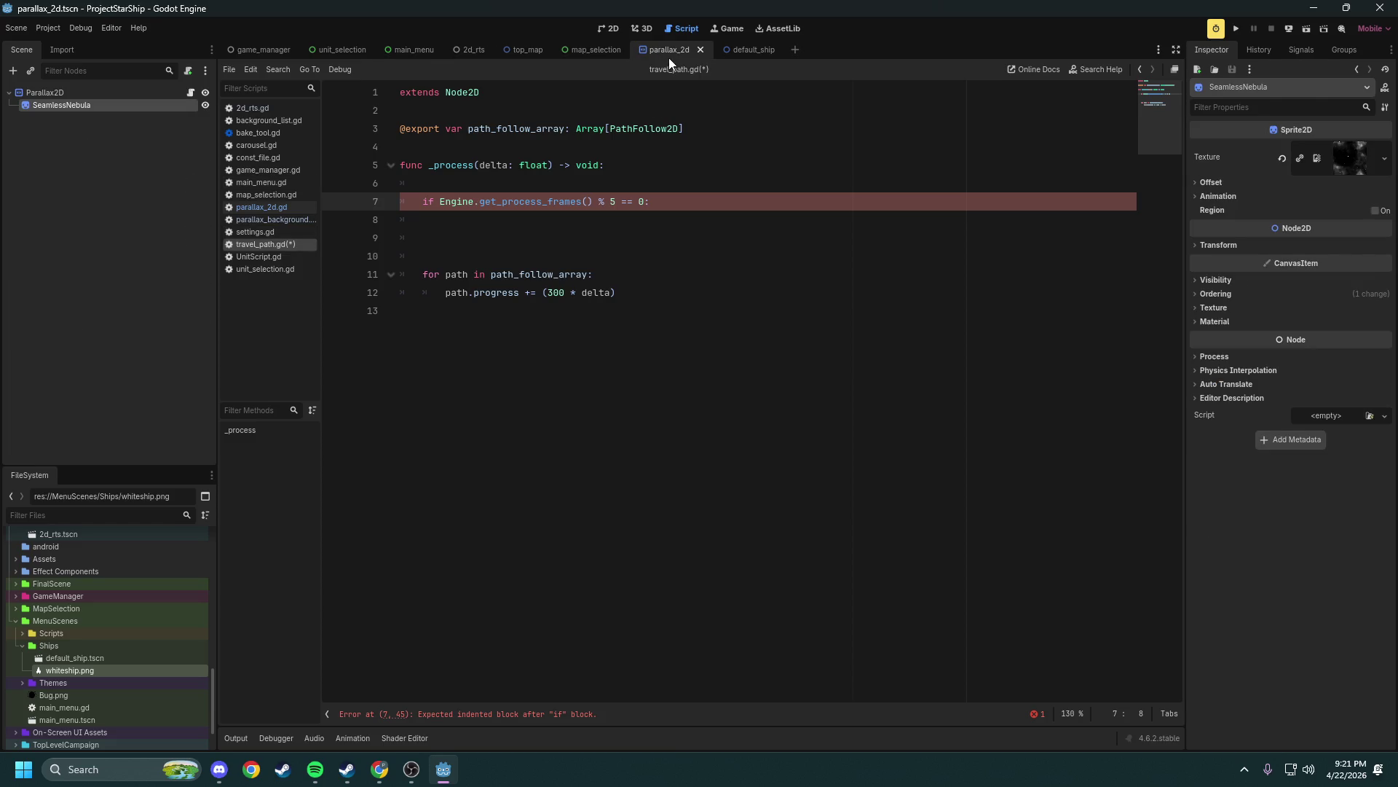
left_click(591, 50)
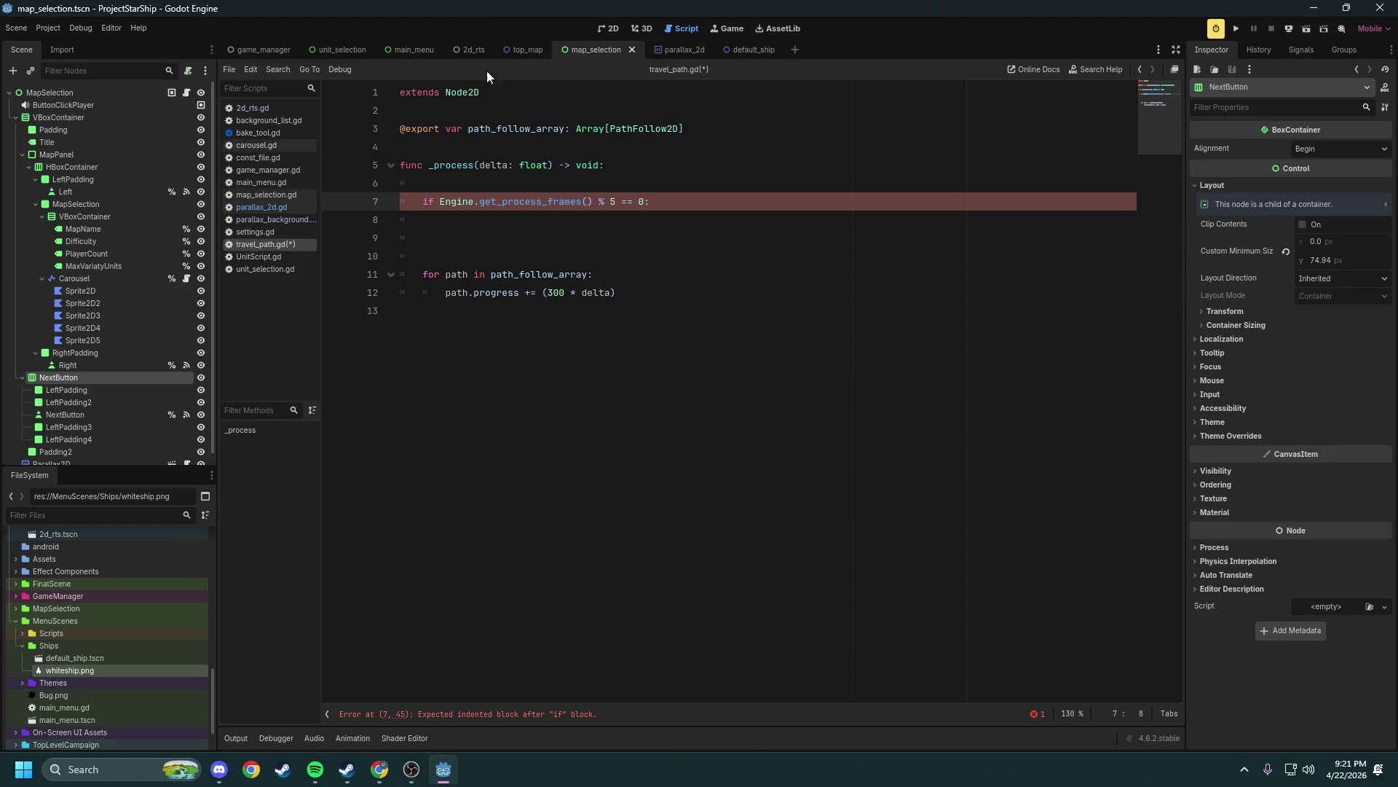
left_click(408, 51)
left_click(548, 219)
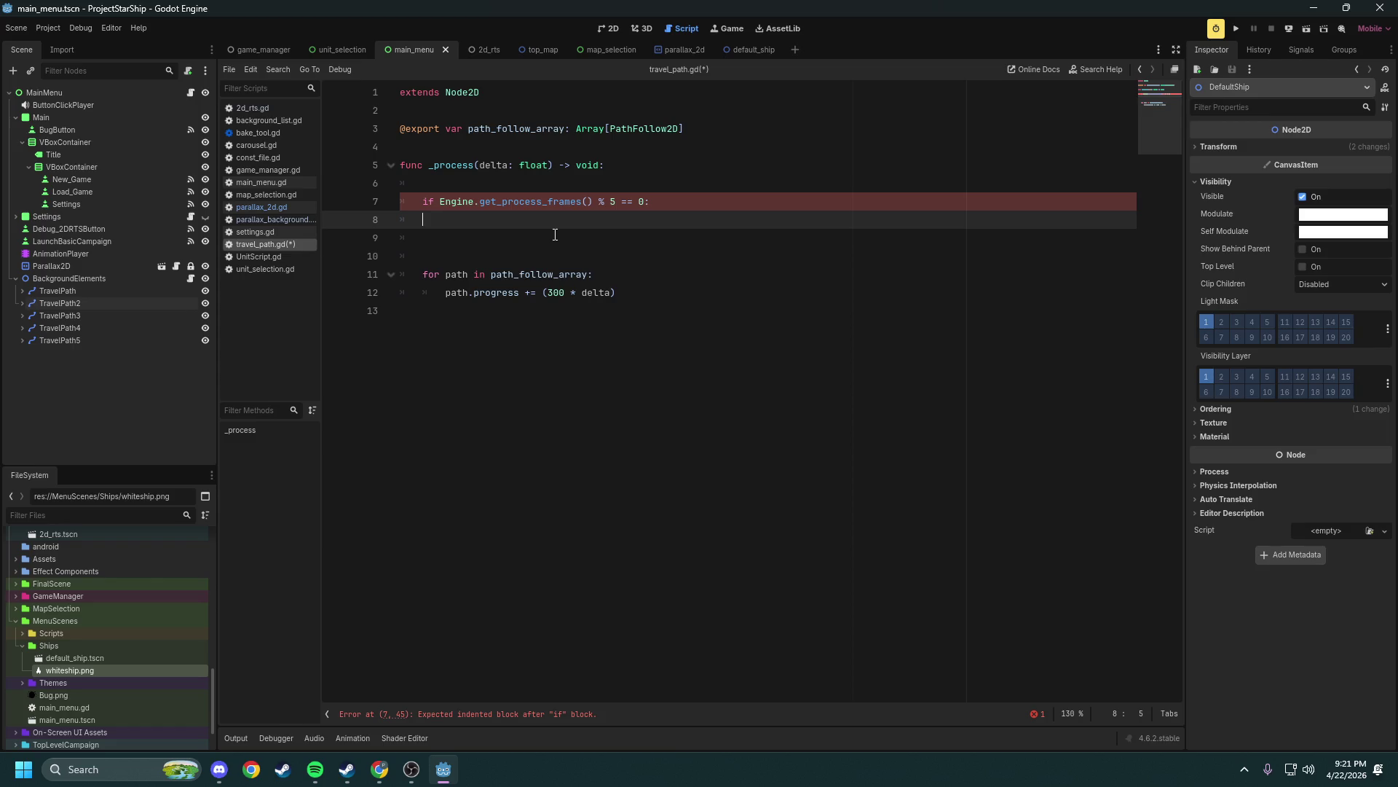
Change the loop header to for i in path_follow_array.size()
key("Down")
key("Down")
key("Down")
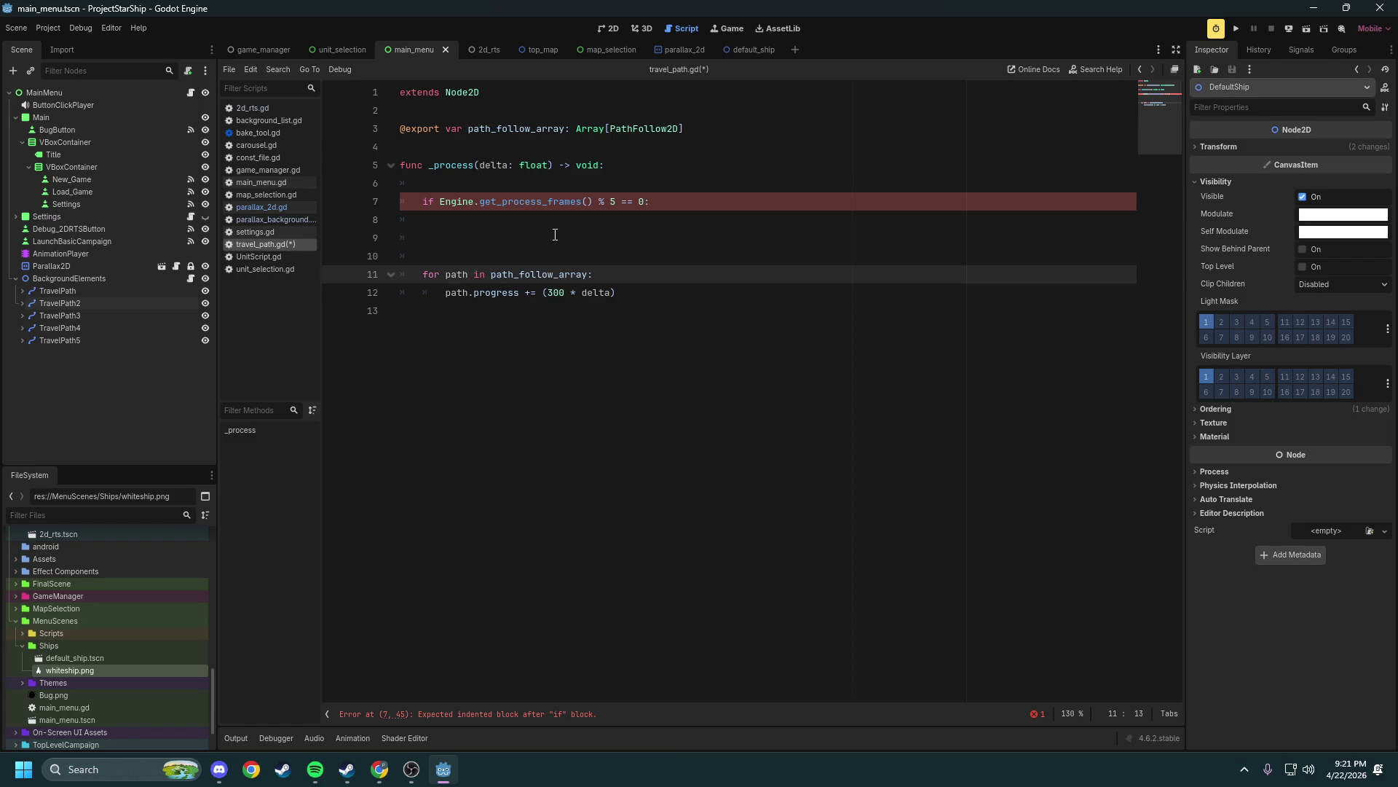
key("ctrl+shift+Left")
type("i")
key("Down")
key("Up")
type(".size()")
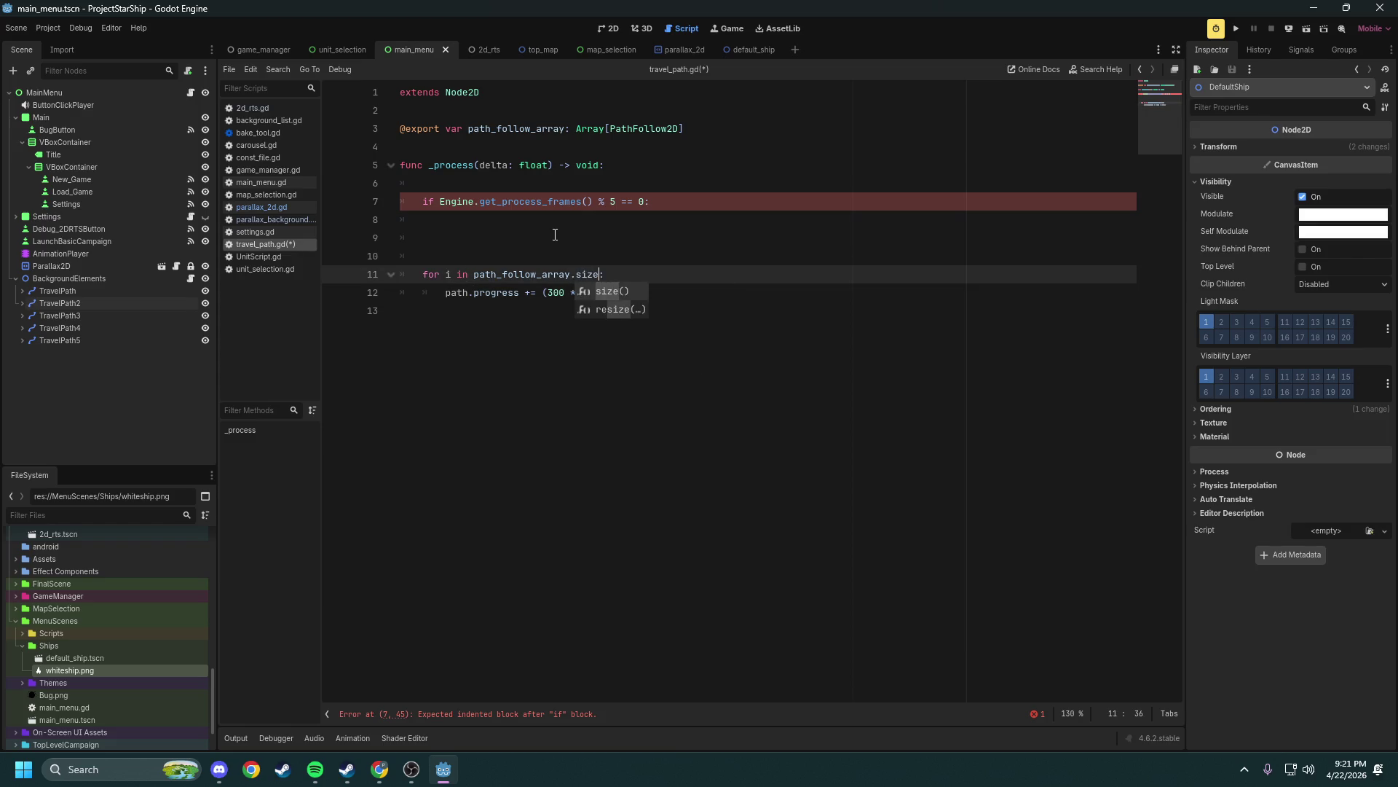
Replace path with path_follow_array[i] on the progress line inside the loop
key("Down")
key("End")
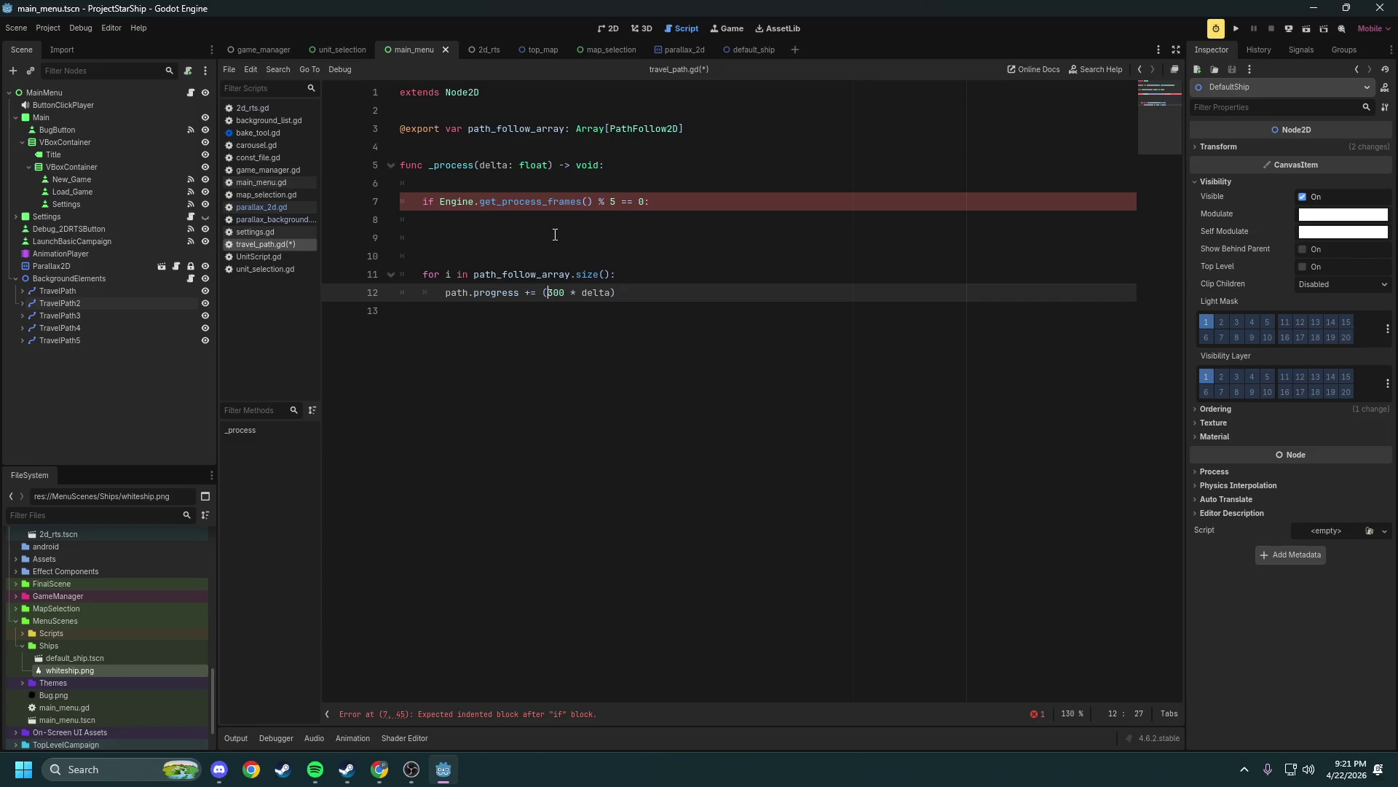
key("ctrl+shift+Right")
key("Up")
key("ctrl+Right")
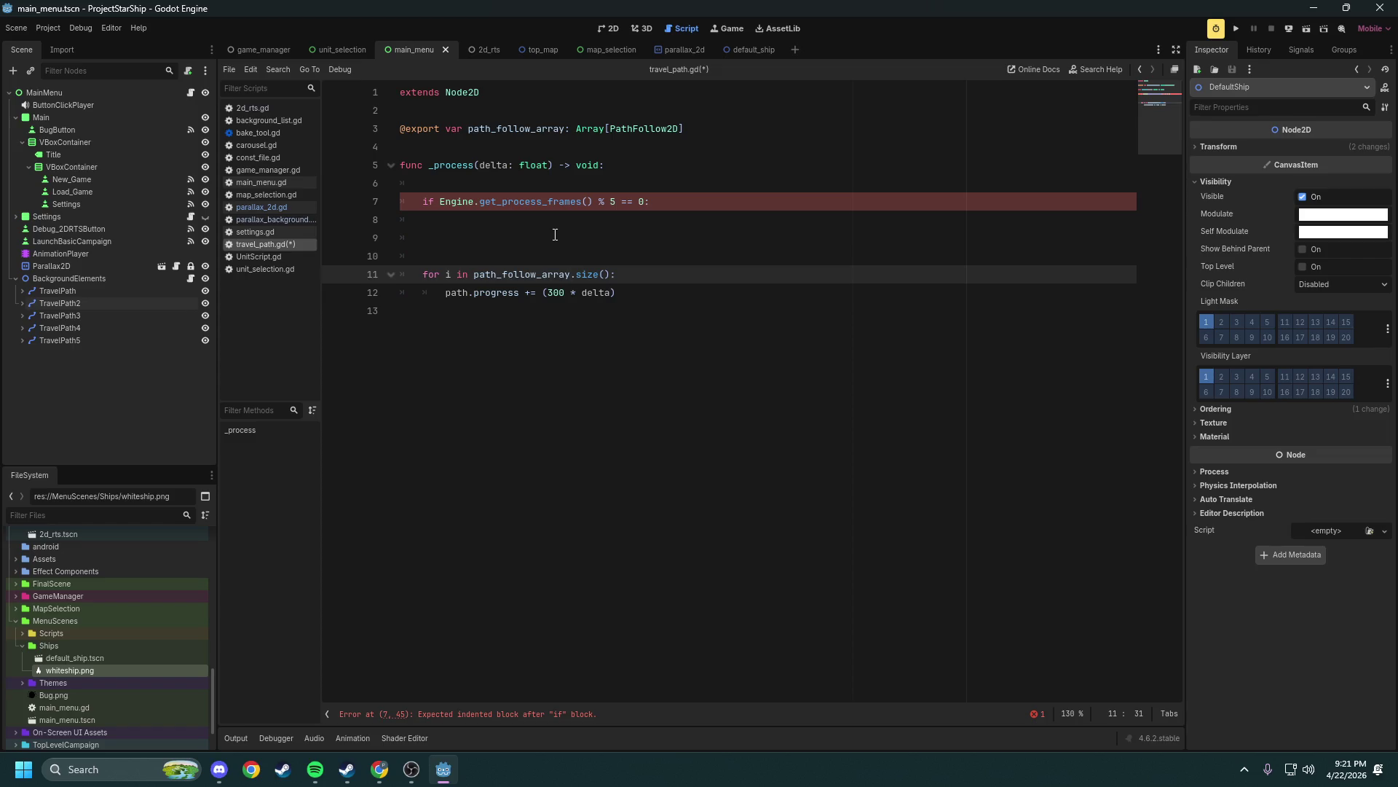
key("ctrl+shift+Left")
key("ctrl+c")
key("Down")
key("ctrl+shift+Right")
key("ctrl+v")
type("[i")
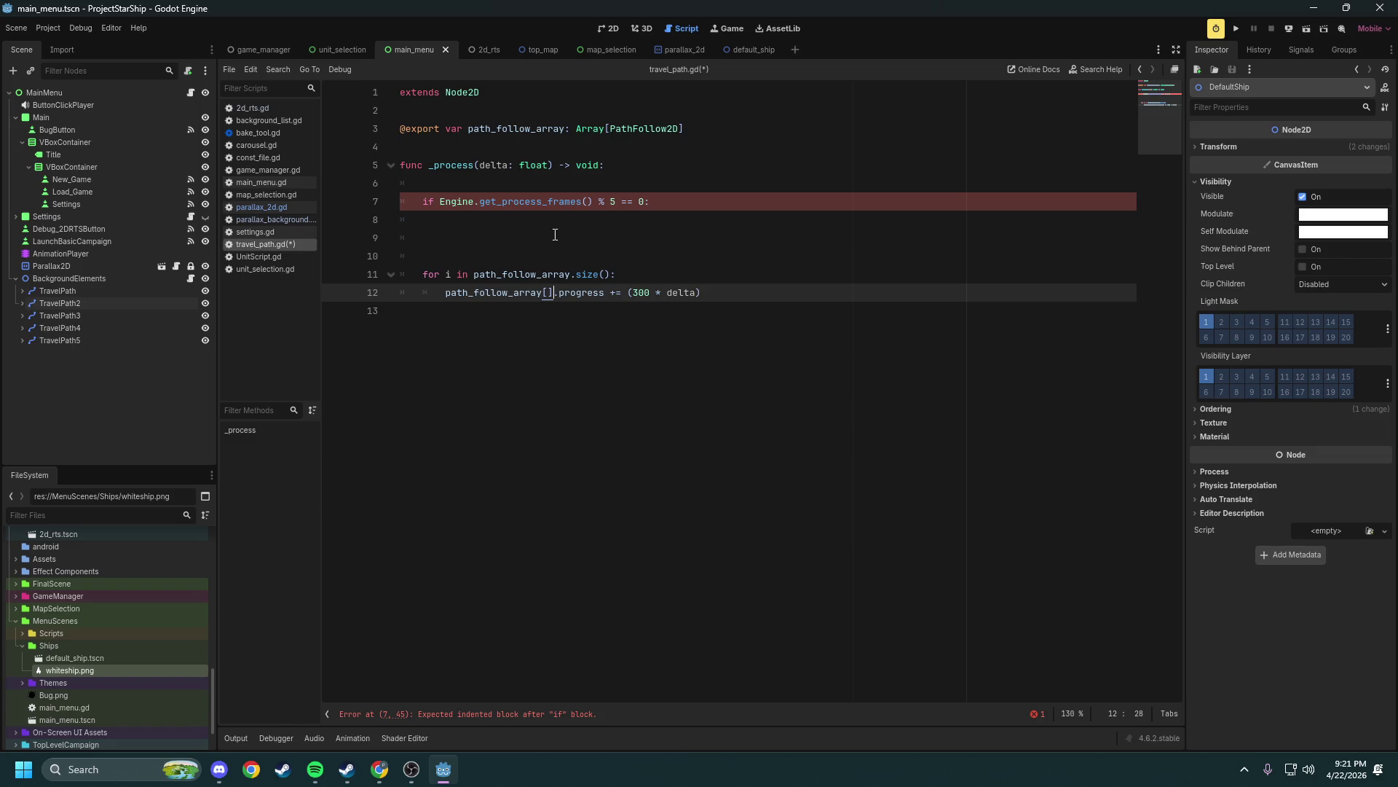
key("Up")
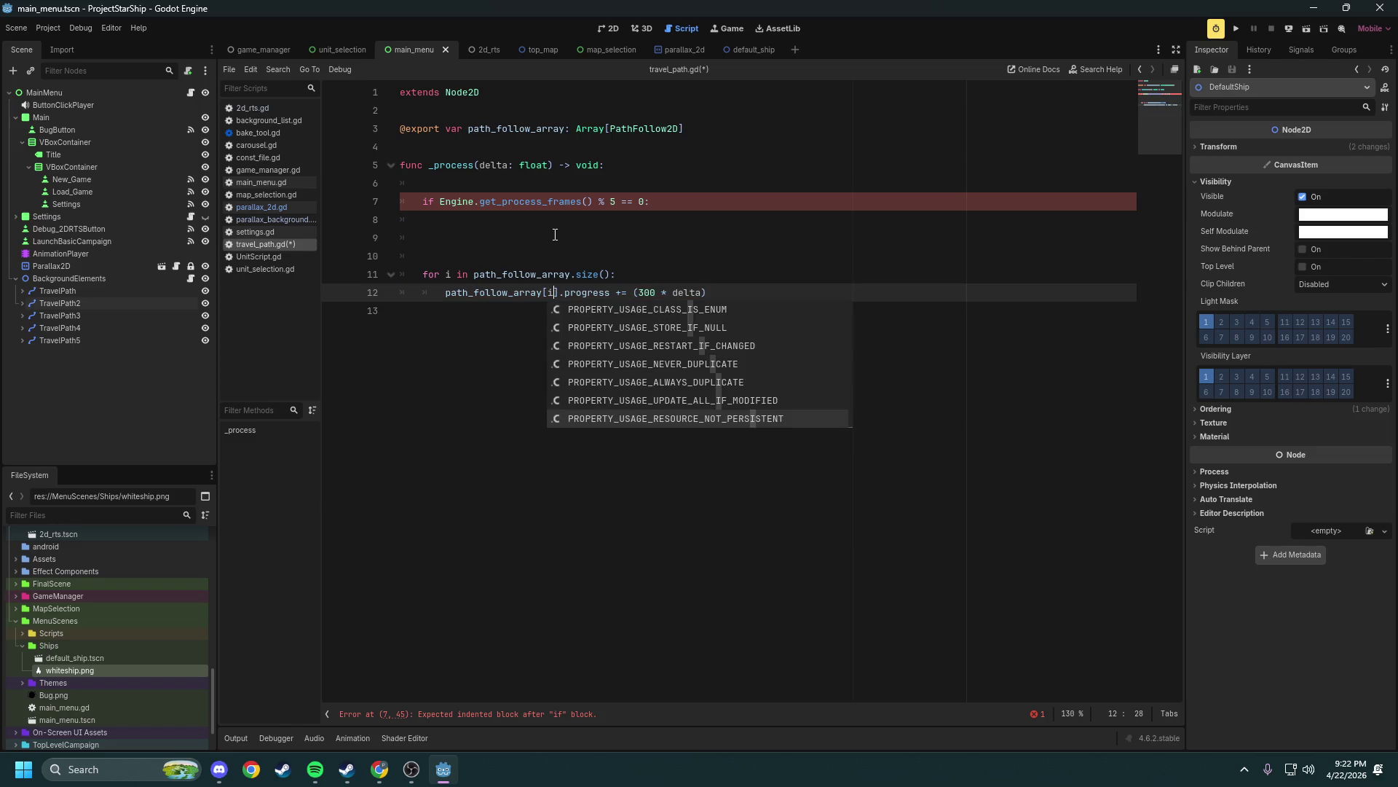
key("Escape")
key("Up")
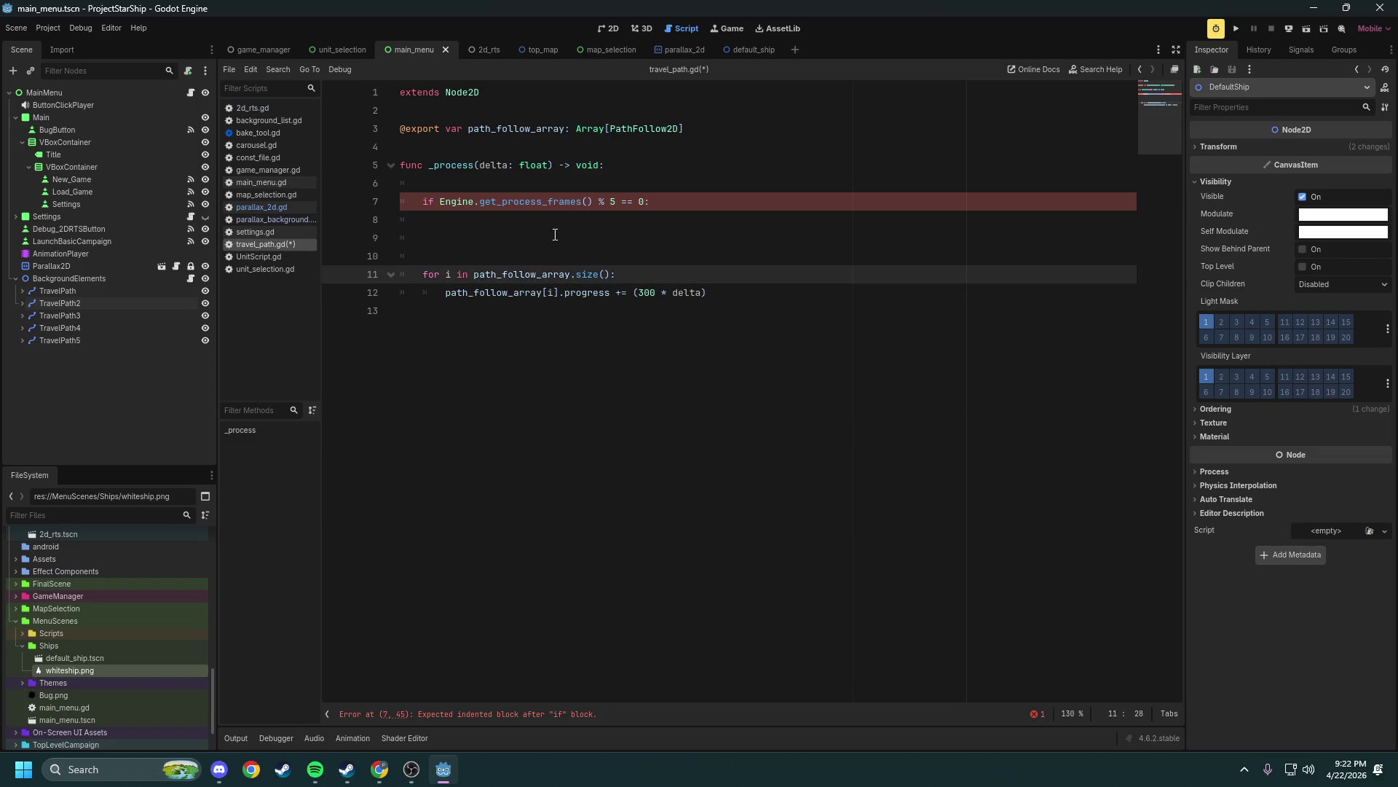
key("Down")
Add an if i == max_i: return check above the progress update in the loop
key("Return")
key("Up")
key("Up")
key("Up")
key("Down")
key("Down")
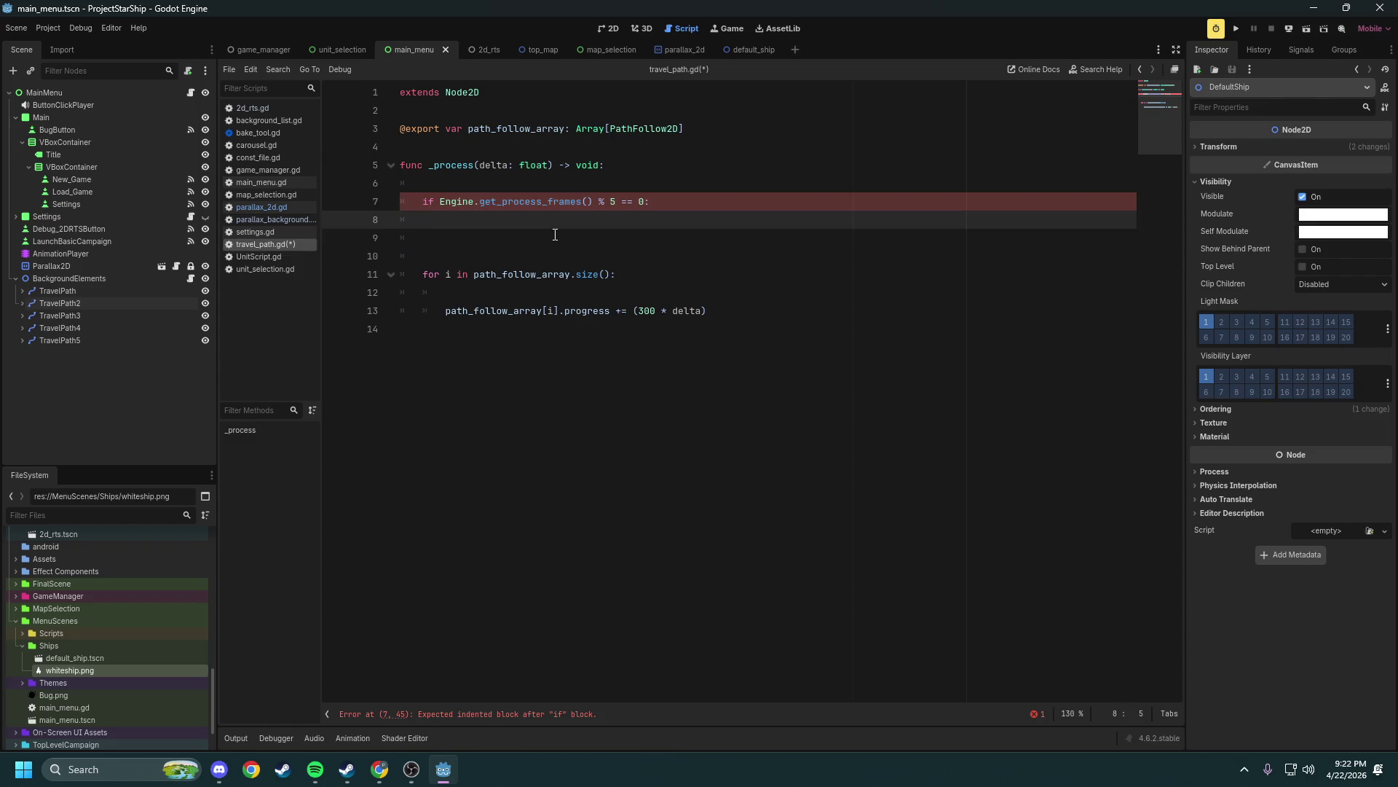
key("Down")
key("Down")
key("Down")
type("if i")
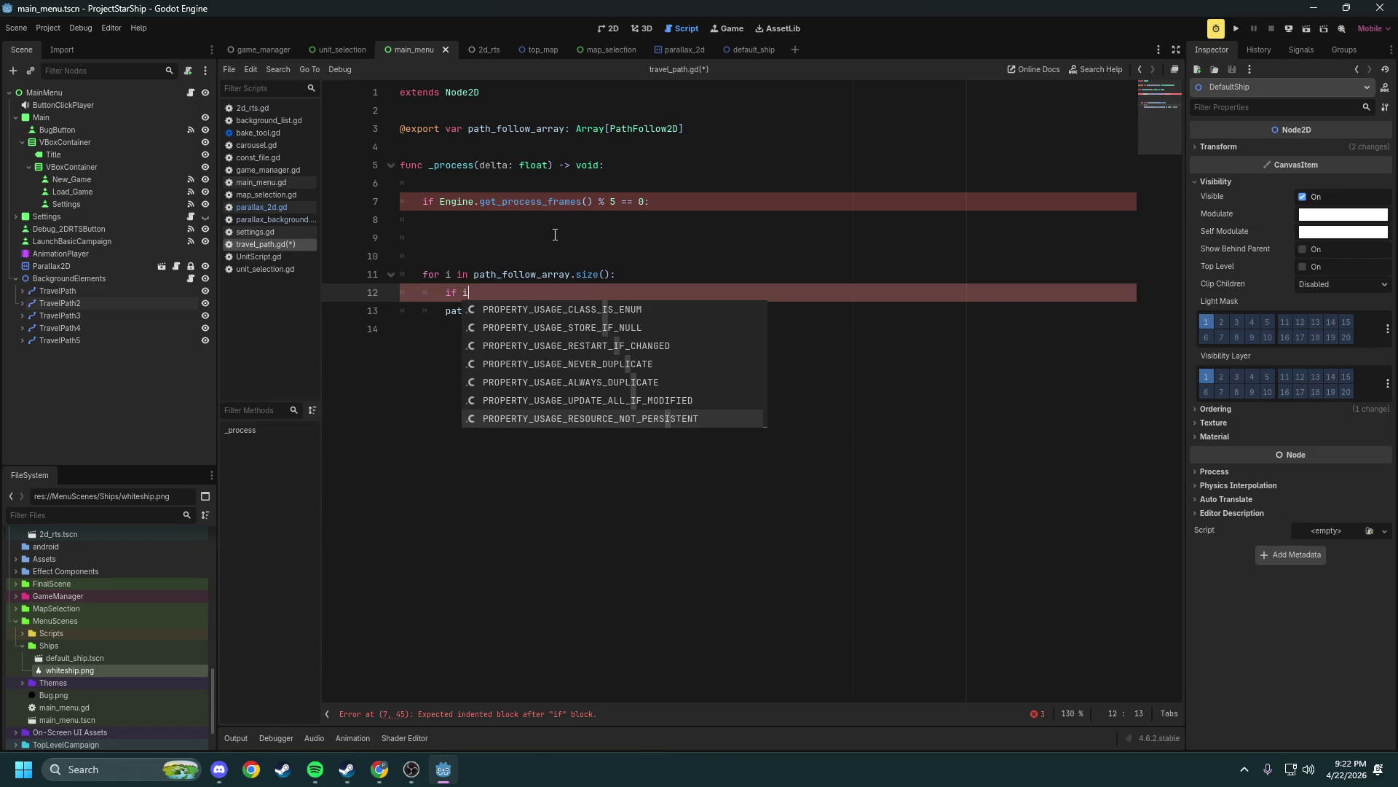
type(" == ")
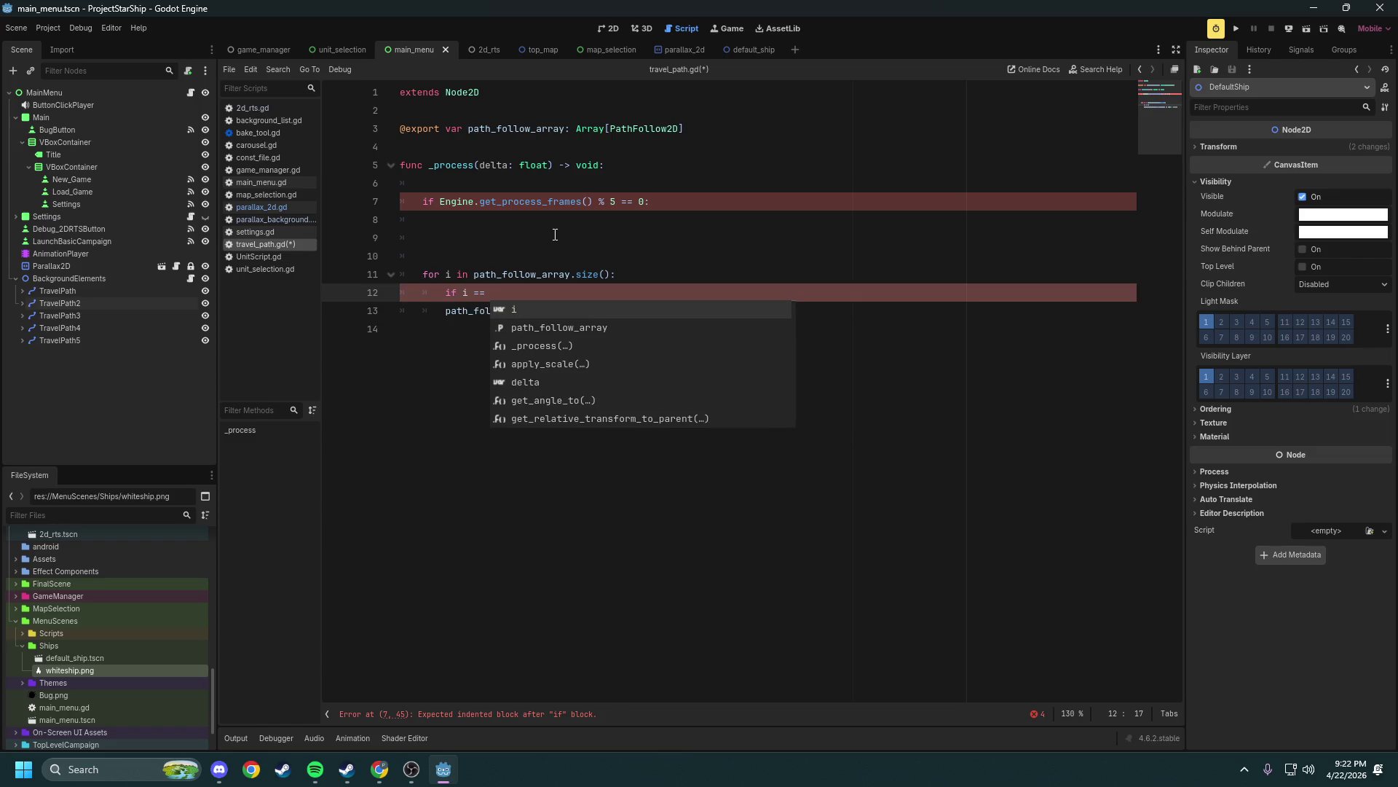
type("max_i")
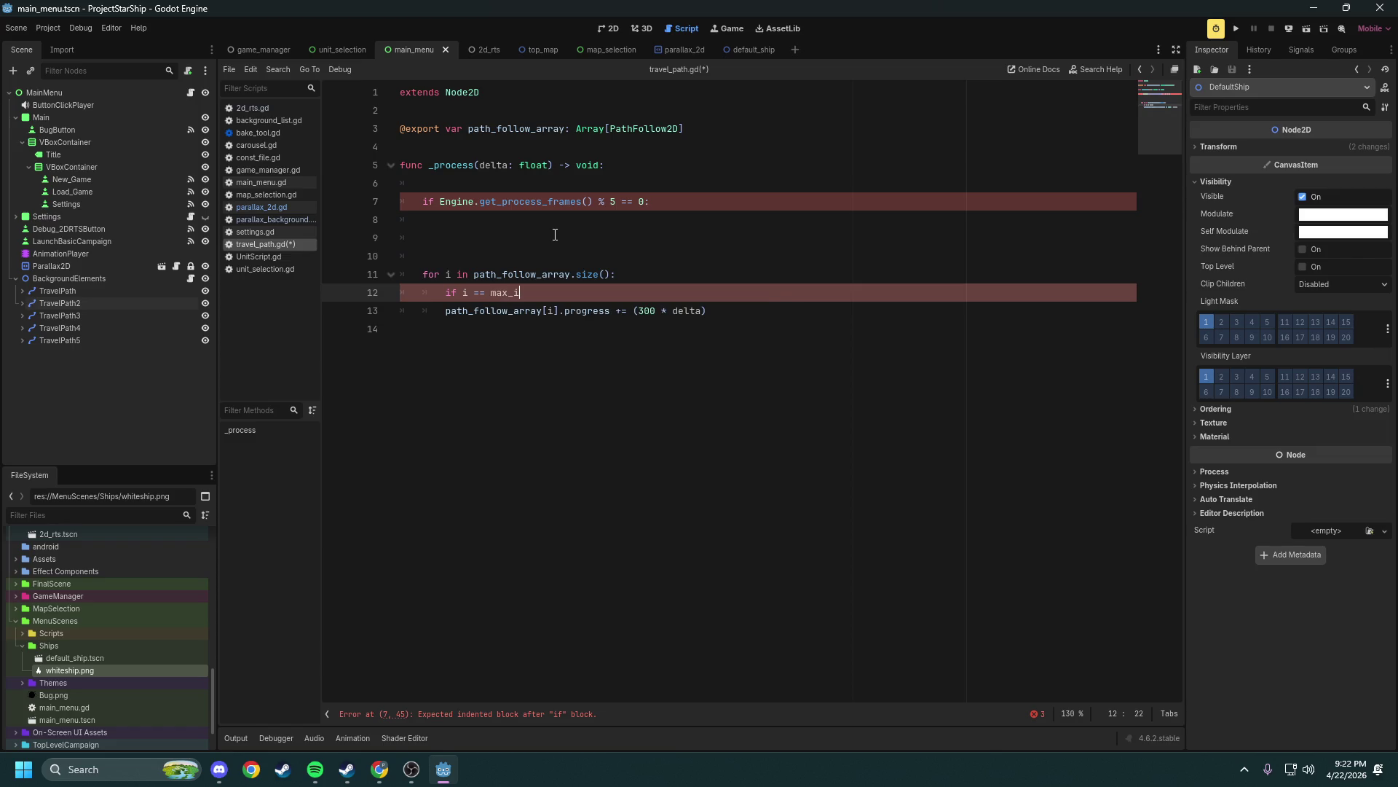
type(":")
key("Return")
type("return")
key("Up")
key("Up")
key("Up")
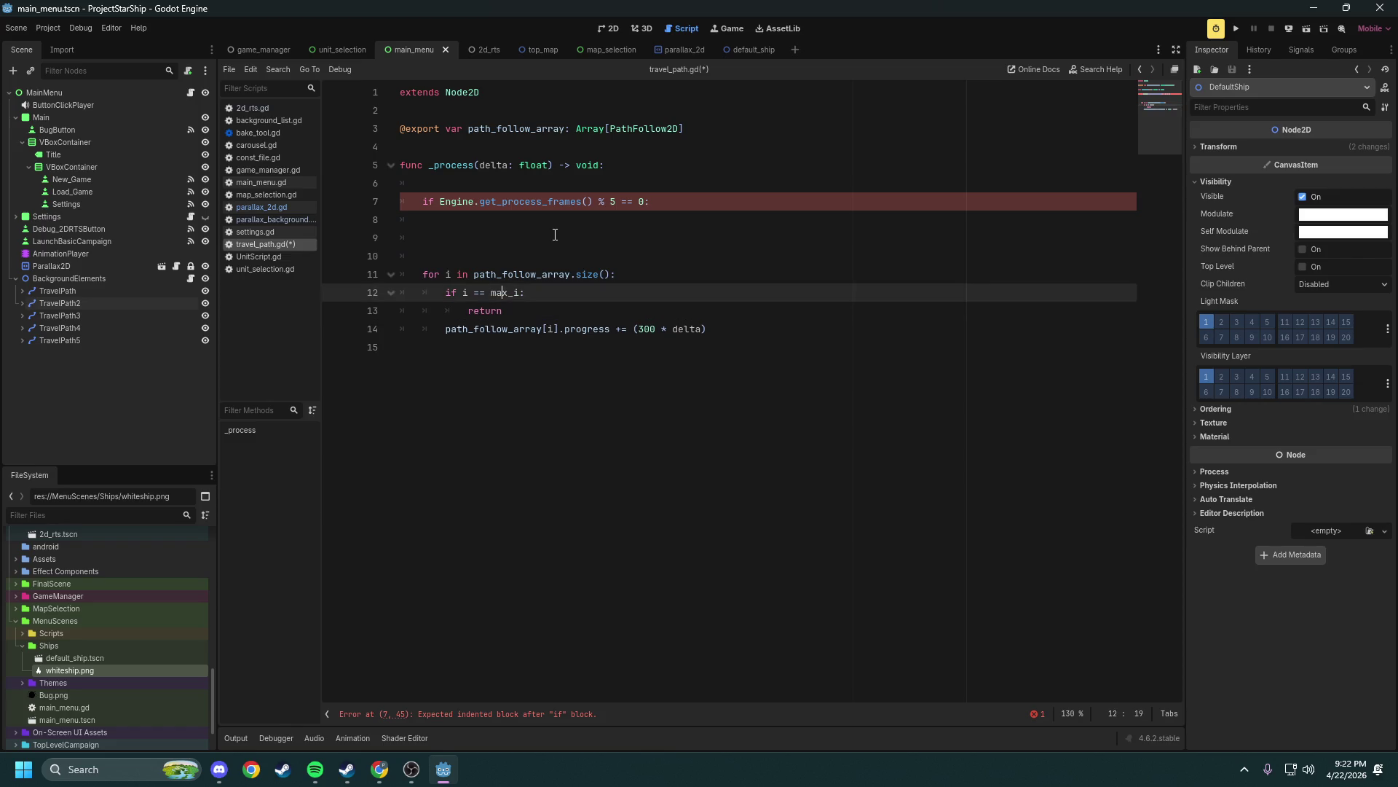
key("Up")
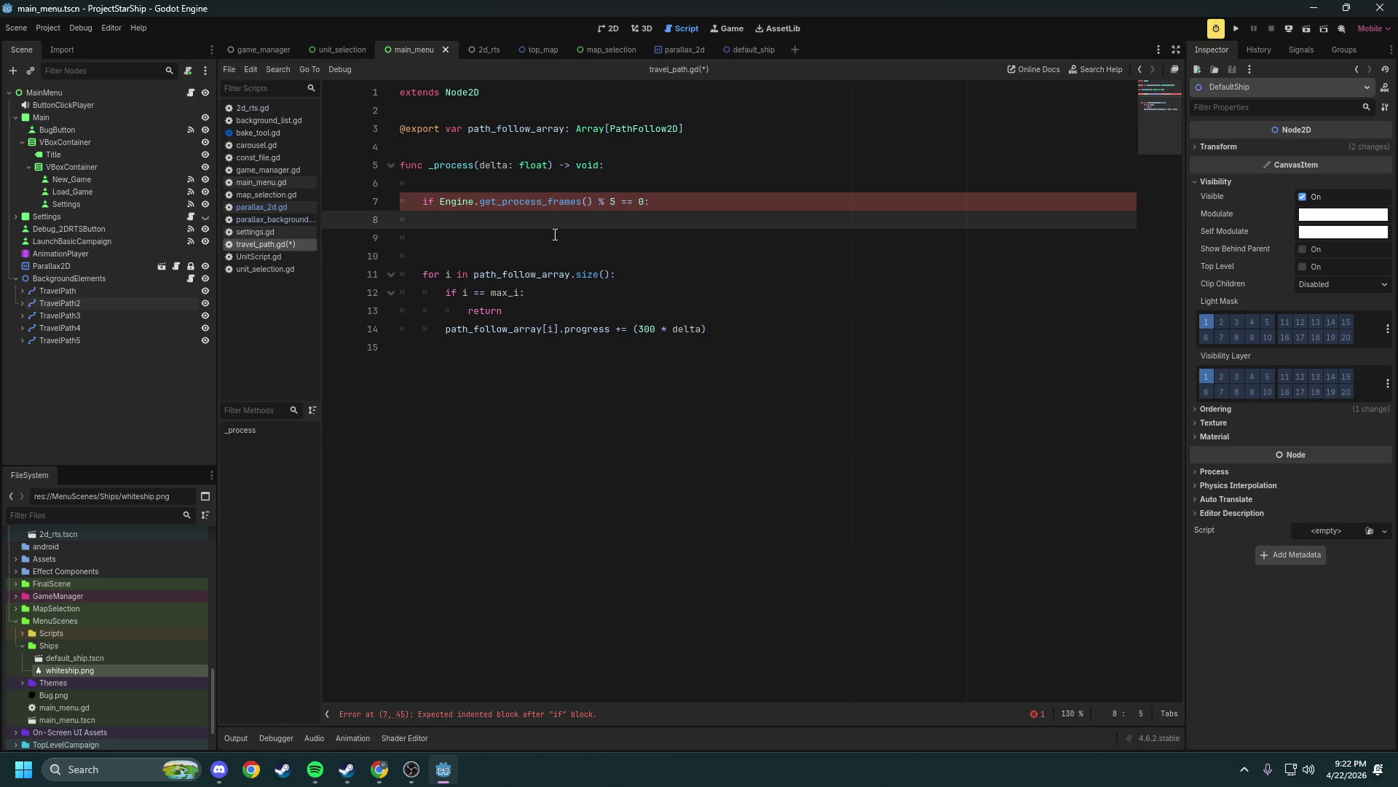
key("Up")
key("Up")
key("Up")
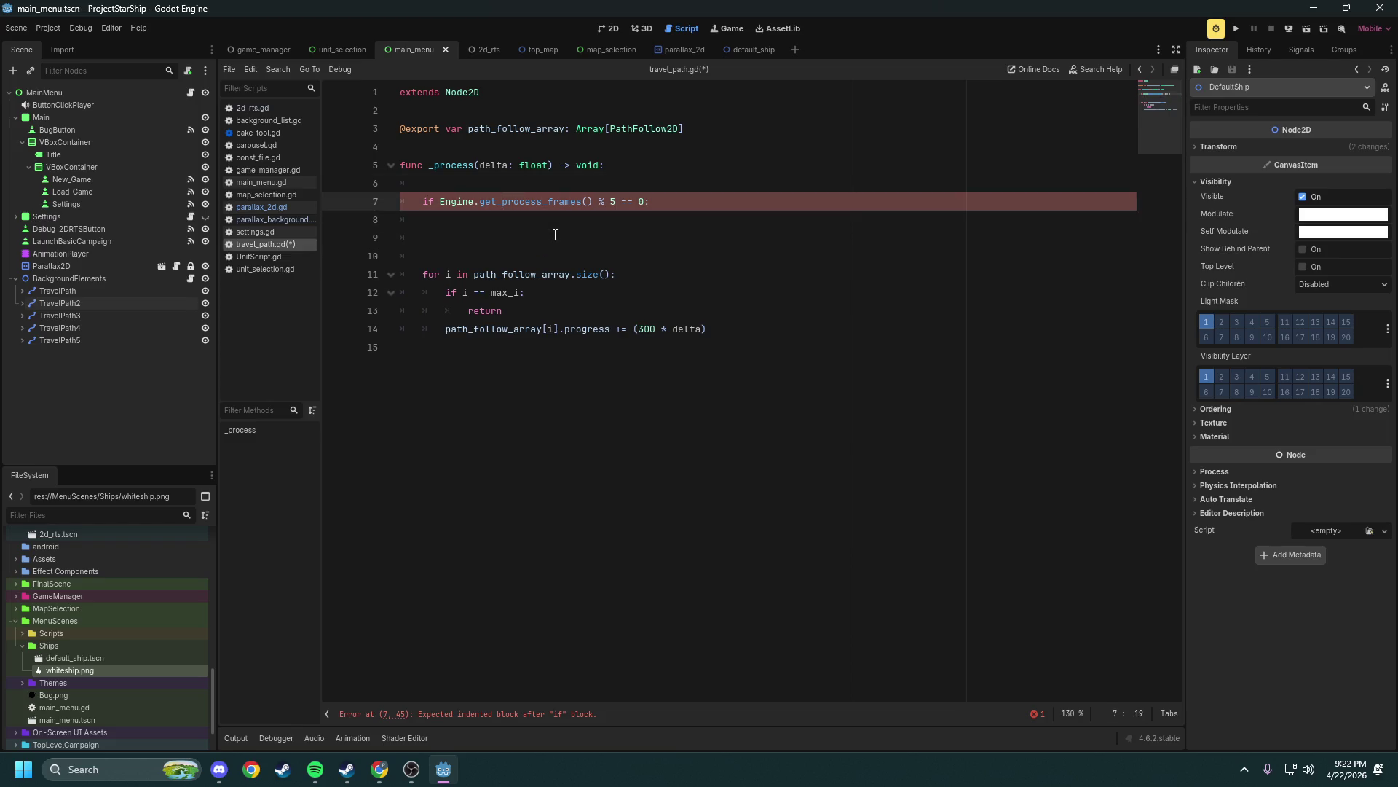
Declare var max_i: int = 0 above the _process function
key("Return")
key("Return")
key("Up")
type("var max")
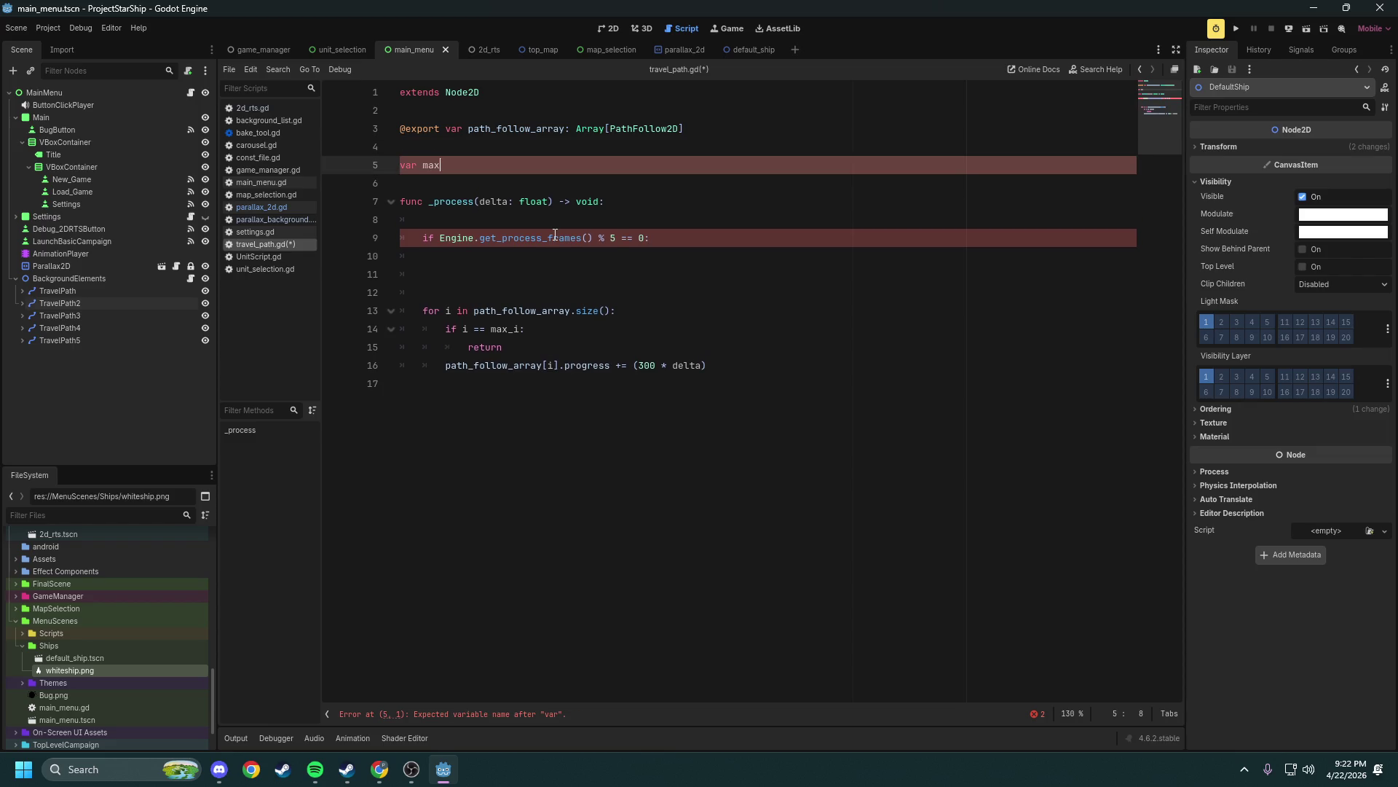
type("_i: int = 0")
Write max_i += 1 inside the every-5th-frame check and save
key("Down")
key("Down")
key("Down")
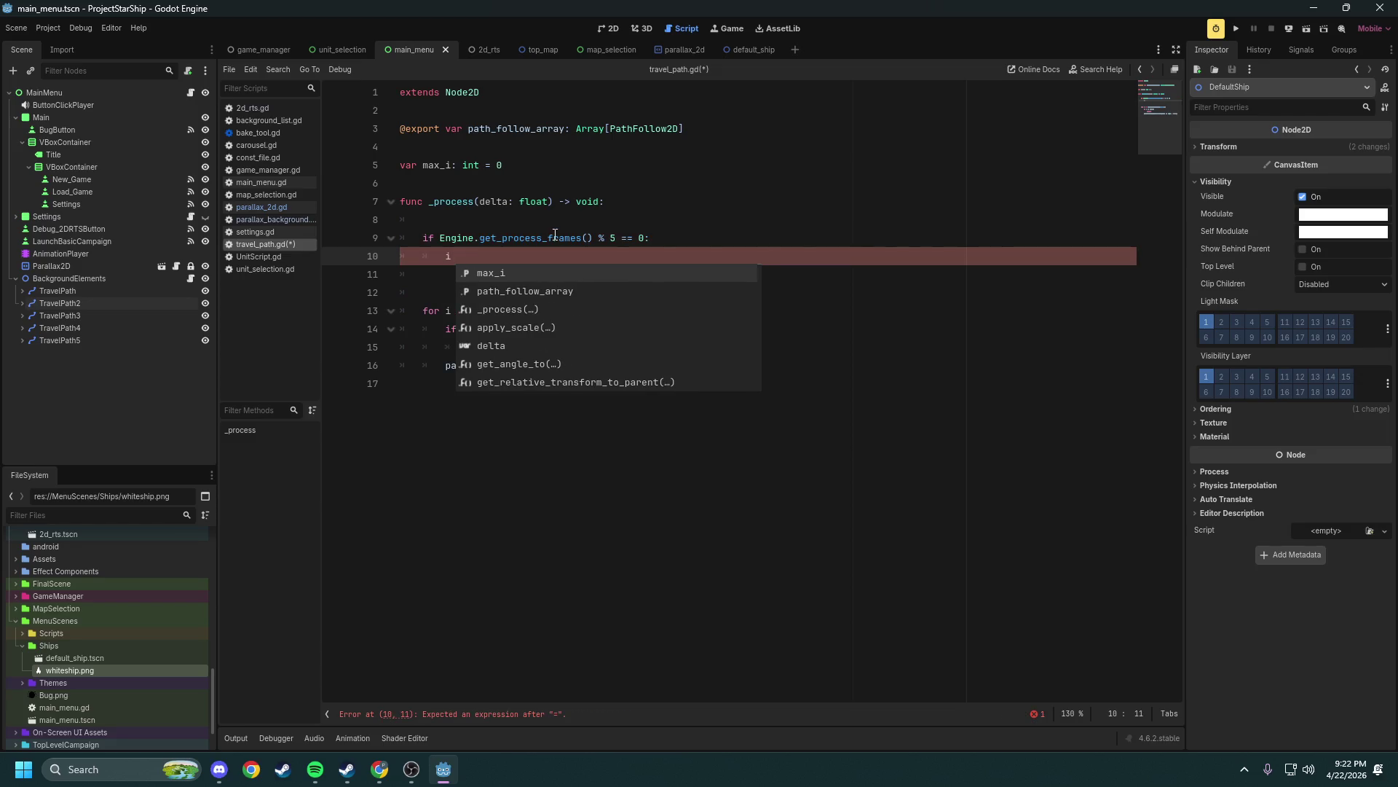
type("+=")
type(" i")
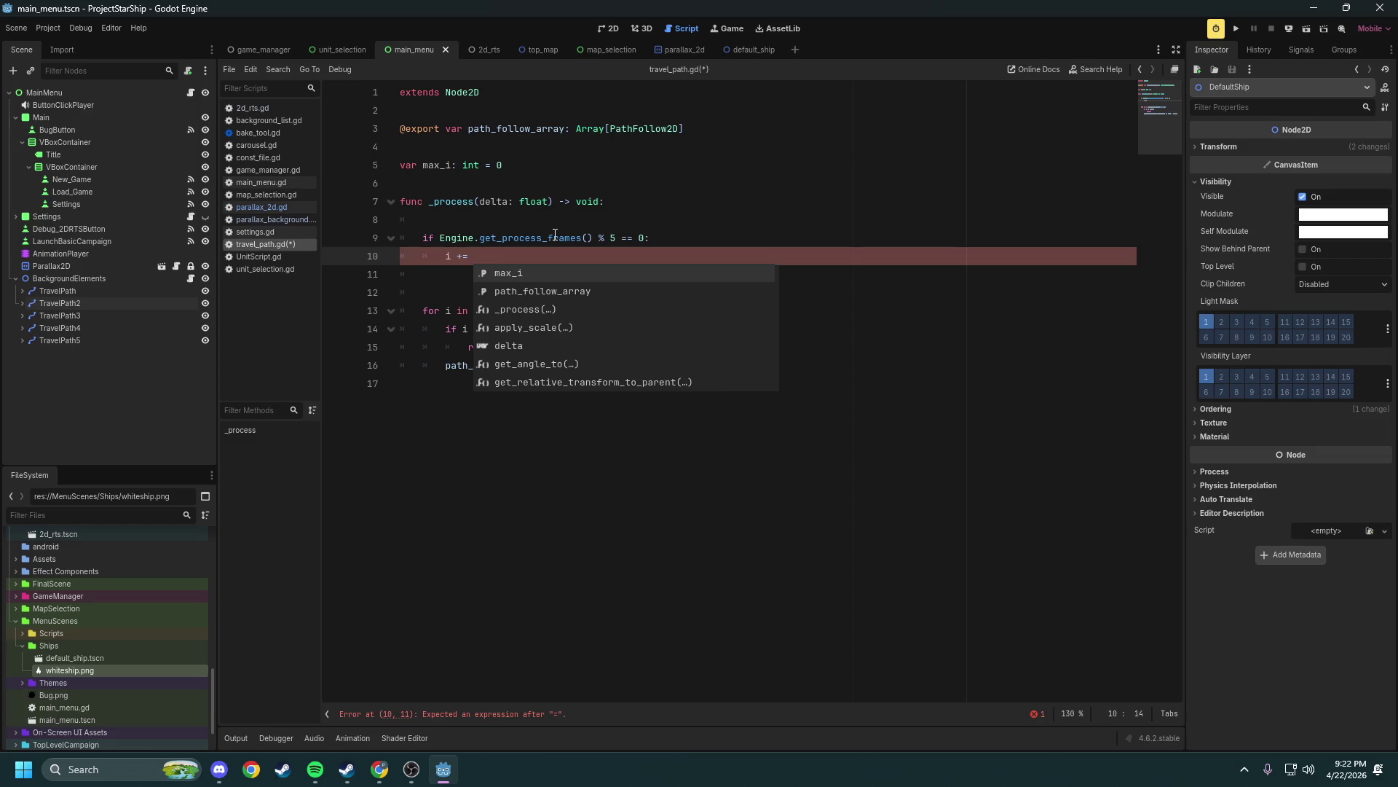
key("BackSpace")
key("Escape")
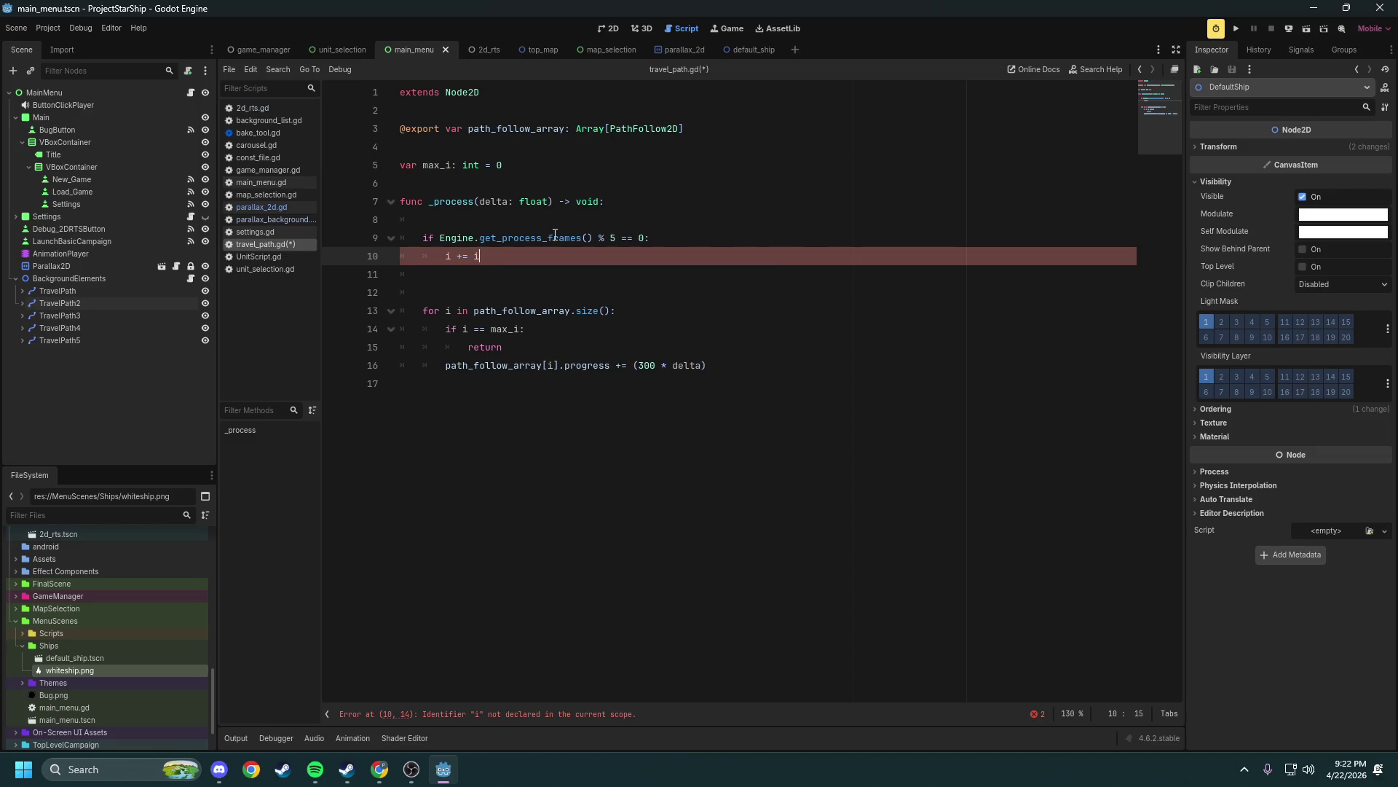
key("shift+Left")
type("max")
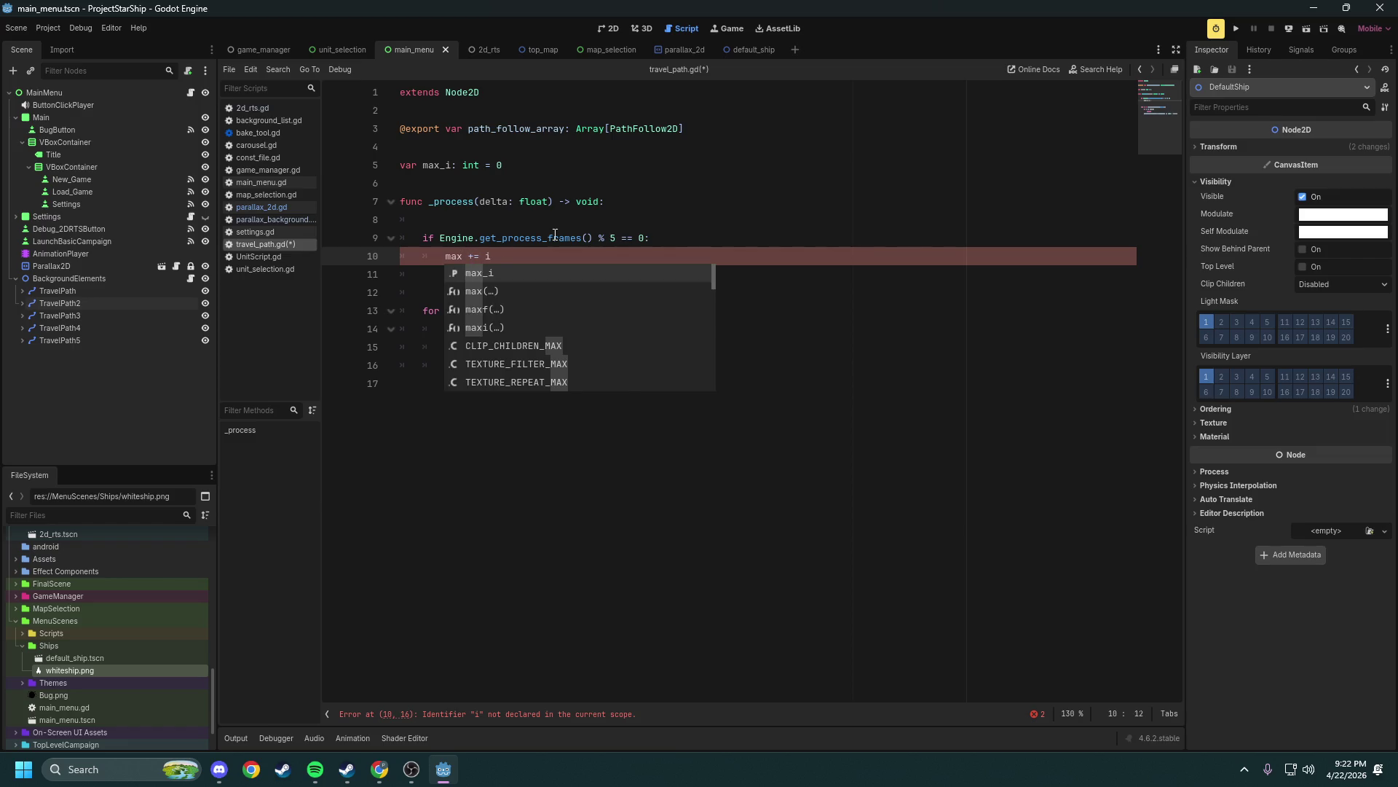
key("Return")
type("1")
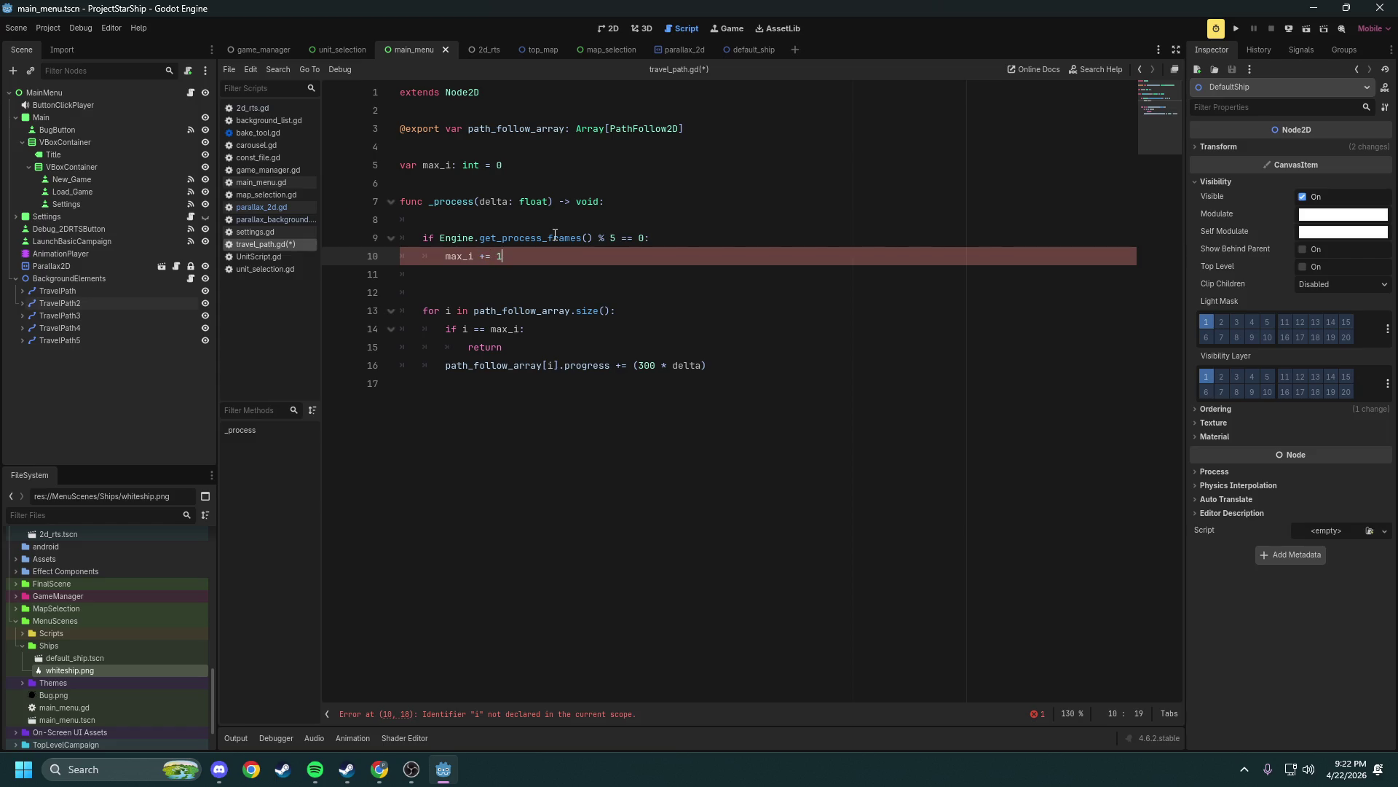
key("ctrl+s")
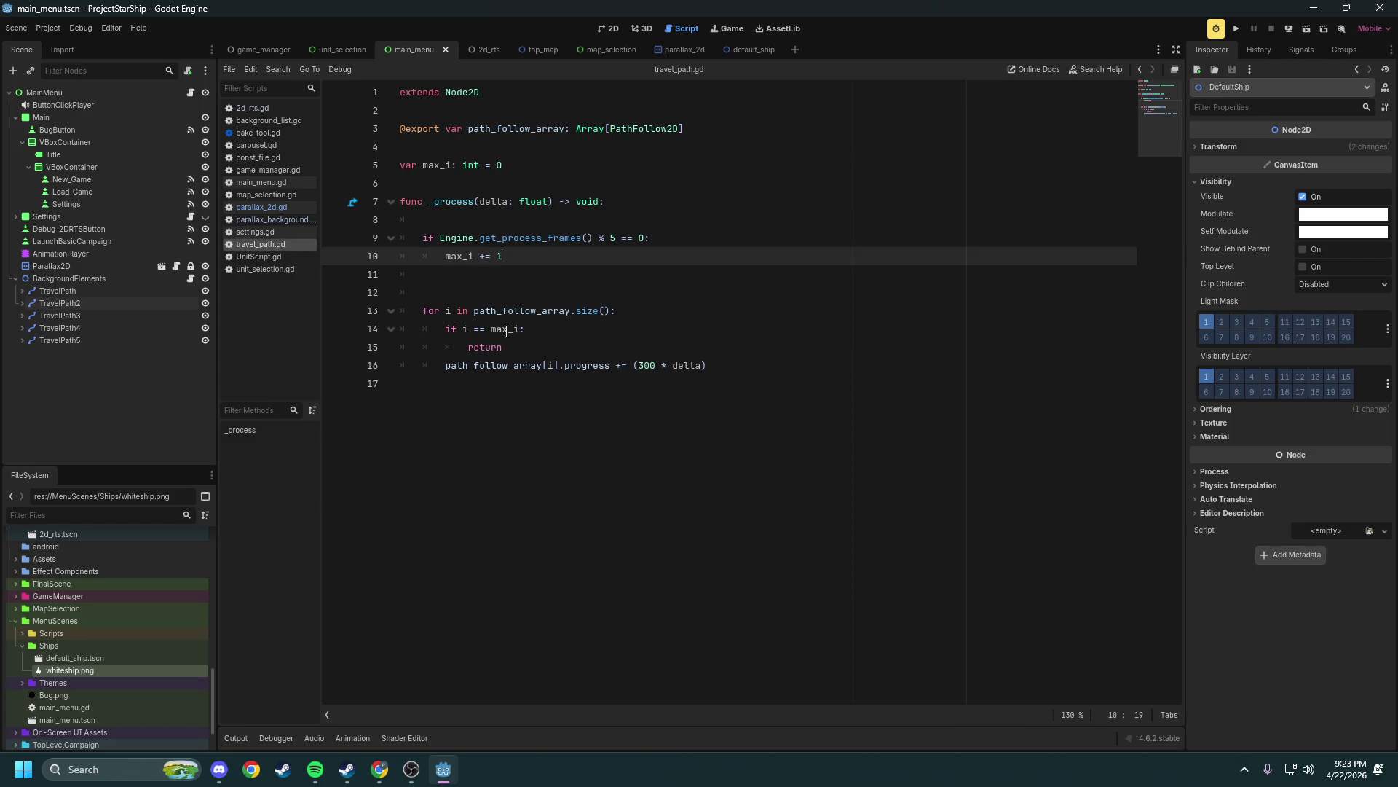
Add the comment '## every 5th fram e add 1 to max_i' above the frame check and save
left_click(463, 226)
key("Return")
type("## every ")
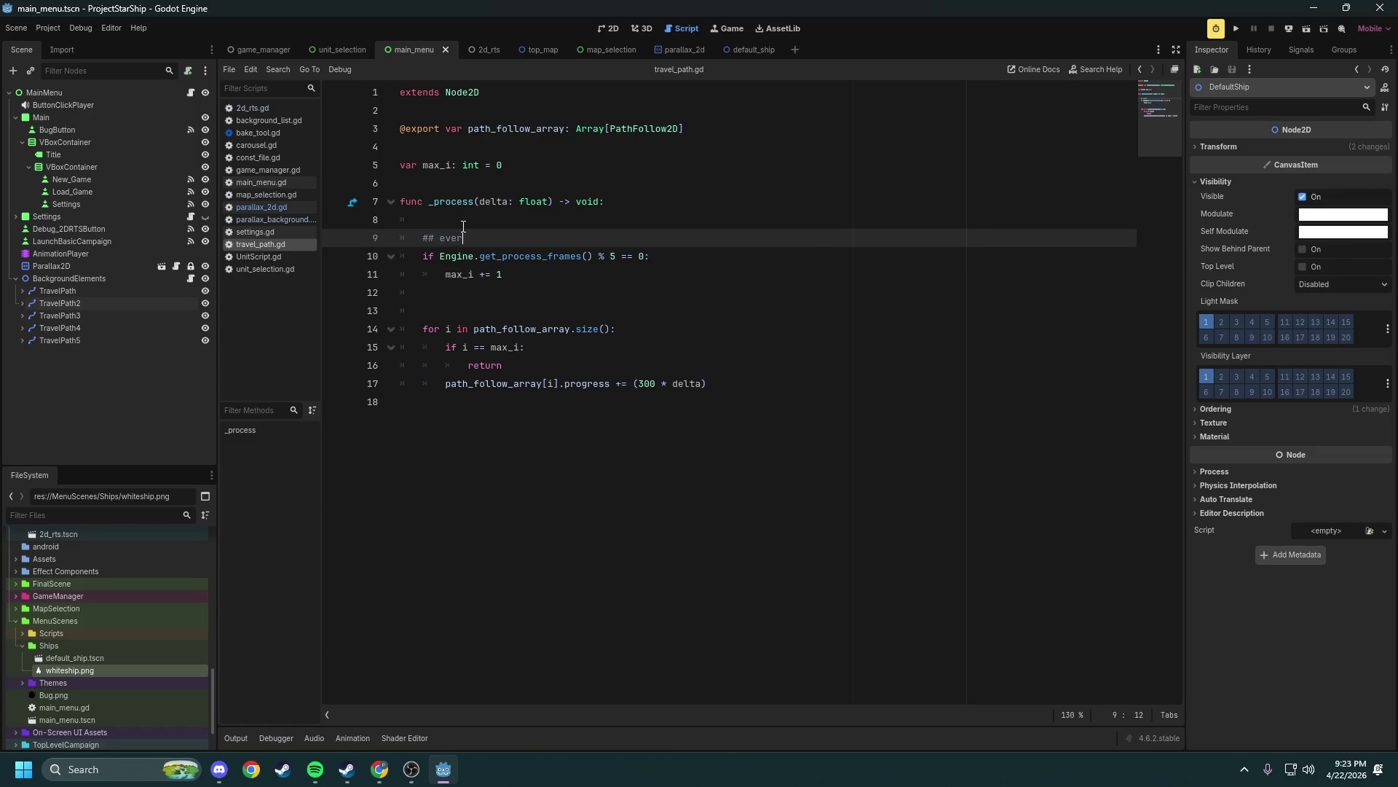
type("5th fram ")
type("e add 1 to max_i")
key("Down")
key("Down")
key("Down")
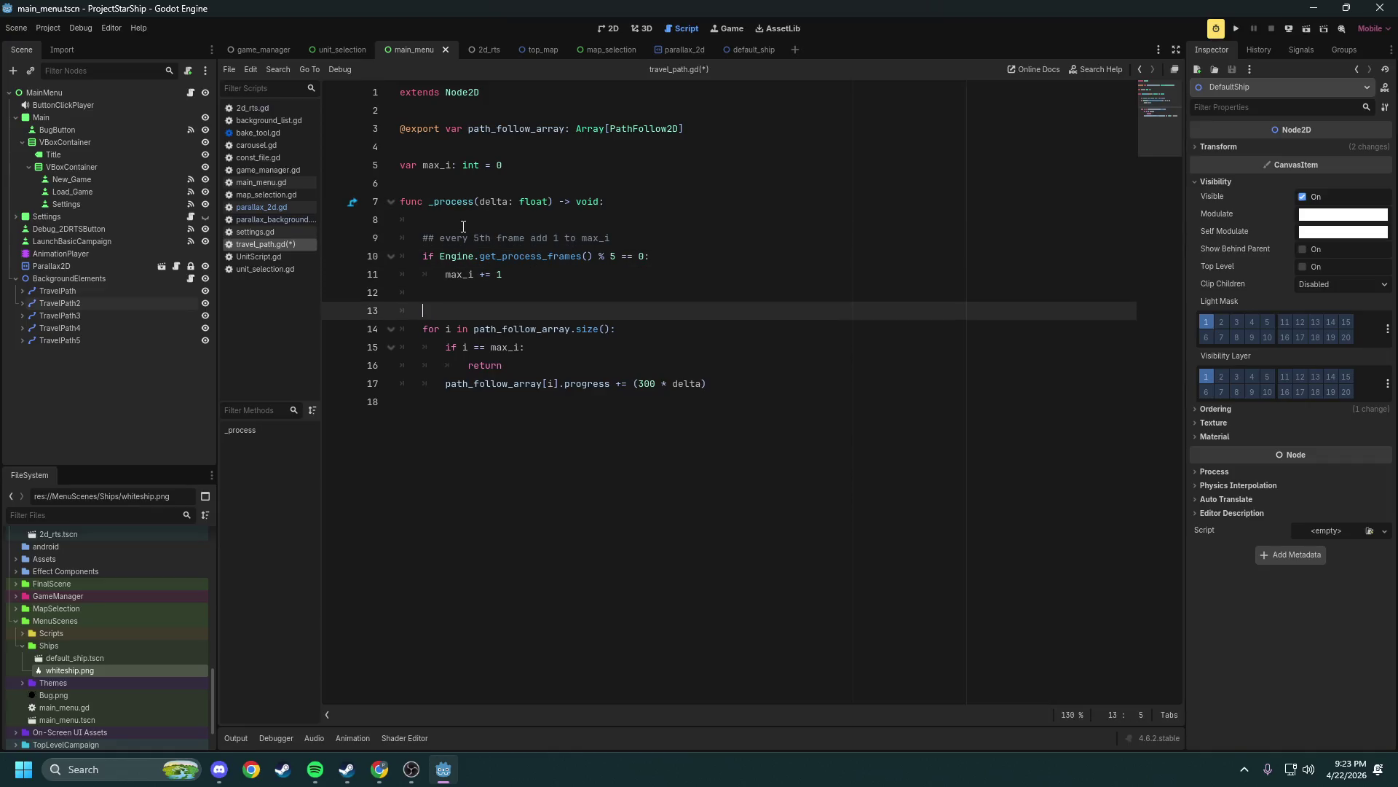
key("ctrl+s")
left_click(521, 276)
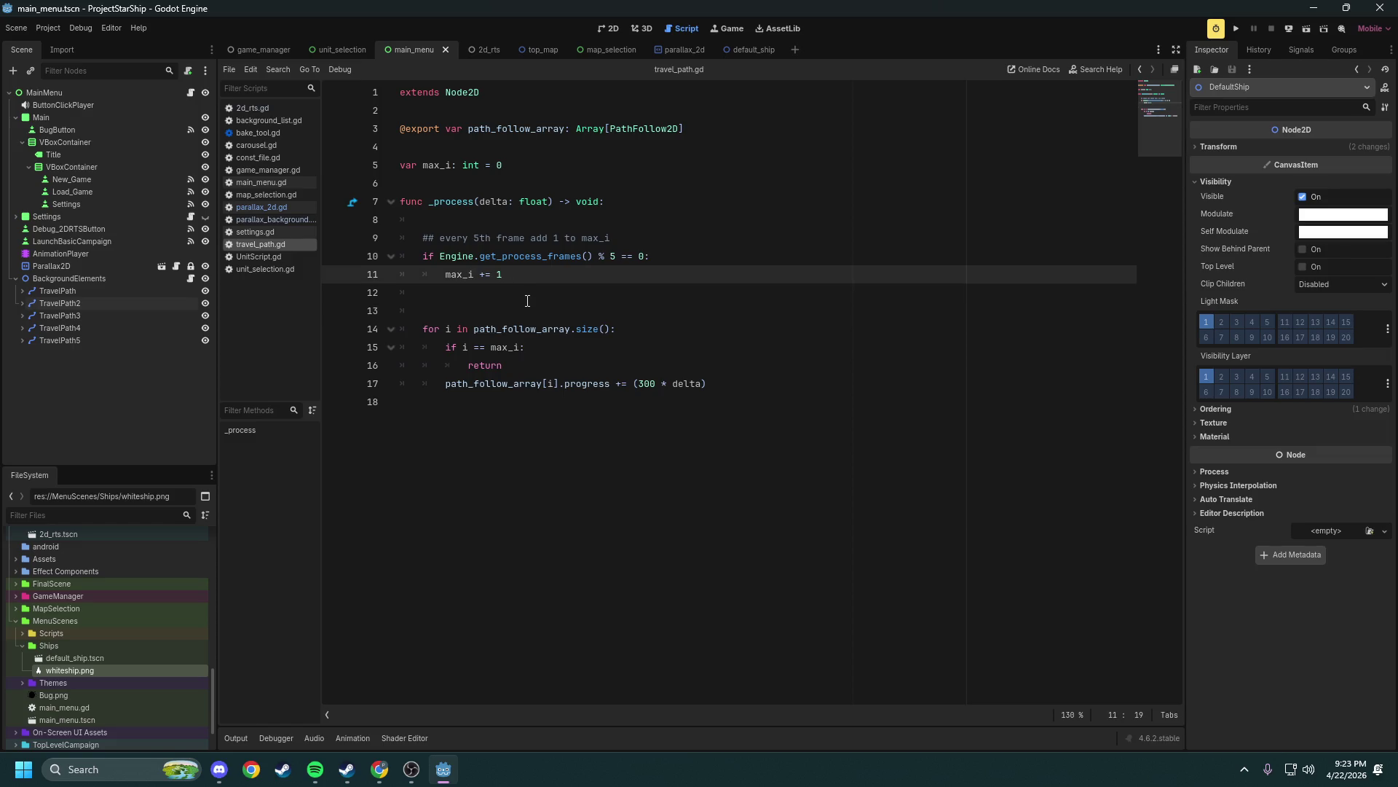
left_click(528, 301)
Move the frame-count condition into a new elif with max_i += 1 under it
type("elif")
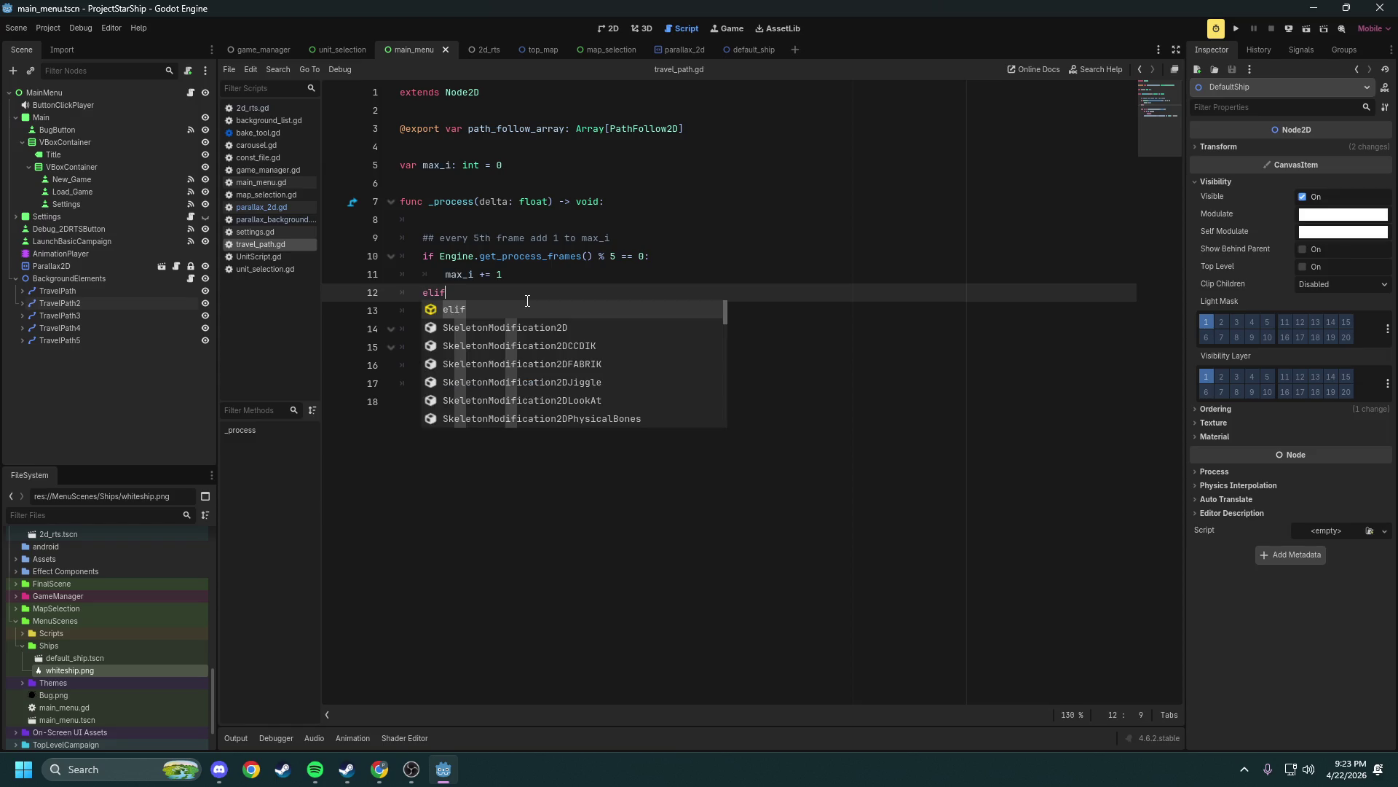
key("Escape")
key("Up")
key("Up")
key("ctrl+Left")
key("ctrl+shift+Right")
key("ctrl+shift+Right")
key("ctrl+shift+Right")
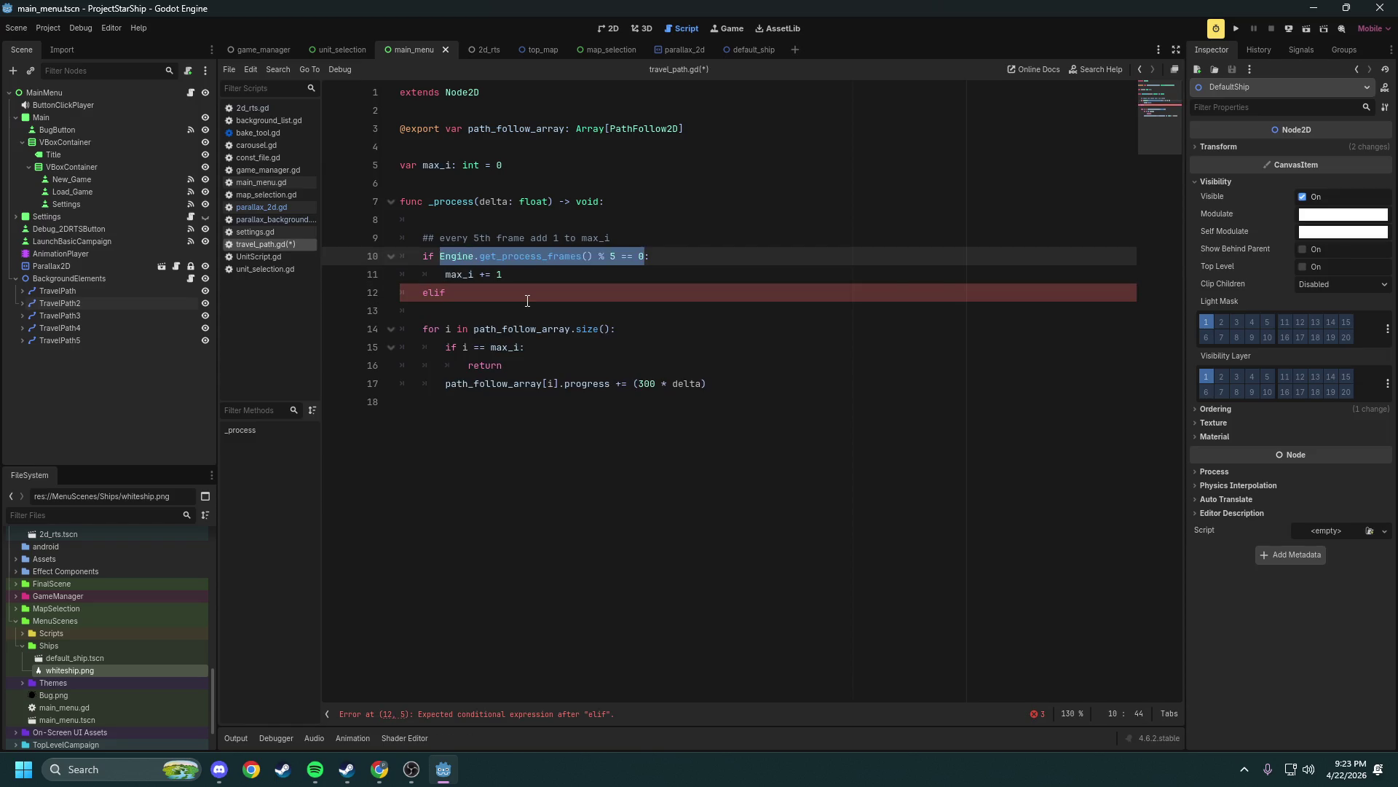
key("ctrl+x")
key("Down")
key("Down")
key("ctrl+v")
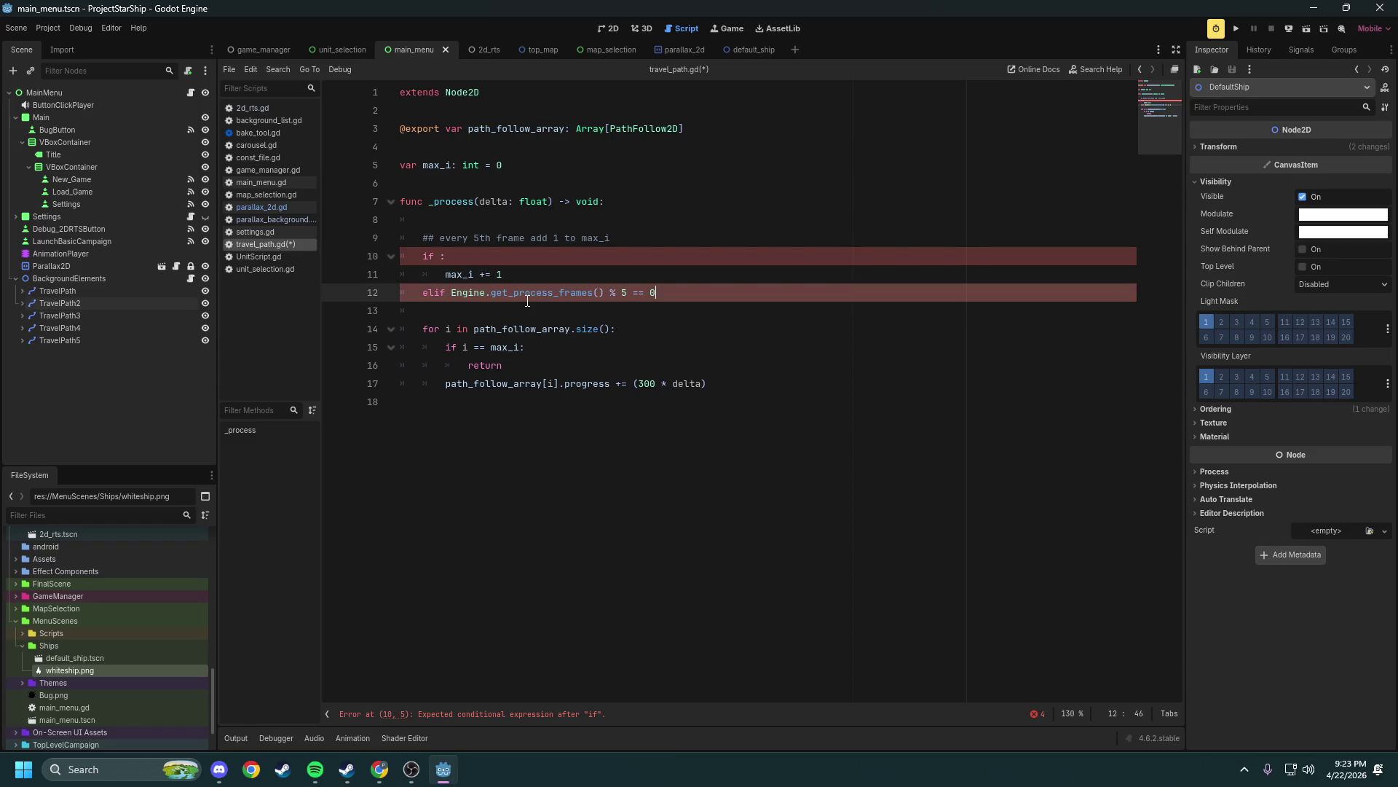
key("Return")
key("Up")
key("Up")
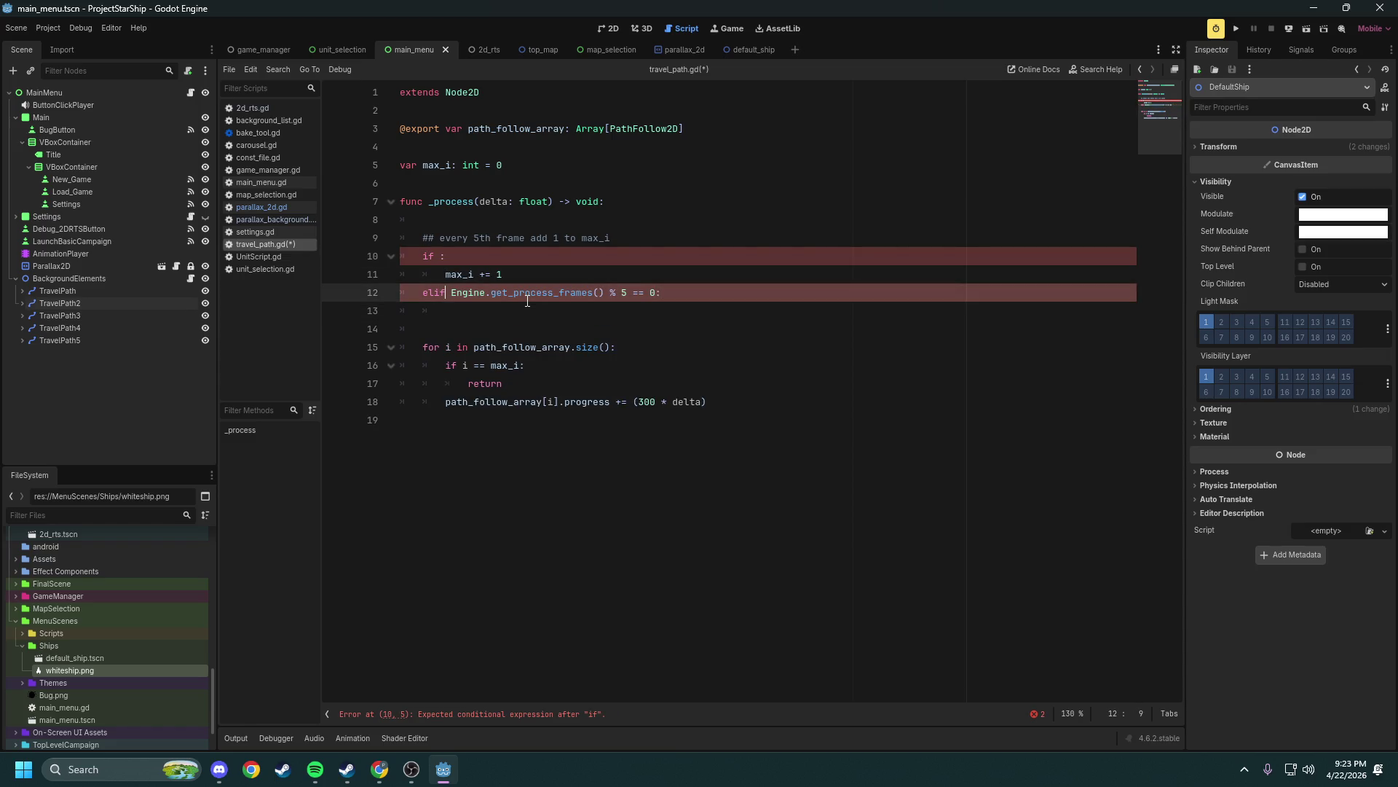
key("Home")
key("ctrl+shift+Right")
key("ctrl+shift+Right")
key("ctrl+shift+Right")
key("ctrl+x")
key("Down")
key("Down")
key("ctrl+v")
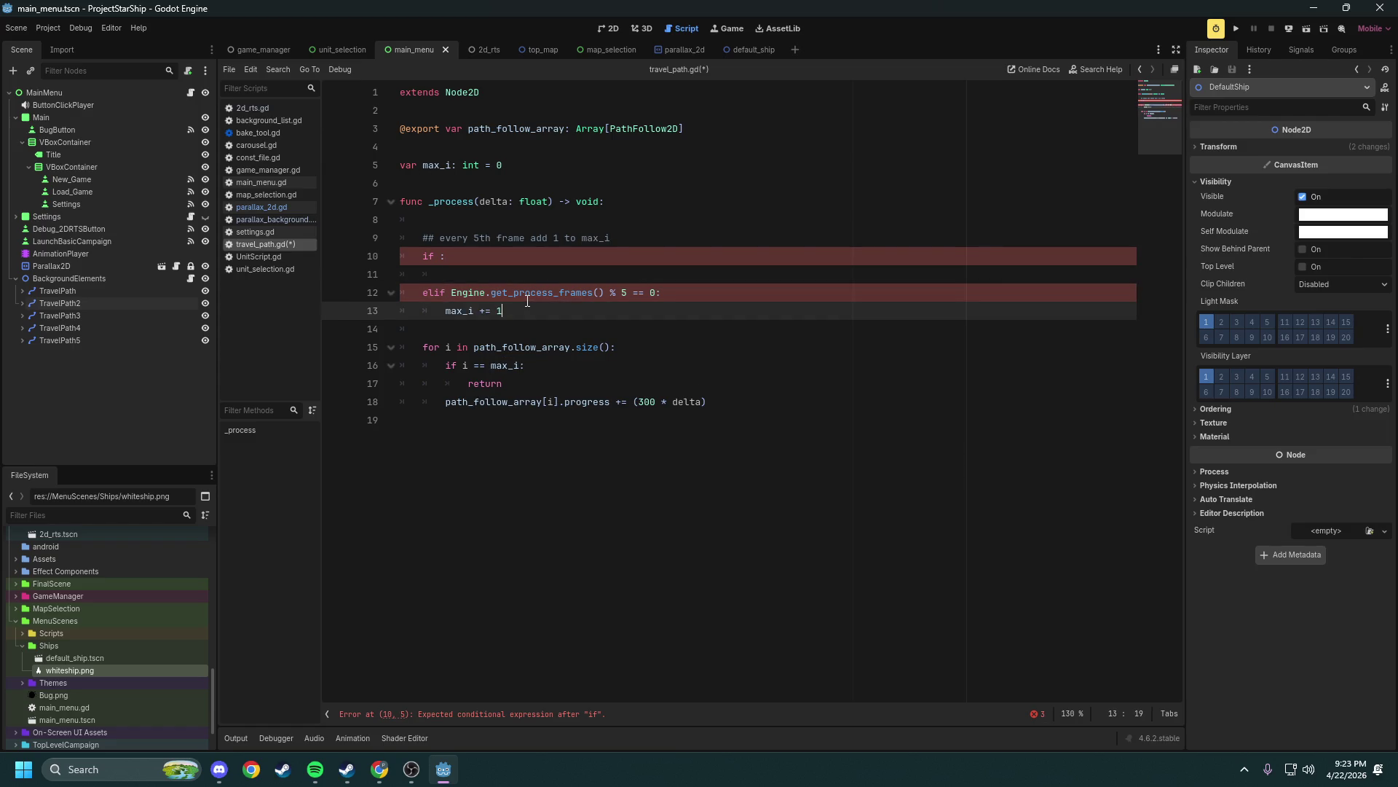
Make the if condition read max_i > path_follow_array.size()
key("Up")
key("Up")
key("Up")
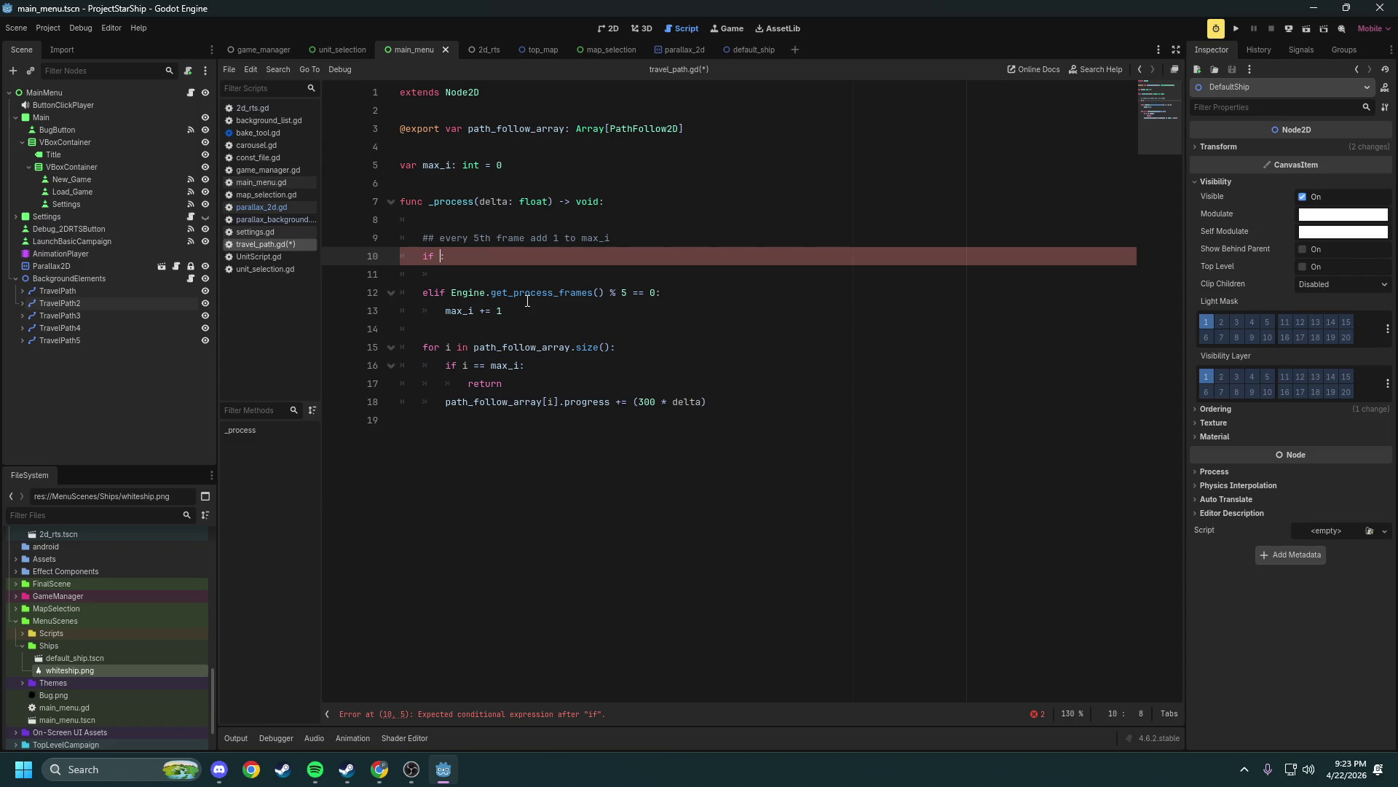
type("max_i ")
type("==")
key("Escape")
key("Down")
key("Down")
key("Down")
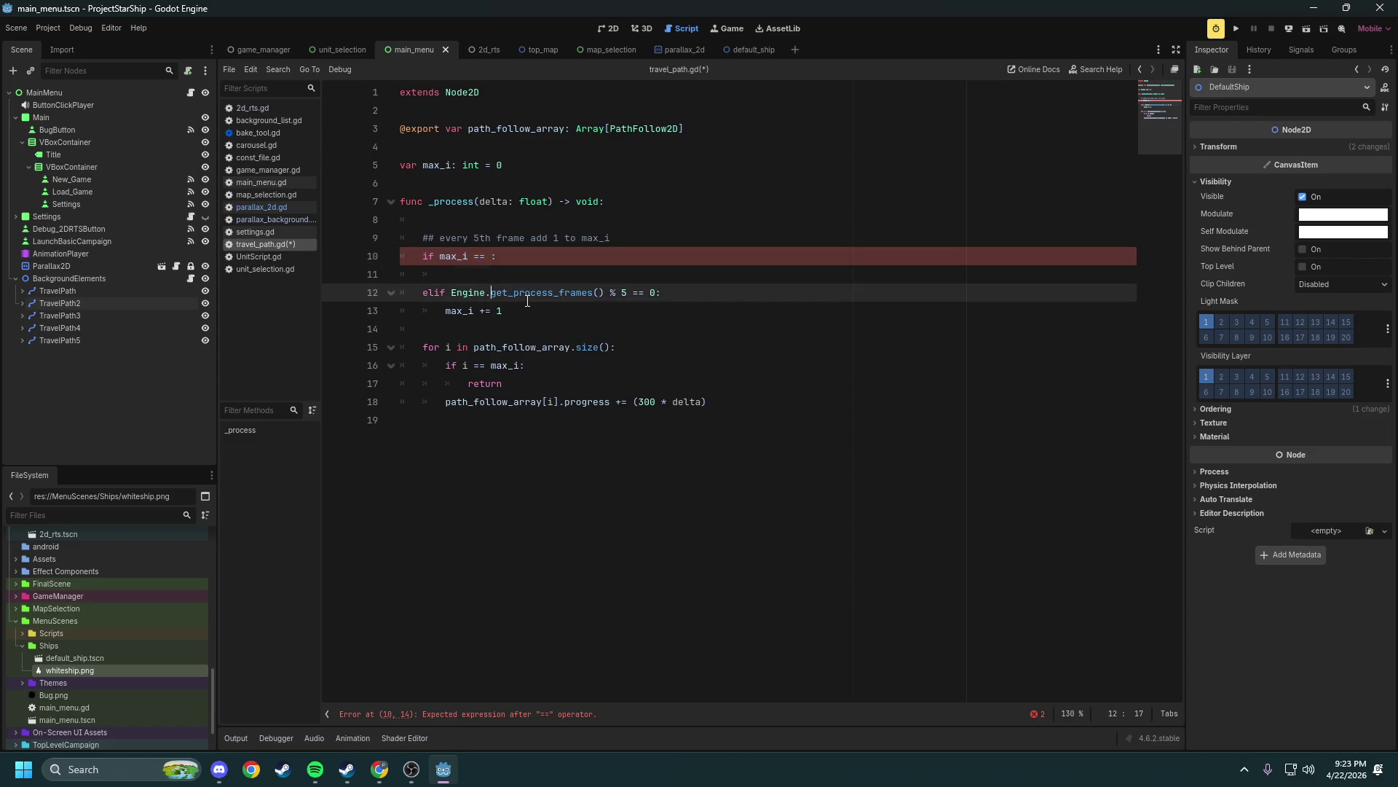
key("ctrl+Left")
key("ctrl+shift+Right")
key("ctrl+shift+Right")
key("ctrl+shift+Right")
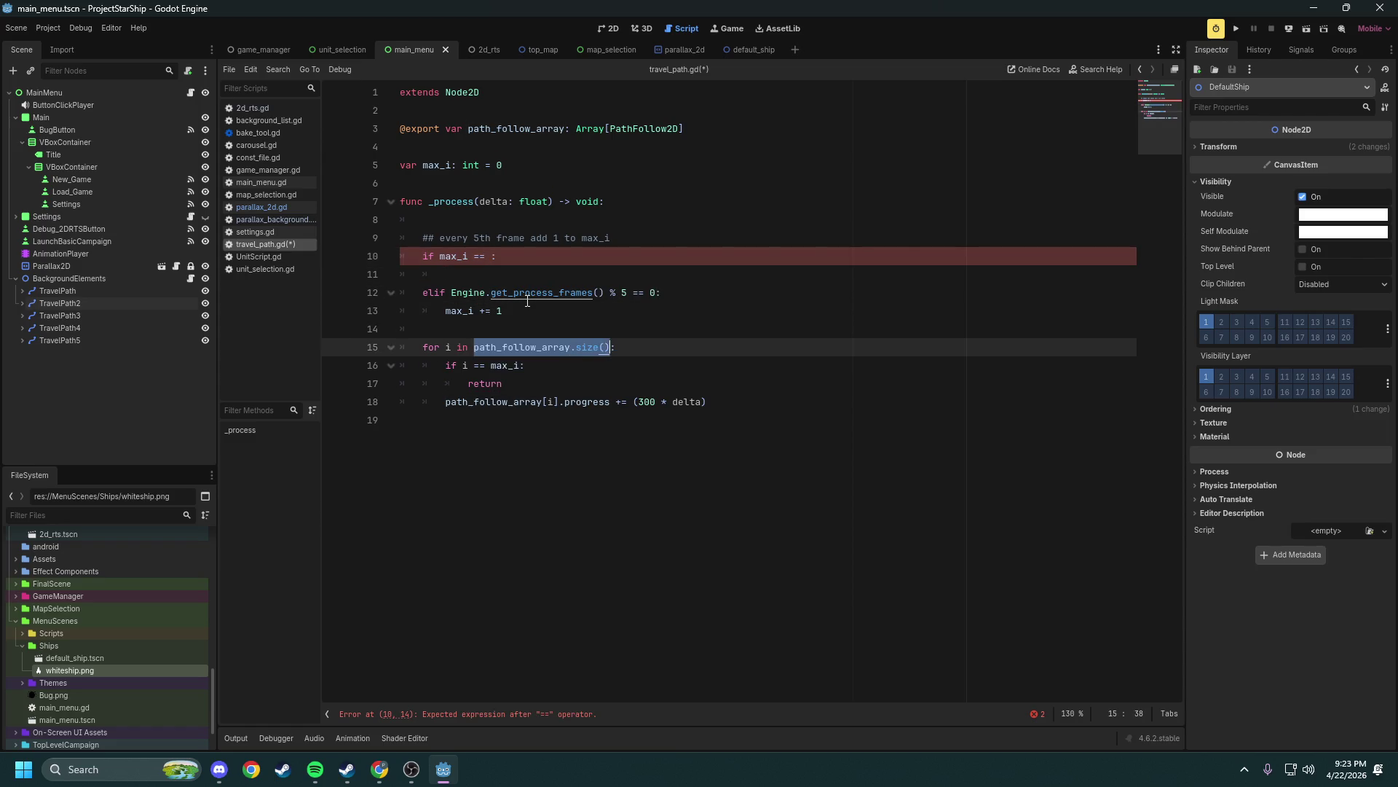
key("Up")
key("Up")
key("Up")
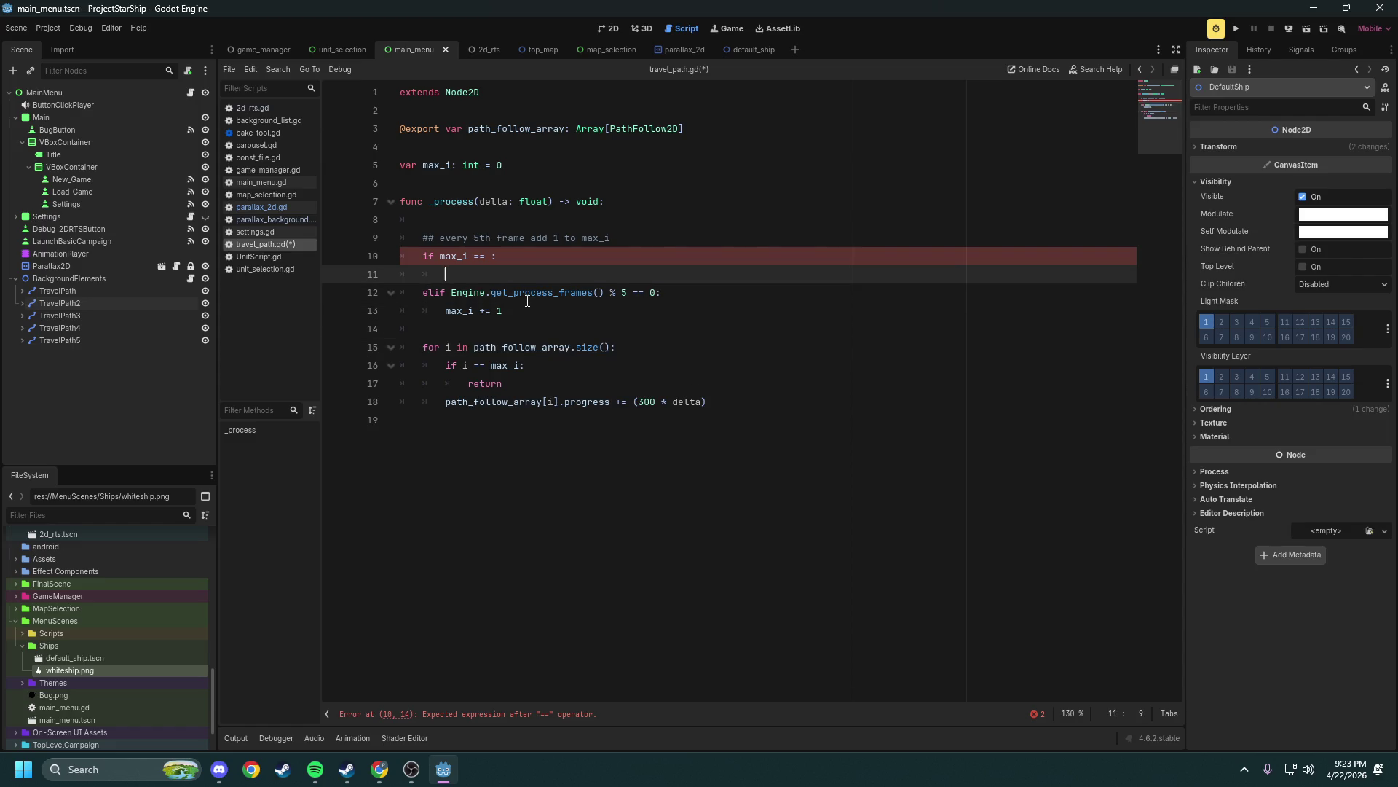
key("Up")
key("ctrl+v")
key("Left")
key("Left")
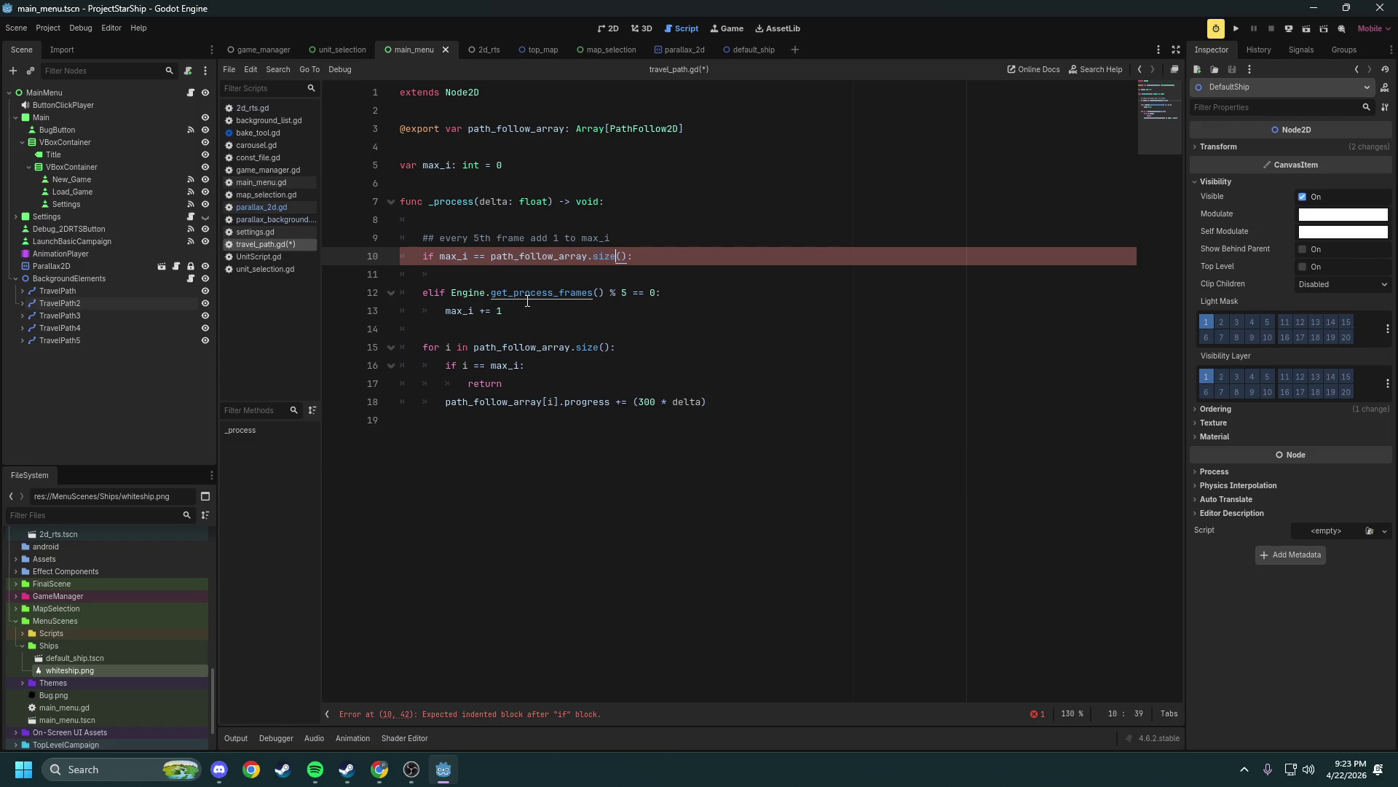
key("Right")
key("Right")
key("Right")
key("BackSpace")
key("BackSpace")
type(">")
Give that if branch a pass body, save travel_path.gd and run the game
key("Down")
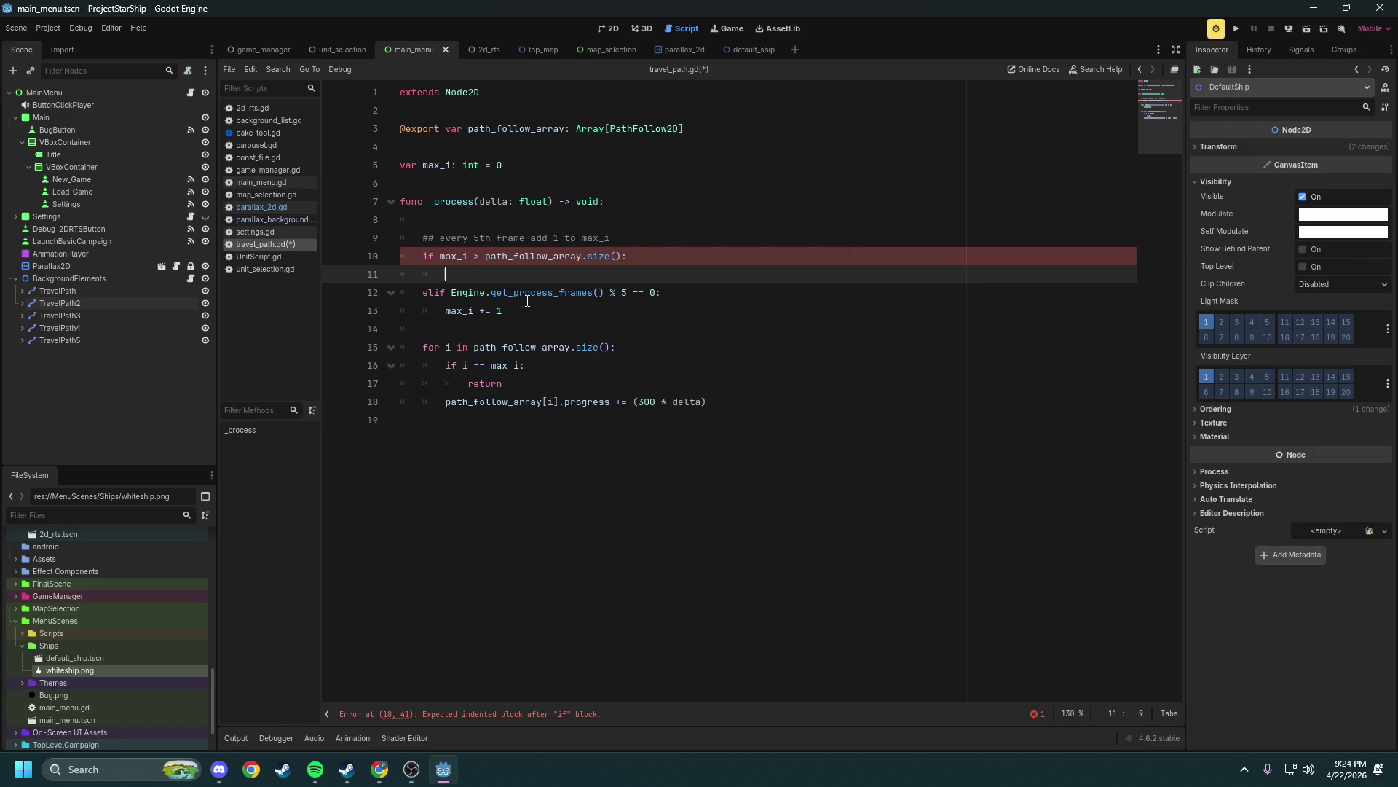
type("return")
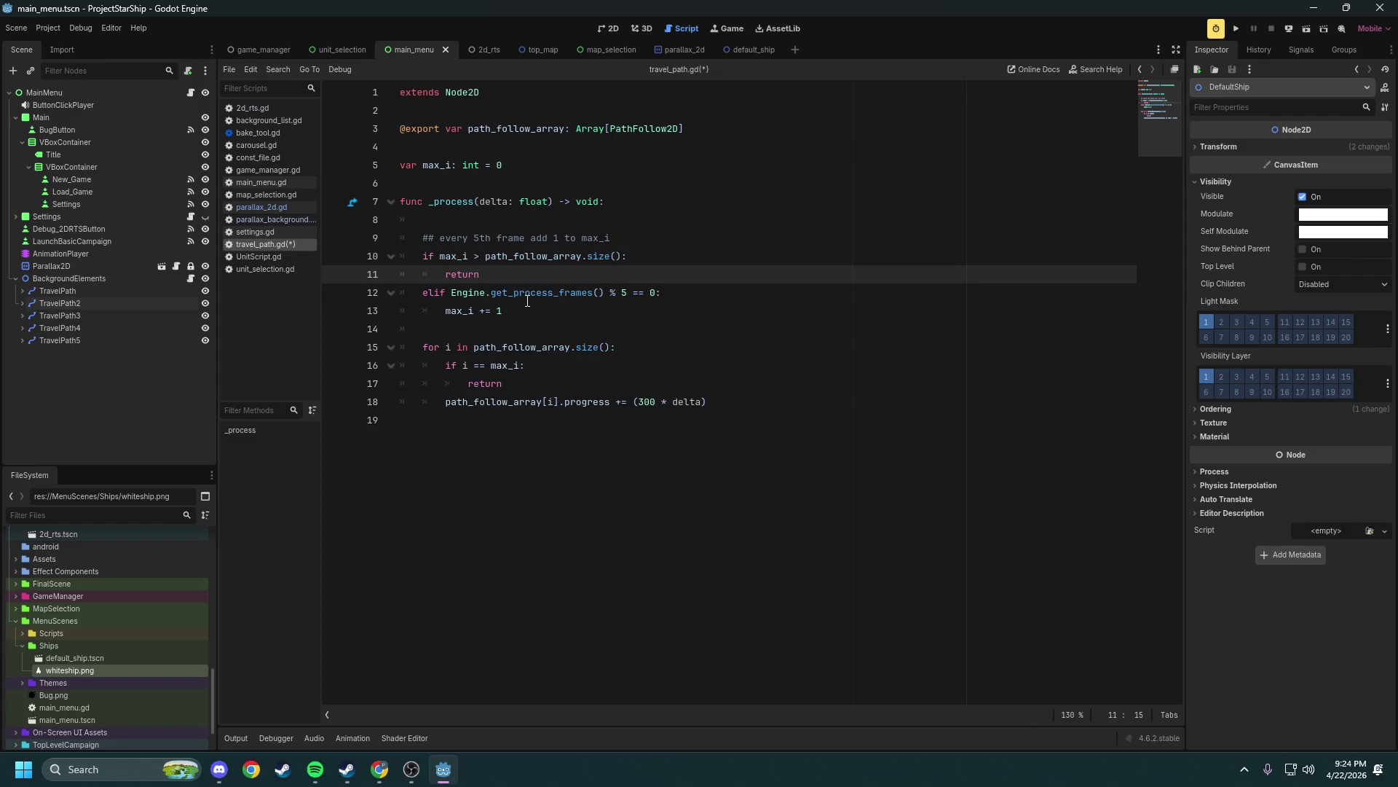
key("BackSpace")
key("BackSpace")
key("BackSpace")
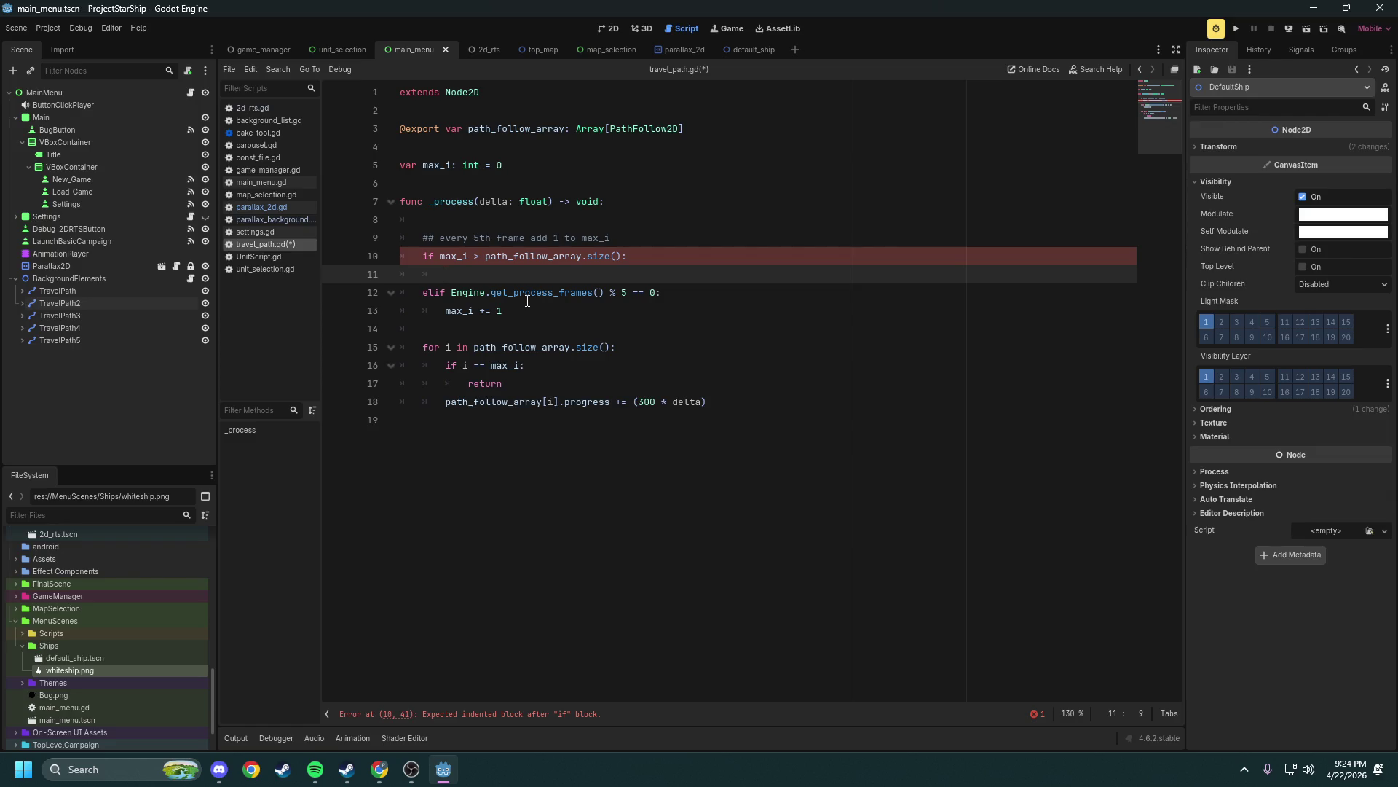
type("pass")
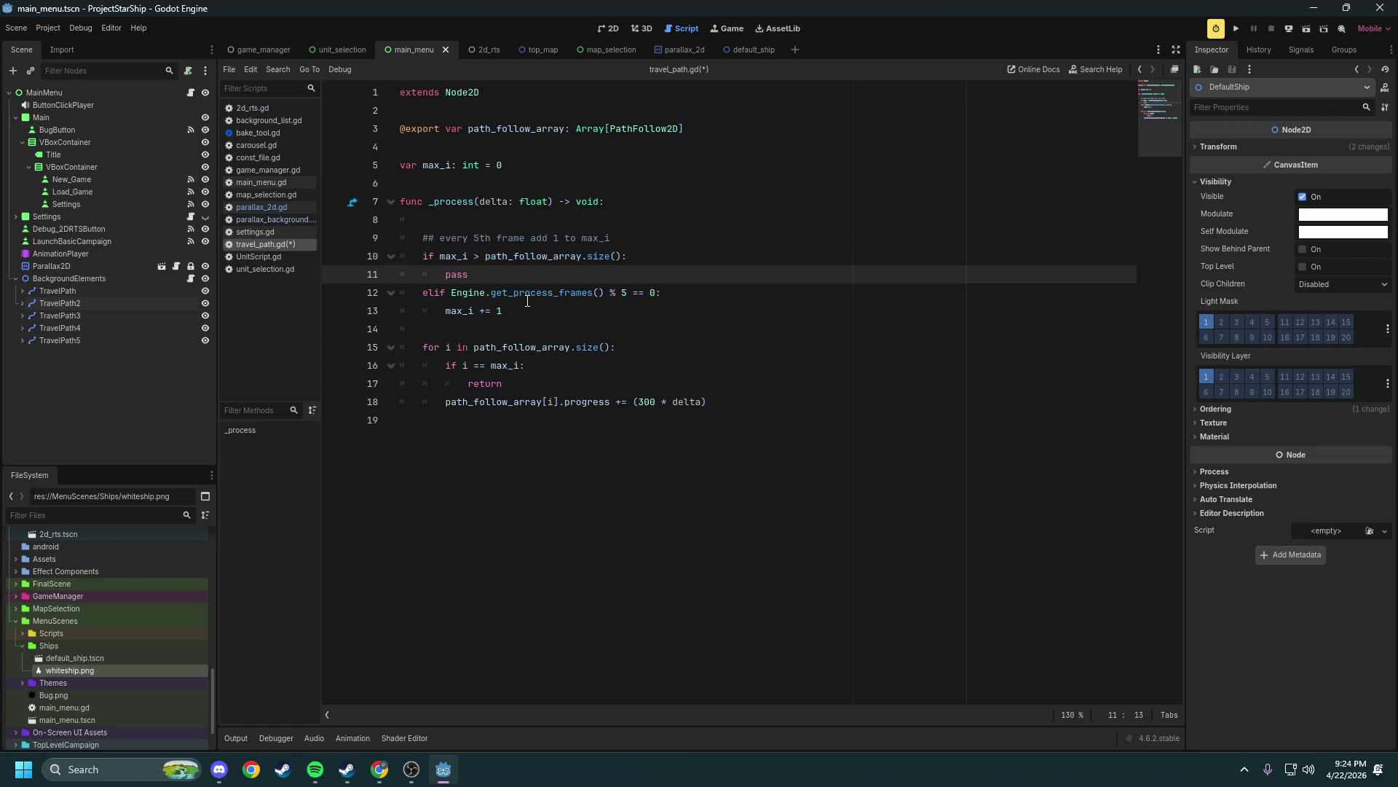
key("Down")
key("ctrl+s")
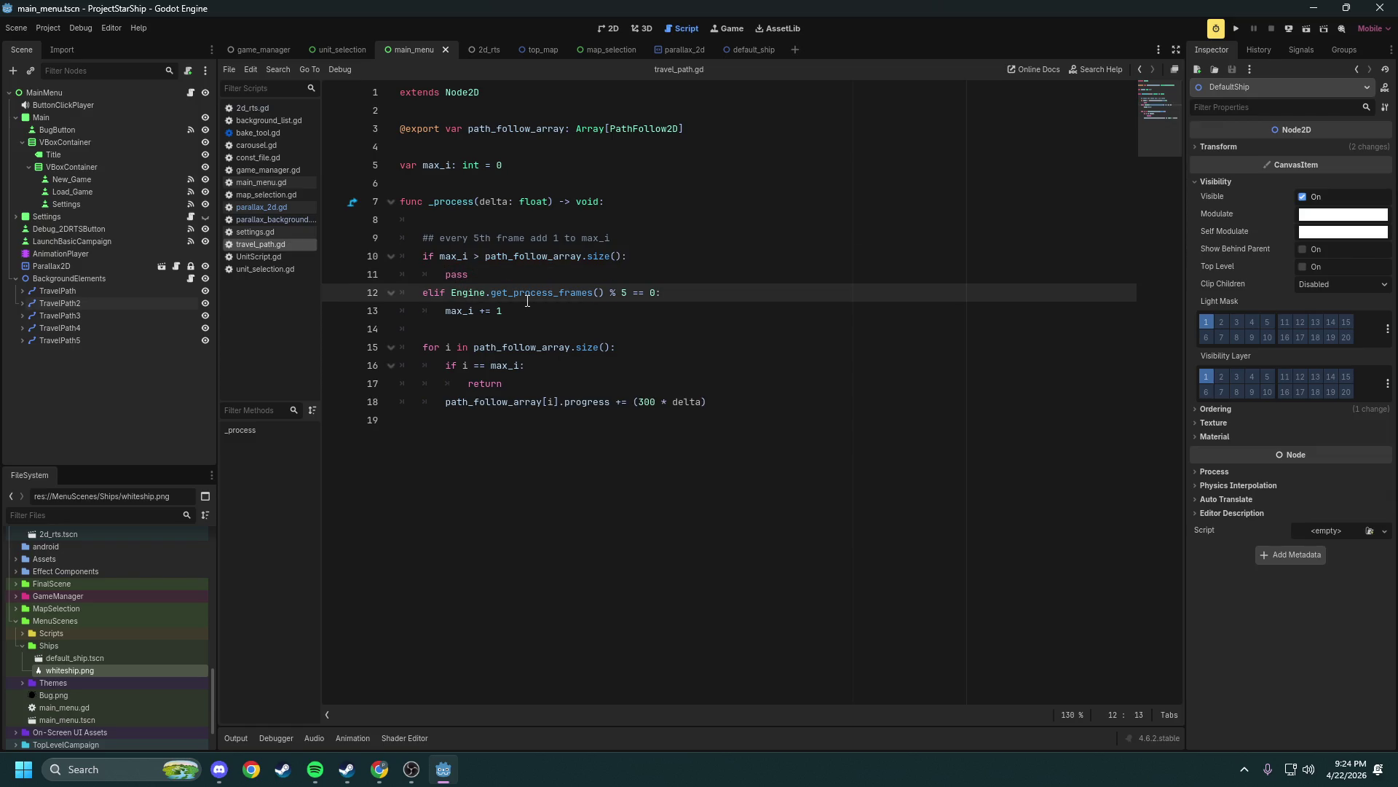
key("Up")
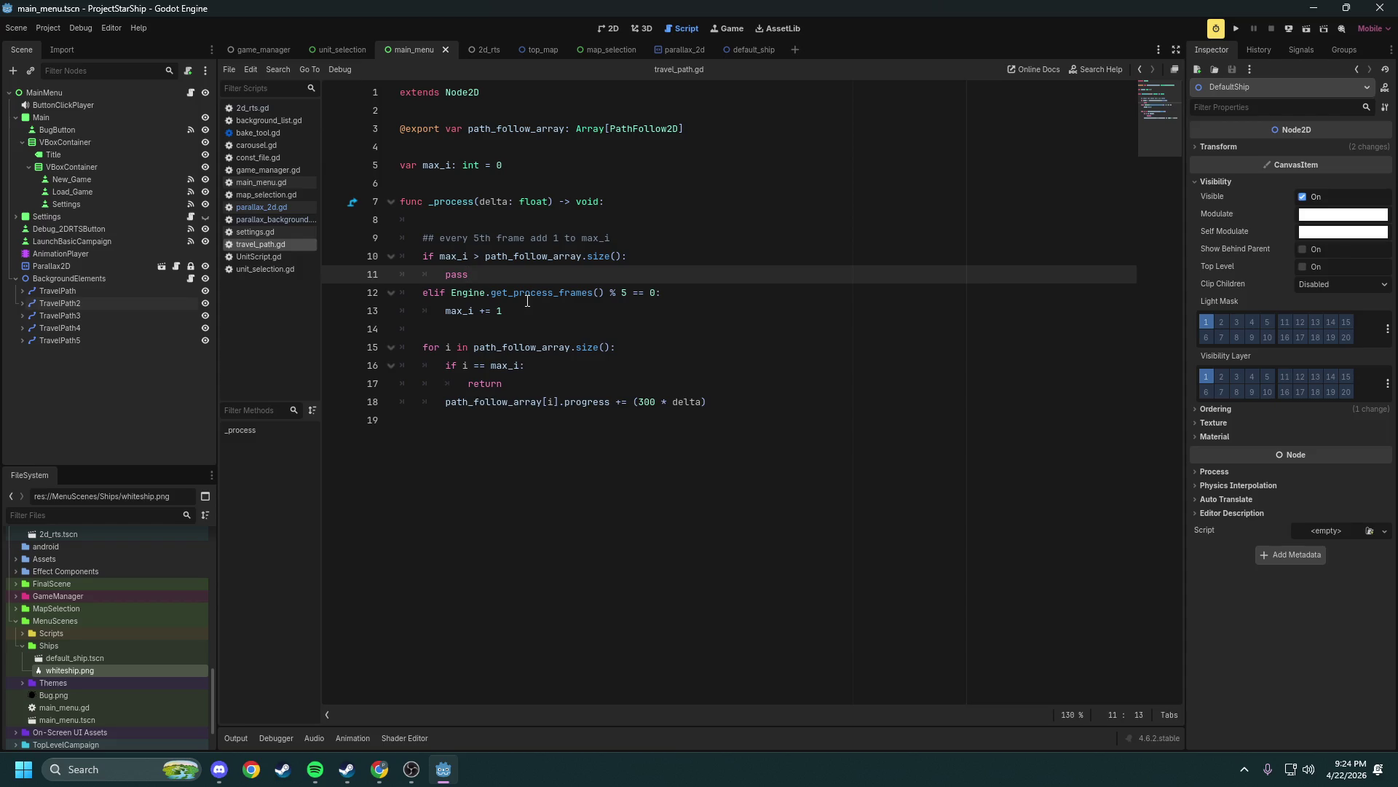
key("Up")
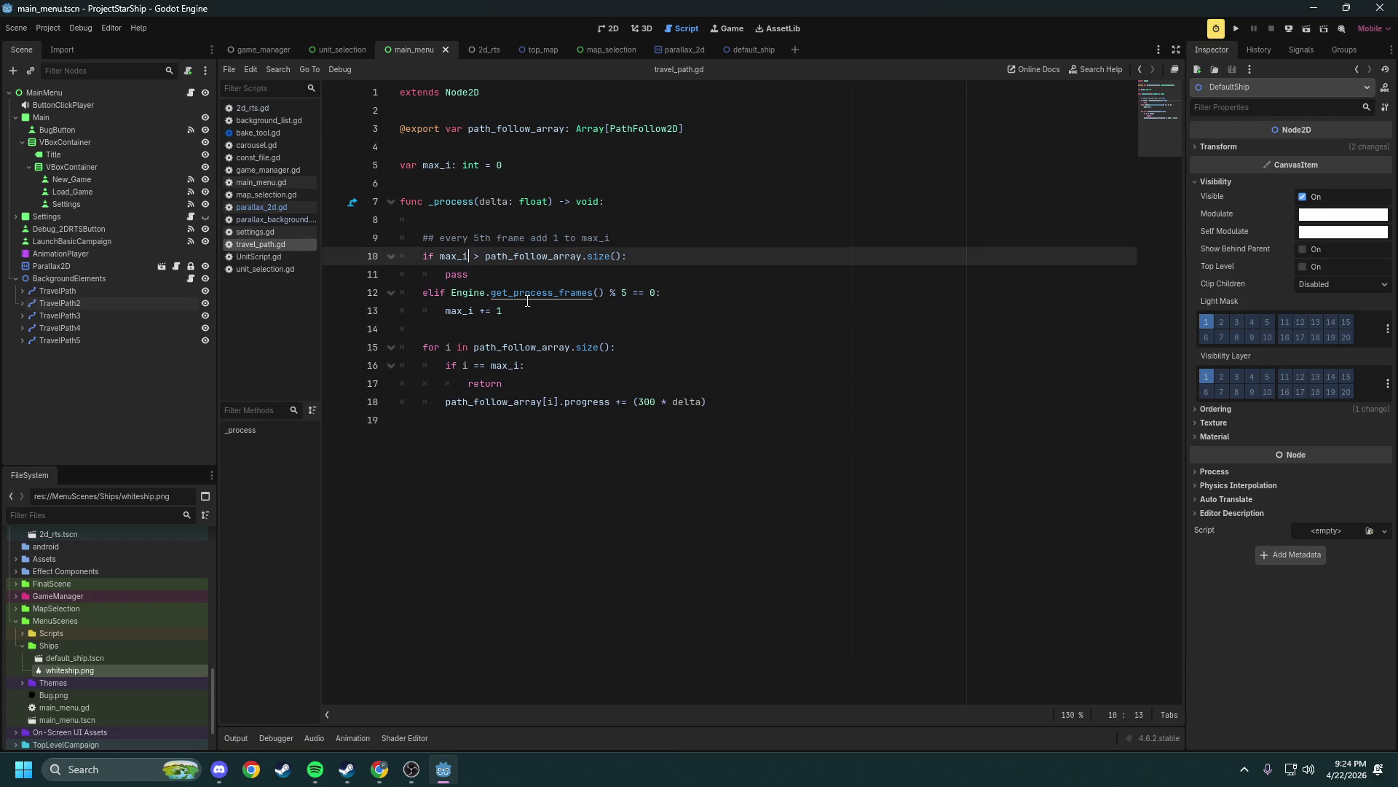
left_click(1236, 30)
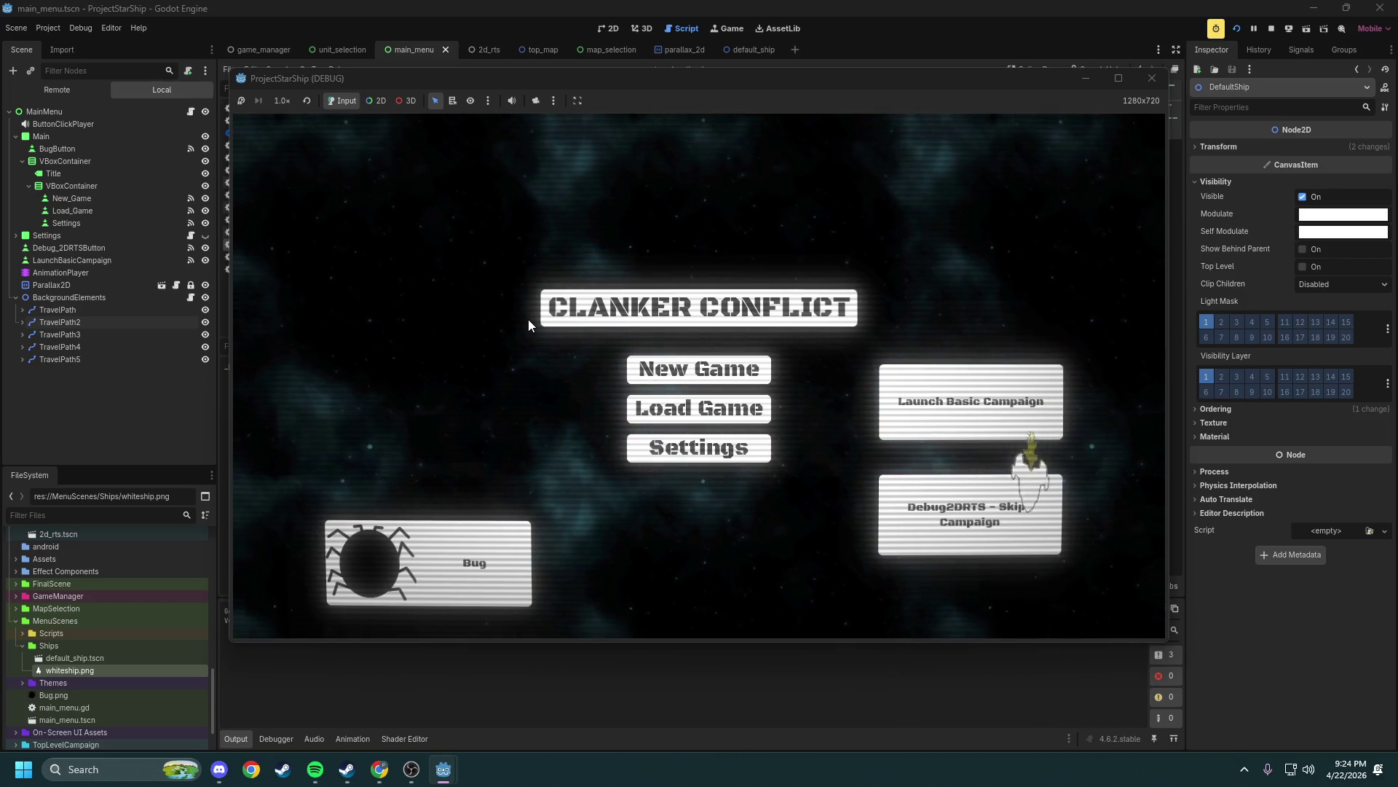
Stop the test run, change the frame modulo from % 5 to % 50, and run again
left_click(1156, 80)
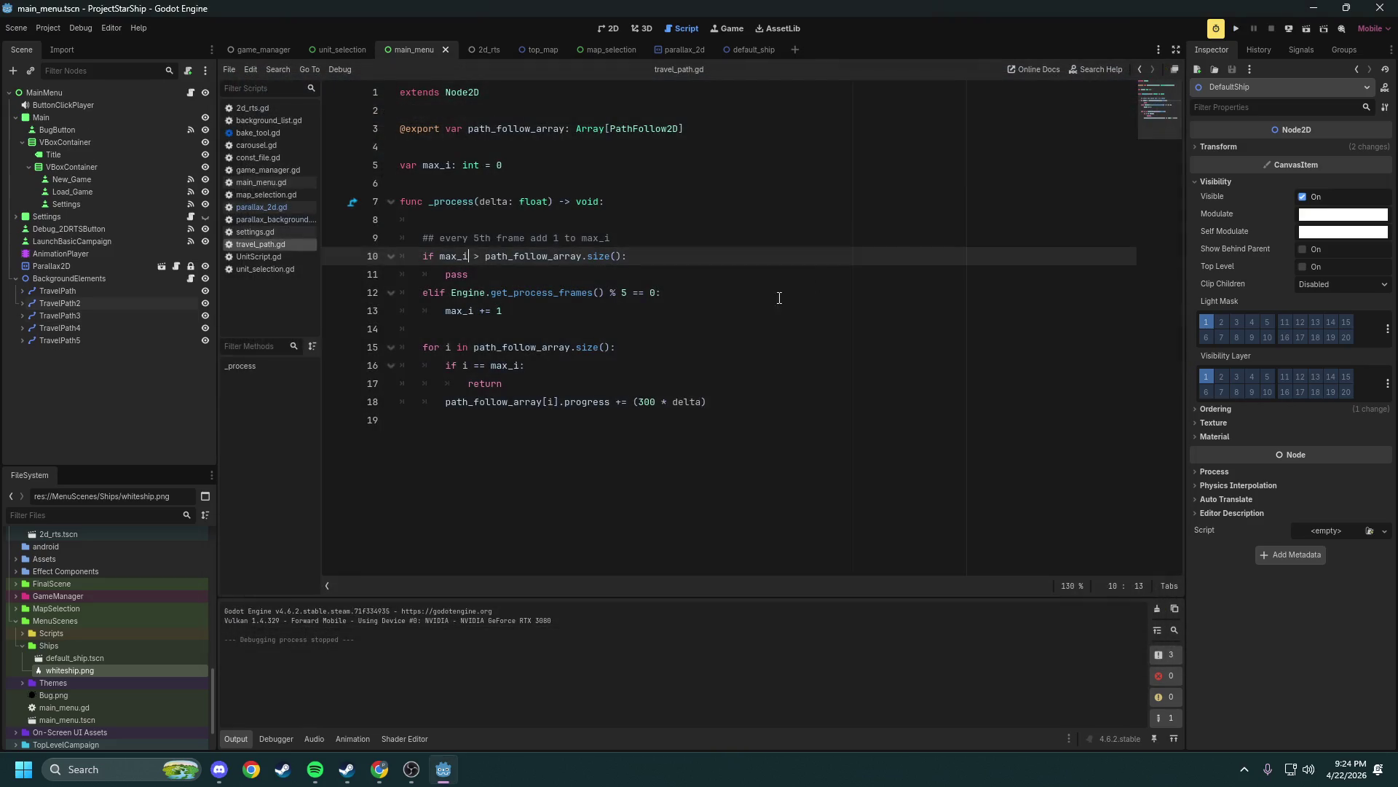
left_click(624, 292)
key("BackSpace")
type("50")
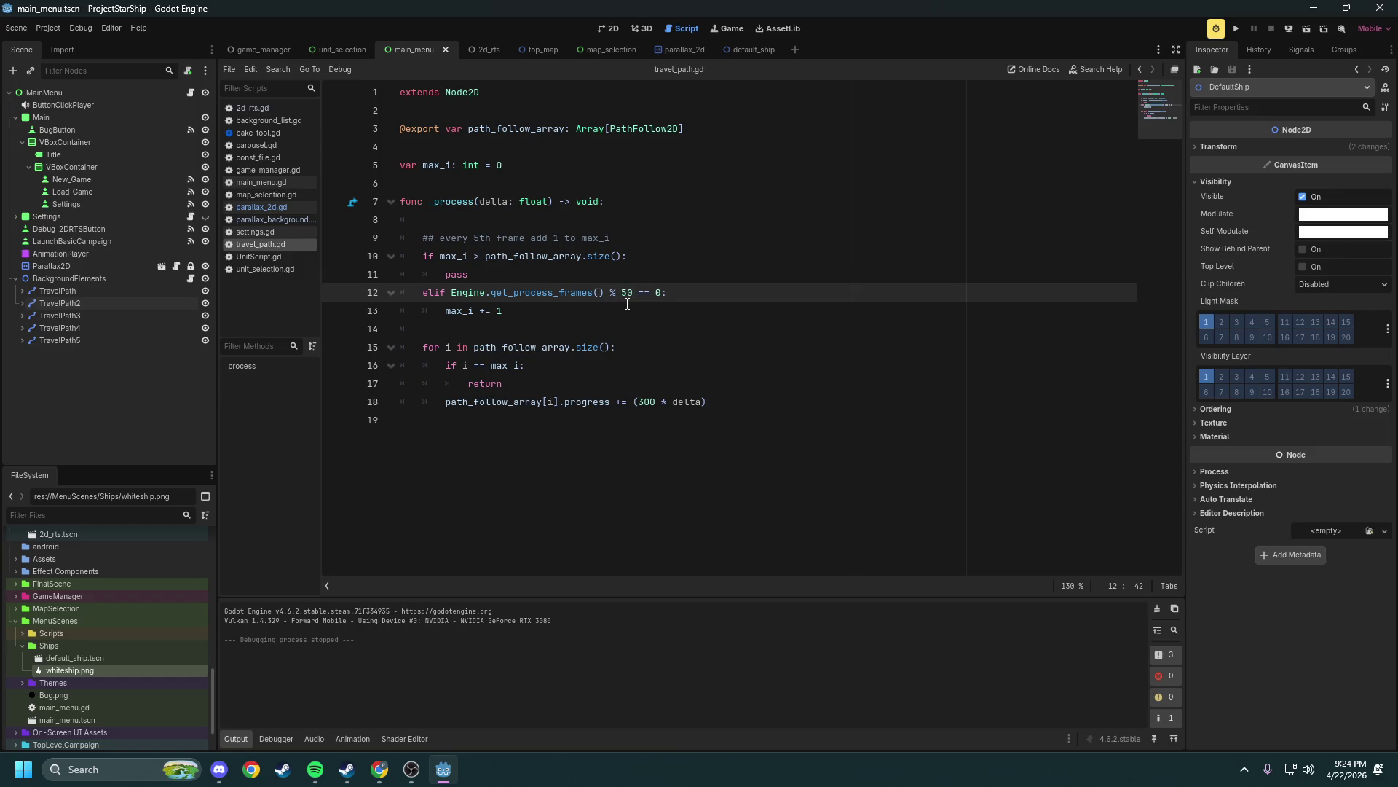
key("Escape")
key("Up")
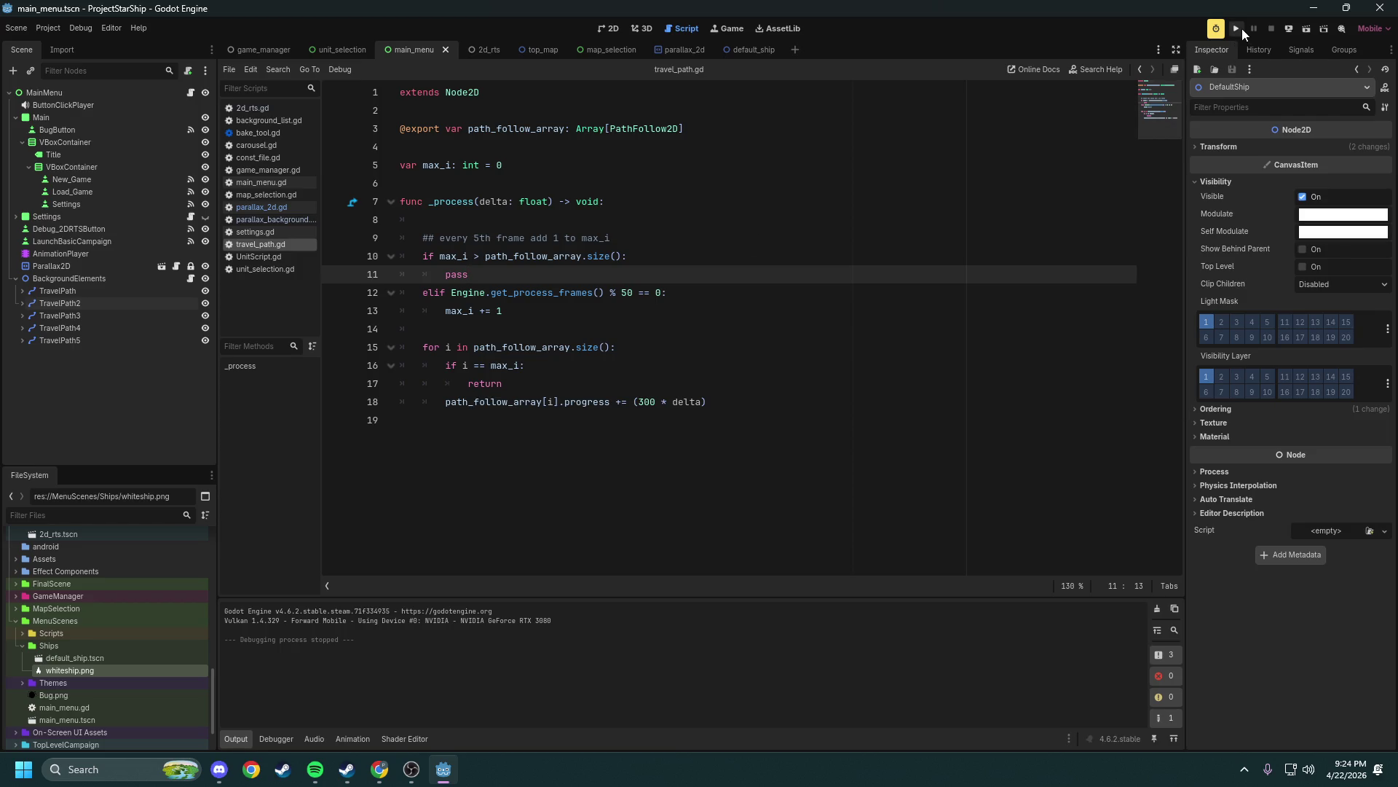
left_click(1238, 28)
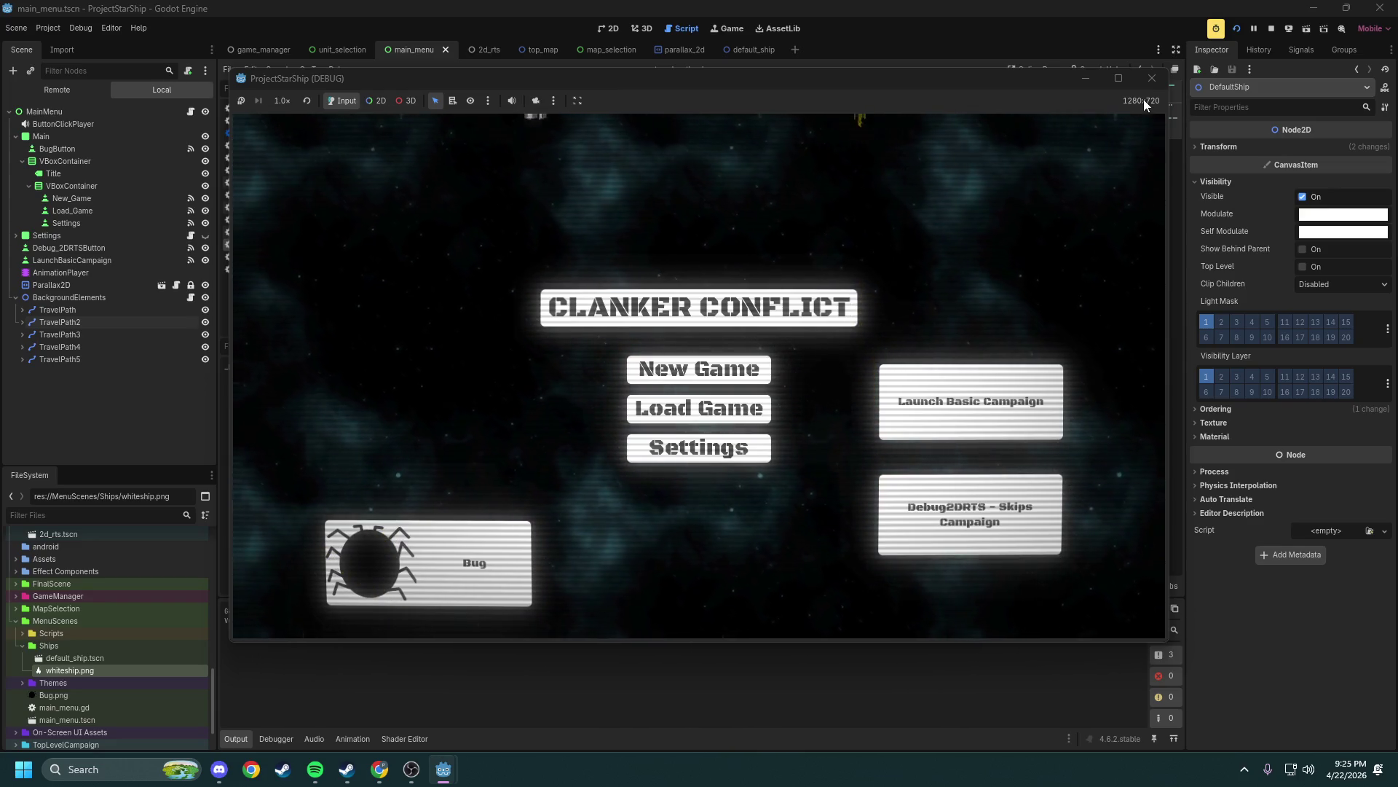
Stop the running game
left_click(1151, 78)
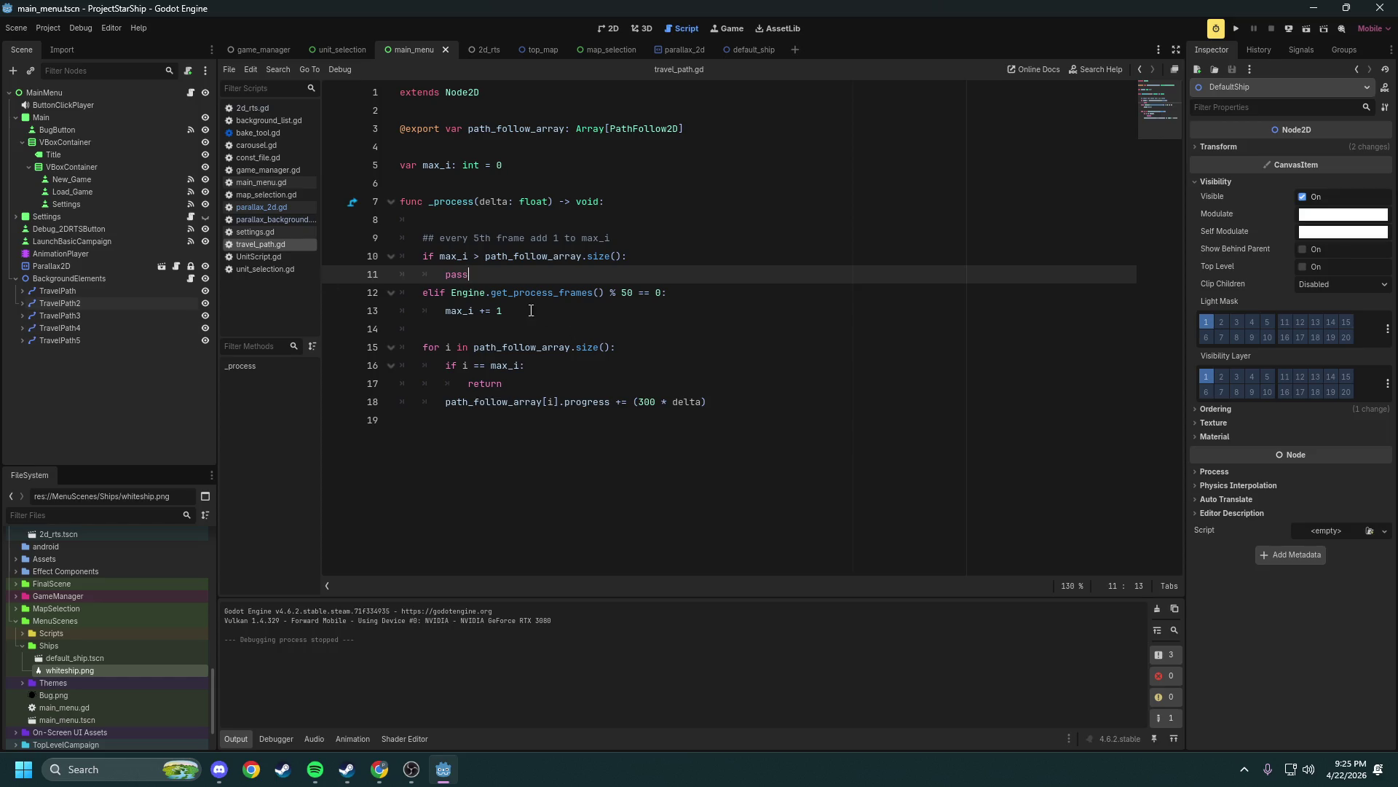
Start a ## comment on a new line above the for loop, then view const_file.gd's colours
left_click(504, 334)
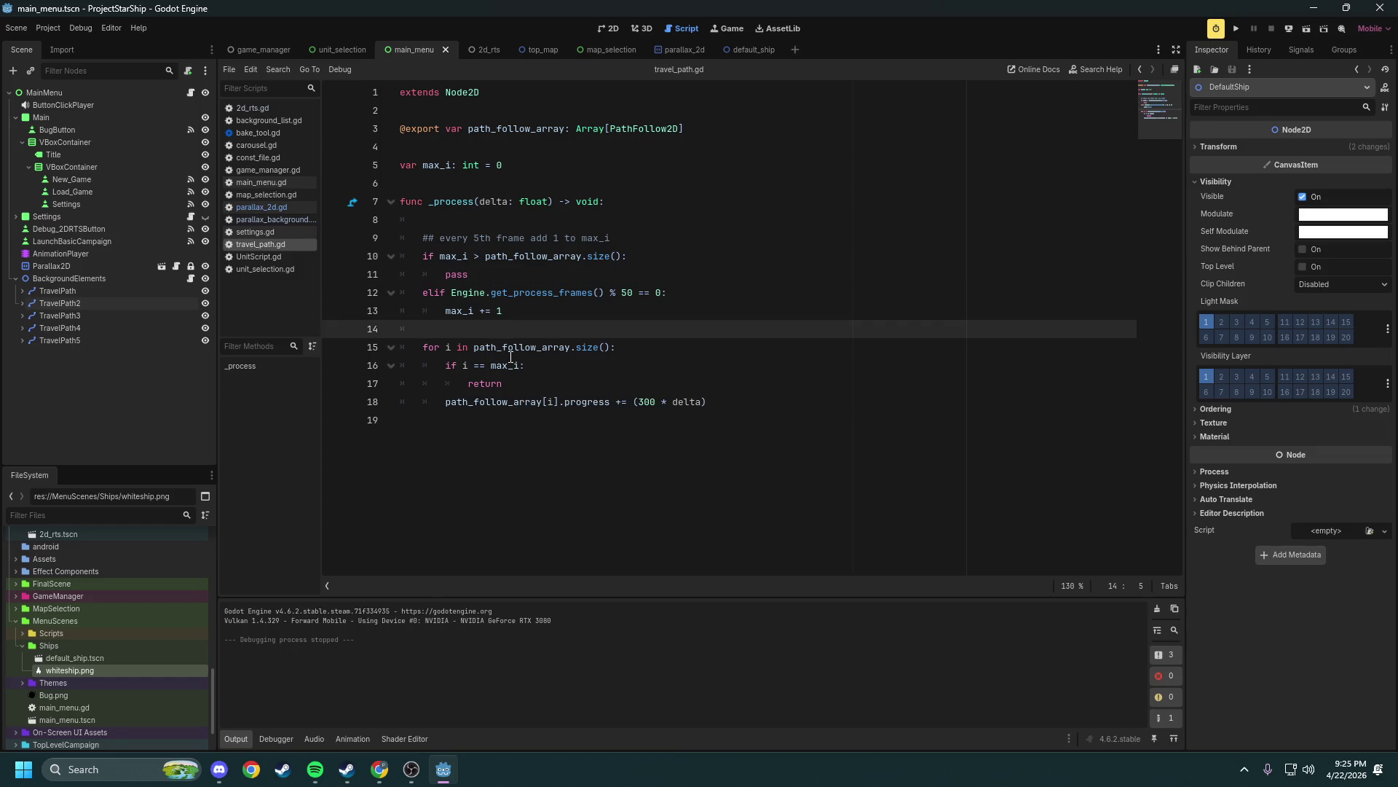
key("Return")
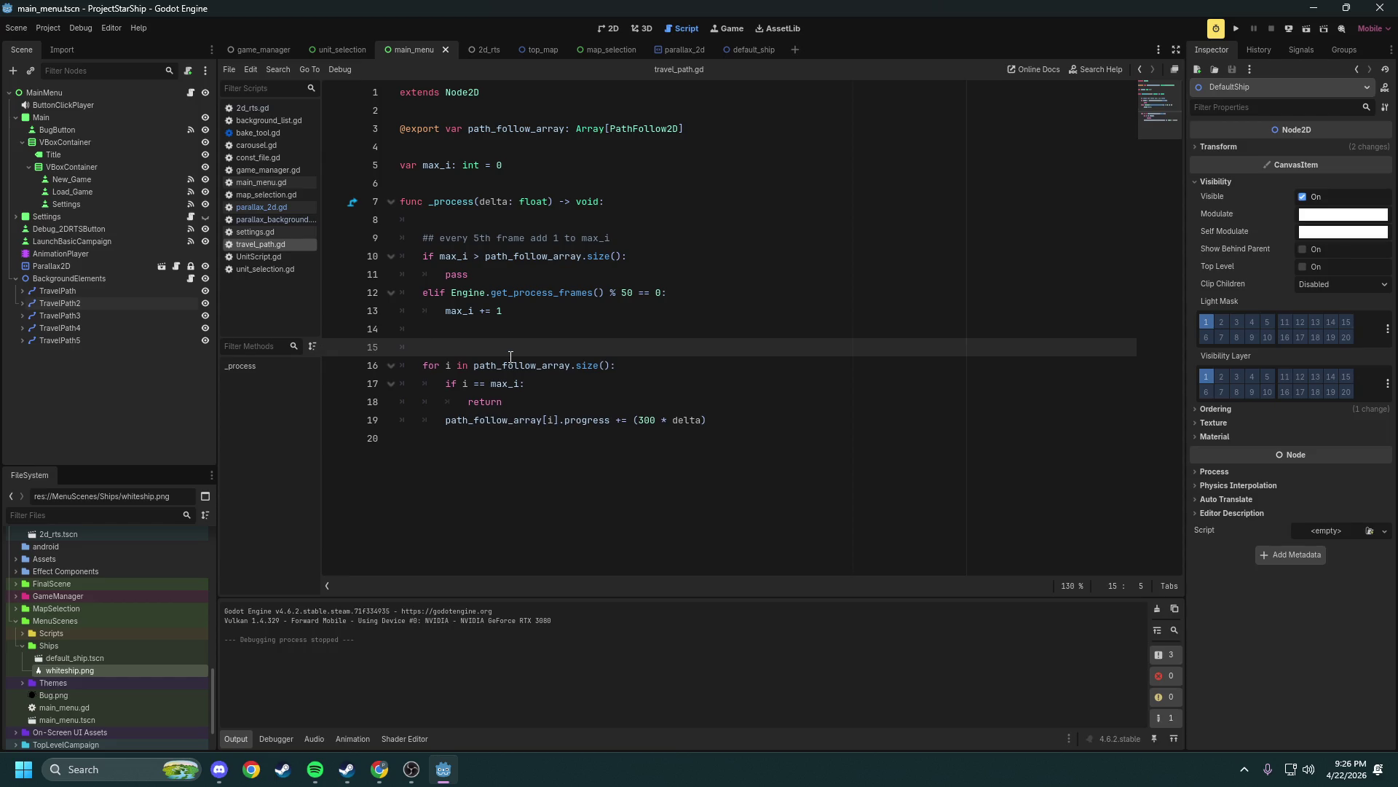
type("##")
left_click(271, 157)
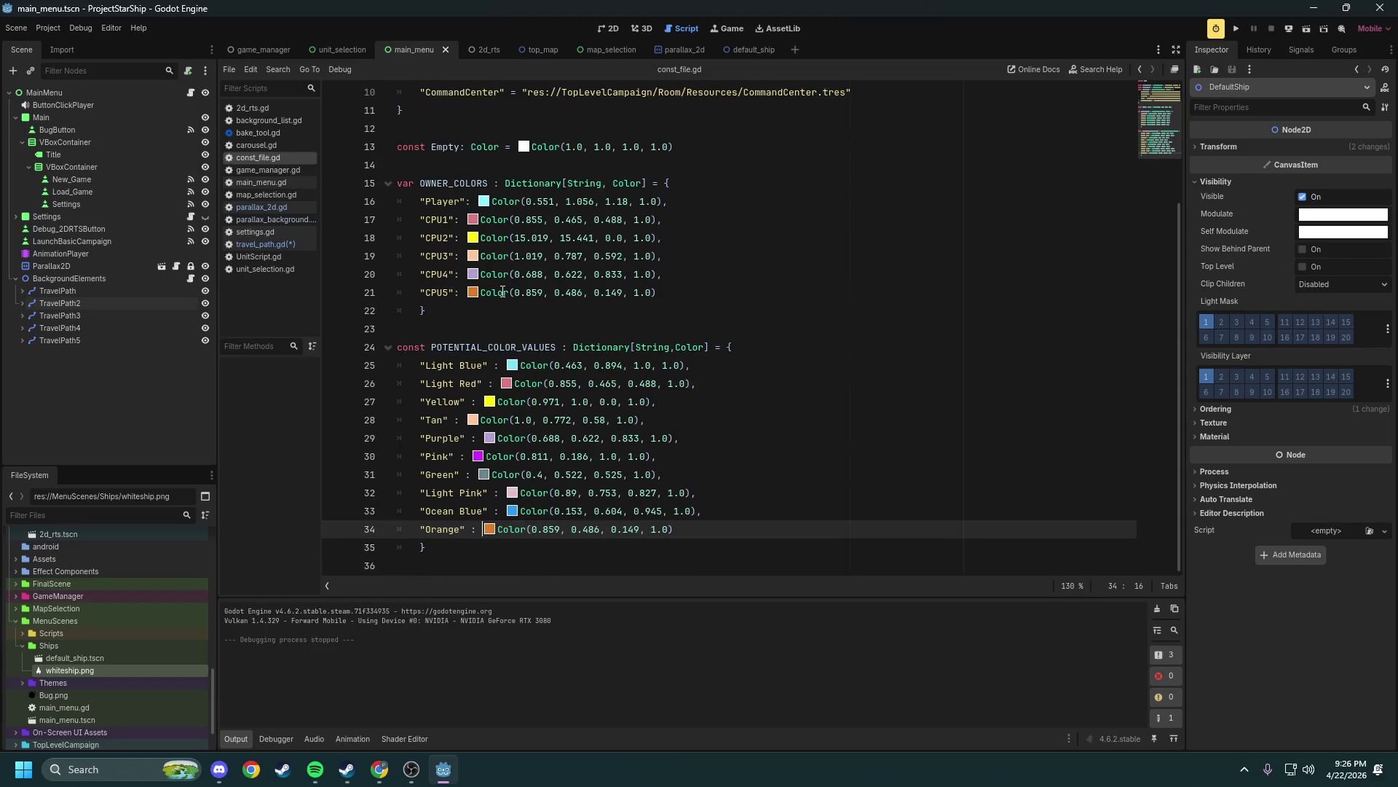
mouse_move(452, 547)
left_mouse_down()
mouse_move(433, 523)
mouse_move(391, 323)
left_mouse_up()
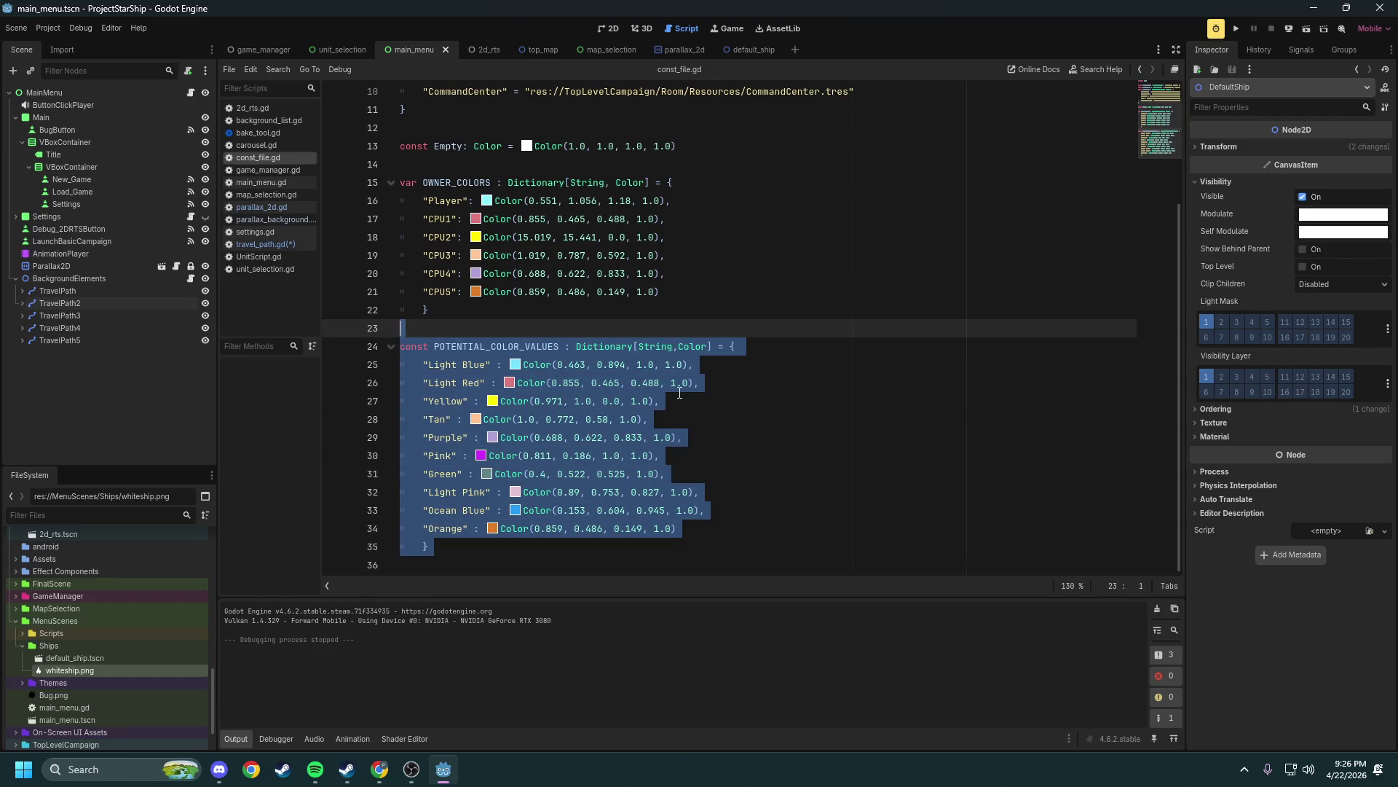
left_click(772, 390)
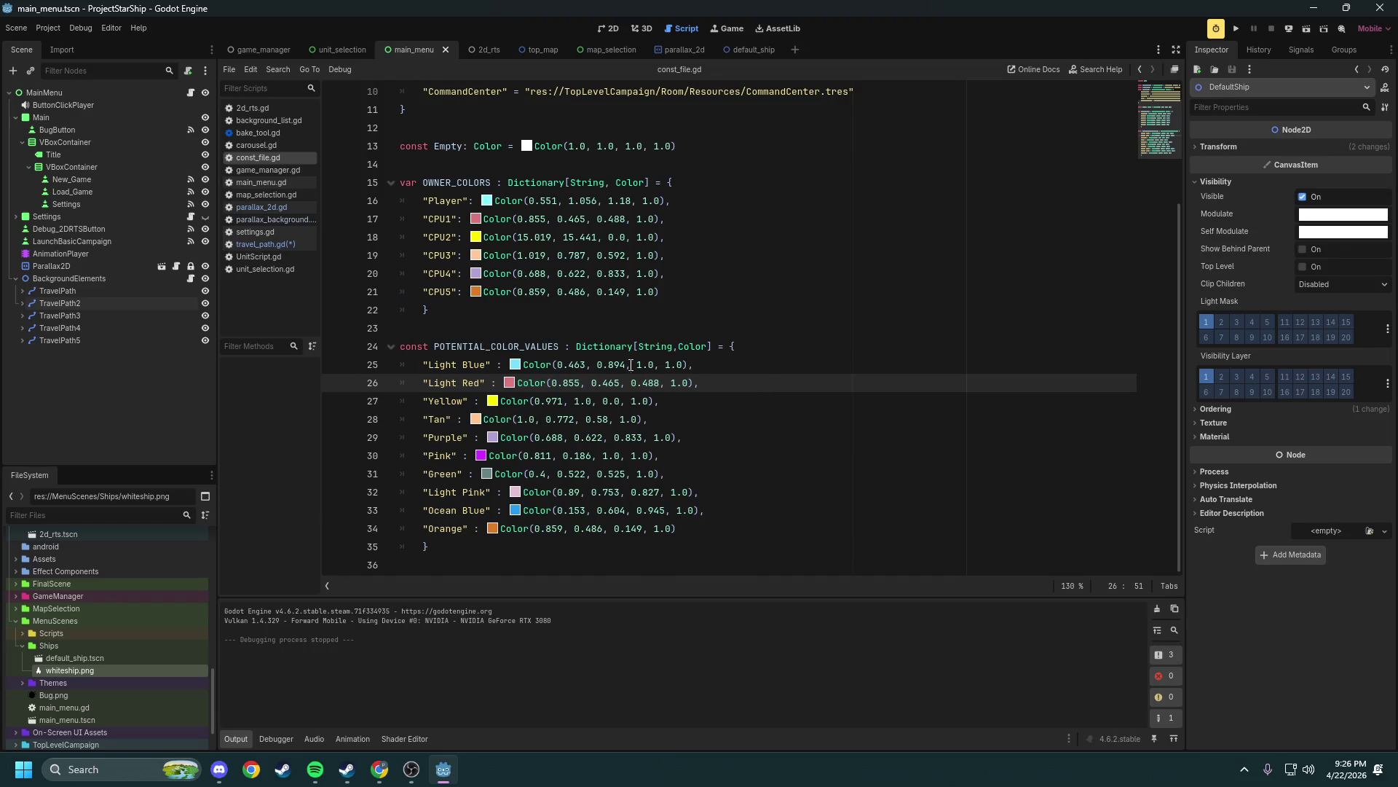
scroll(642, 371, "up", 5)
scroll(499, 295, "down", 5)
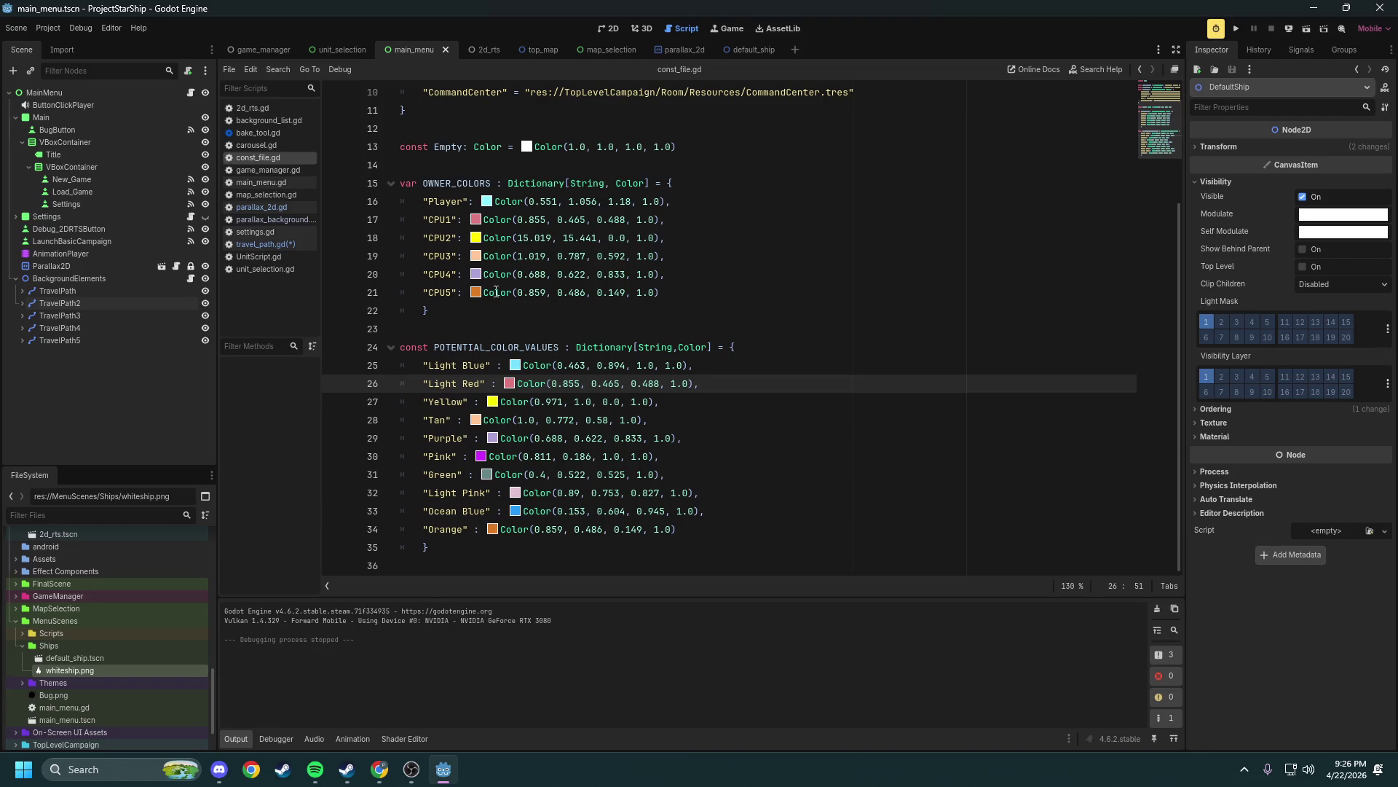
left_click(290, 245)
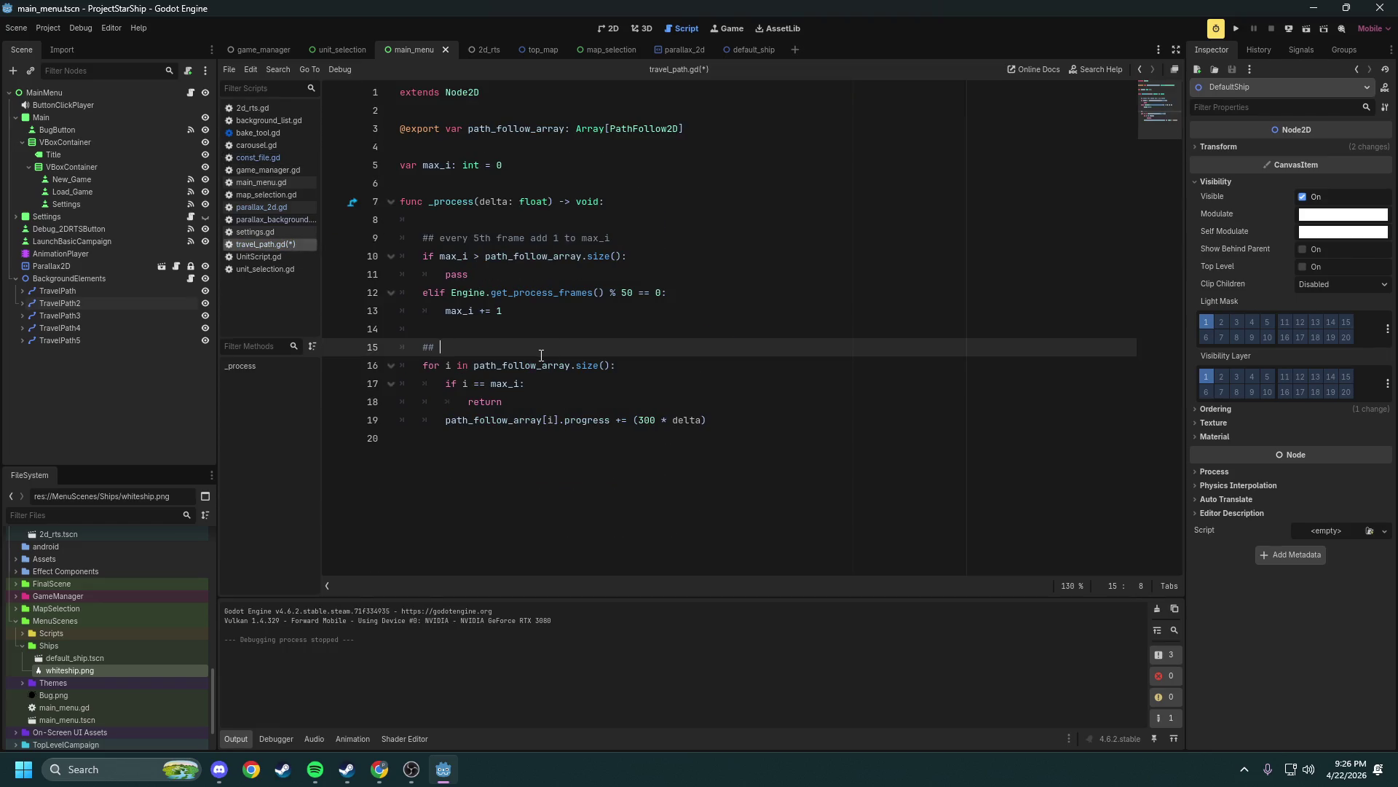
Append func _color_ship(): to travel_path.gd with ConstFile.POTENTIAL_COLOR_VALUES in its body
left_click(542, 325)
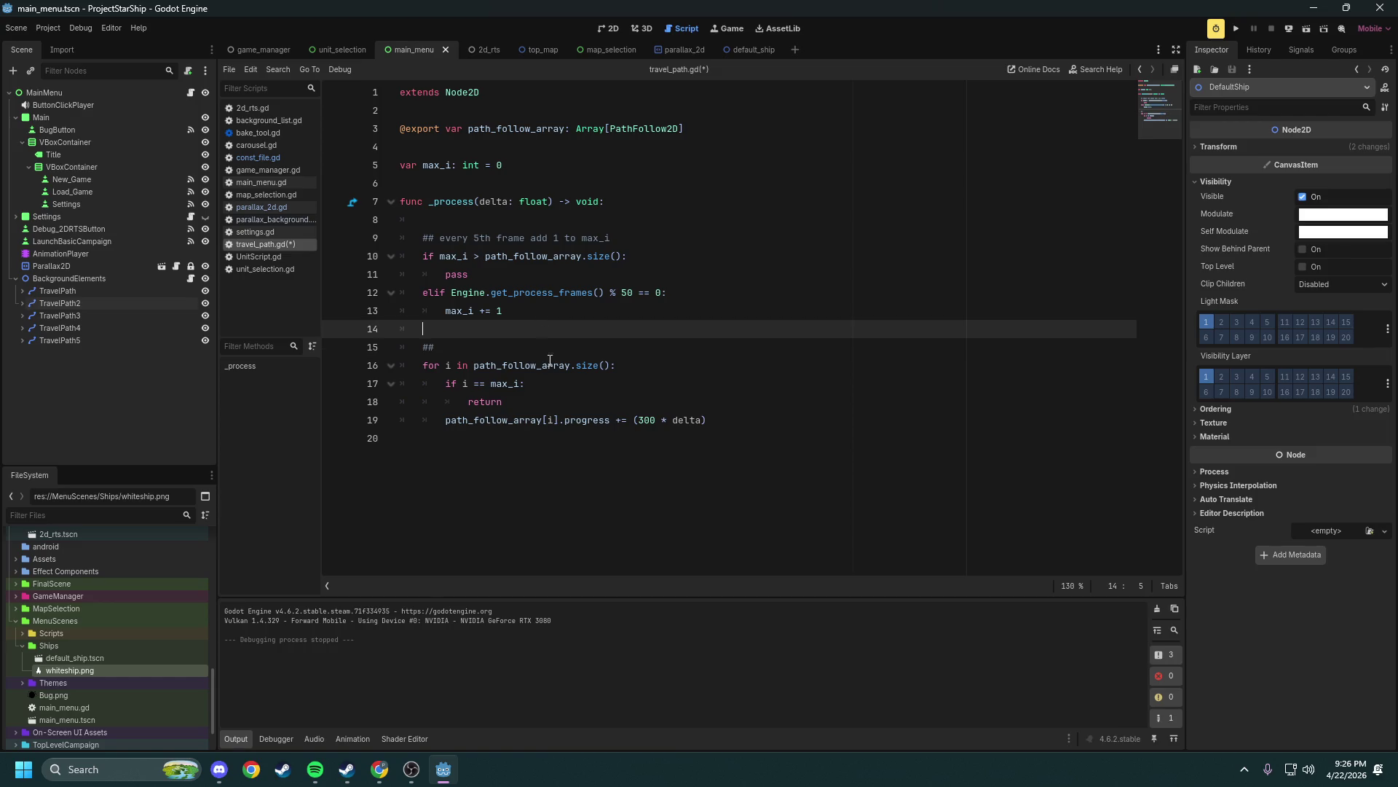
left_click(571, 435)
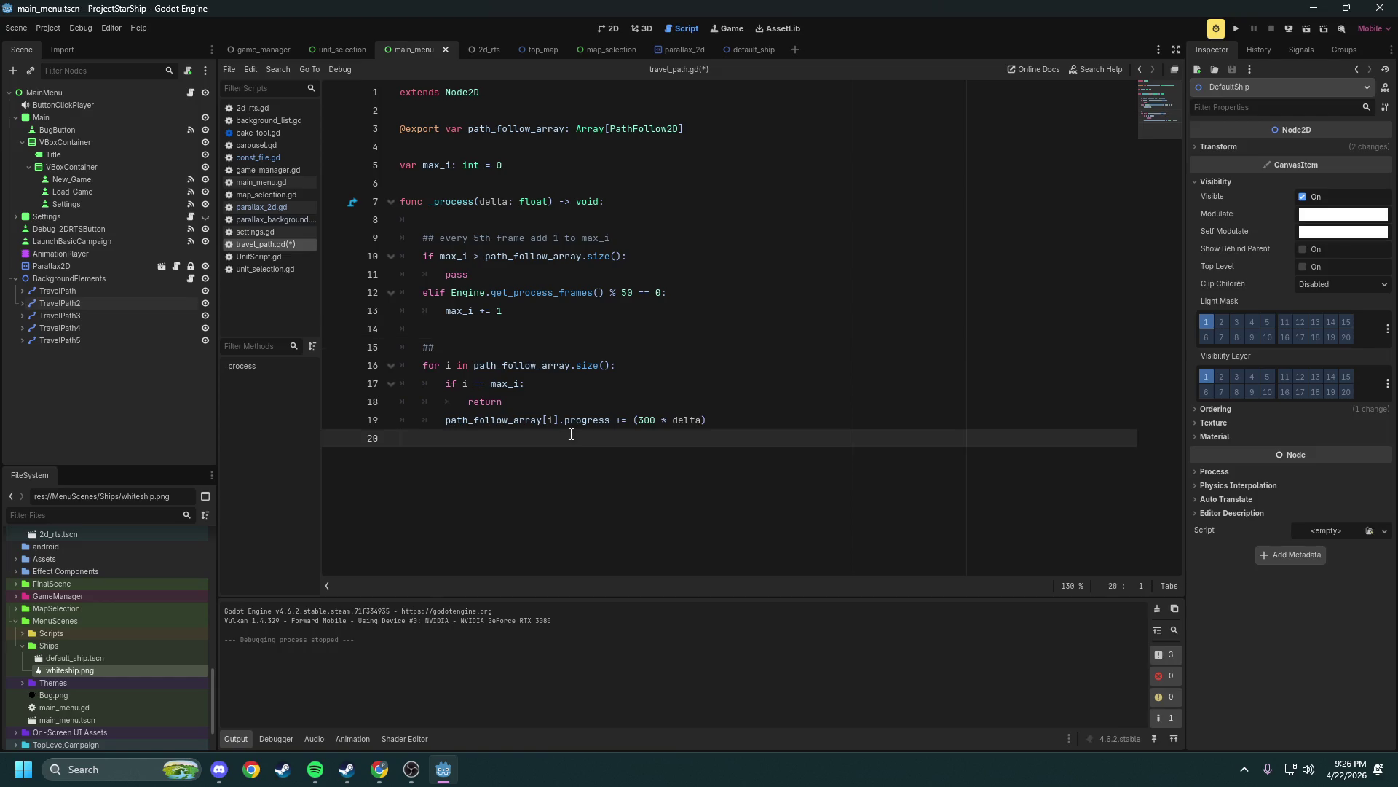
left_click(738, 411)
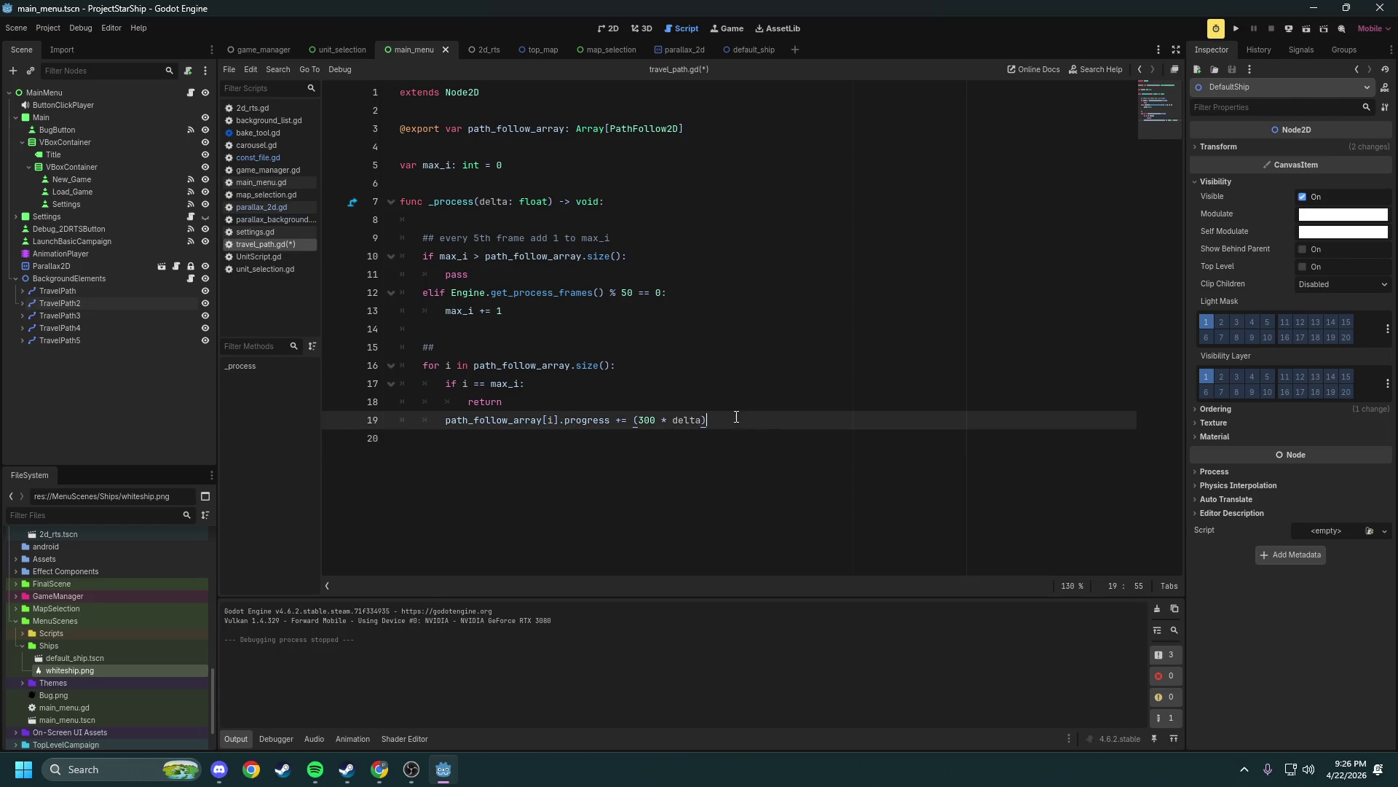
left_click(761, 516)
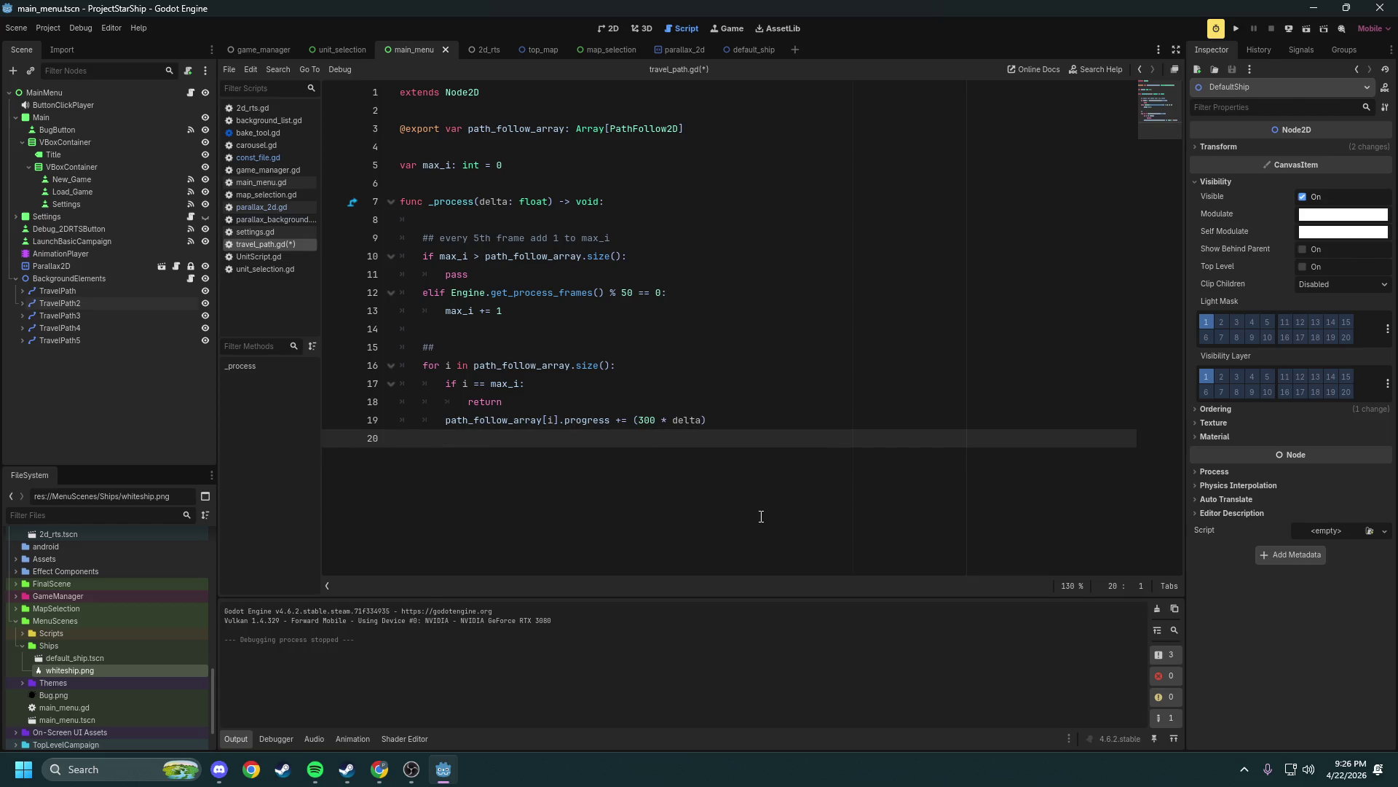
key("Return")
key("Return")
key("Return")
key("Up")
type("func ")
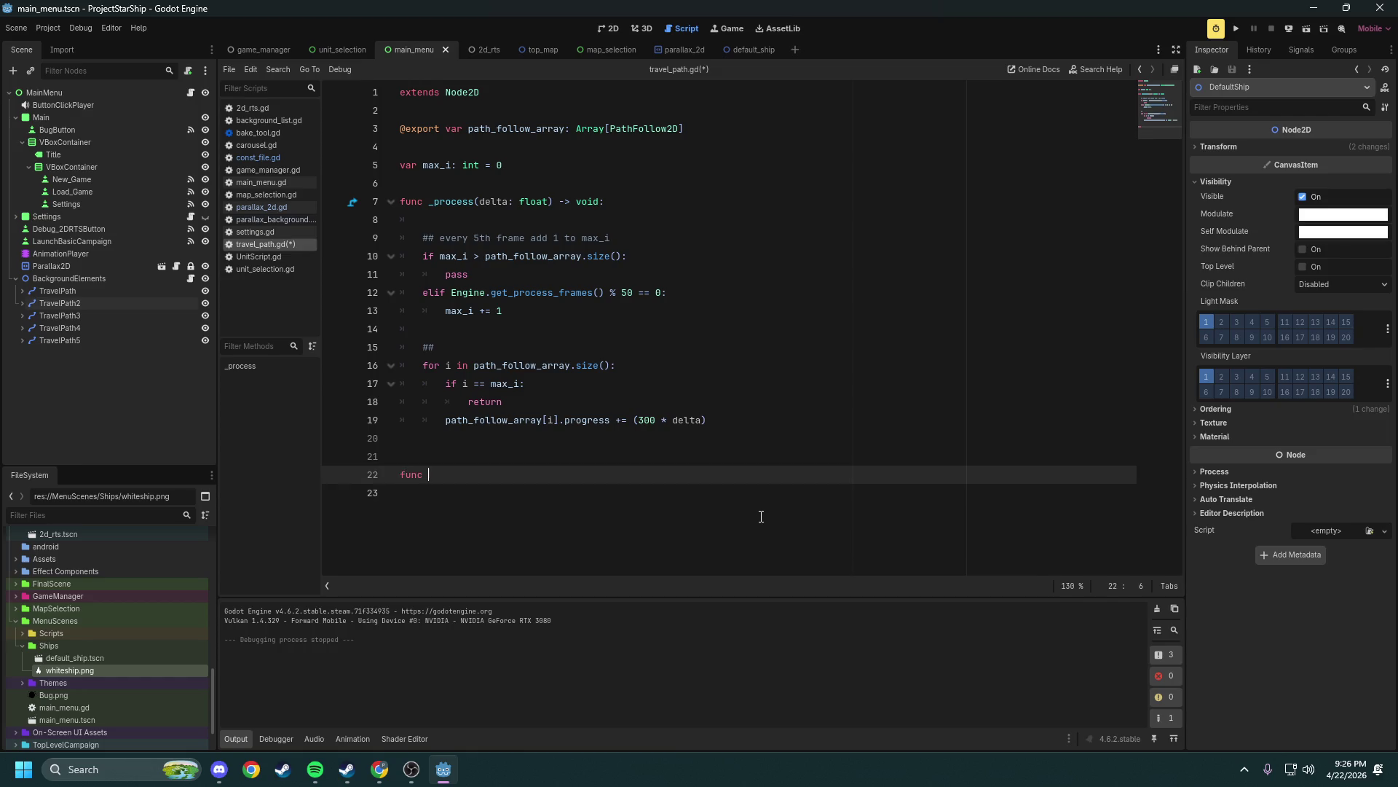
type("_color_ship")
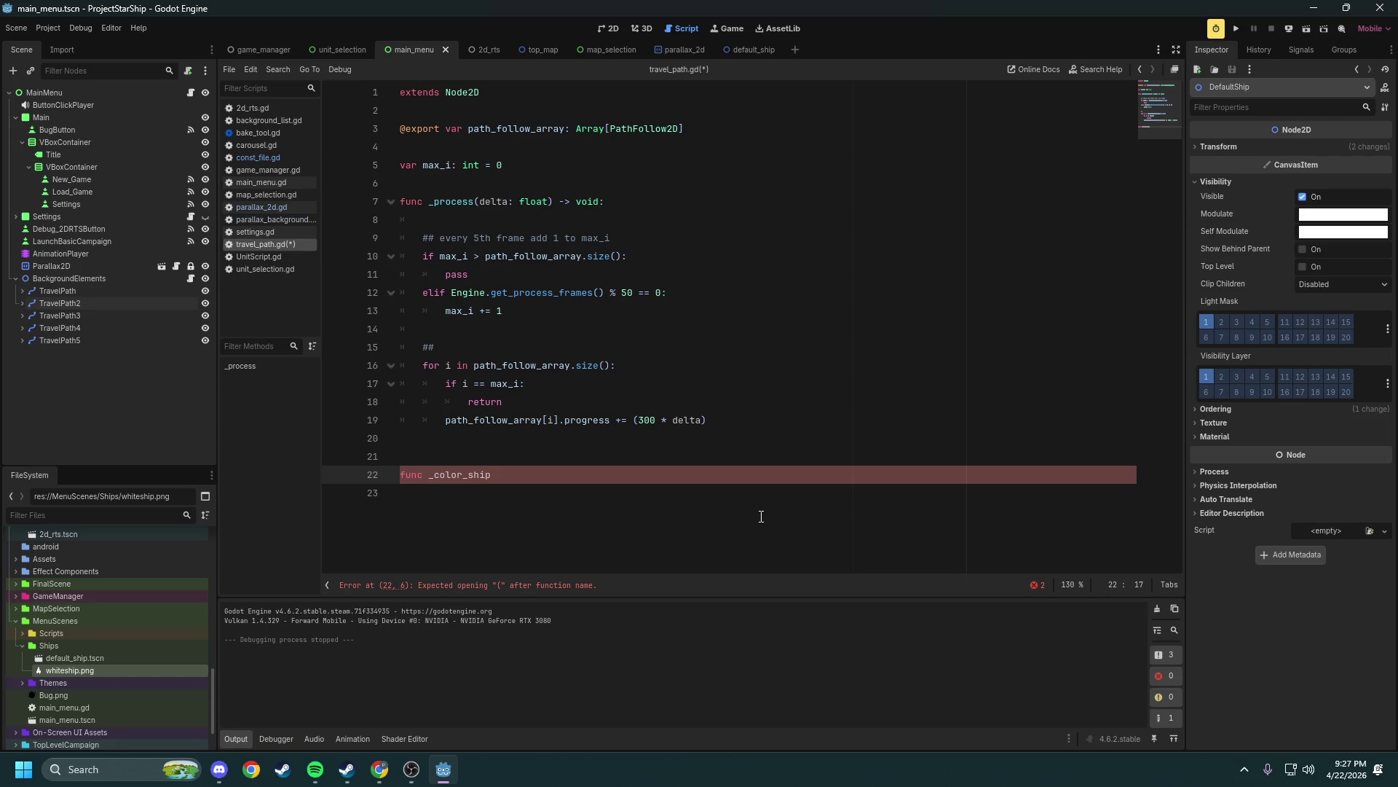
type("():")
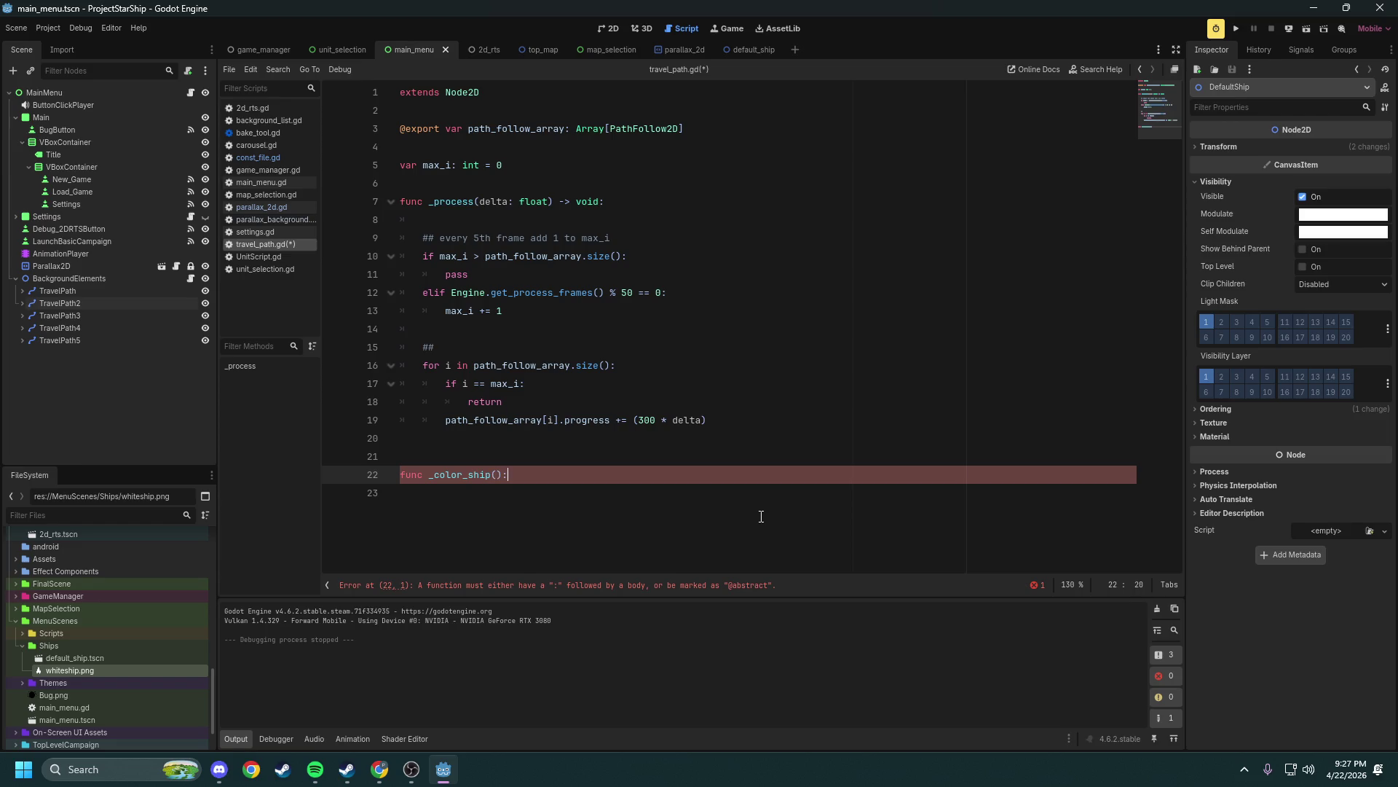
key("Return")
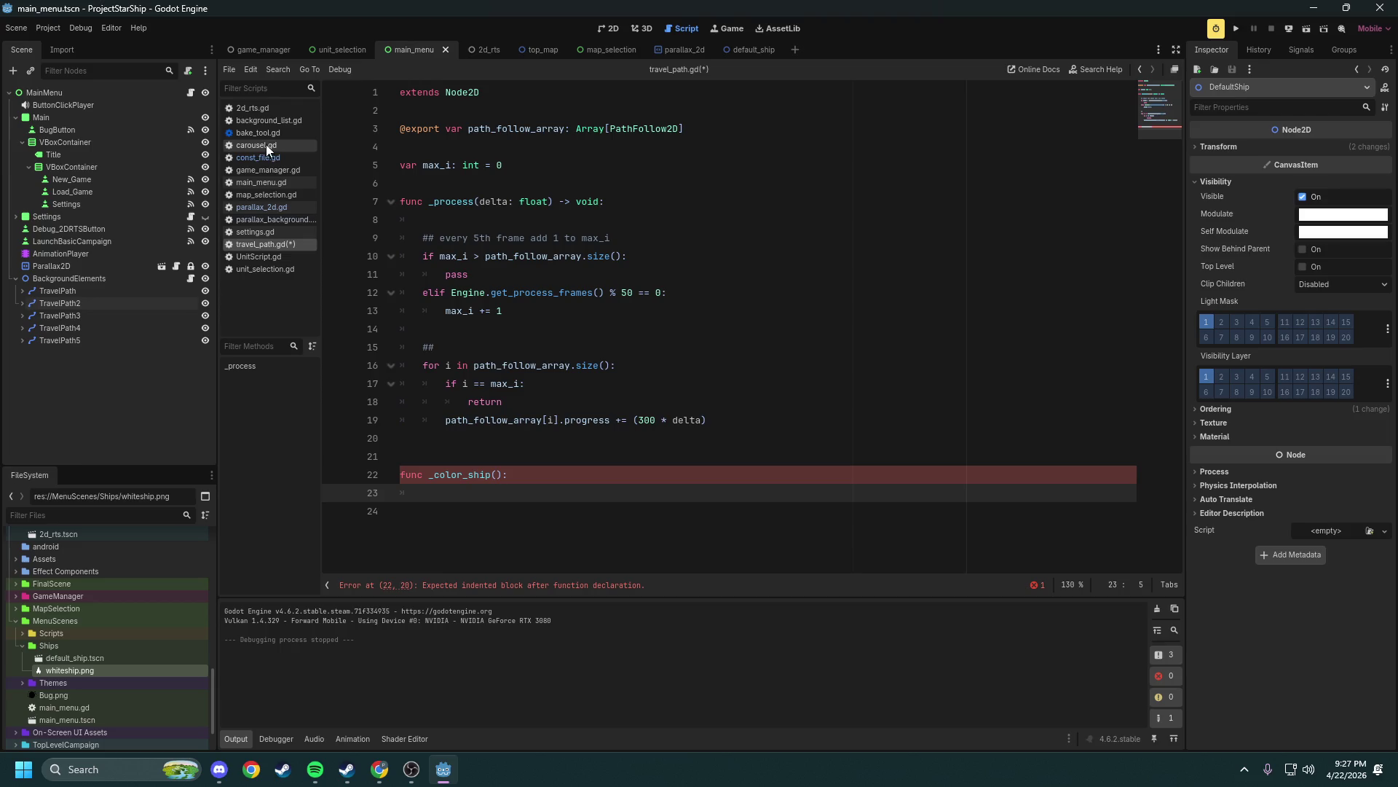
type("ConstFile.")
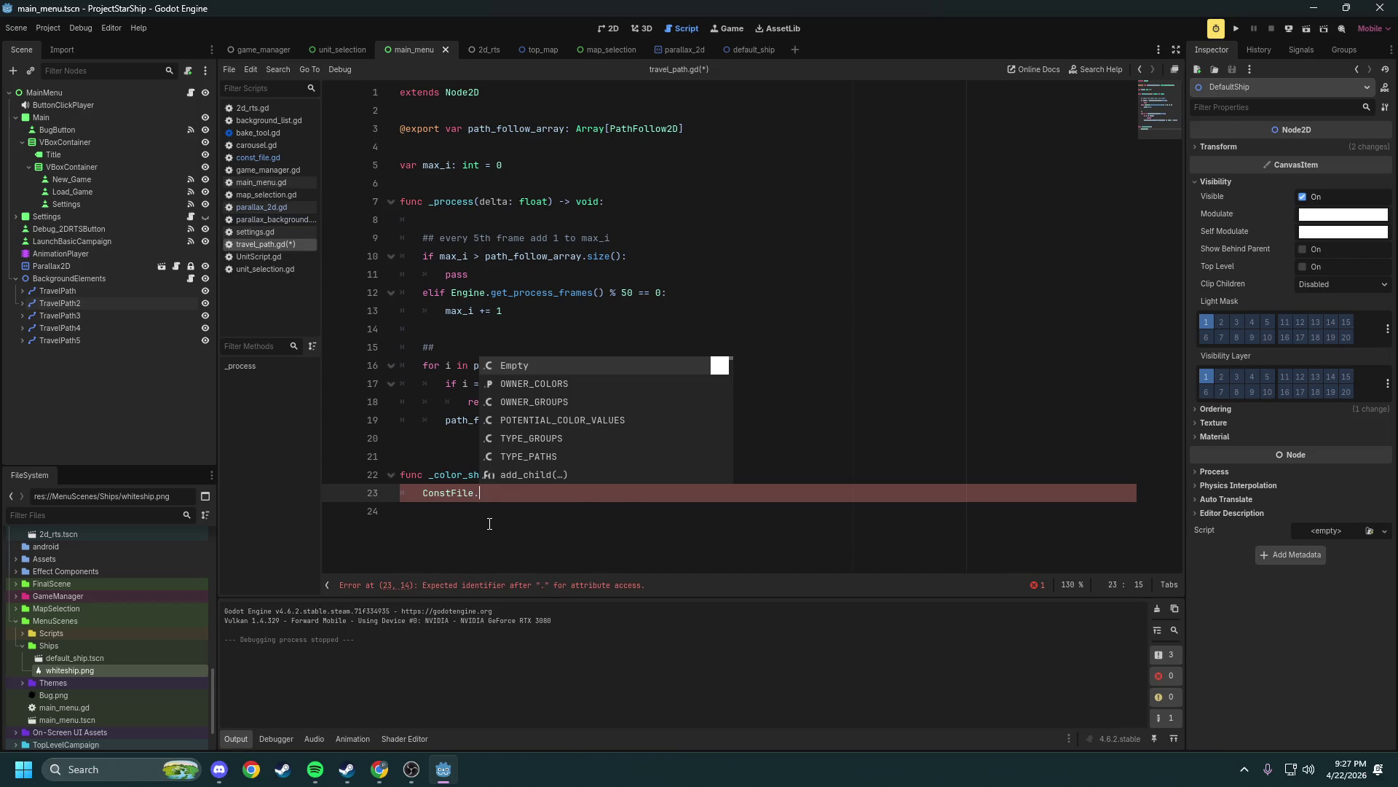
key("Down")
key("Down")
key("Down")
key("Return")
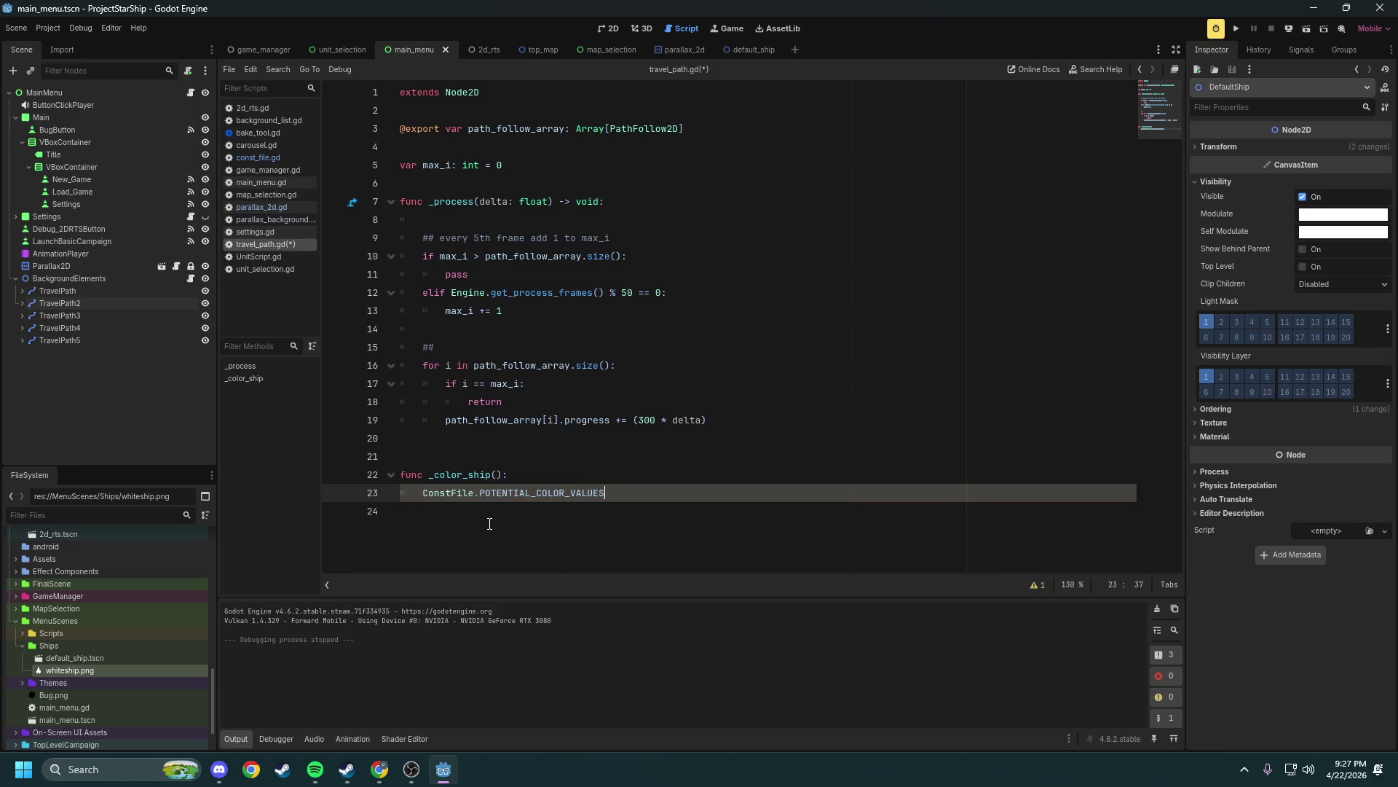
Check const_file.gd and travel_path.gd, then bring up unit_selection.gd and UnitScript.gd
left_click(255, 159)
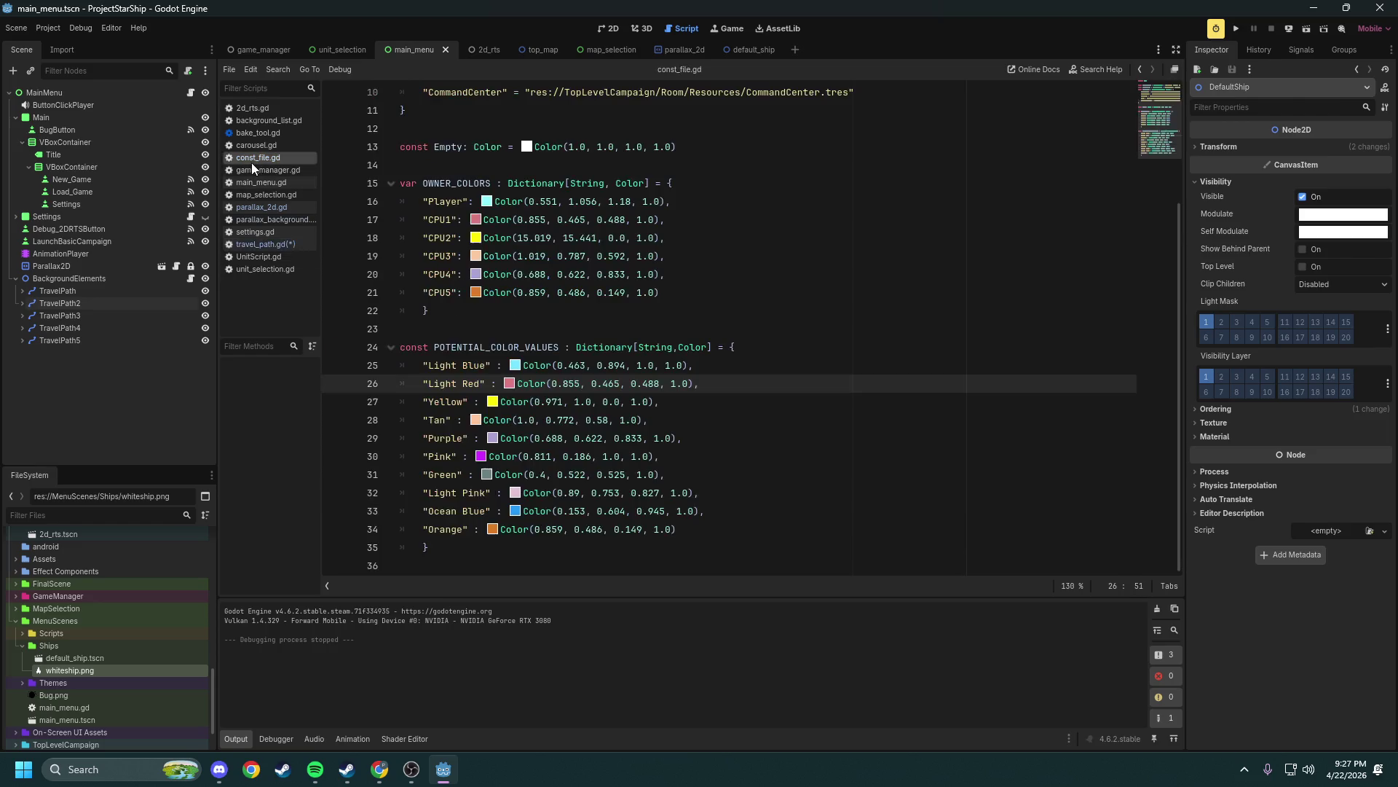
left_click(283, 243)
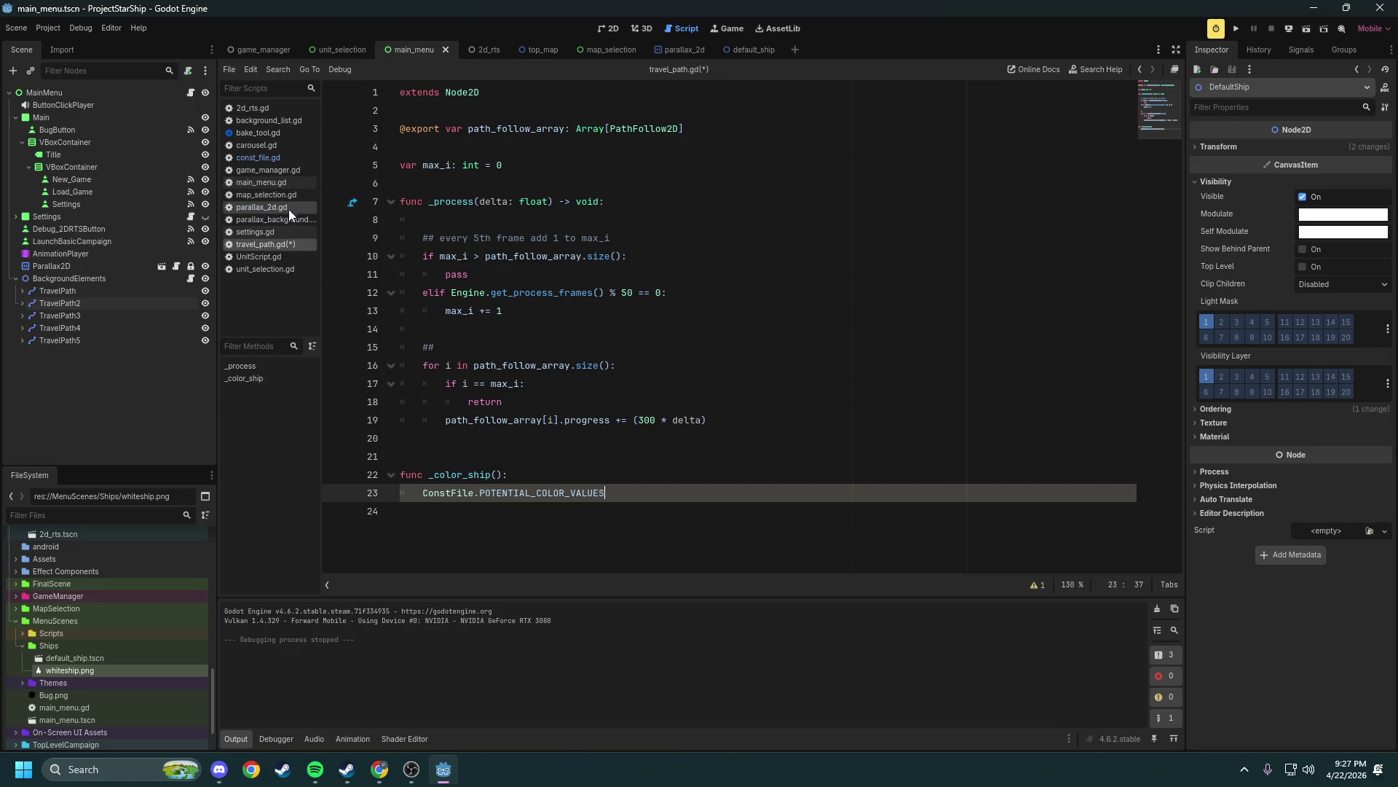
left_click(269, 268)
left_click(260, 255)
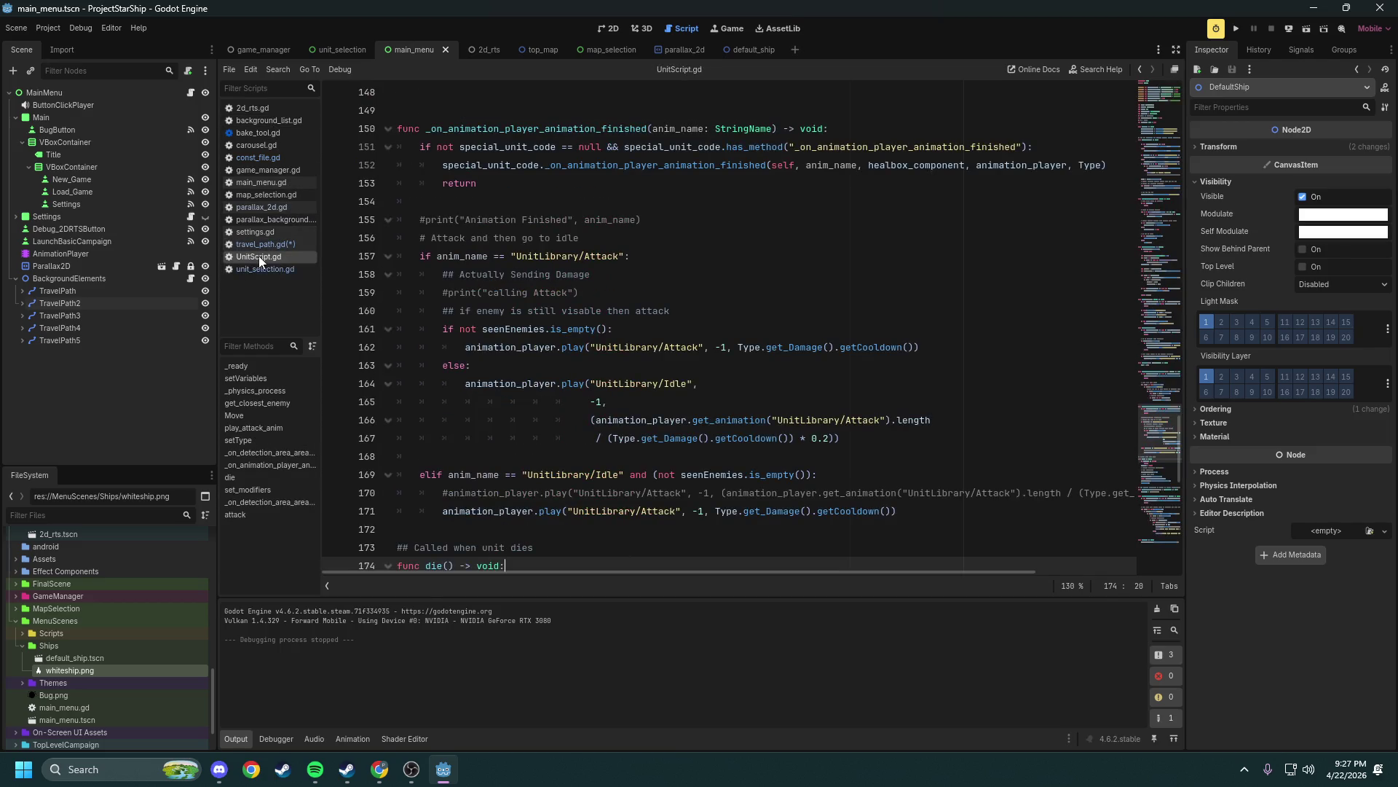
Close UnitScript, unit_selection, parallax_background, parallax_2d, map_selection, main_menu and game_manager scripts
middle_click(280, 252)
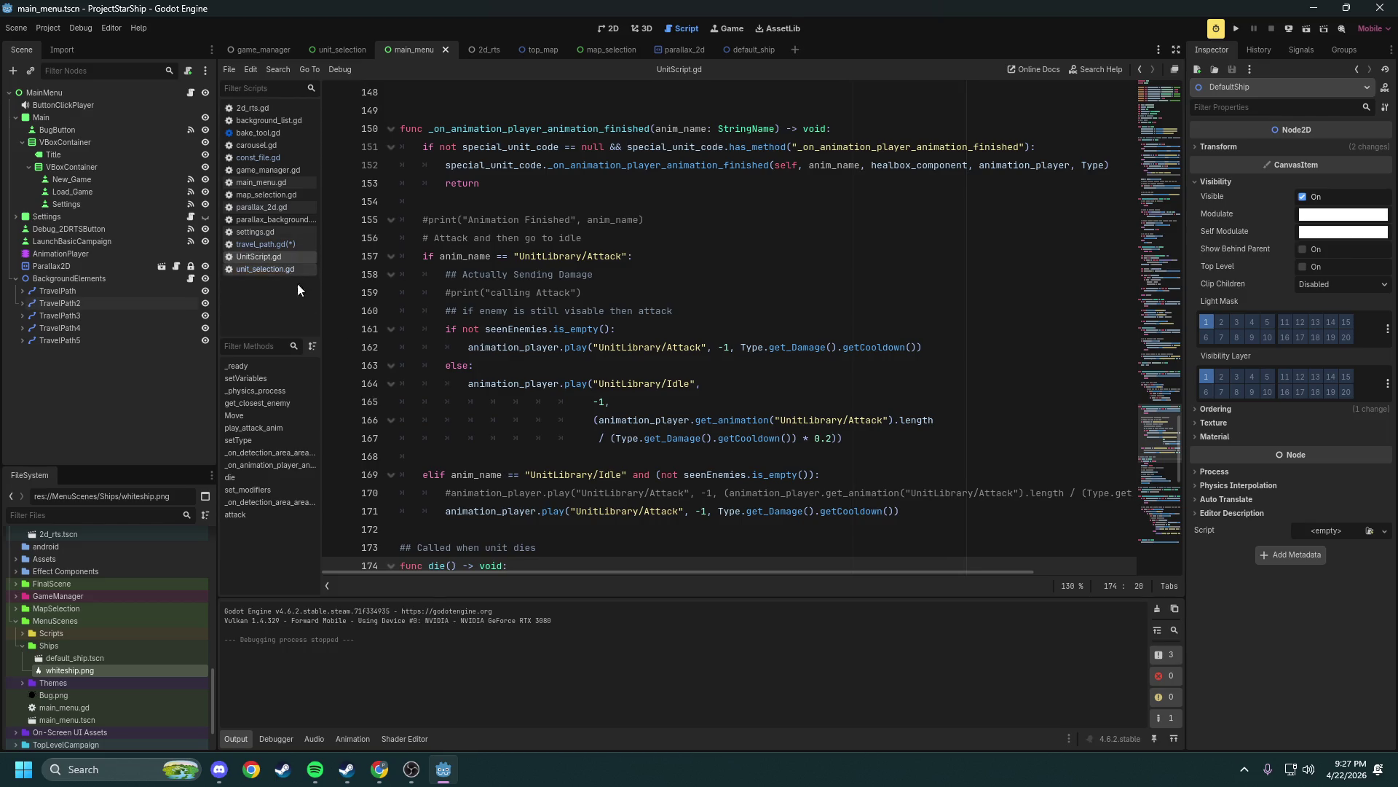
middle_click(263, 257)
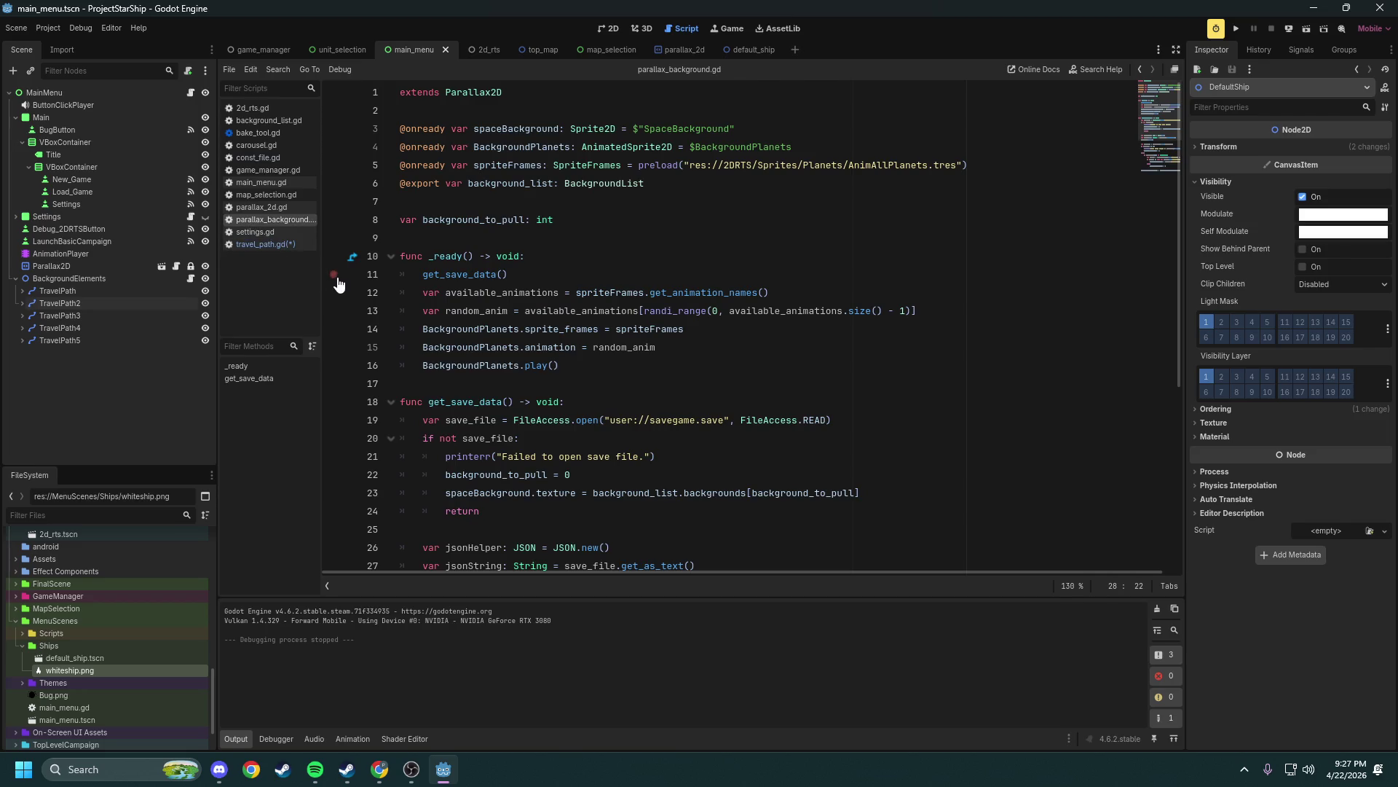
middle_click(247, 215)
left_click(264, 205)
middle_click(265, 204)
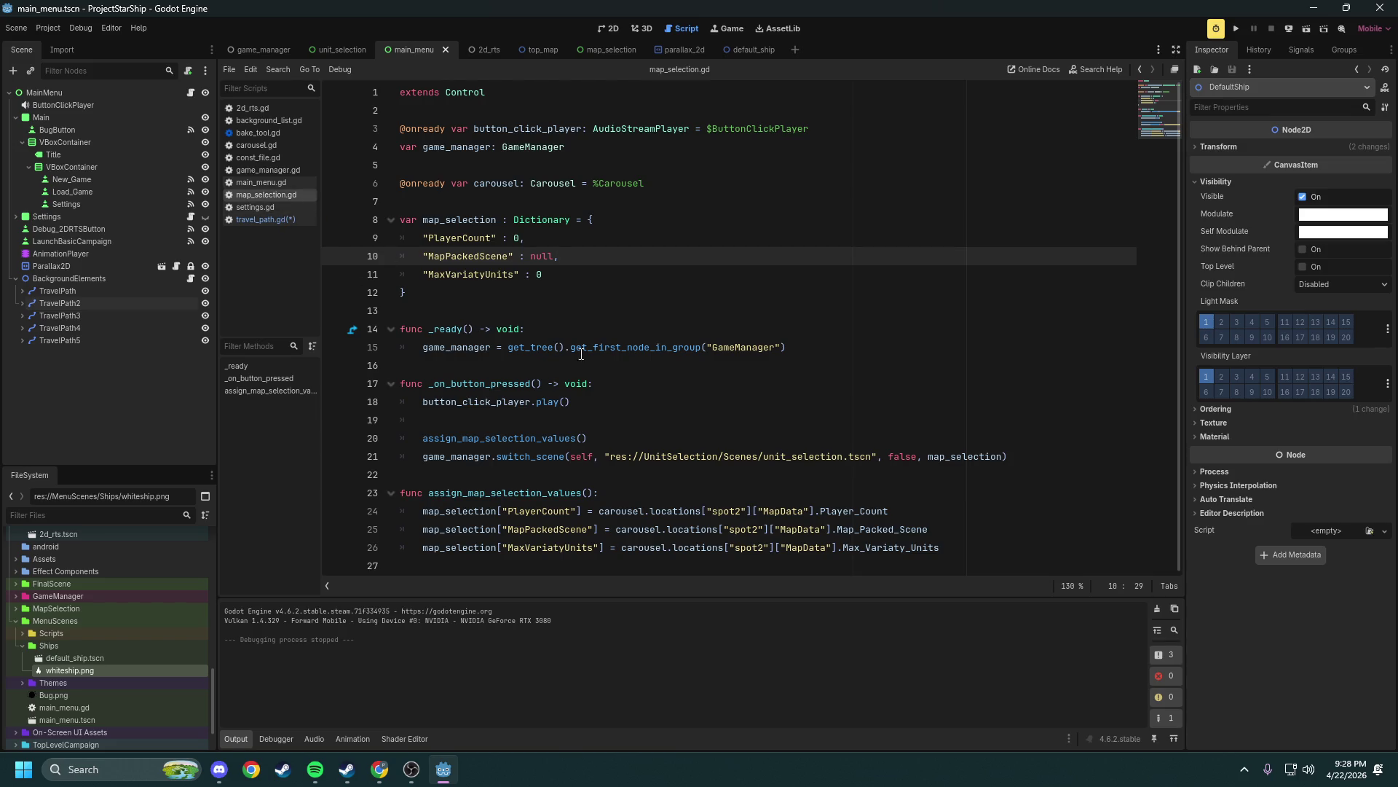
left_click(608, 294)
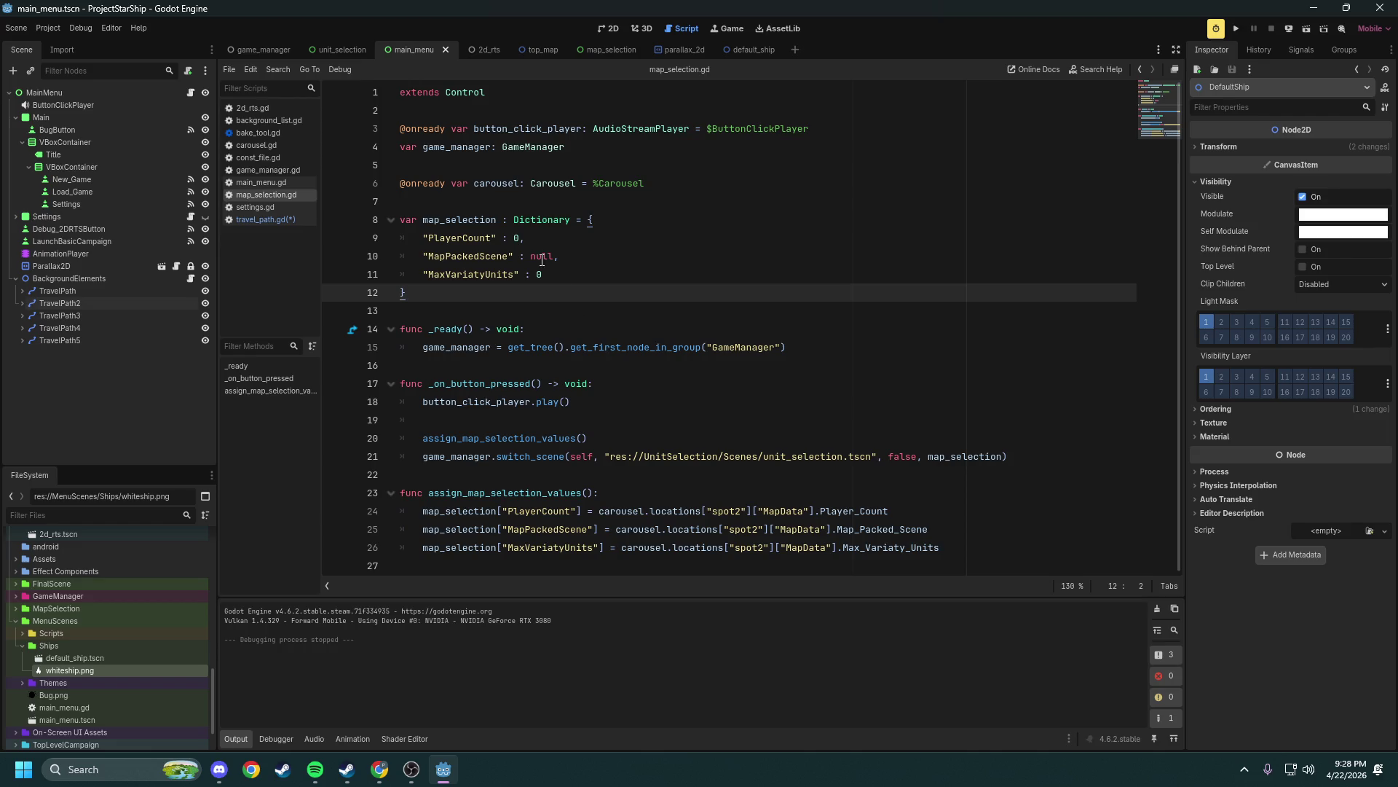
middle_click(275, 194)
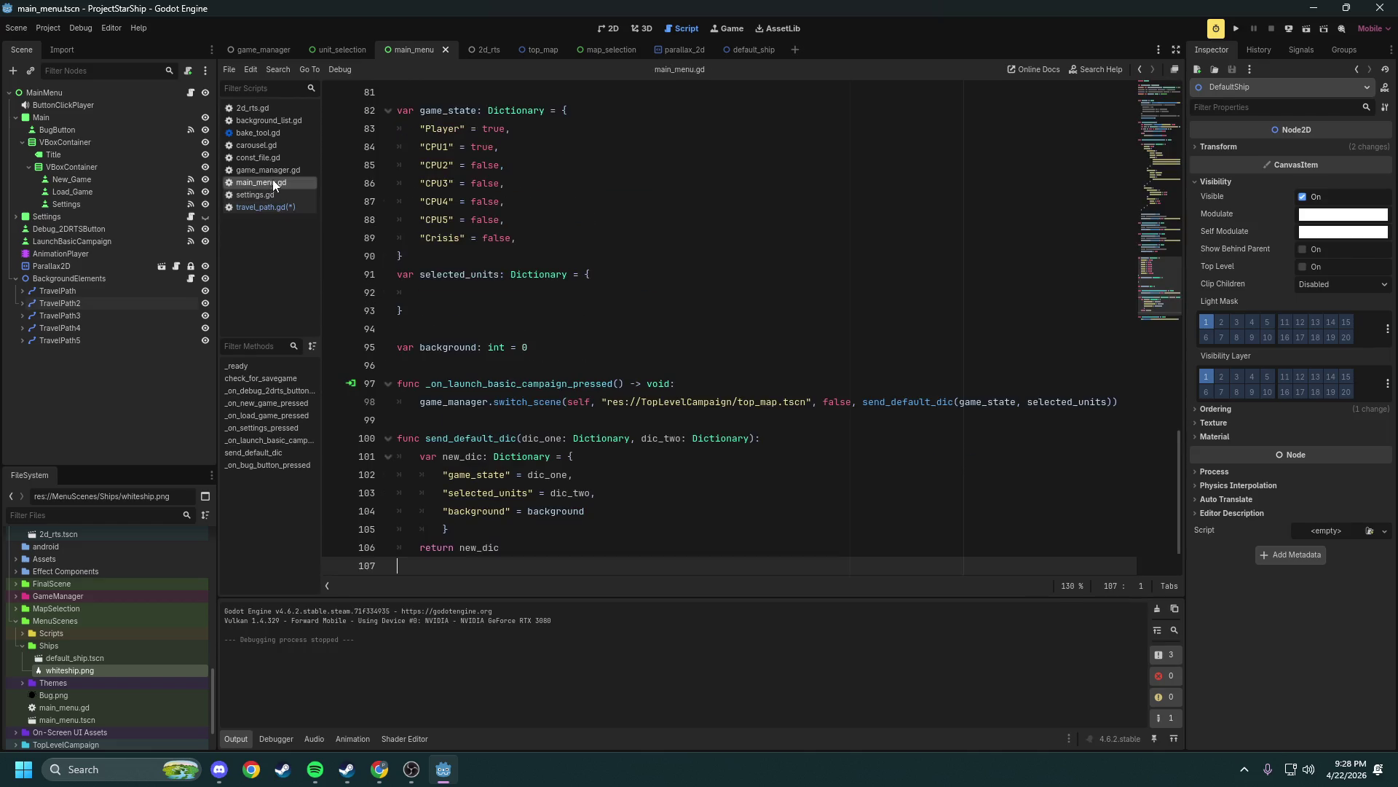
middle_click(262, 182)
middle_click(270, 168)
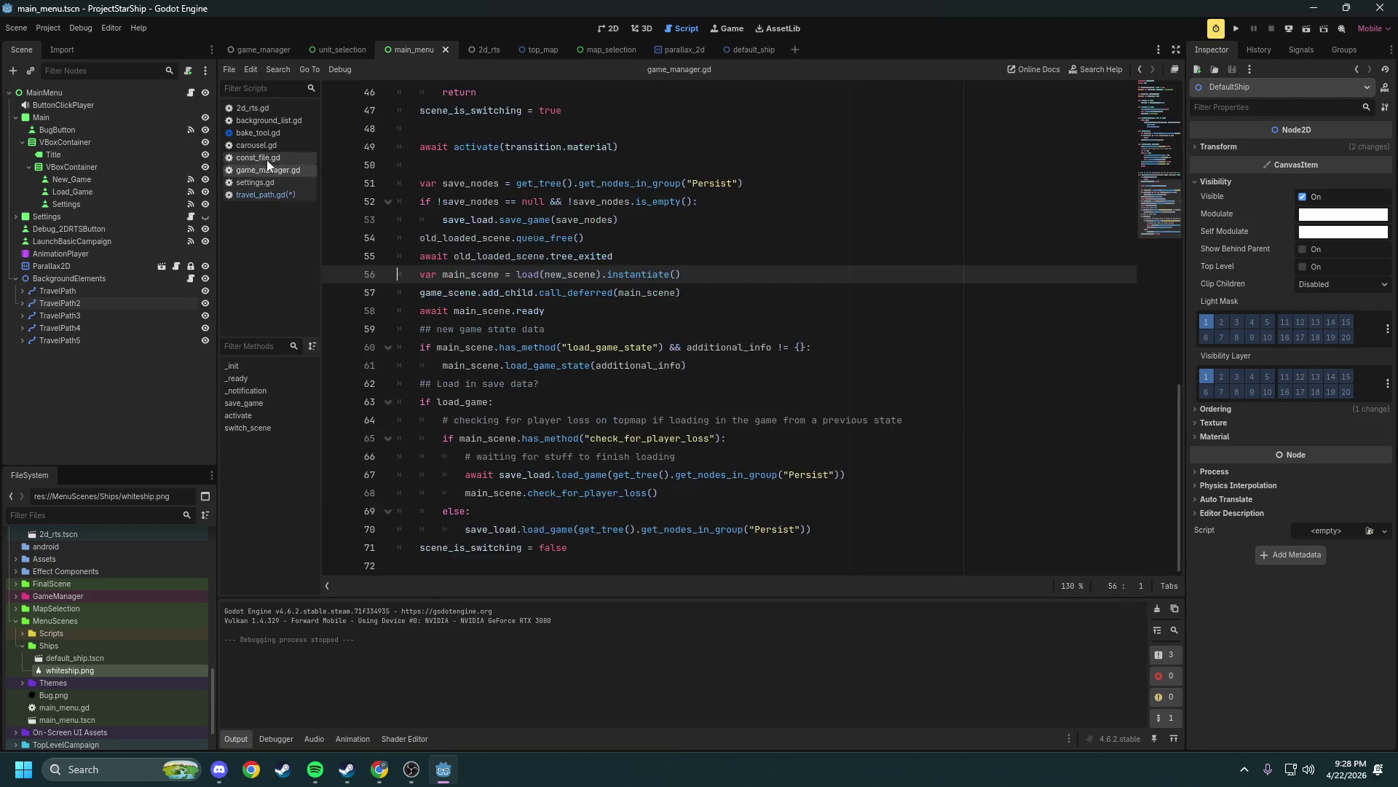
Close carousel.gd, background_list.gd, 2d_rts.gd and bake_tool.gd
left_click(259, 143)
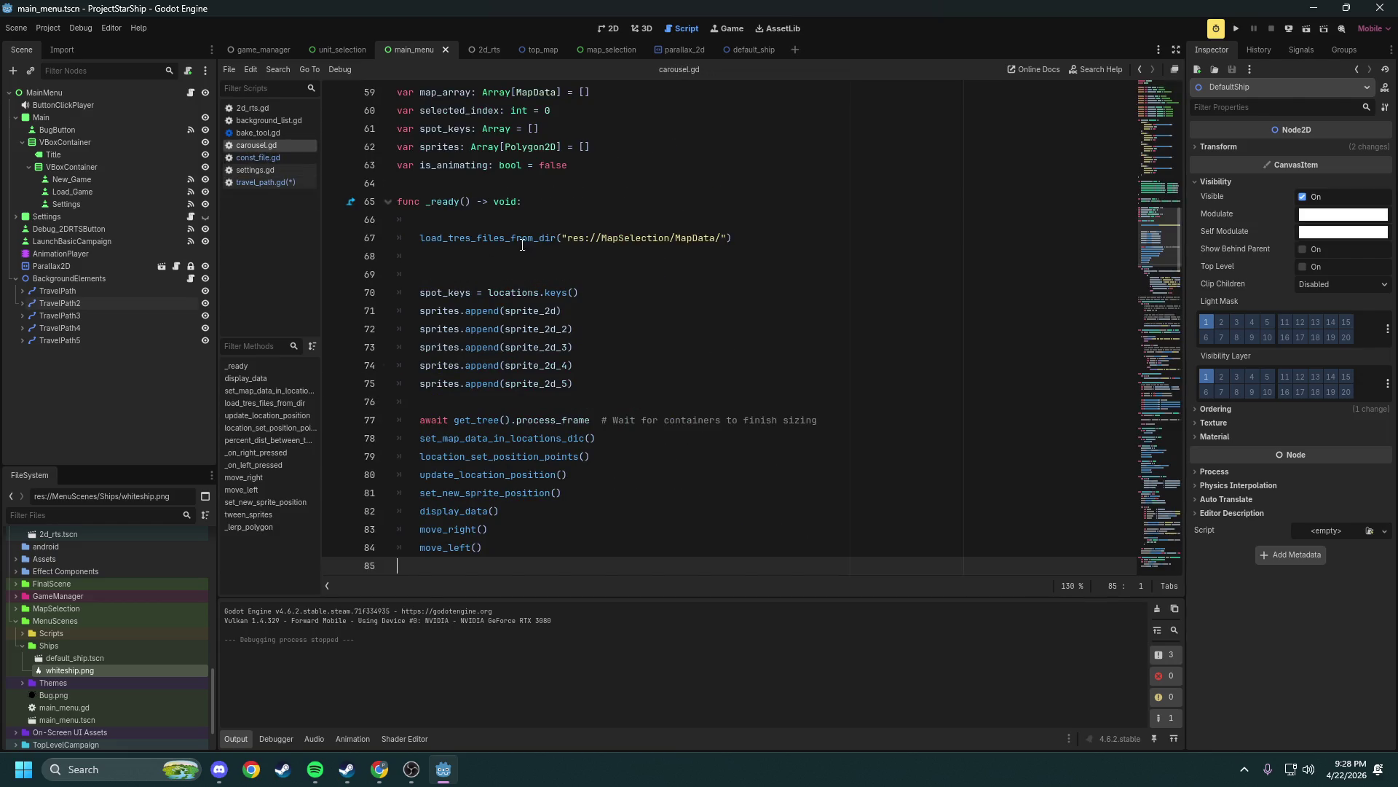
scroll(522, 232, "down", 9)
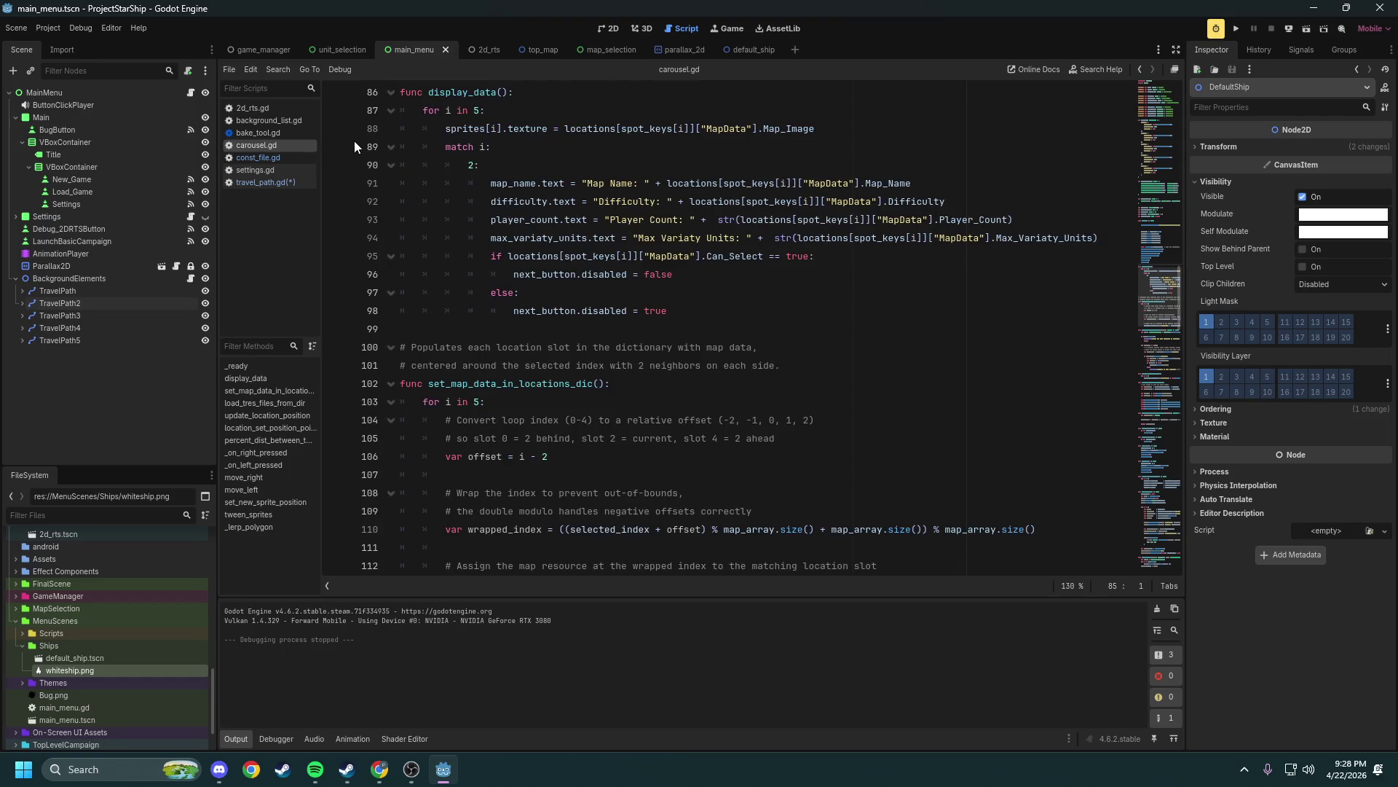
key("ctrl+w")
left_click(299, 120)
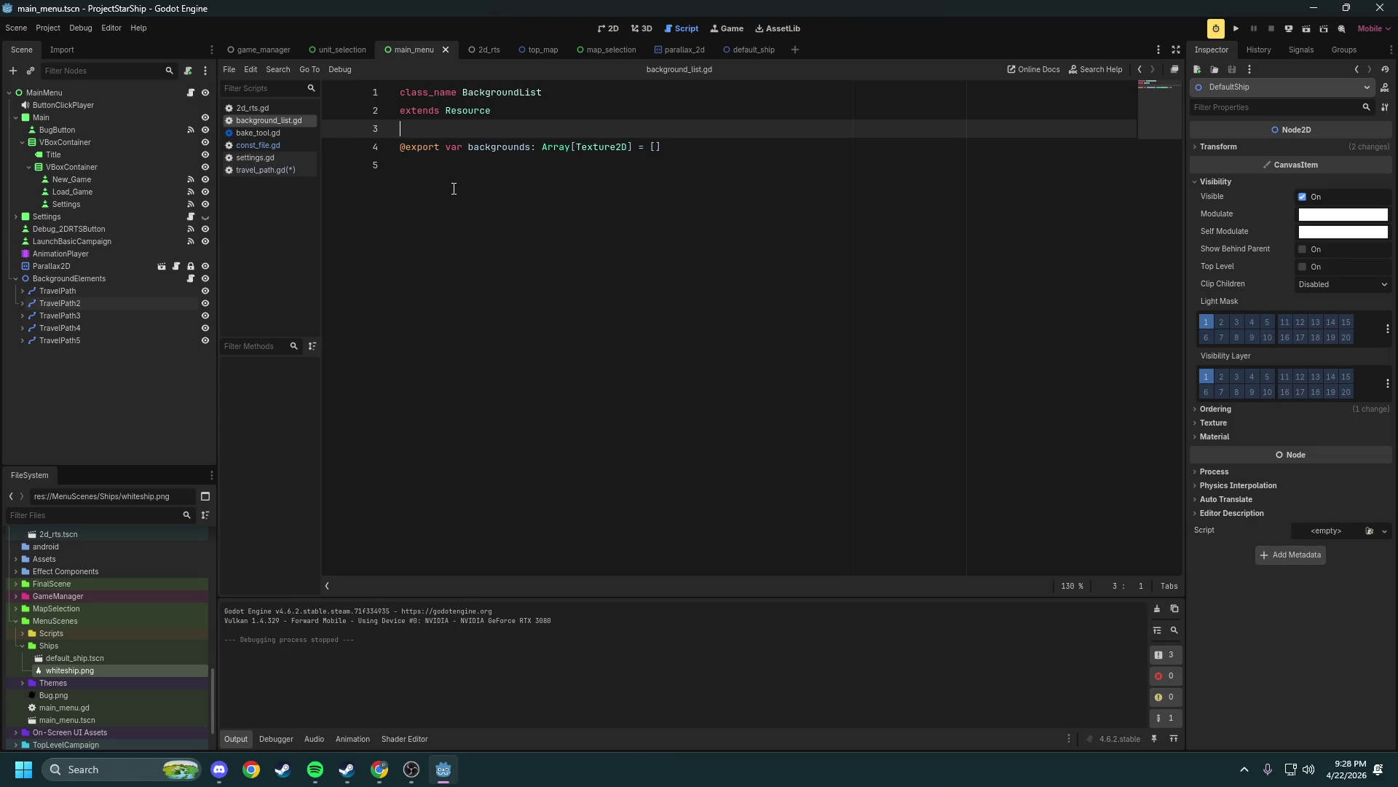
key("ctrl+w")
left_click(313, 108)
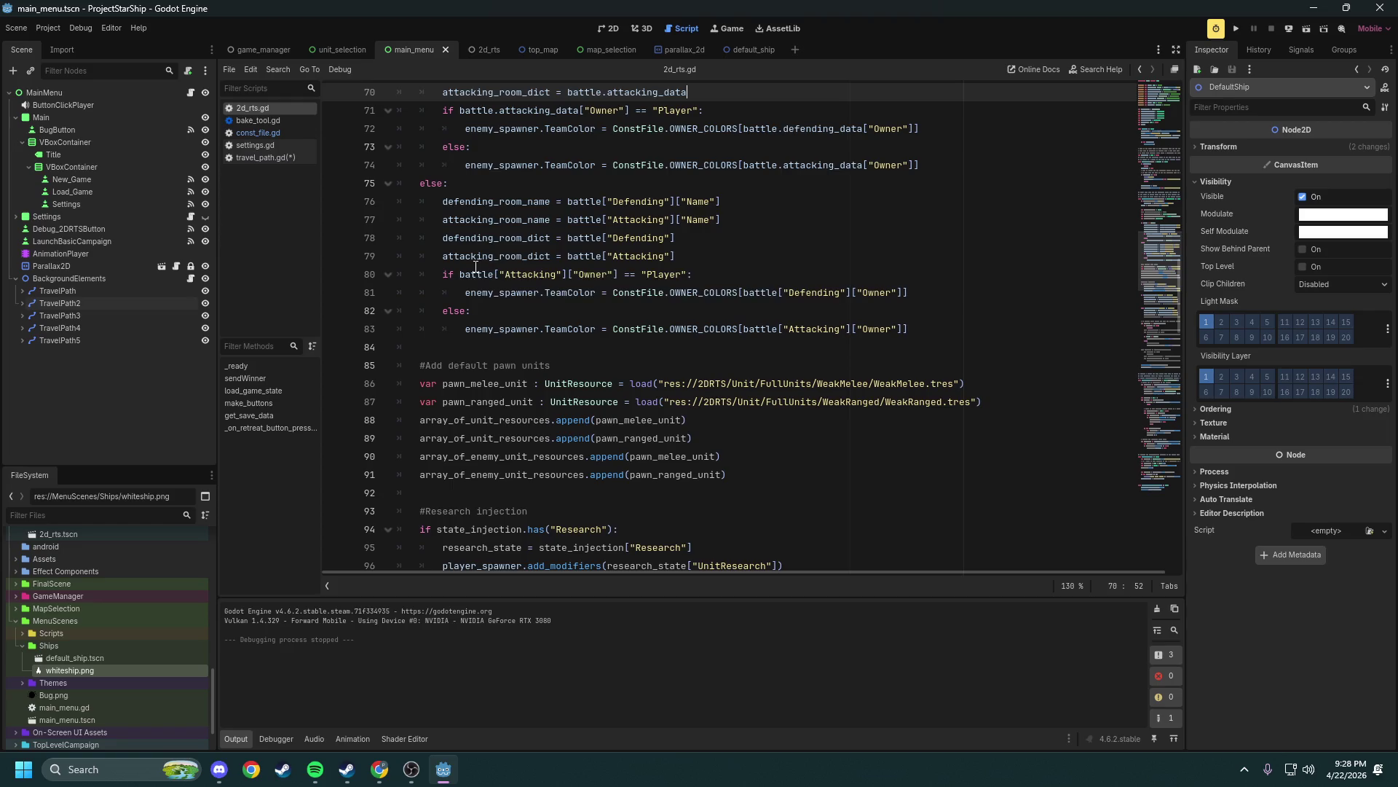
key("ctrl+w")
left_click(268, 103)
key("ctrl+w")
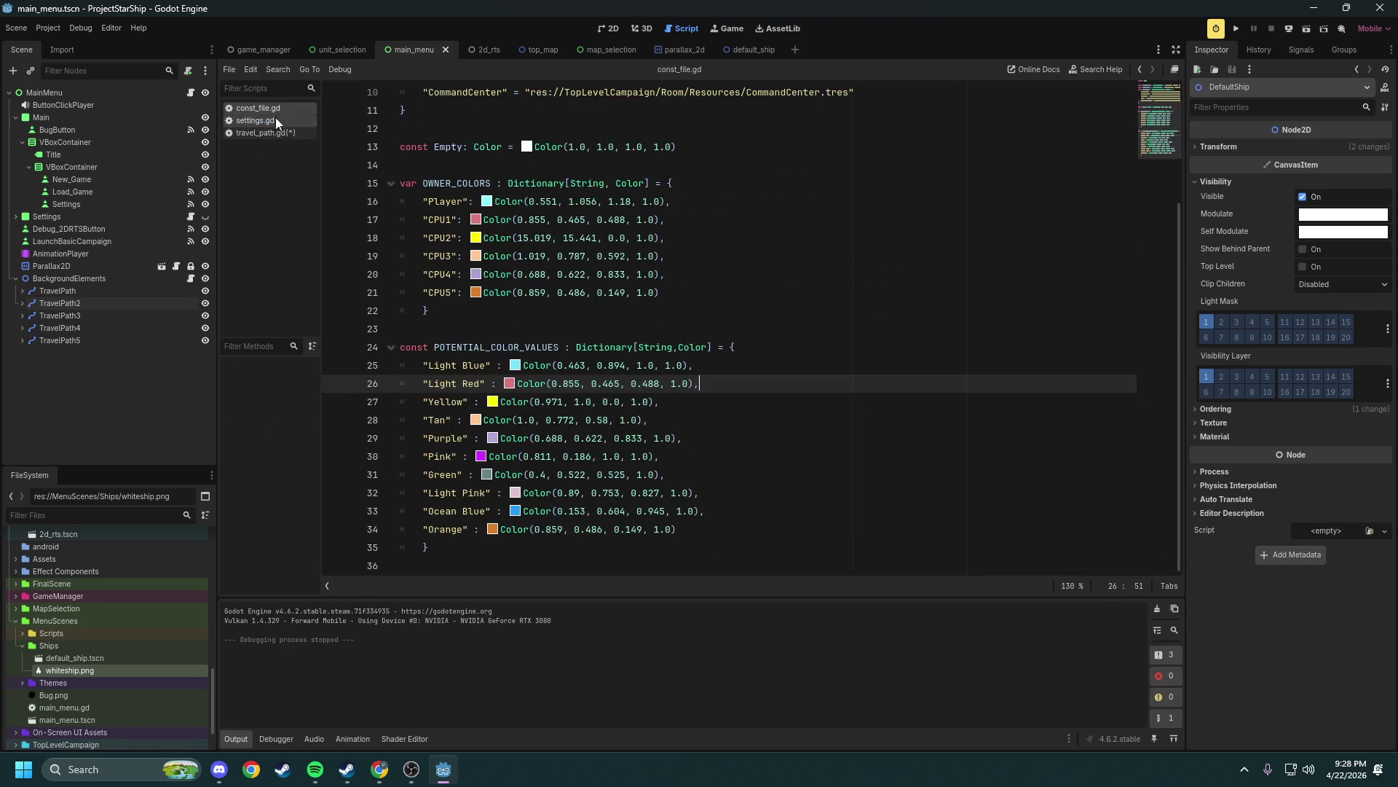
Review settings.gd's code, close it, and return to travel_path.gd
left_click(259, 121)
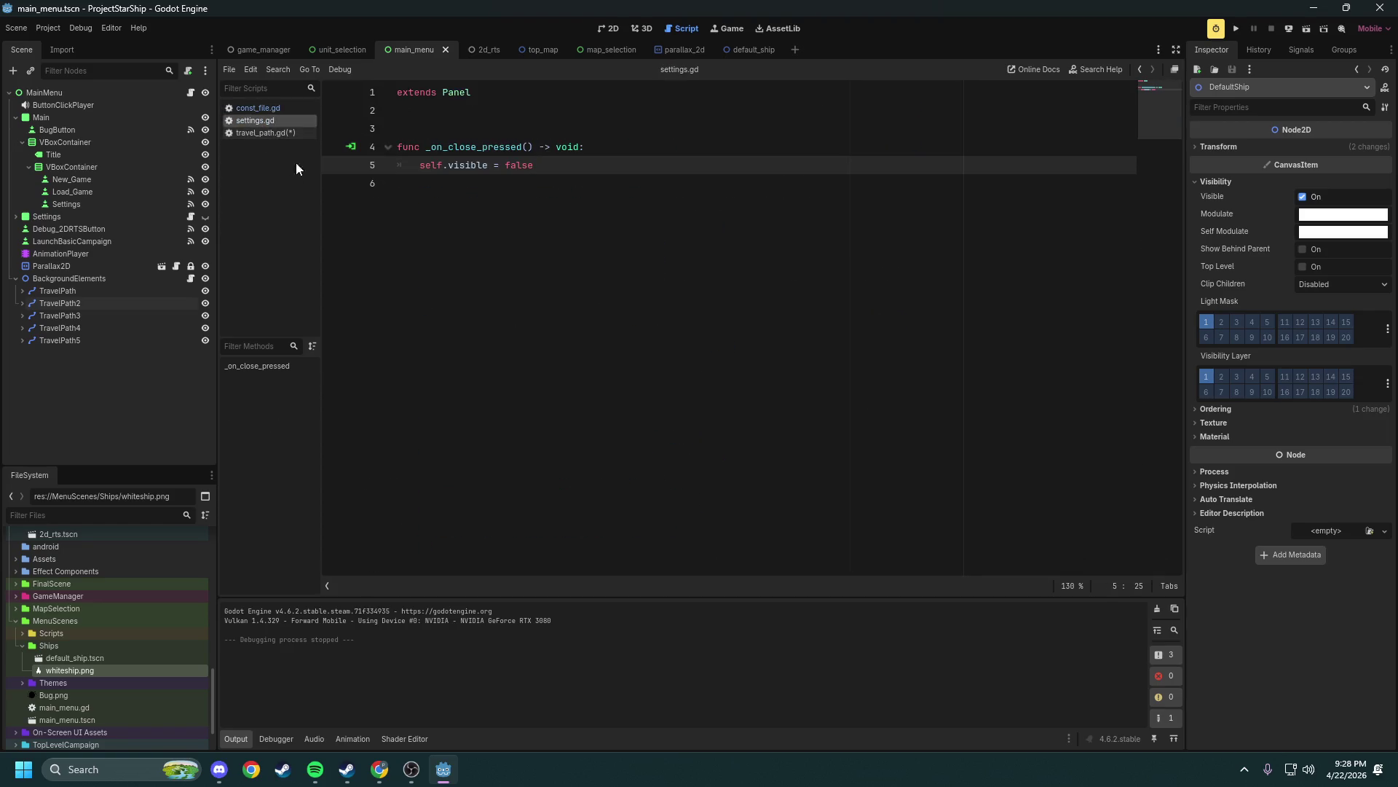
mouse_move(444, 155)
left_mouse_down()
mouse_move(487, 184)
mouse_move(509, 227)
left_mouse_up()
left_click(507, 228)
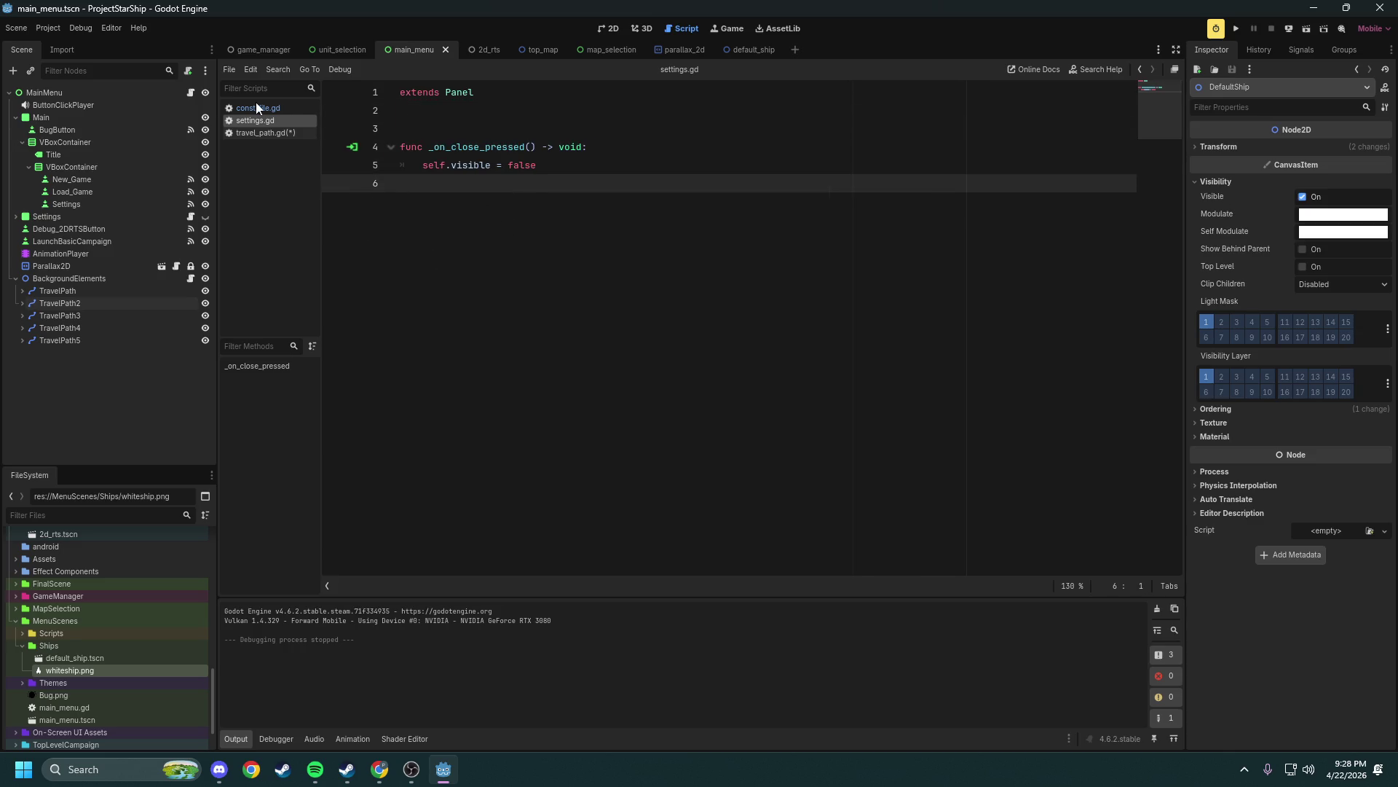
left_click_drag(500, 115, 532, 208)
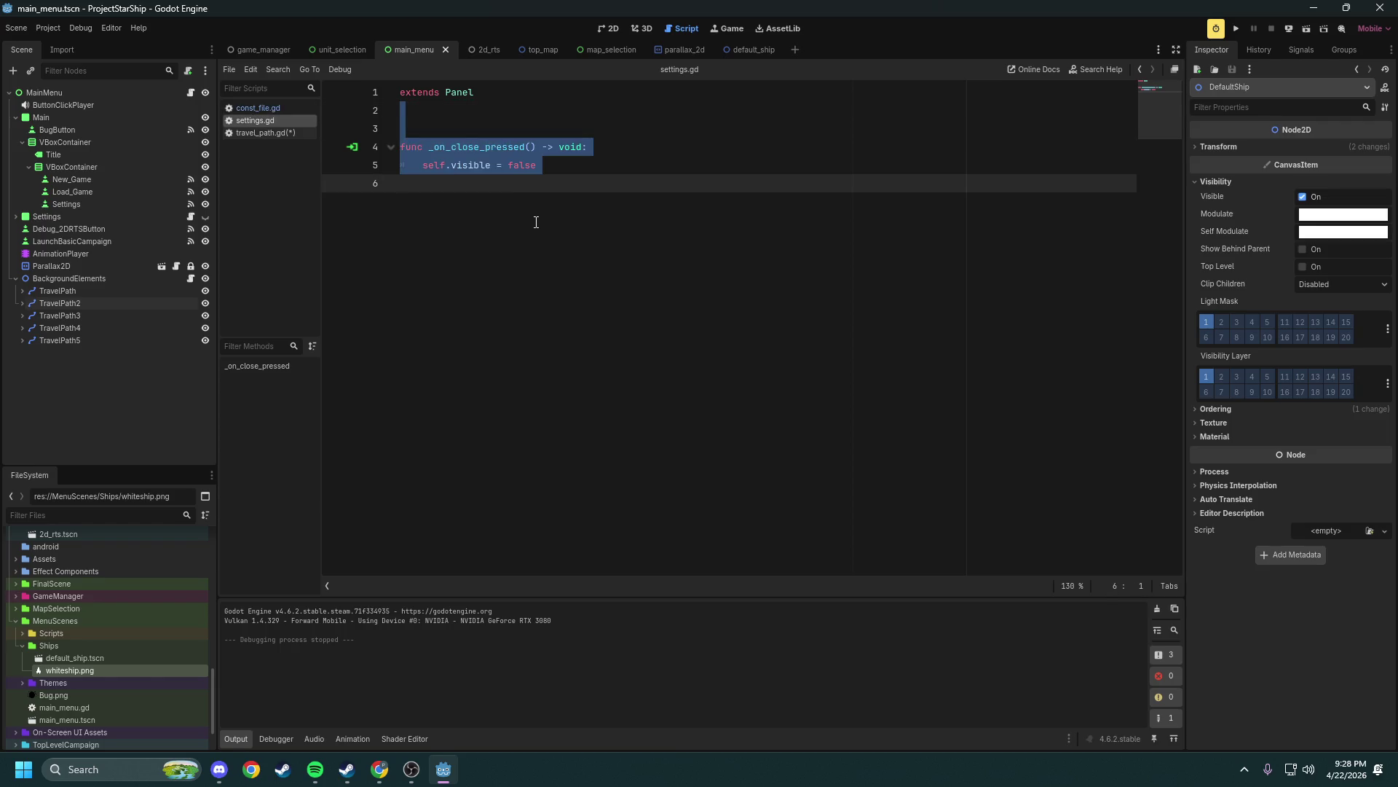
left_click(536, 222)
middle_click(255, 118)
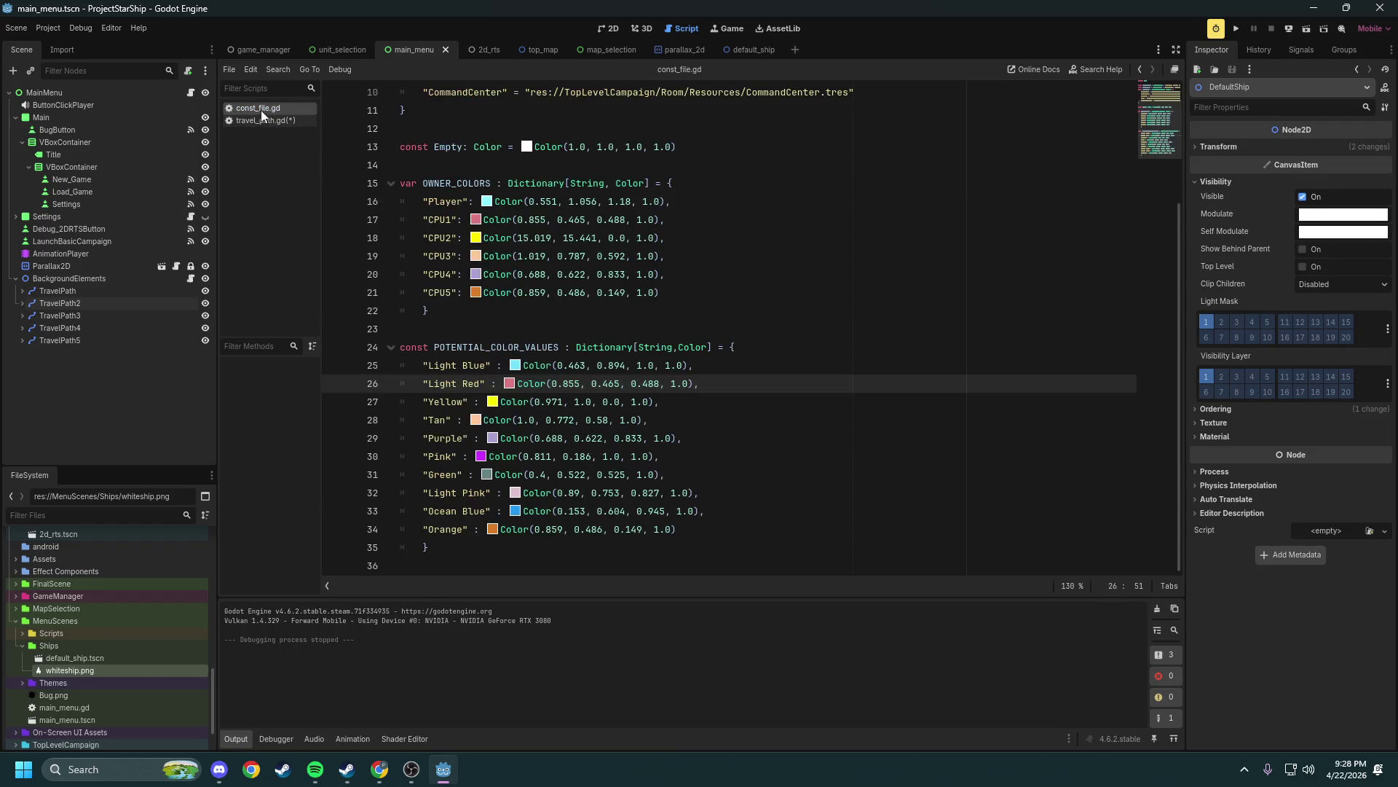
left_click(263, 123)
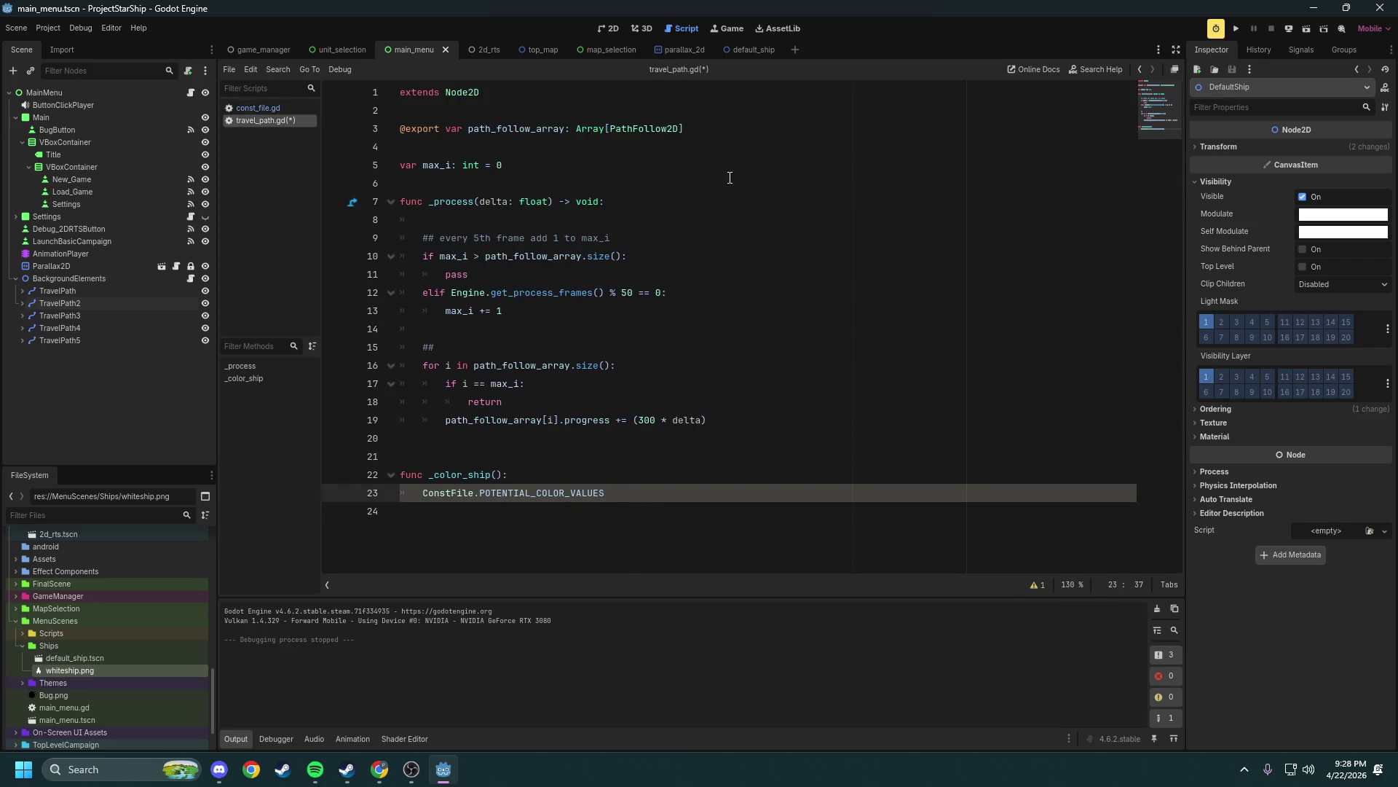
Show the unit_selection scene in 2D, glance at map_selection, then open unit_selection.gd
left_click(326, 49)
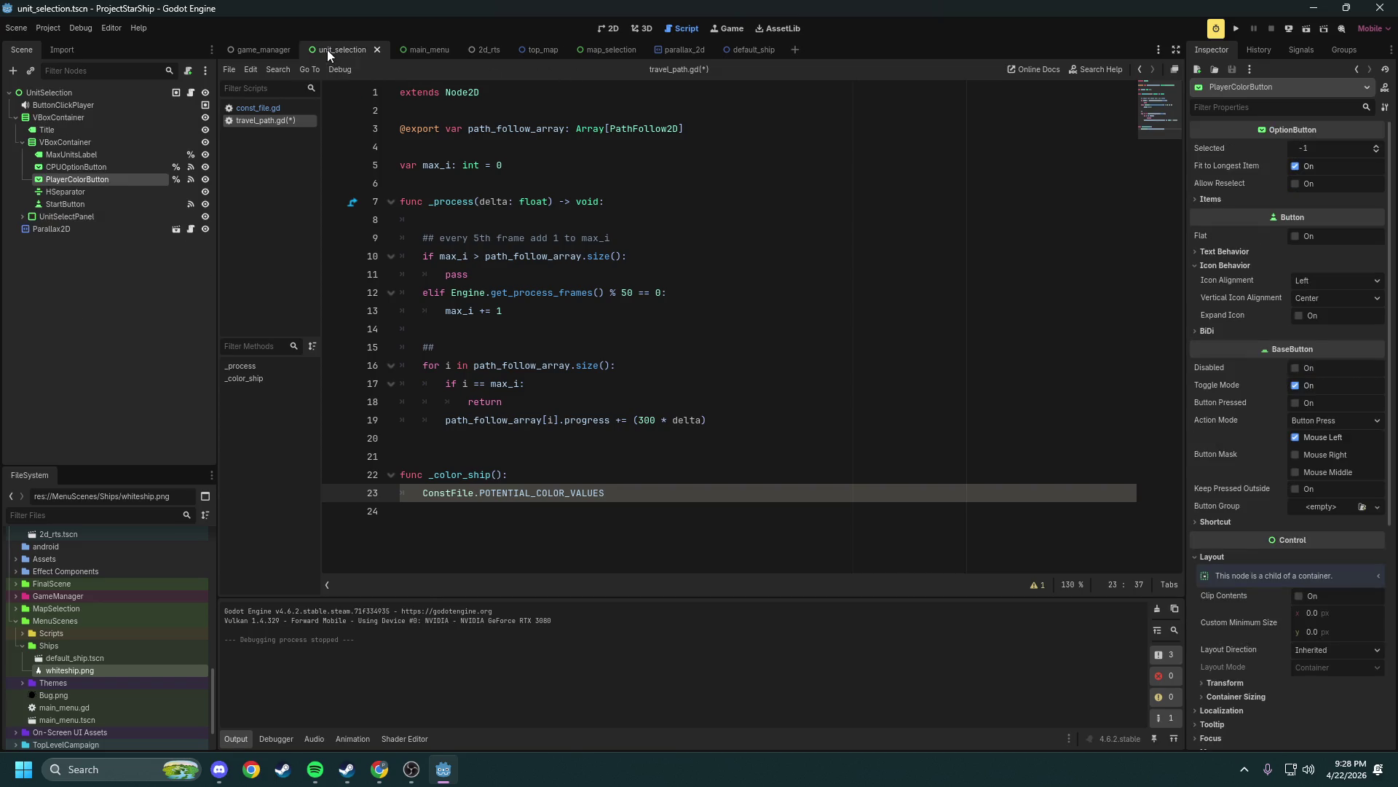
left_click(612, 29)
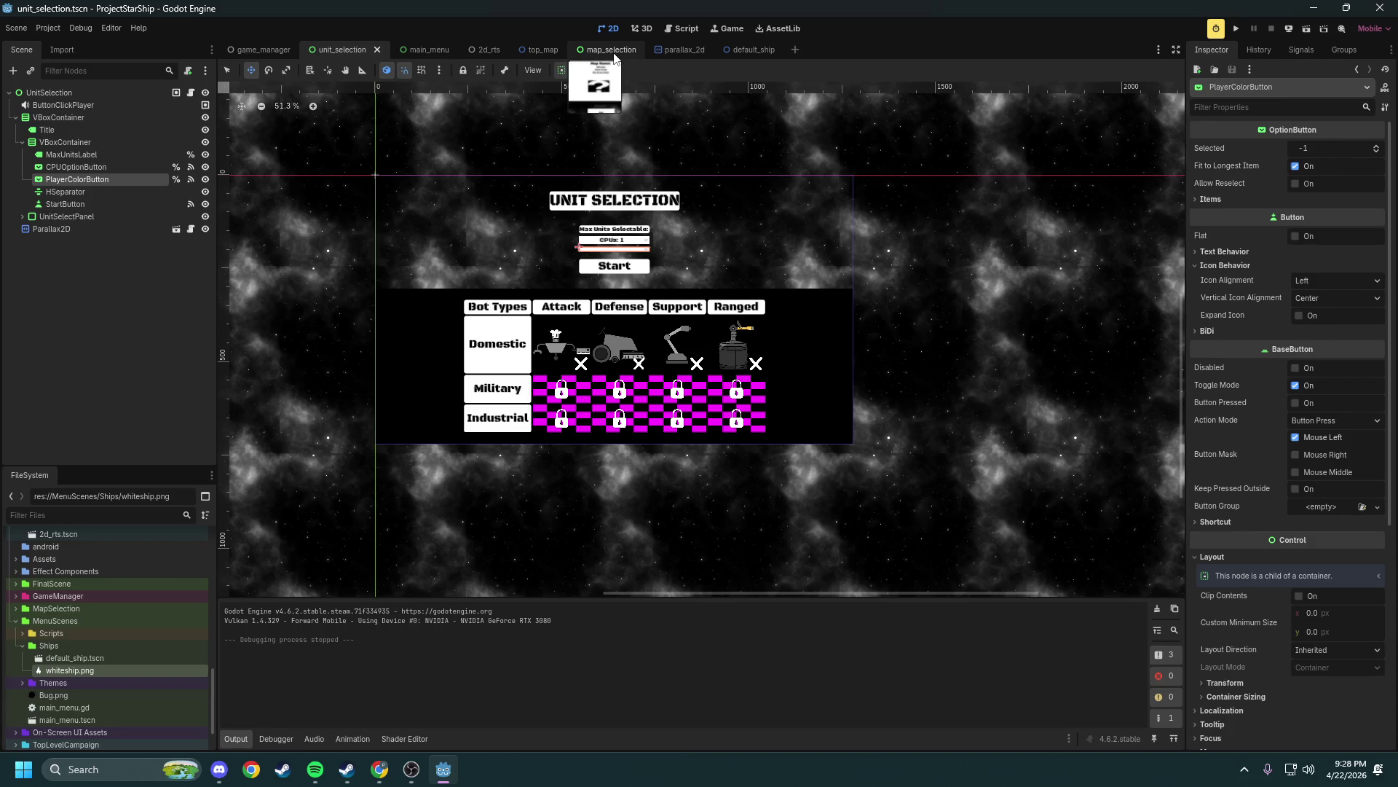
left_click(611, 50)
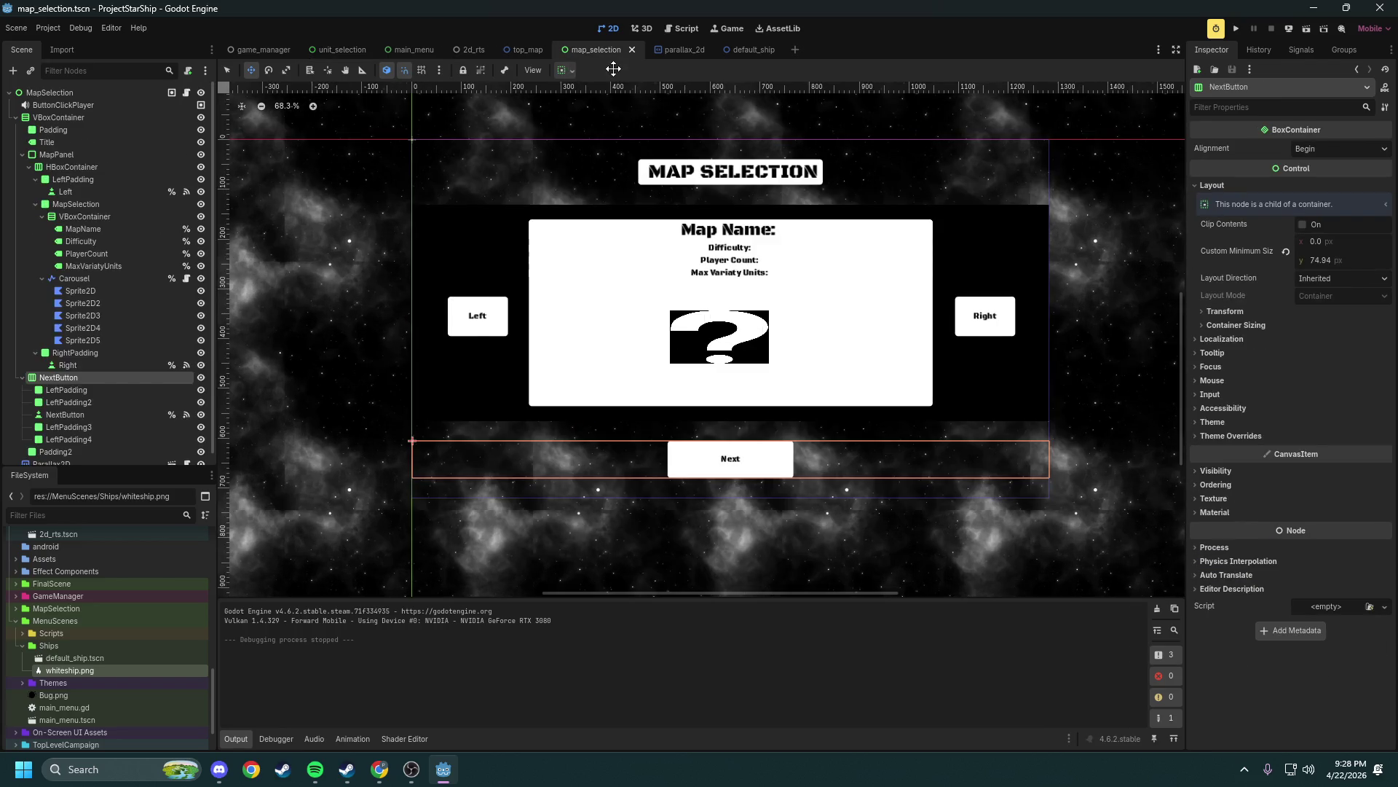
left_click(339, 54)
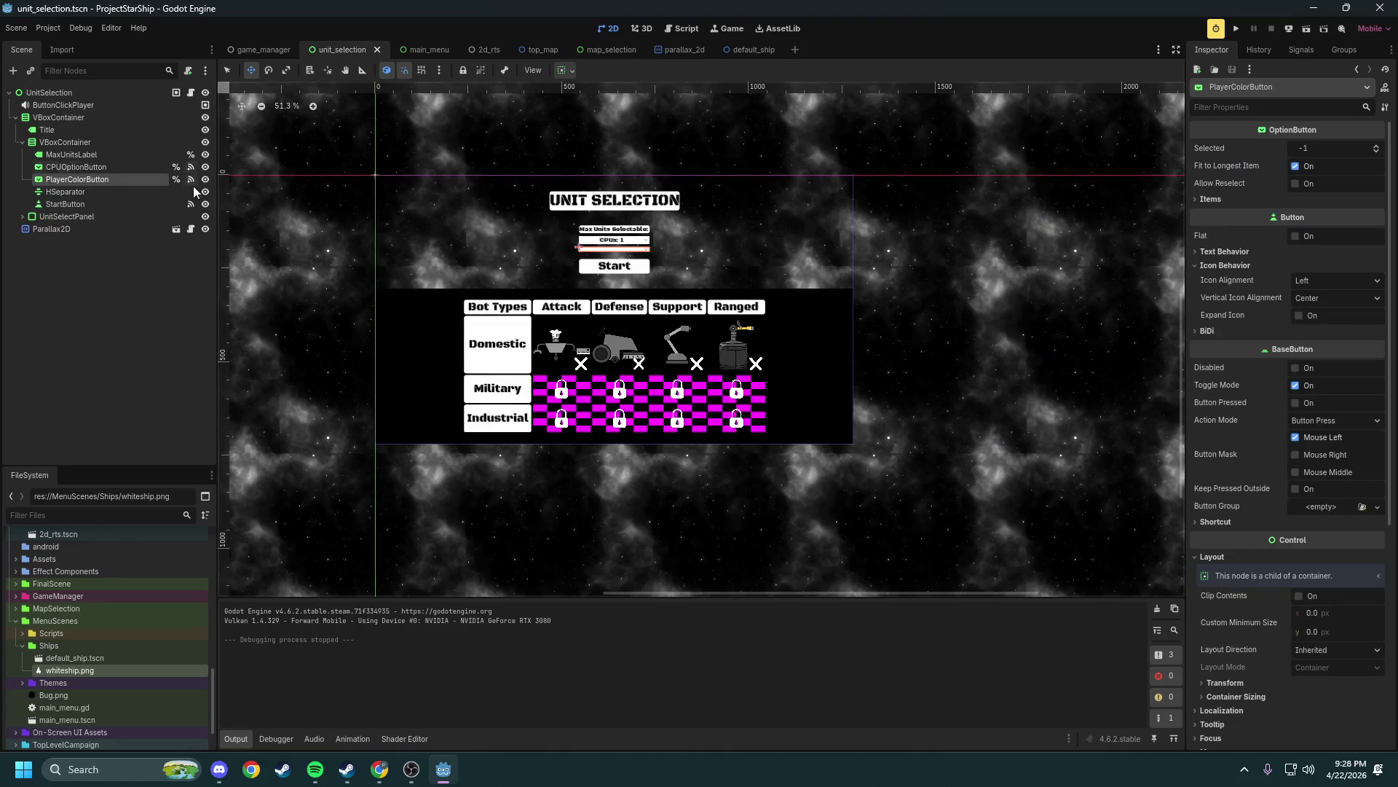
left_click(191, 93)
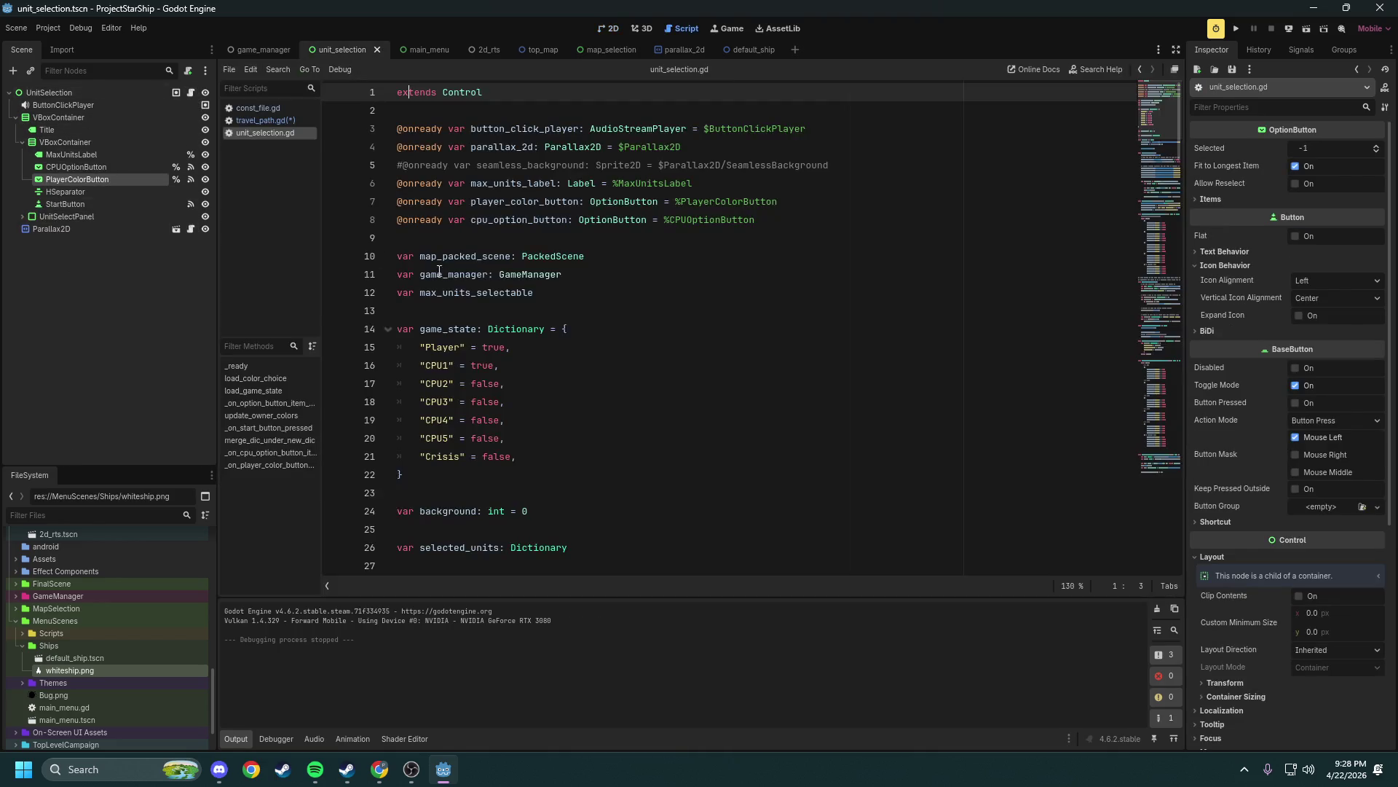
Review the load_color_choice call and the loop building colour icons in unit_selection.gd
scroll(621, 351, "down", 2)
scroll(621, 352, "up", 2)
scroll(621, 349, "down", 3)
double_click(474, 492)
scroll(526, 350, "down", 6)
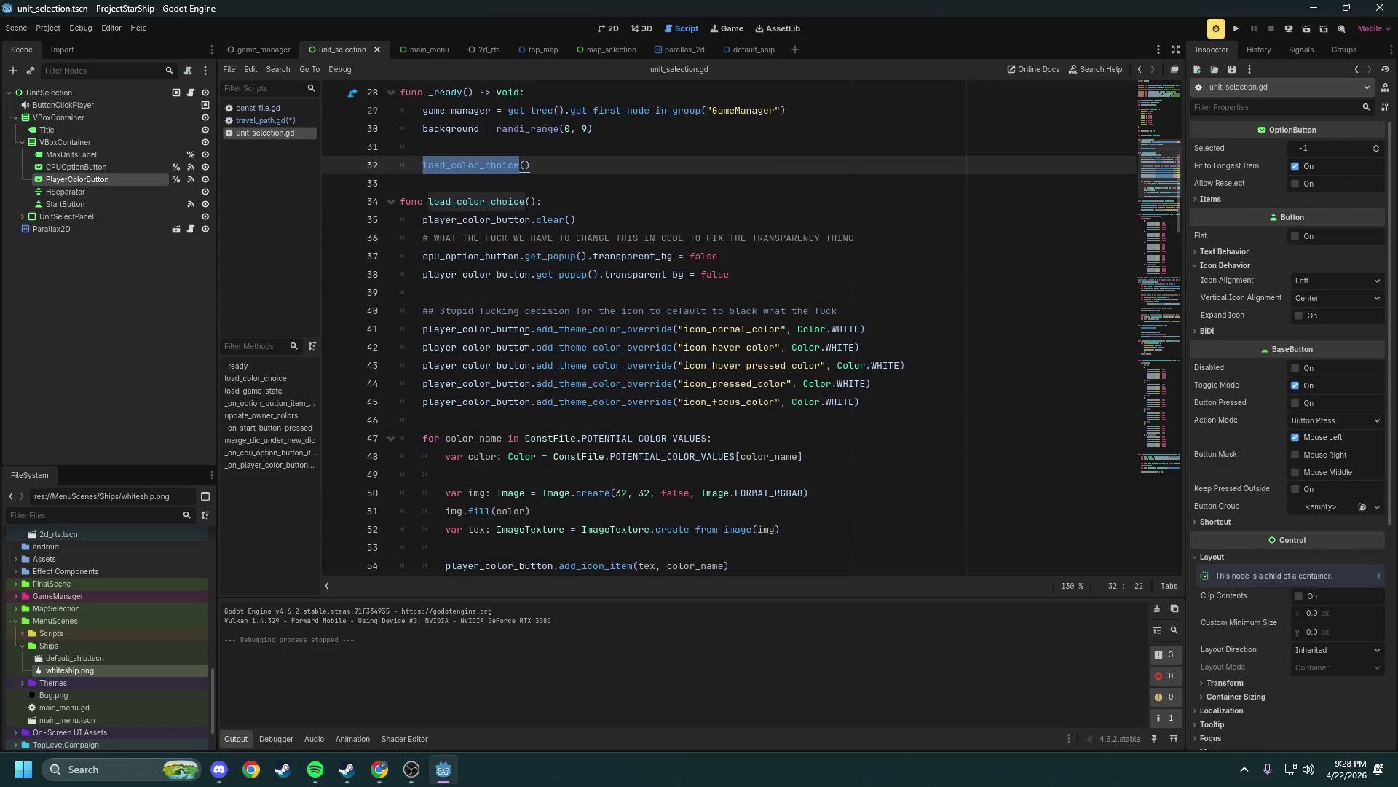
scroll(509, 313, "down", 3)
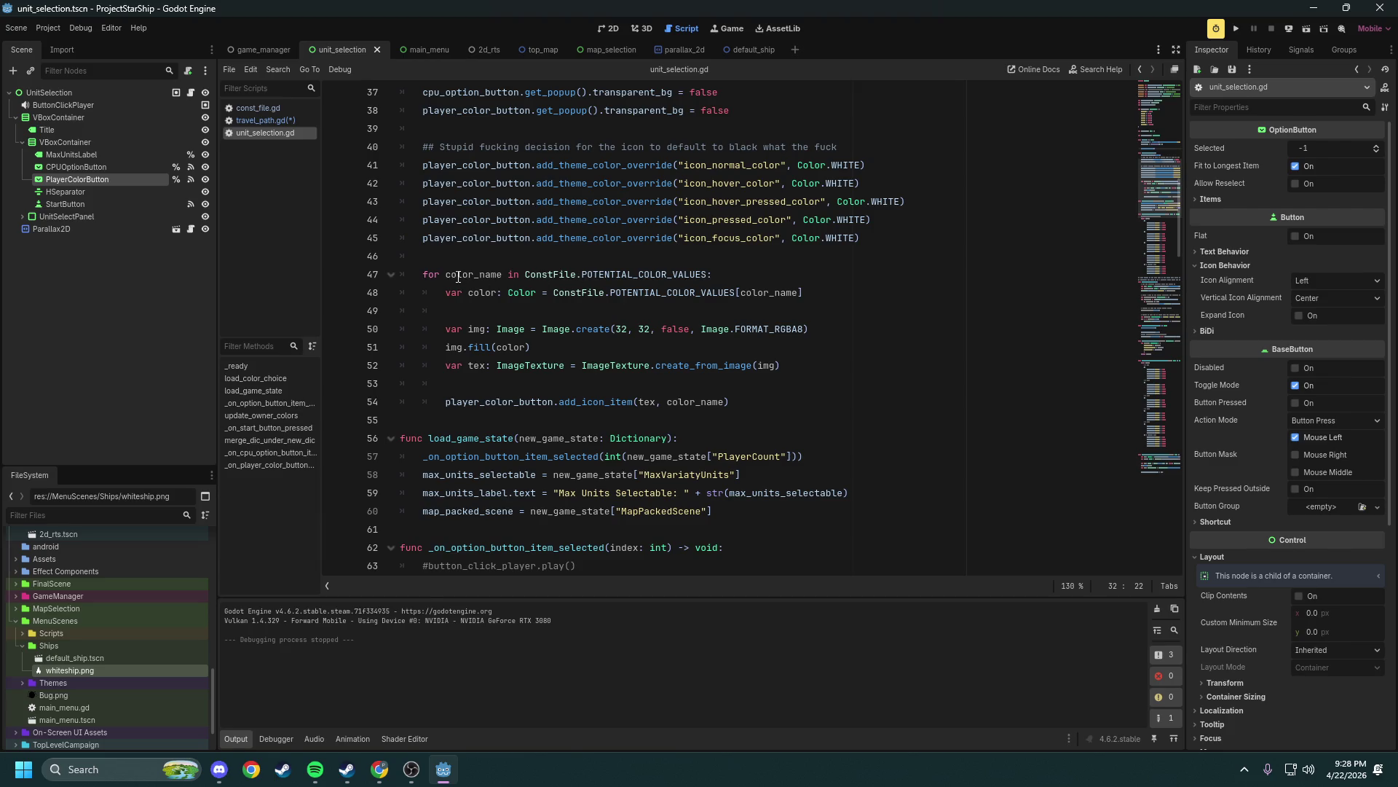
mouse_move(484, 313)
left_mouse_down()
mouse_move(495, 331)
mouse_move(735, 402)
mouse_move(535, 347)
left_mouse_up()
left_click_drag(431, 319, 405, 292)
Check the _on_option_button_item_selected call and locate update_owner_colors on line 93
scroll(527, 326, "down", 9)
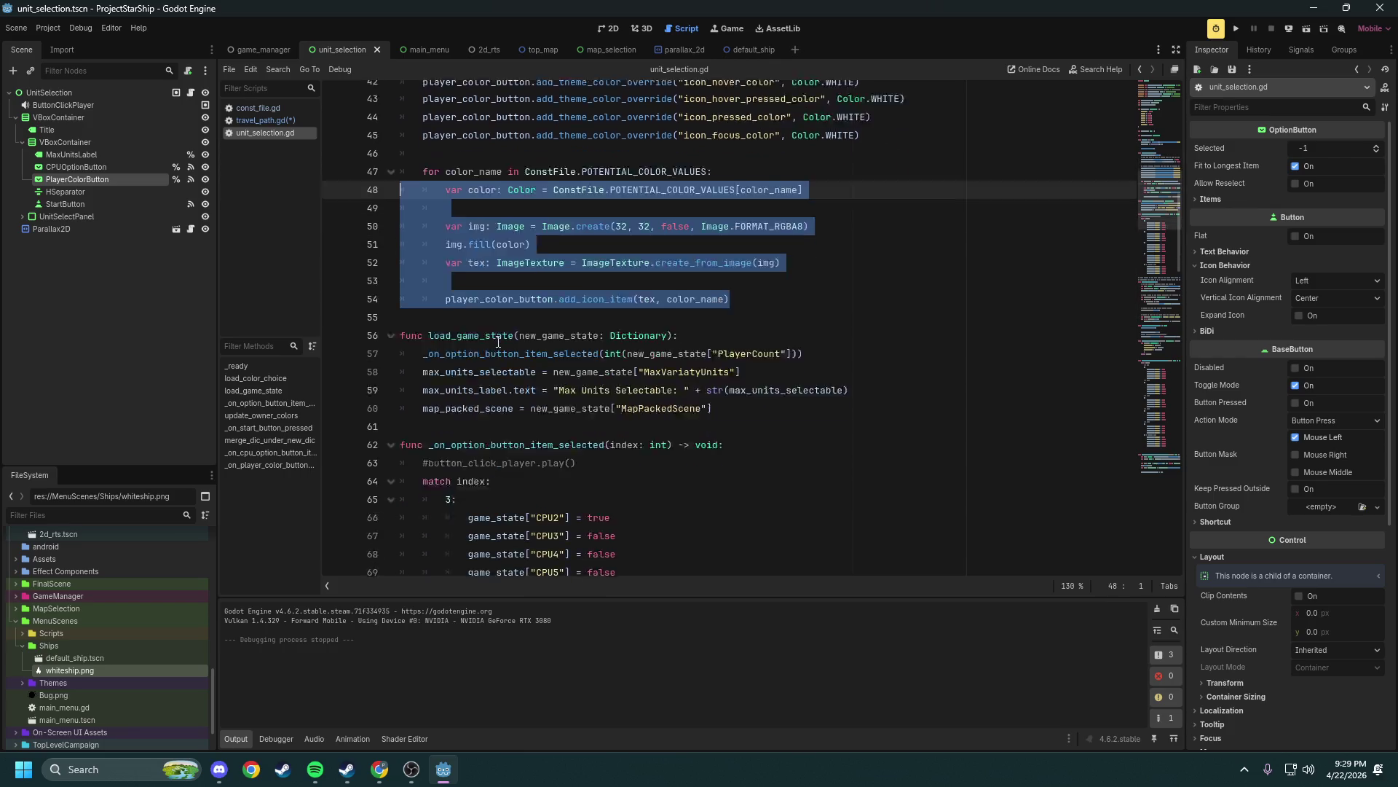
scroll(527, 326, "up", 4)
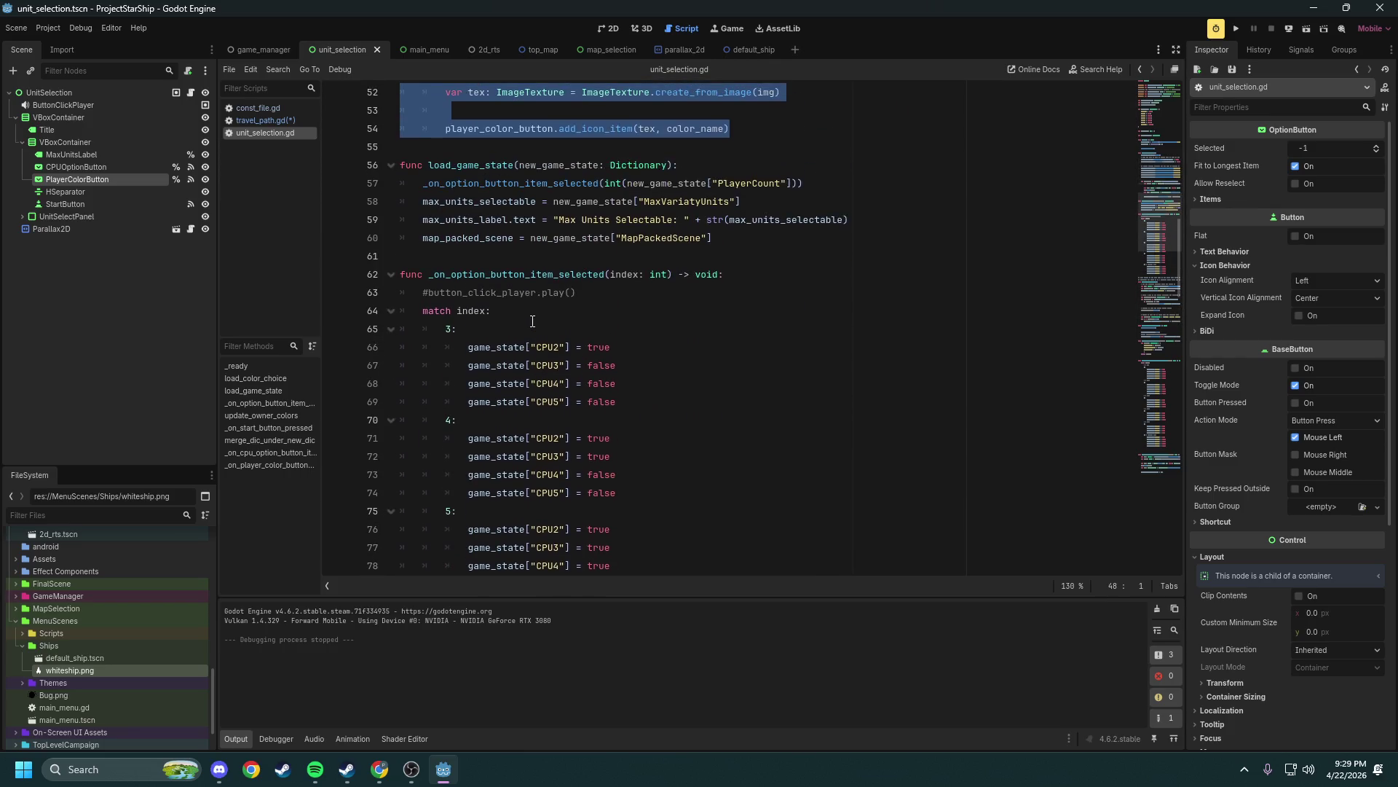
double_click(472, 184)
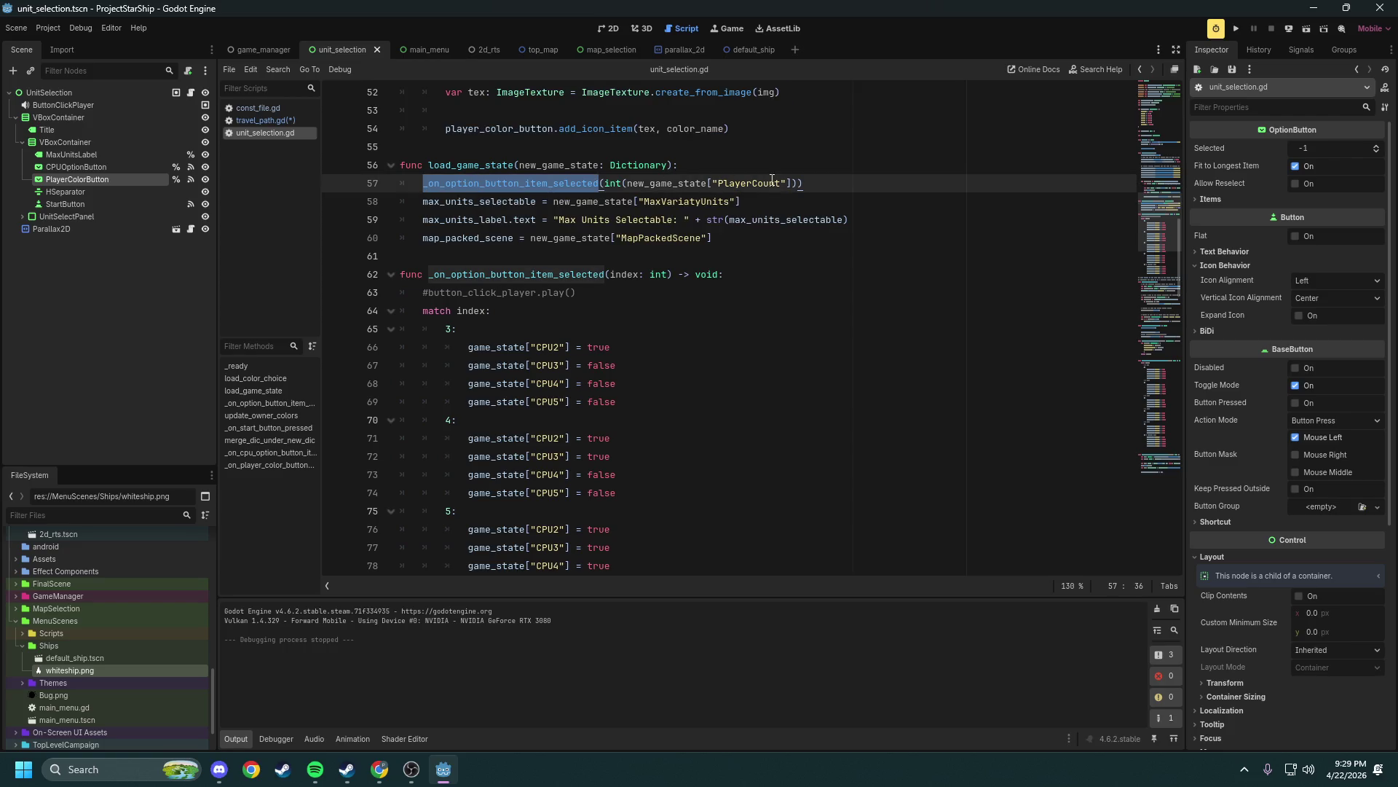
scroll(670, 325, "down", 10)
double_click(474, 293)
scroll(608, 266, "down", 3)
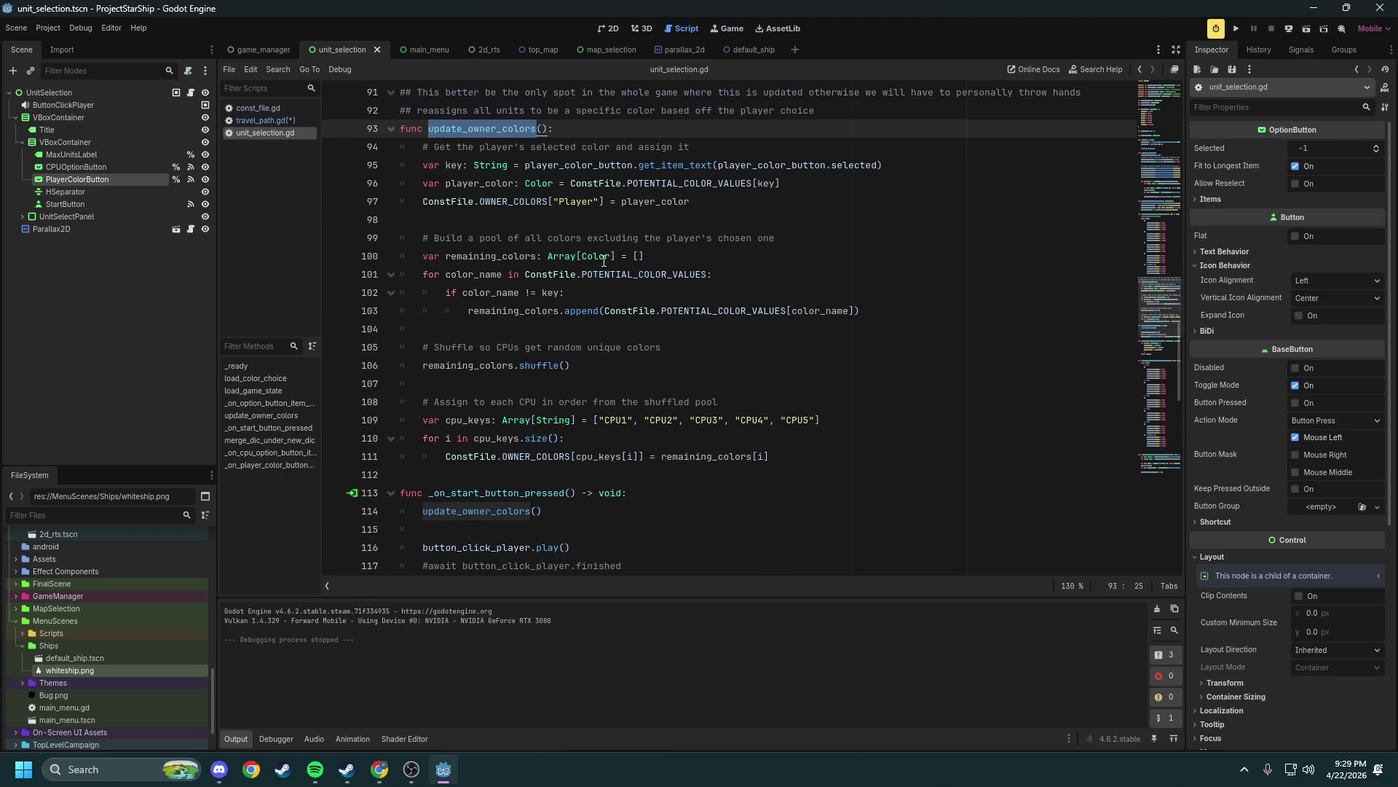
Read through update_owner_colors: the cpu_keys loop, colour assignment, colour pool and shuffle comments
left_click_drag(475, 401, 725, 399)
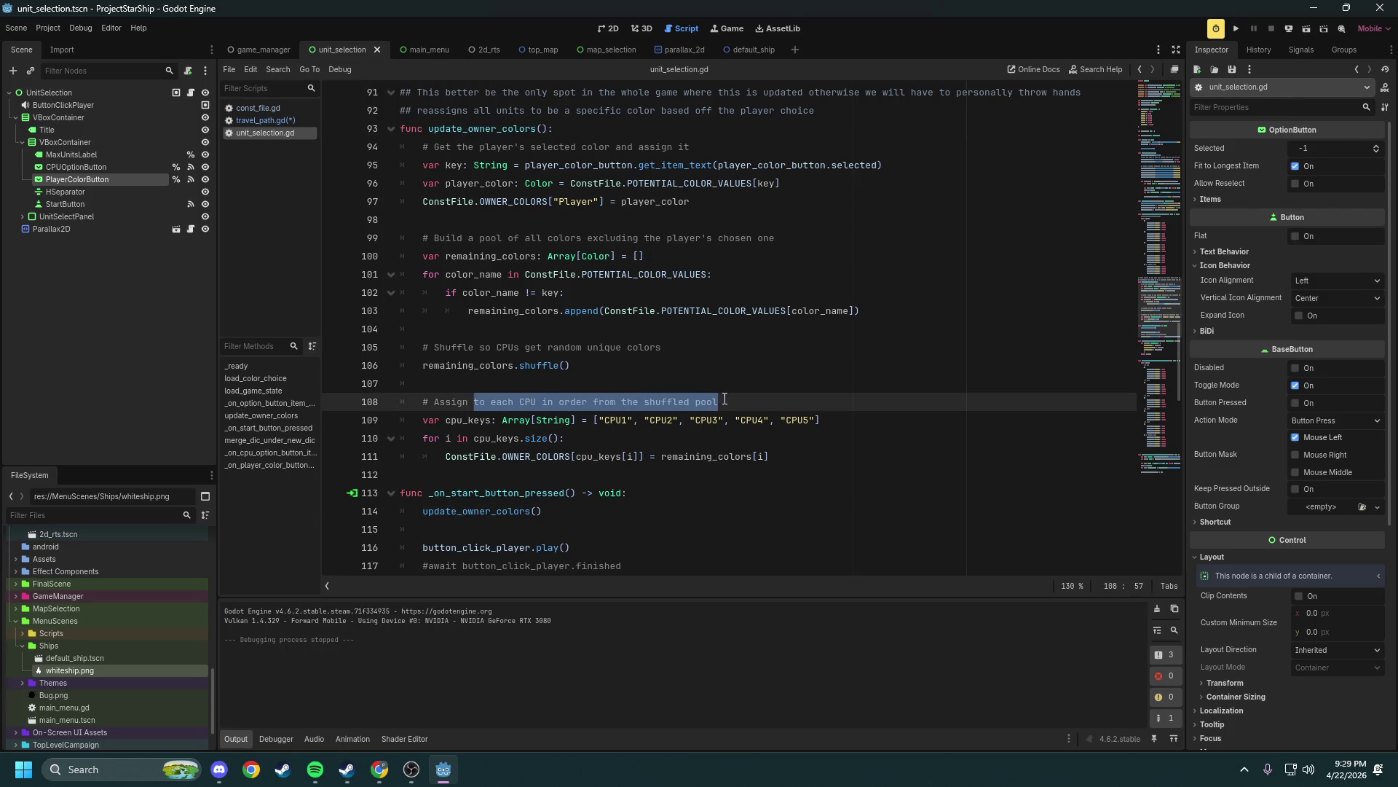
left_click(724, 399)
left_click_drag(421, 418, 845, 418)
left_click_drag(422, 438, 567, 440)
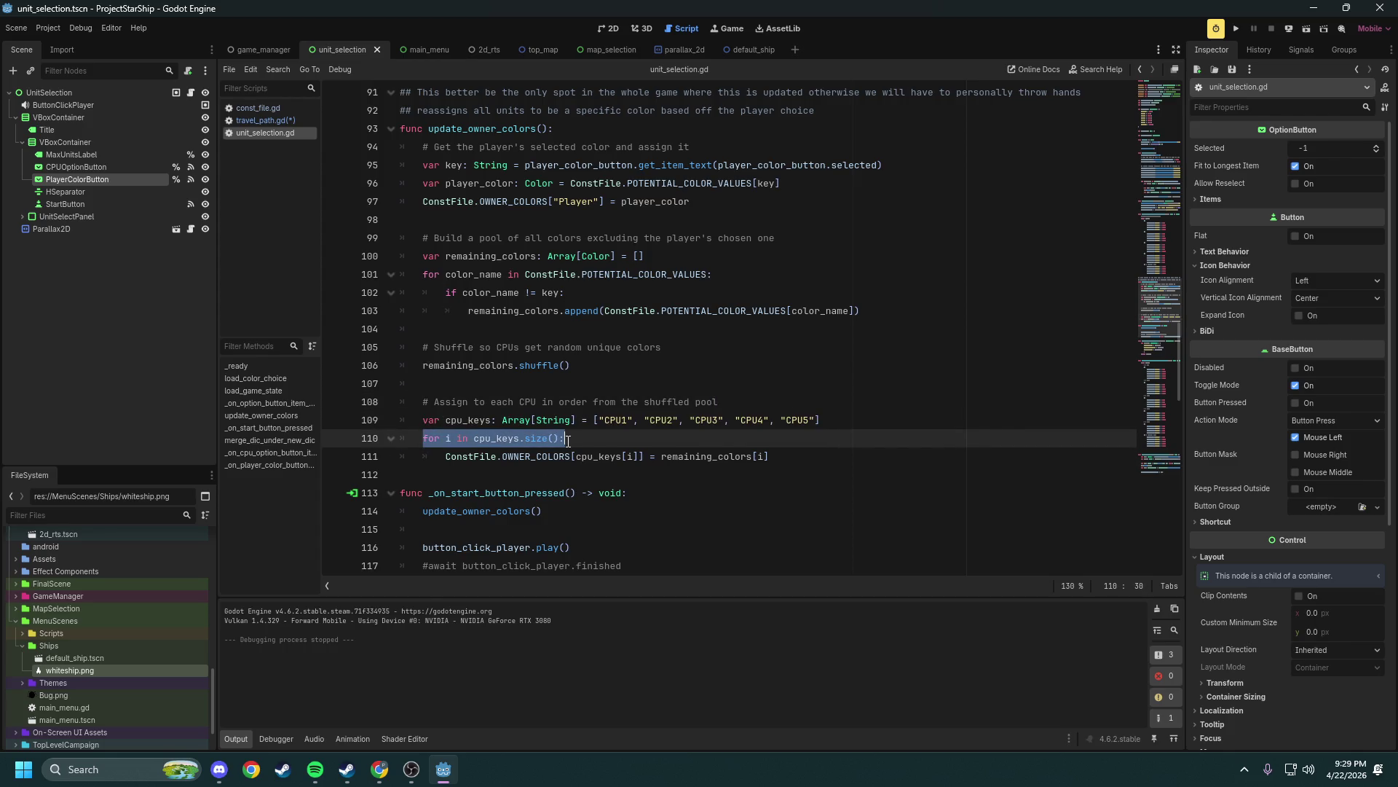
mouse_move(446, 456)
left_mouse_down()
mouse_move(770, 458)
mouse_move(644, 448)
mouse_move(579, 461)
left_mouse_up()
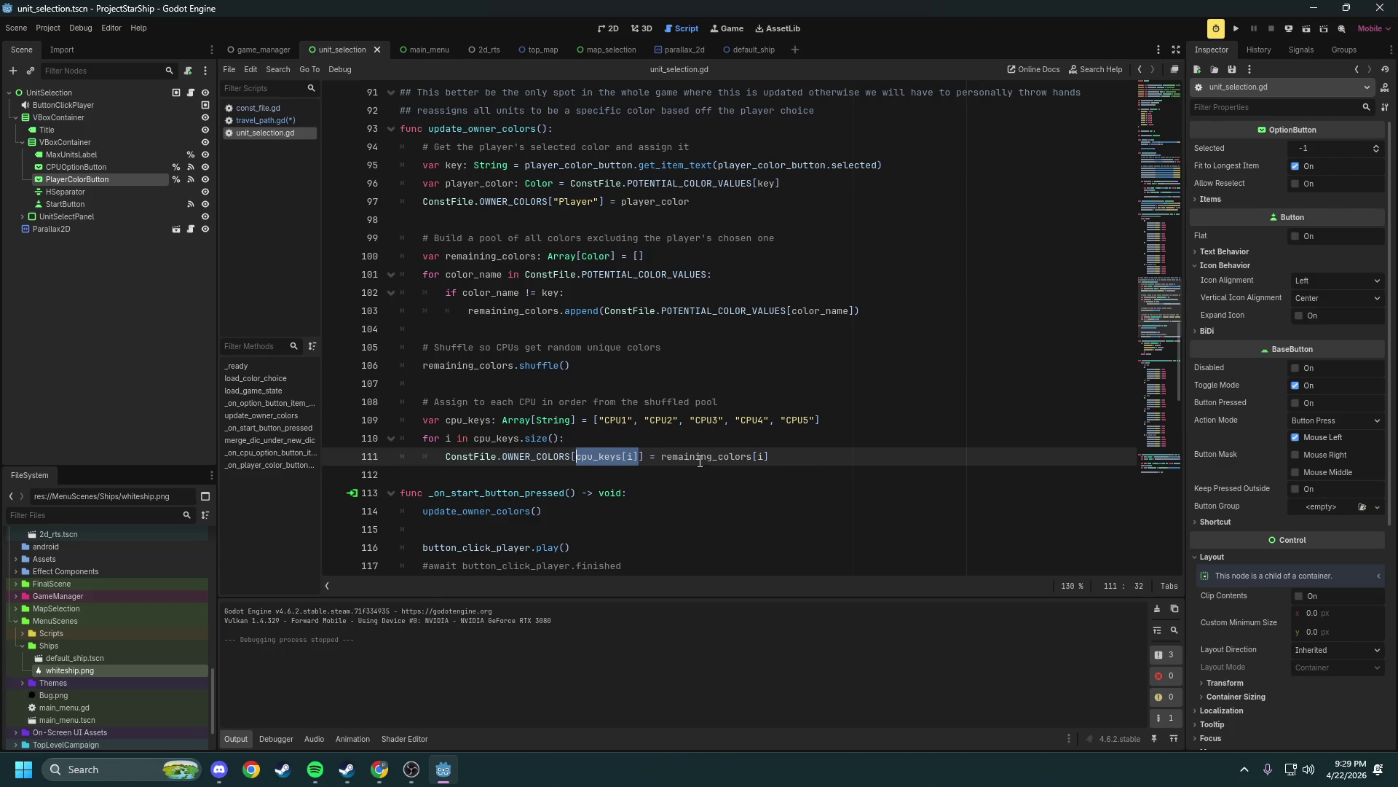
left_click_drag(662, 457, 778, 458)
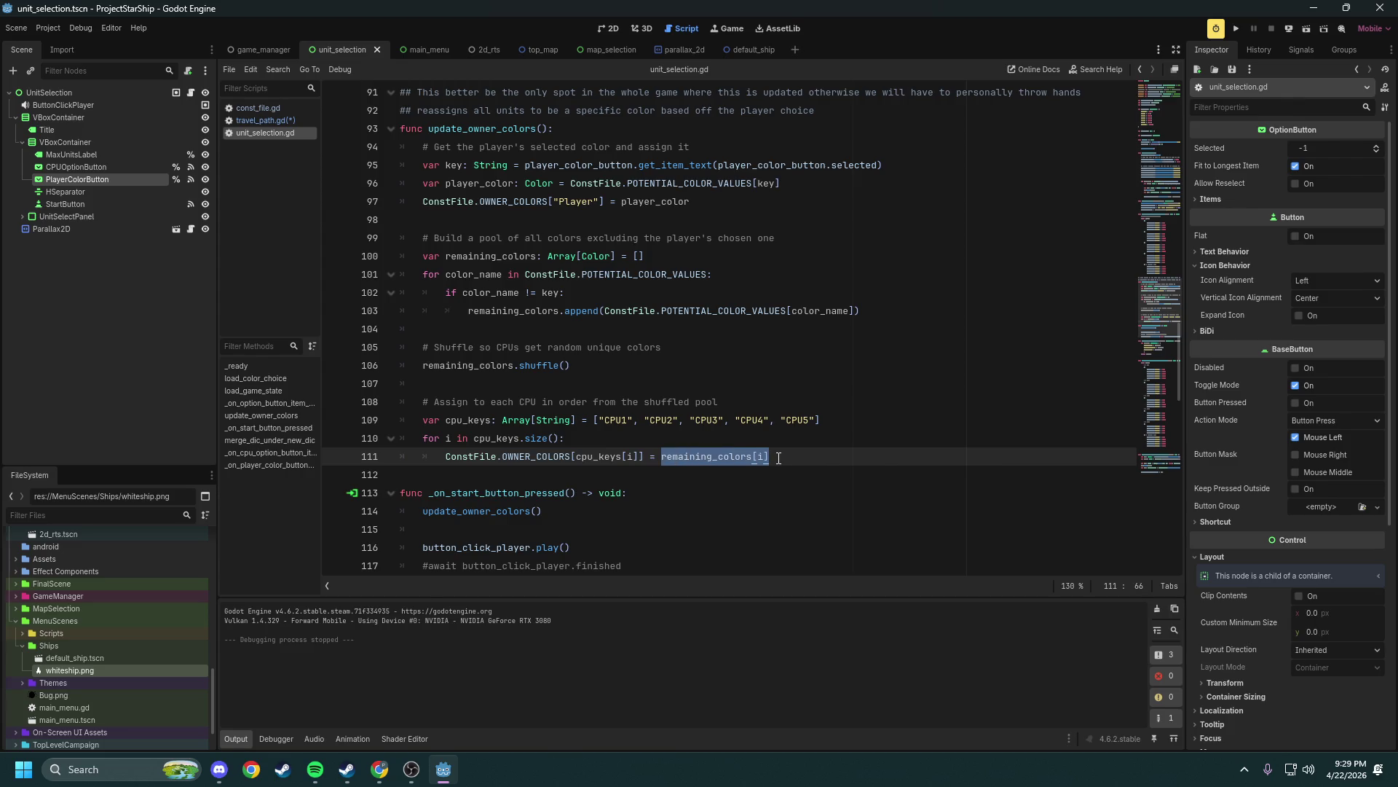
left_click(777, 460)
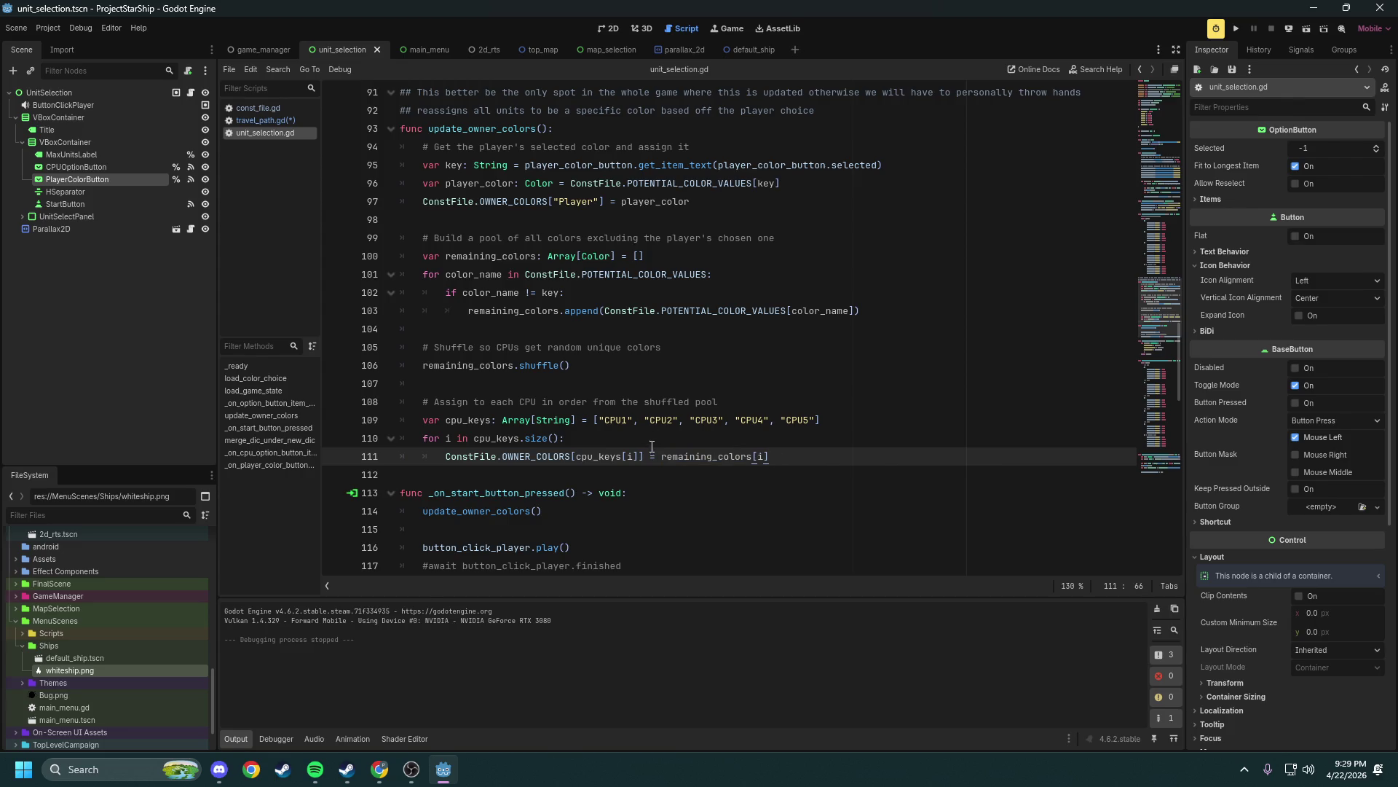
left_click_drag(480, 238, 776, 241)
left_click(748, 239)
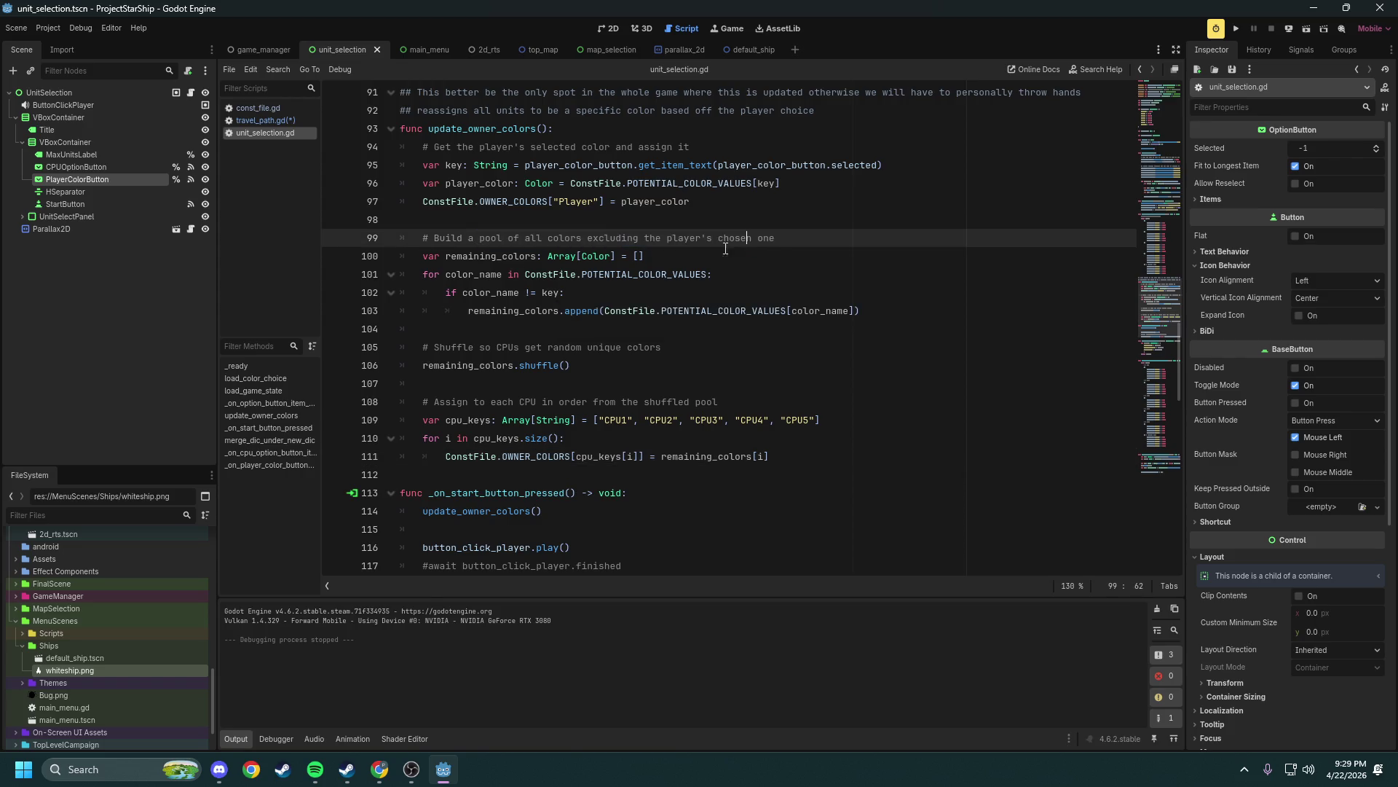
left_click_drag(455, 349, 651, 347)
left_click(639, 348)
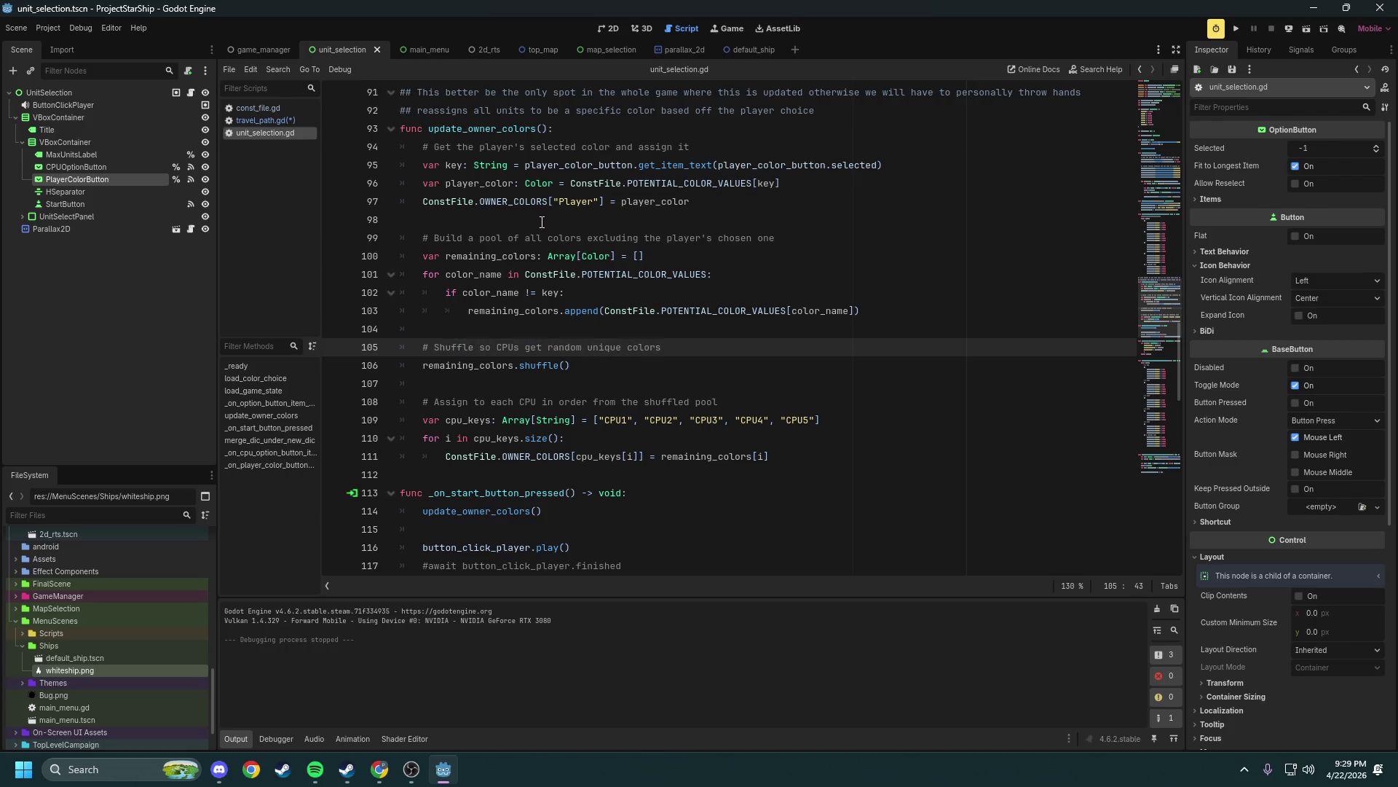
Select lines 93–111 covering the whole update_owner_colors function for copying
scroll(513, 241, "down", 2)
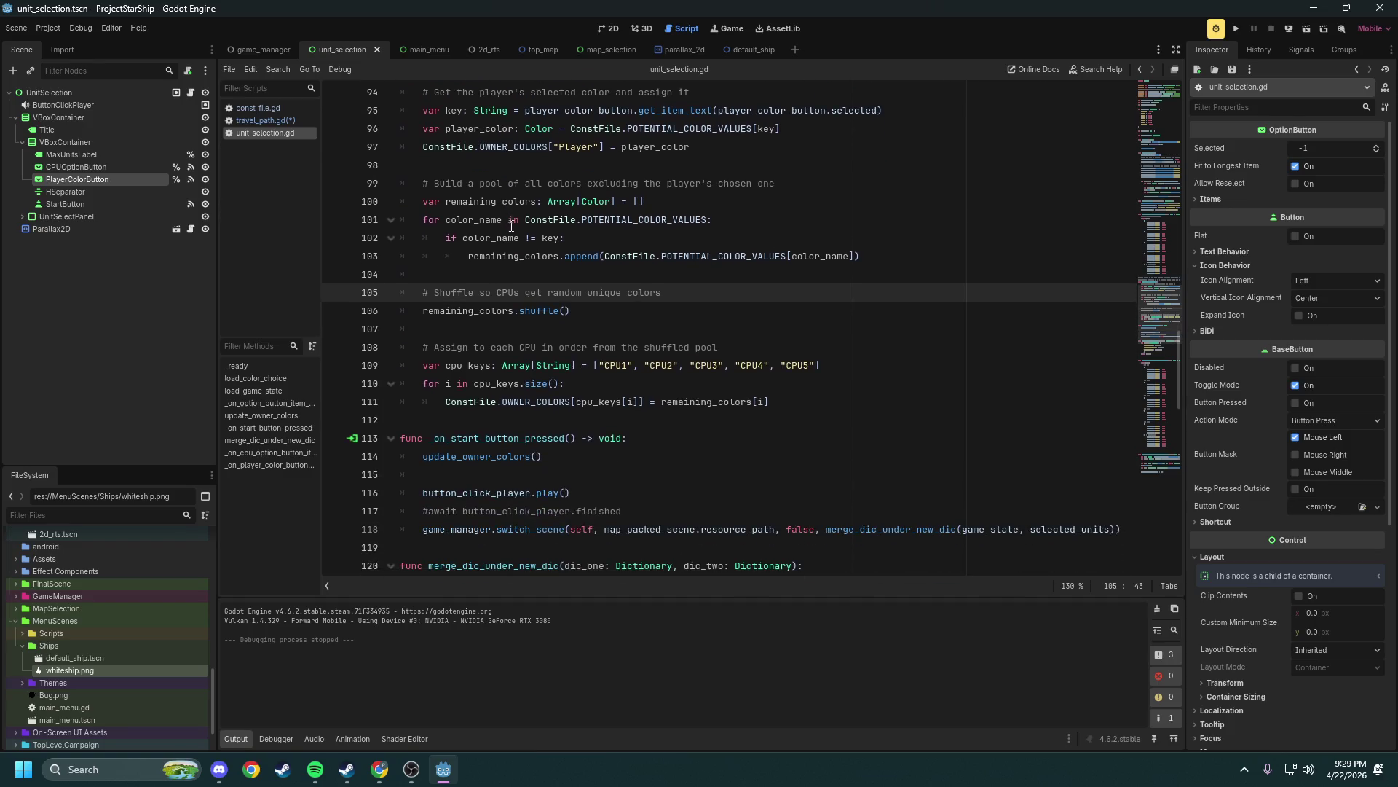
scroll(518, 263, "down", 1)
scroll(517, 263, "up", 2)
left_click_drag(769, 402, 566, 383)
mouse_move(688, 362)
left_mouse_down()
mouse_move(509, 291)
mouse_move(400, 179)
left_mouse_up()
key("ctrl+c")
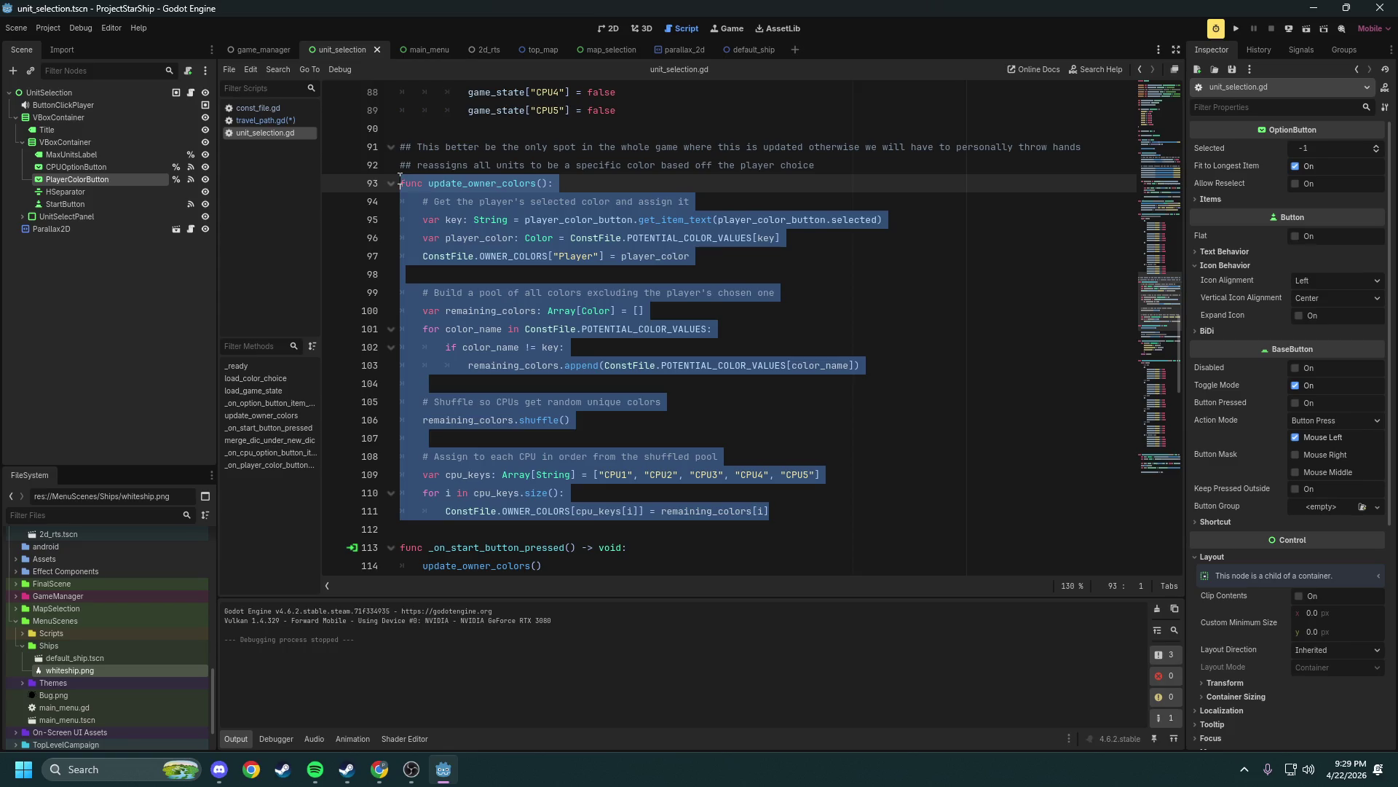
Paste the update_owner_colors body over _color_ship's placeholder line in travel_path.gd, dropping its function header
left_click(746, 257)
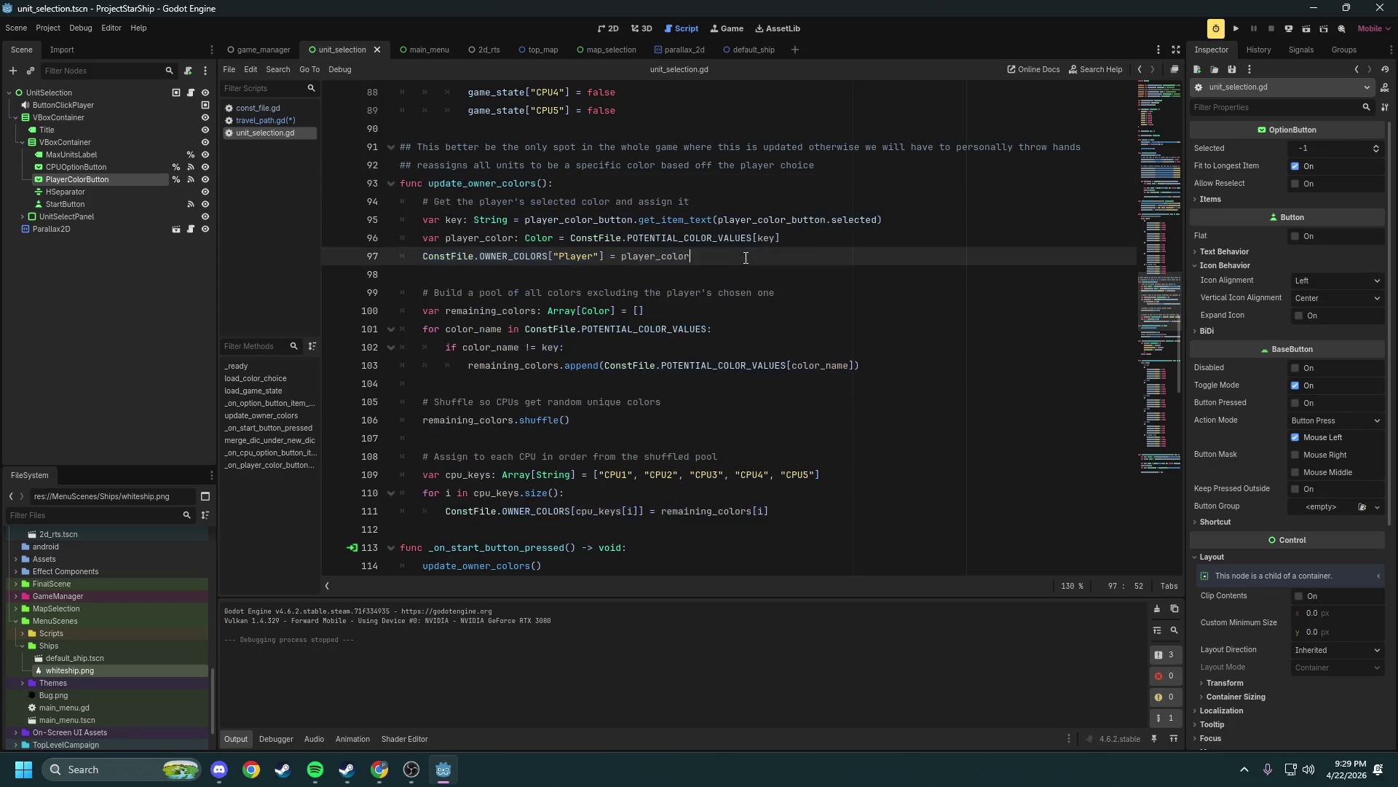
left_click(262, 121)
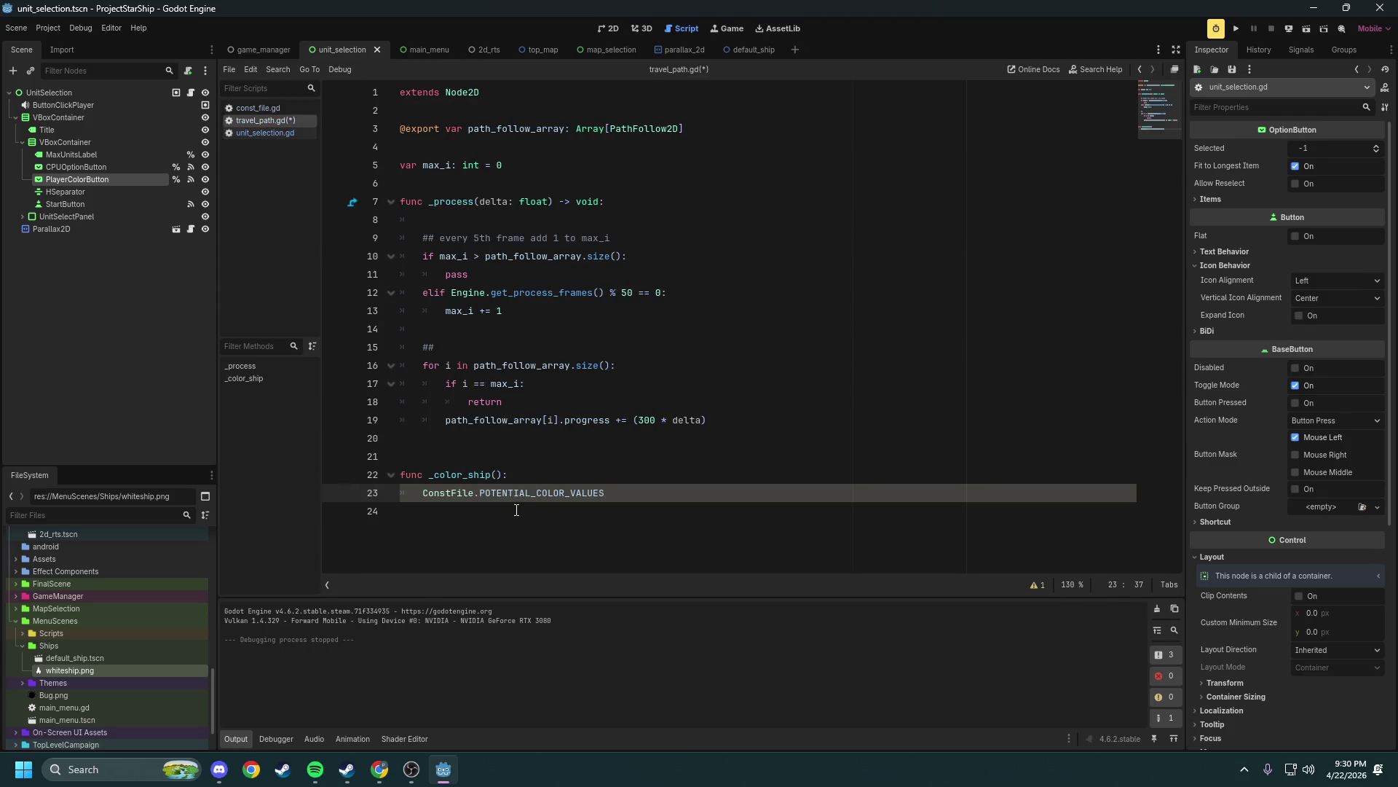
triple_click(555, 492)
key("ctrl+v")
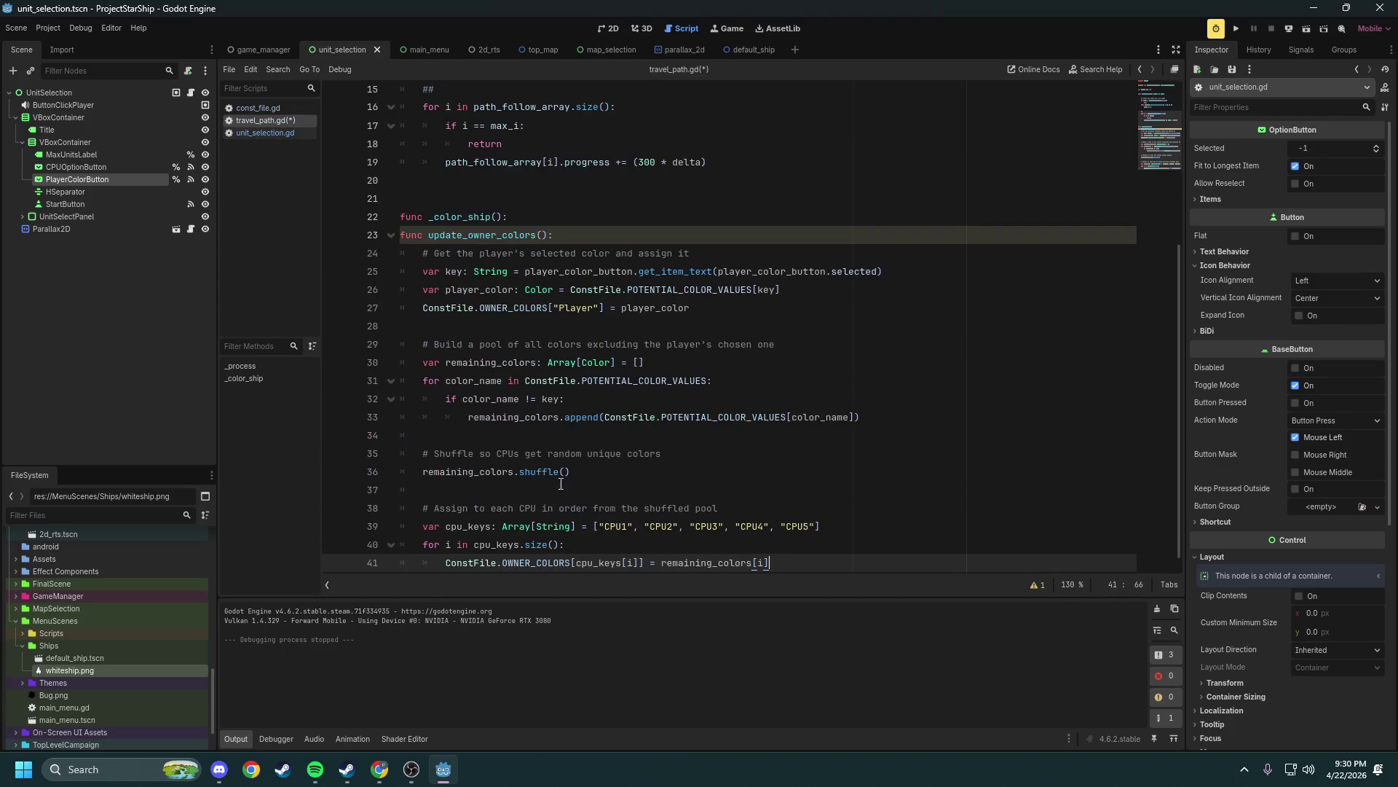
left_click_drag(554, 234, 350, 235)
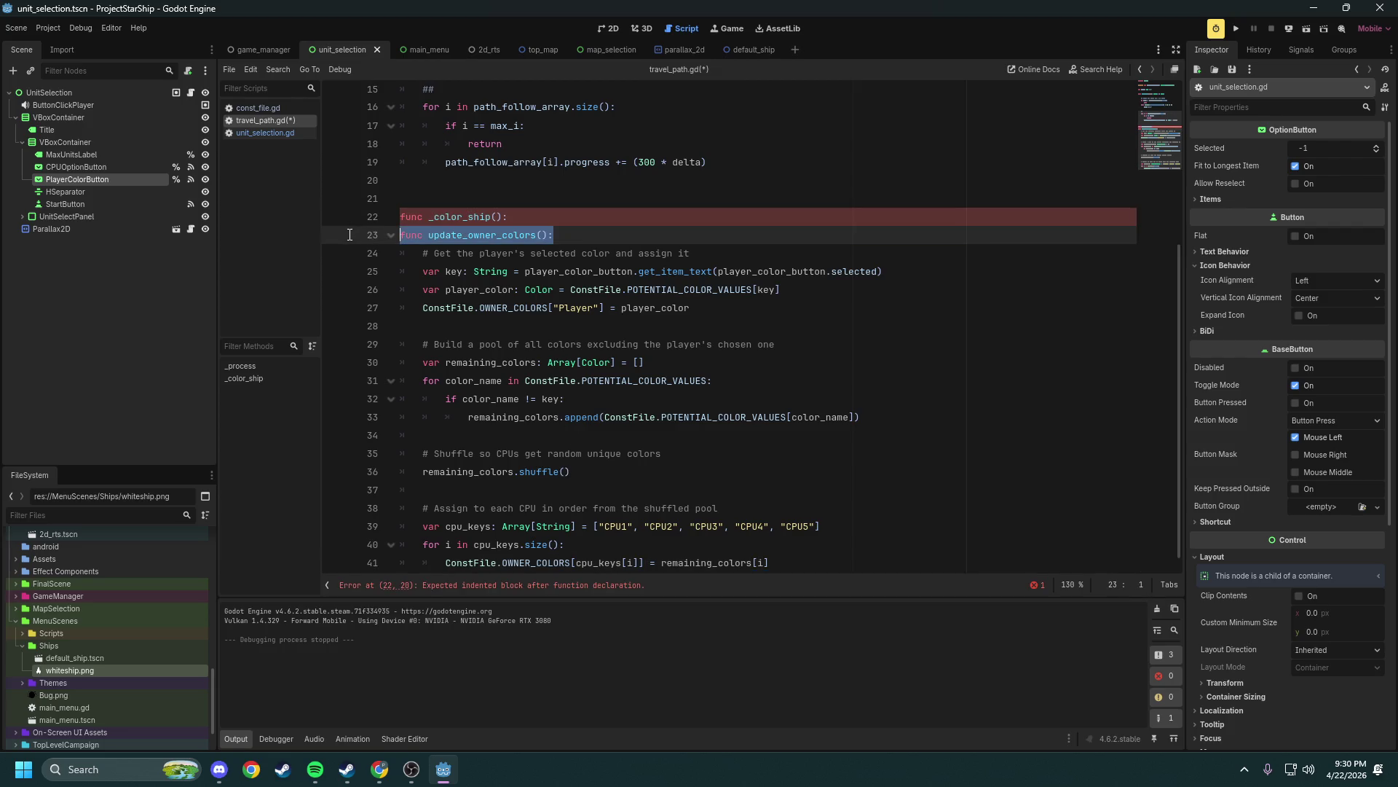
key("BackSpace")
key("BackSpace")
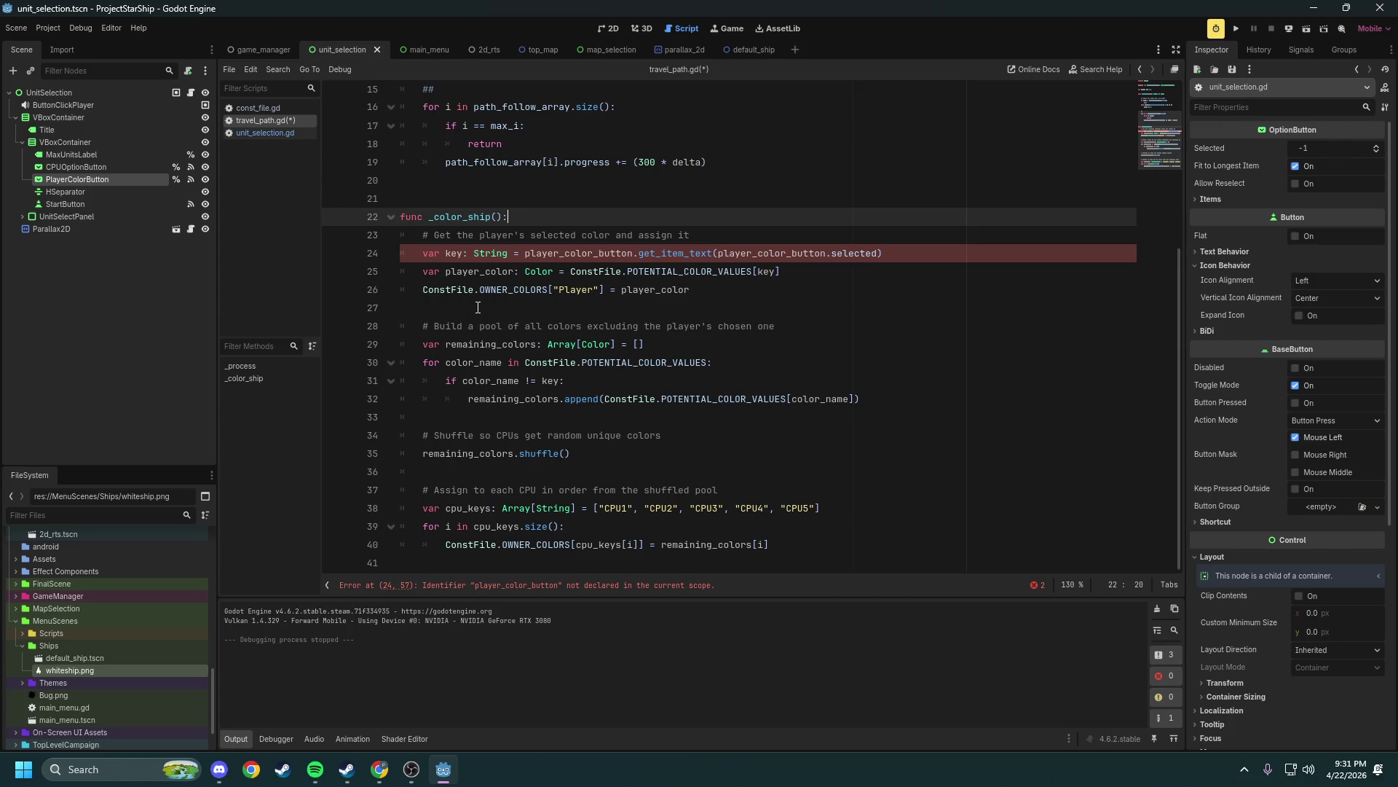
Delete the player-colour comment, key, player_color and OWNER_COLORS["Player"] lines from _color_ship, plus leftover blank lines
mouse_move(704, 293)
left_mouse_down()
mouse_move(587, 276)
mouse_move(400, 277)
mouse_move(422, 273)
left_mouse_up()
key("BackSpace")
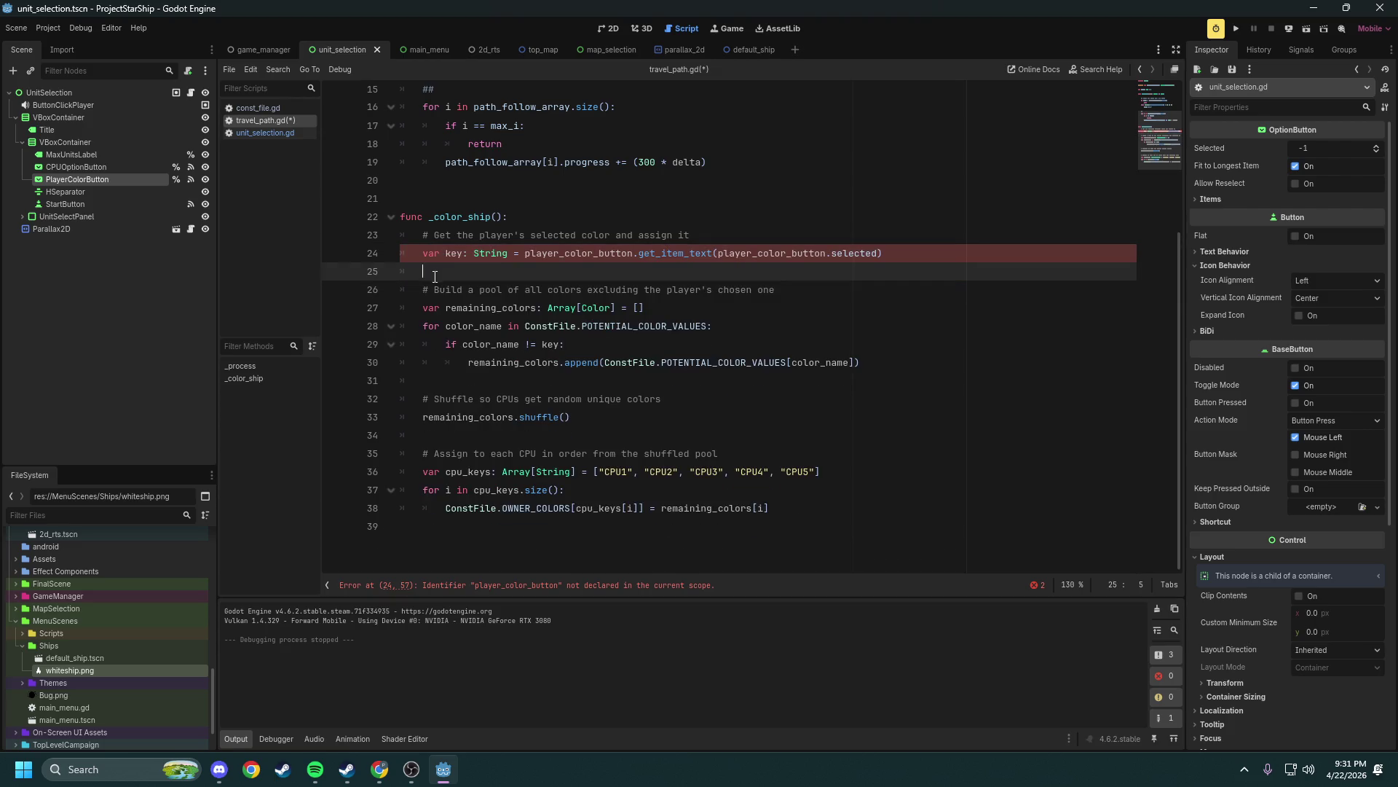
left_click_drag(437, 235, 702, 235)
mouse_move(883, 253)
left_mouse_down()
mouse_move(473, 253)
mouse_move(399, 235)
left_mouse_up()
key("BackSpace")
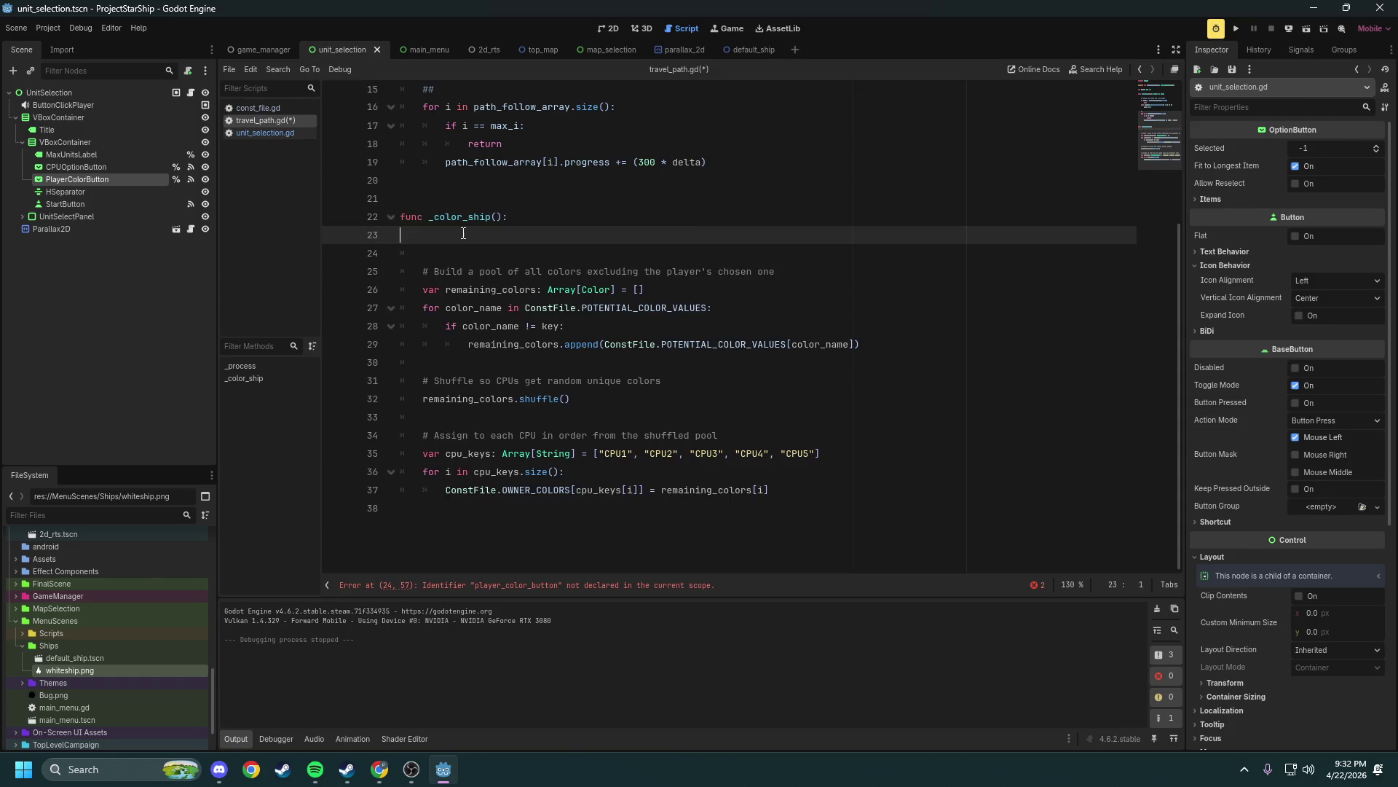
key("Down")
key("BackSpace")
key("BackSpace")
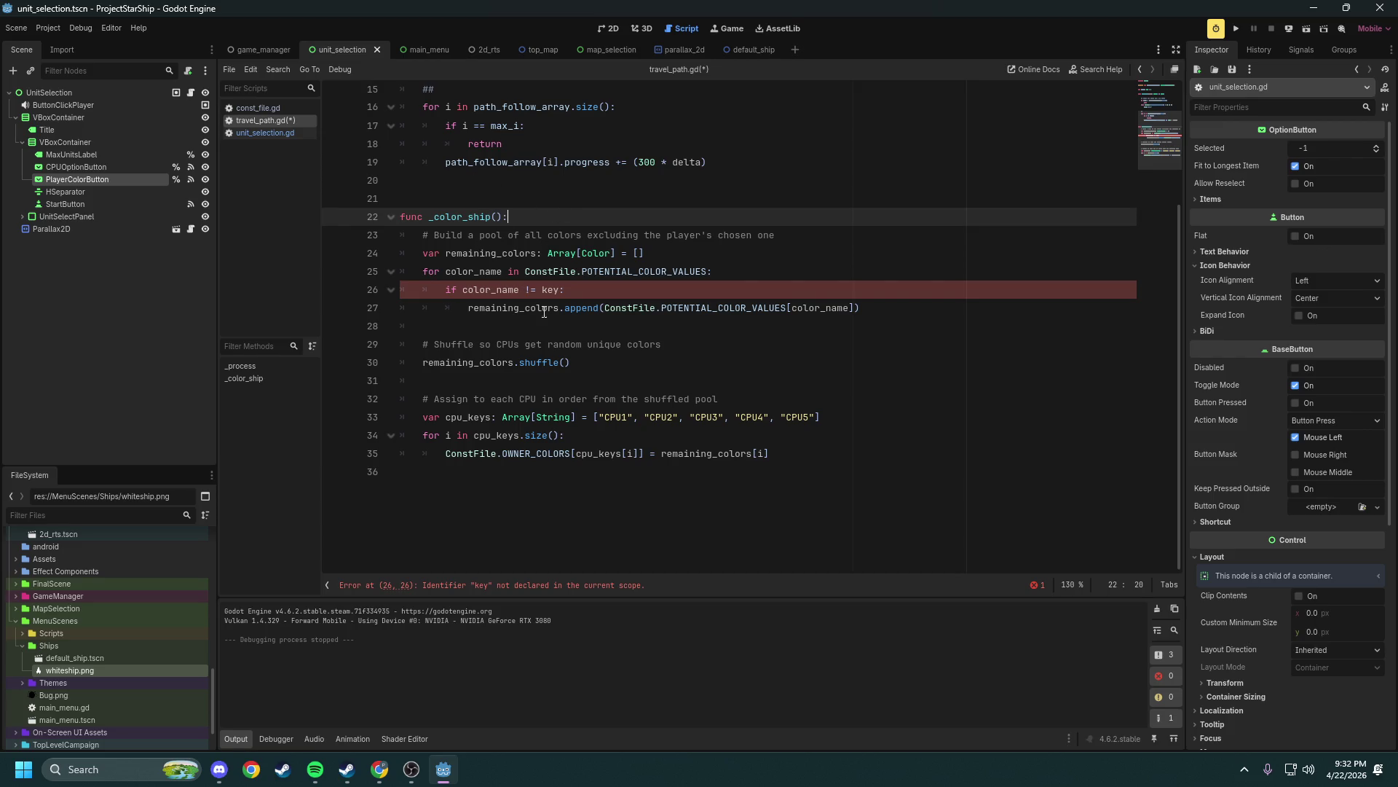
mouse_move(484, 293)
scroll(523, 335, "up", 5)
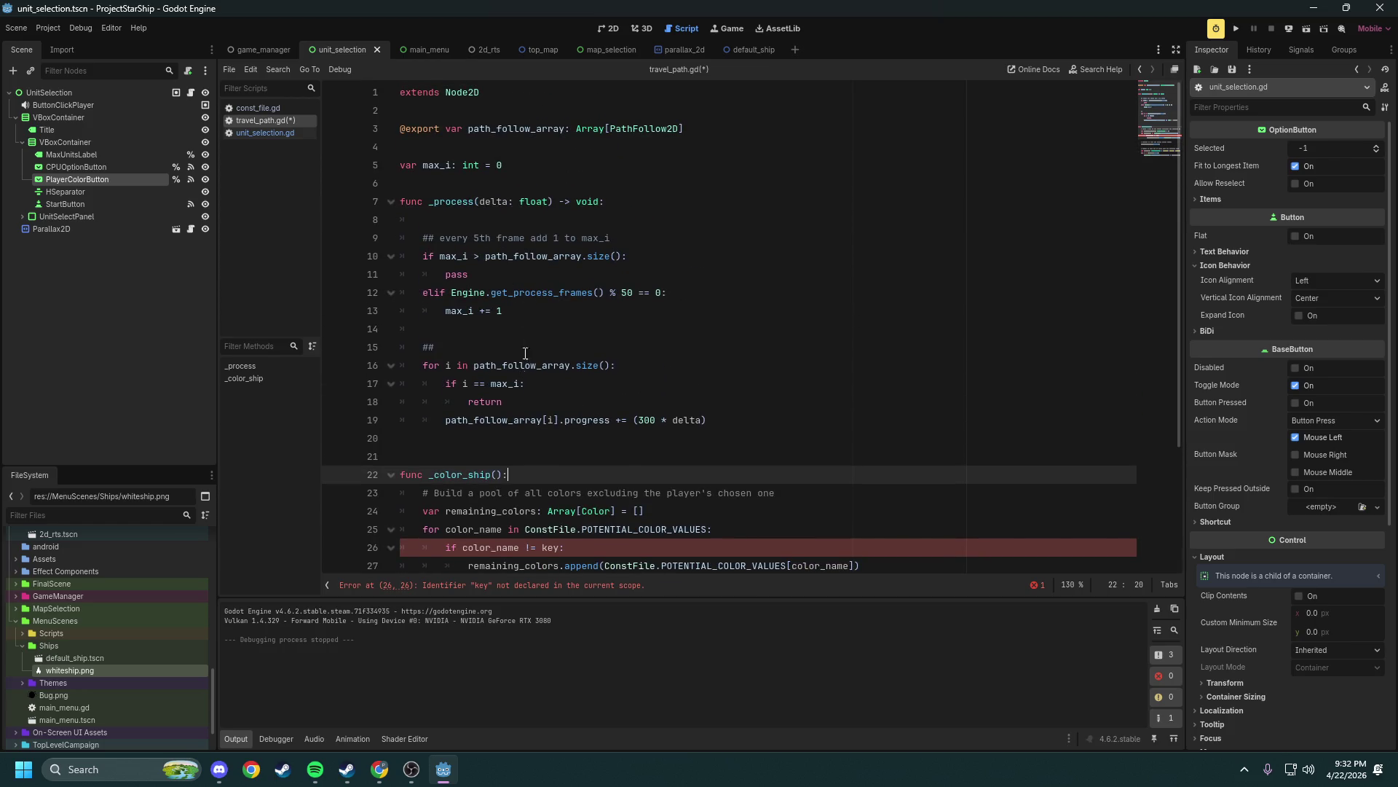
double_click(517, 129)
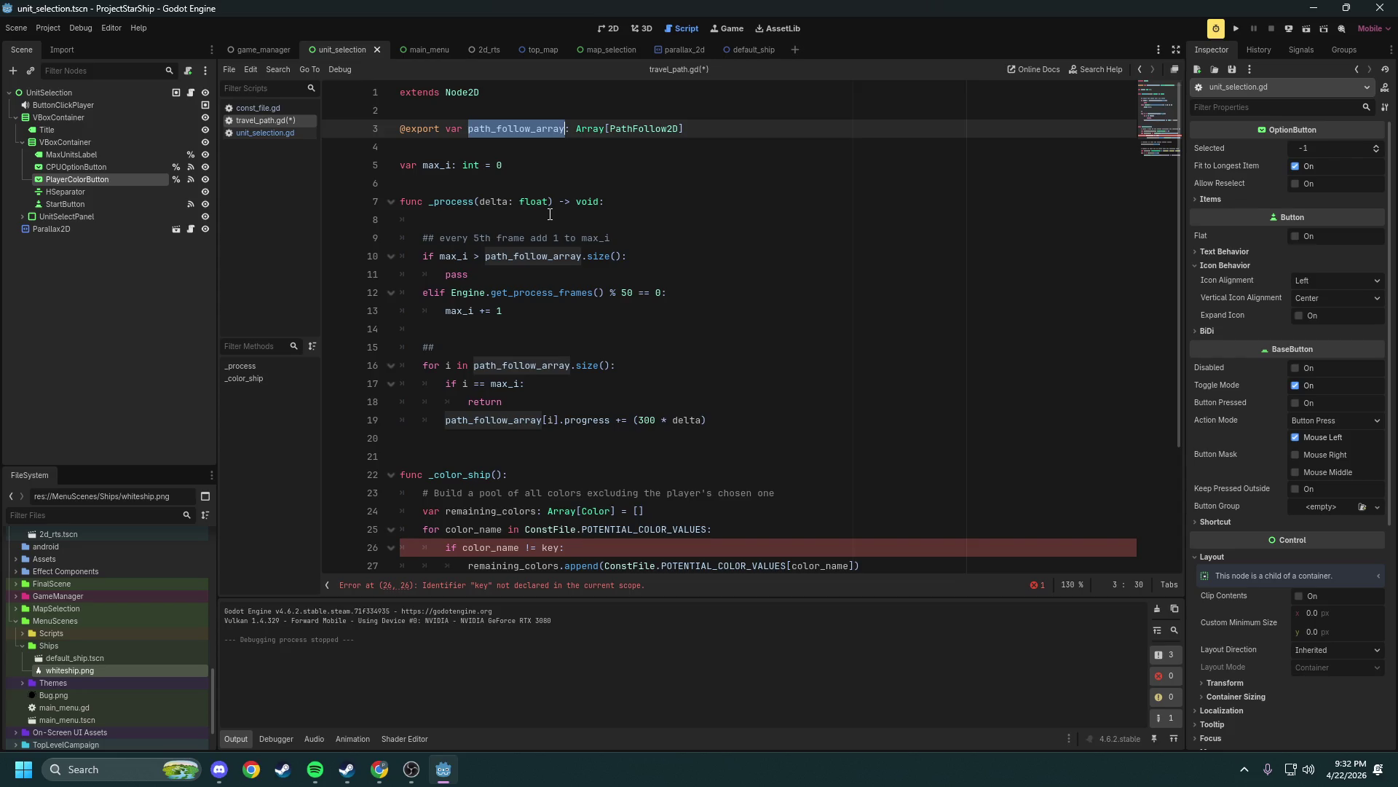
scroll(554, 306, "down", 2)
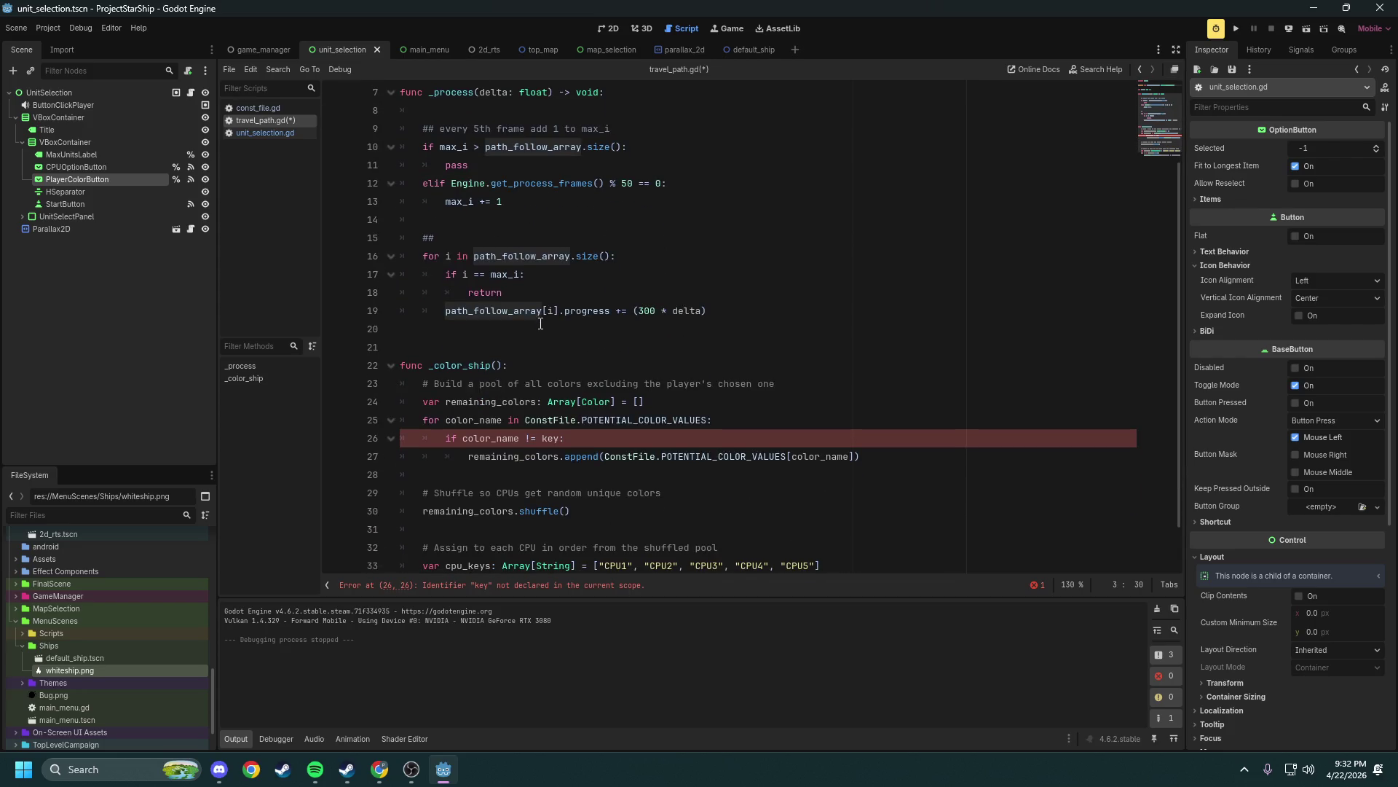
left_click(574, 299)
left_click_drag(717, 315, 423, 256)
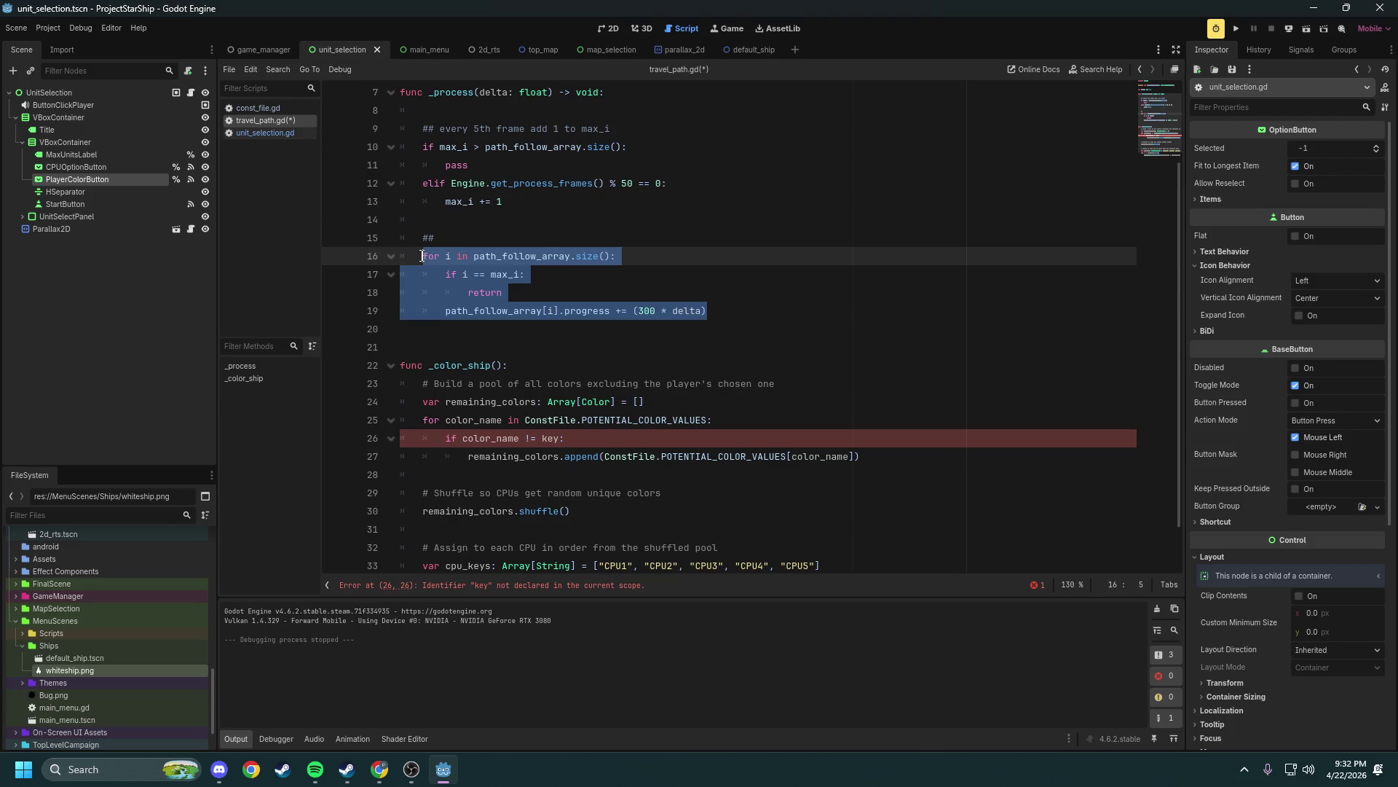
left_click(545, 275)
left_click_drag(617, 256, 423, 256)
key("ctrl+c")
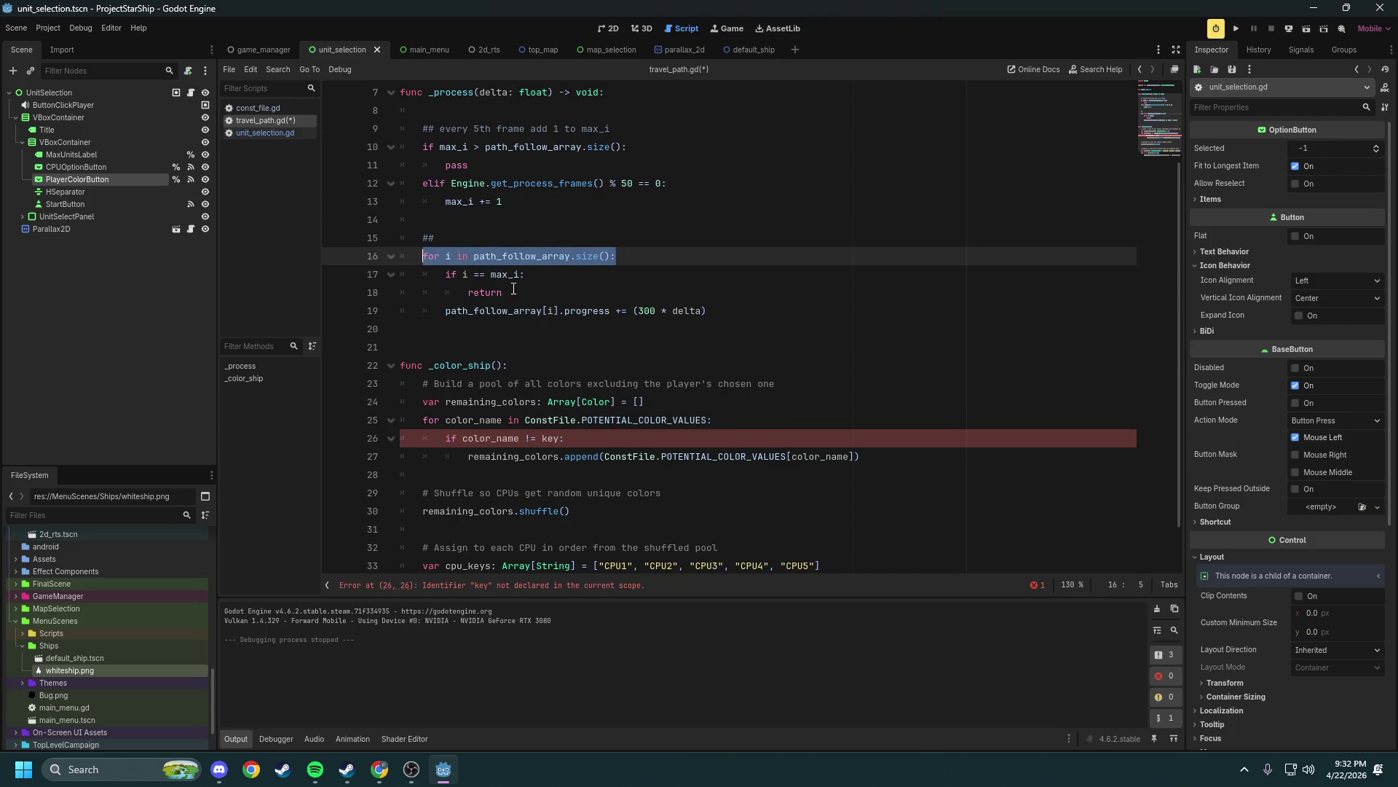
scroll(514, 289, "down", 1)
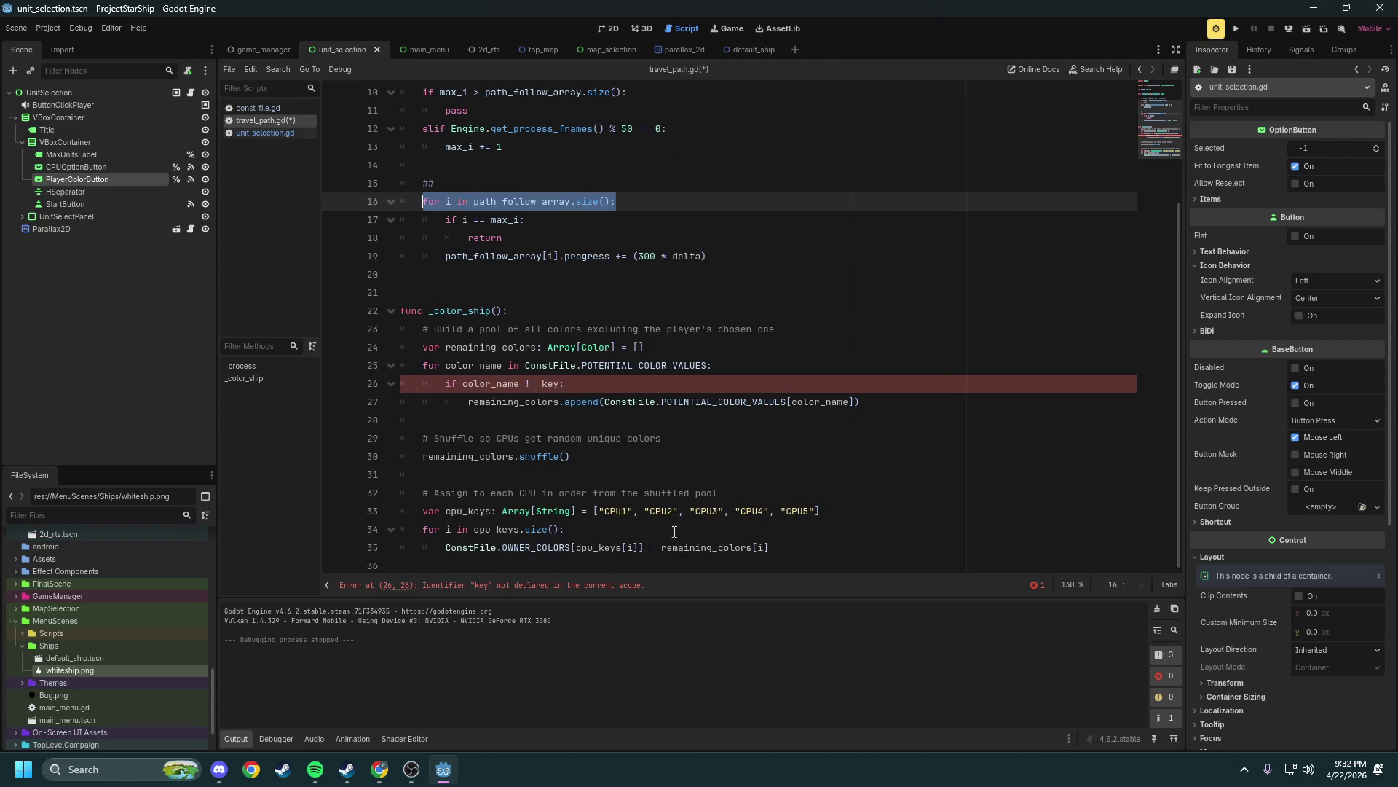
left_click(788, 553)
Paste the for loop after line 35 and start its body with path_follow_array
key("Return")
key("Return")
key("ctrl+v")
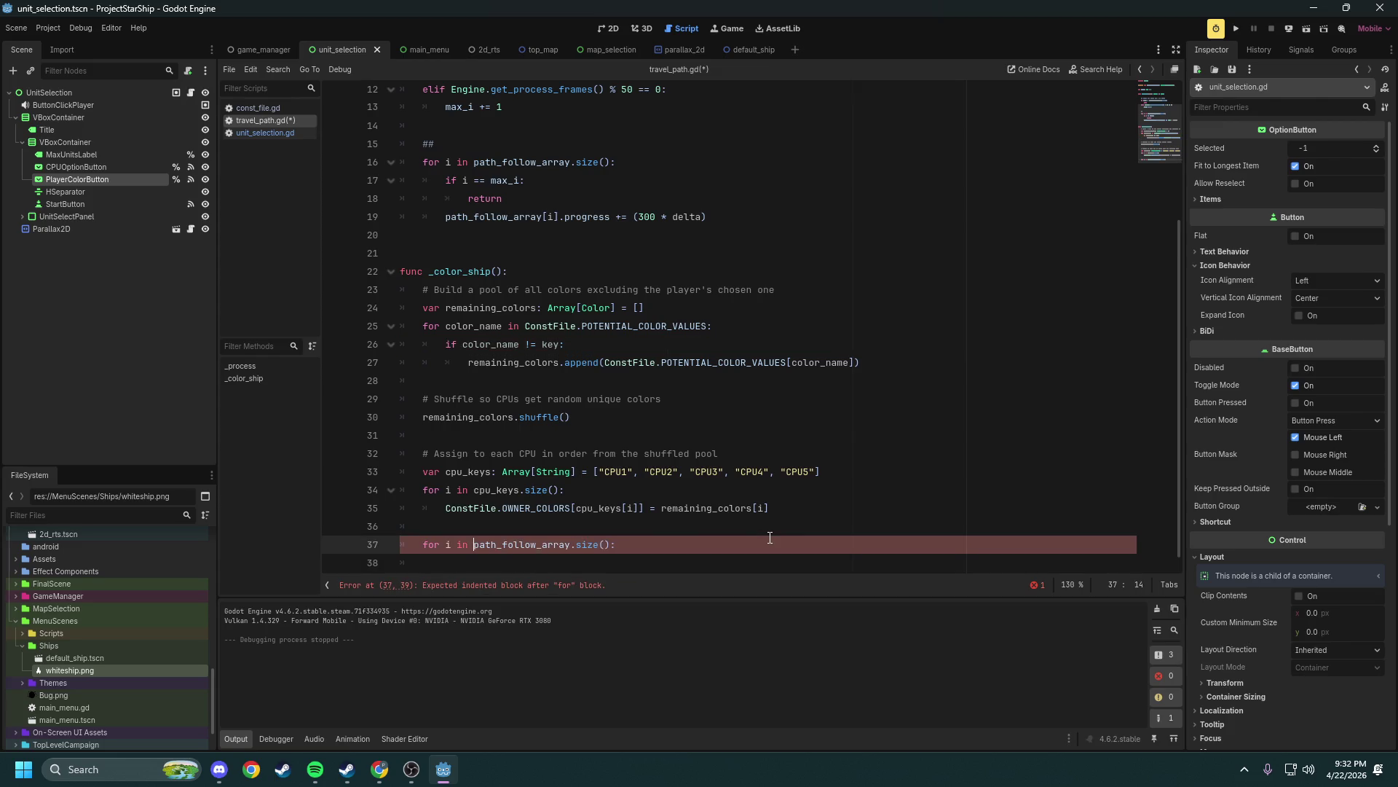
key("Return")
key("ctrl+shift+Right")
key("ctrl+c")
key("End")
key("Return")
key("ctrl+v")
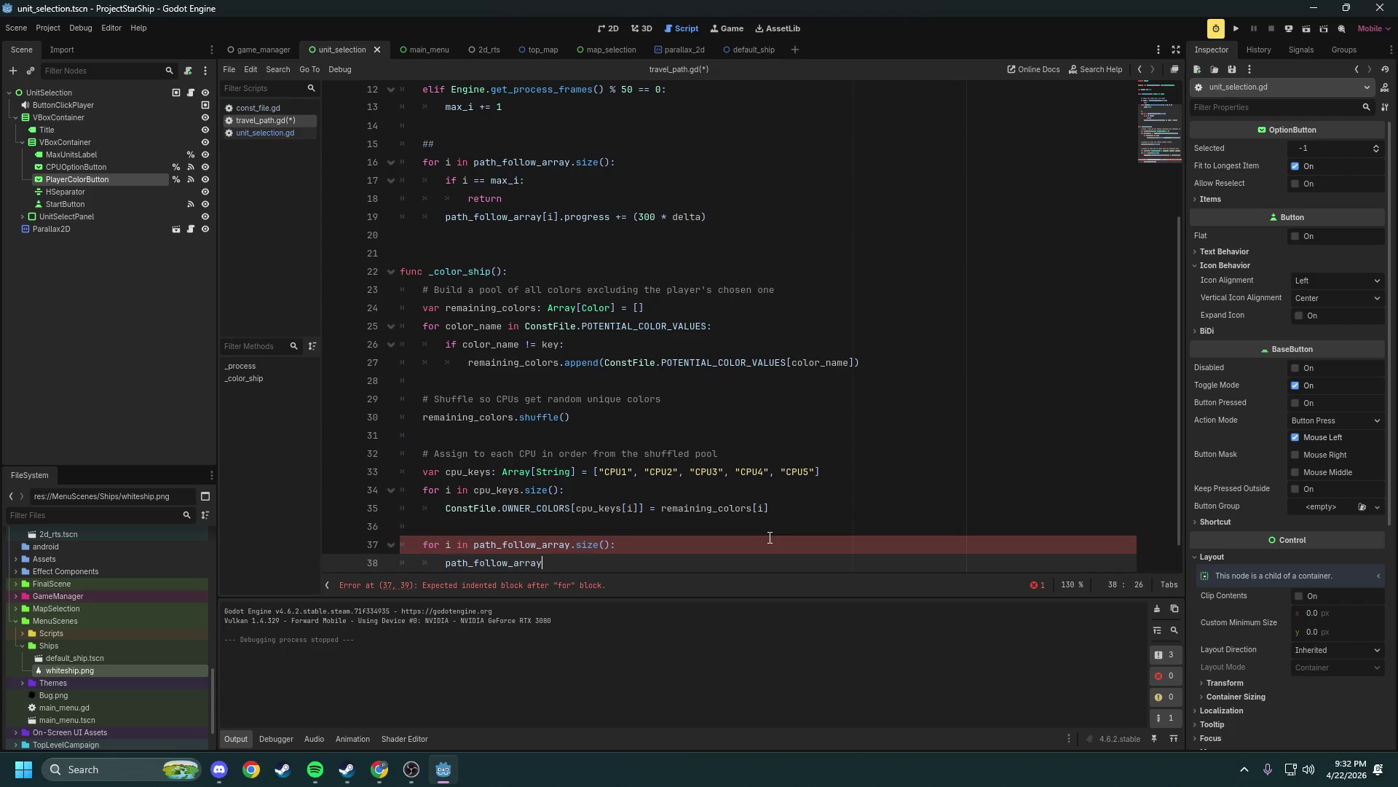
Extend the loop body to path_follow_array[i].get_child(0).modulate using autocomplete
type("[i].")
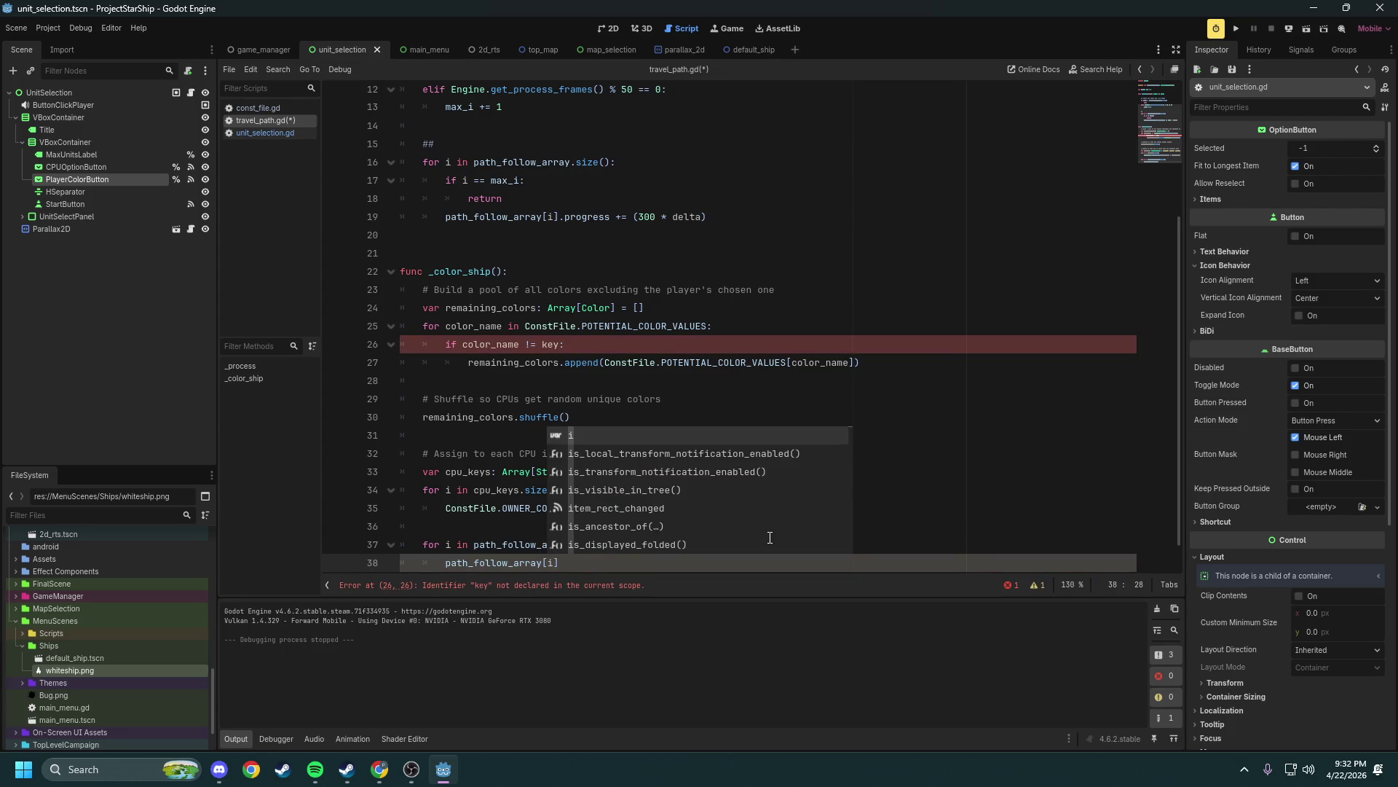
type("get")
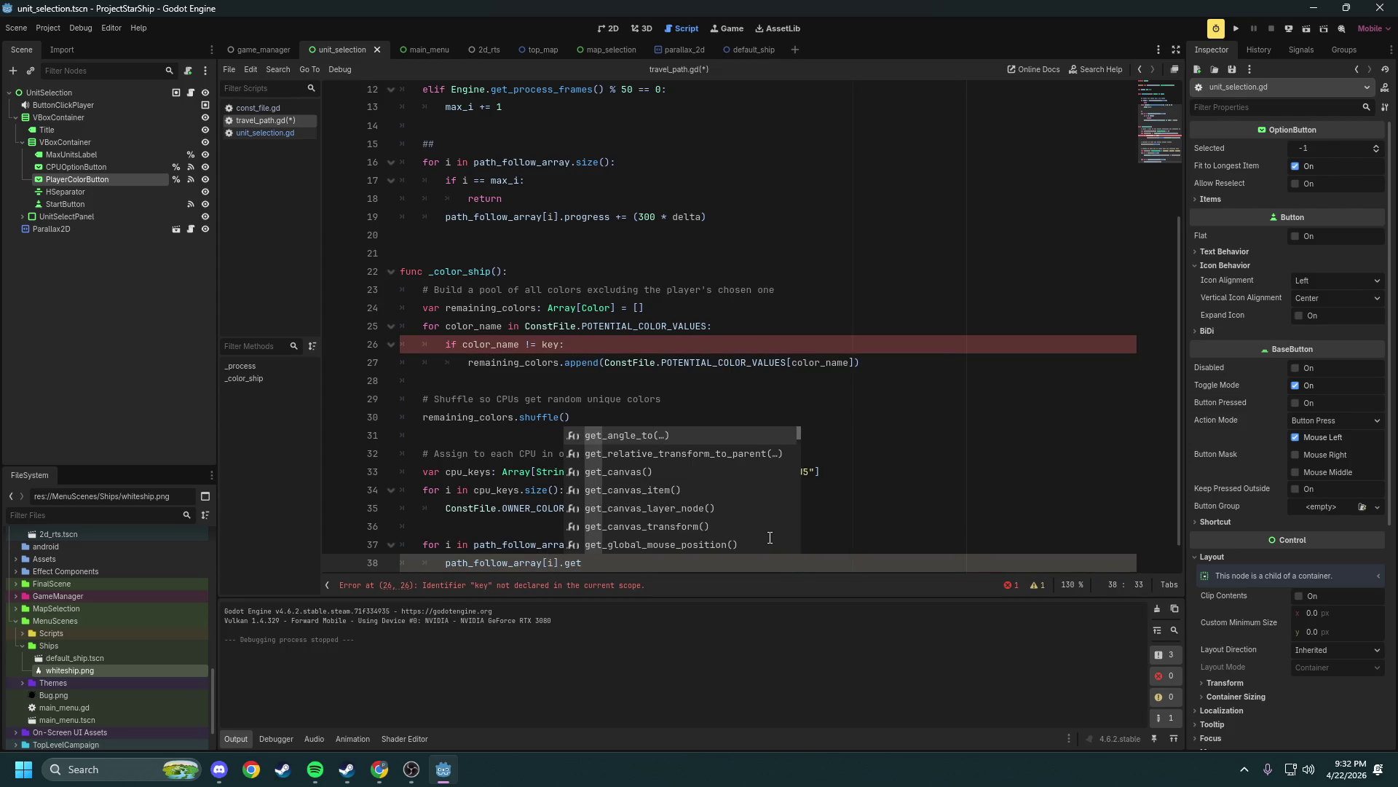
type("_chi")
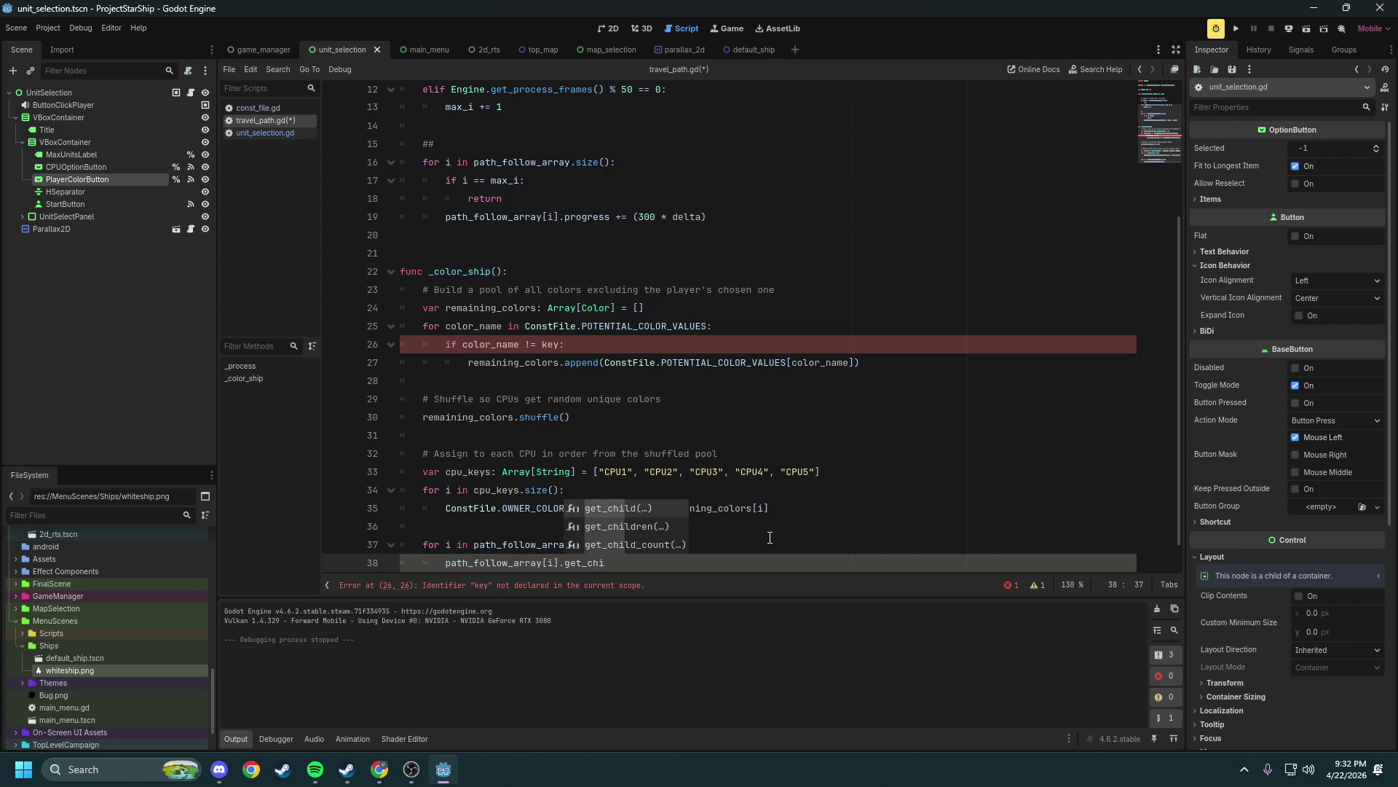
key("Return")
type("0")
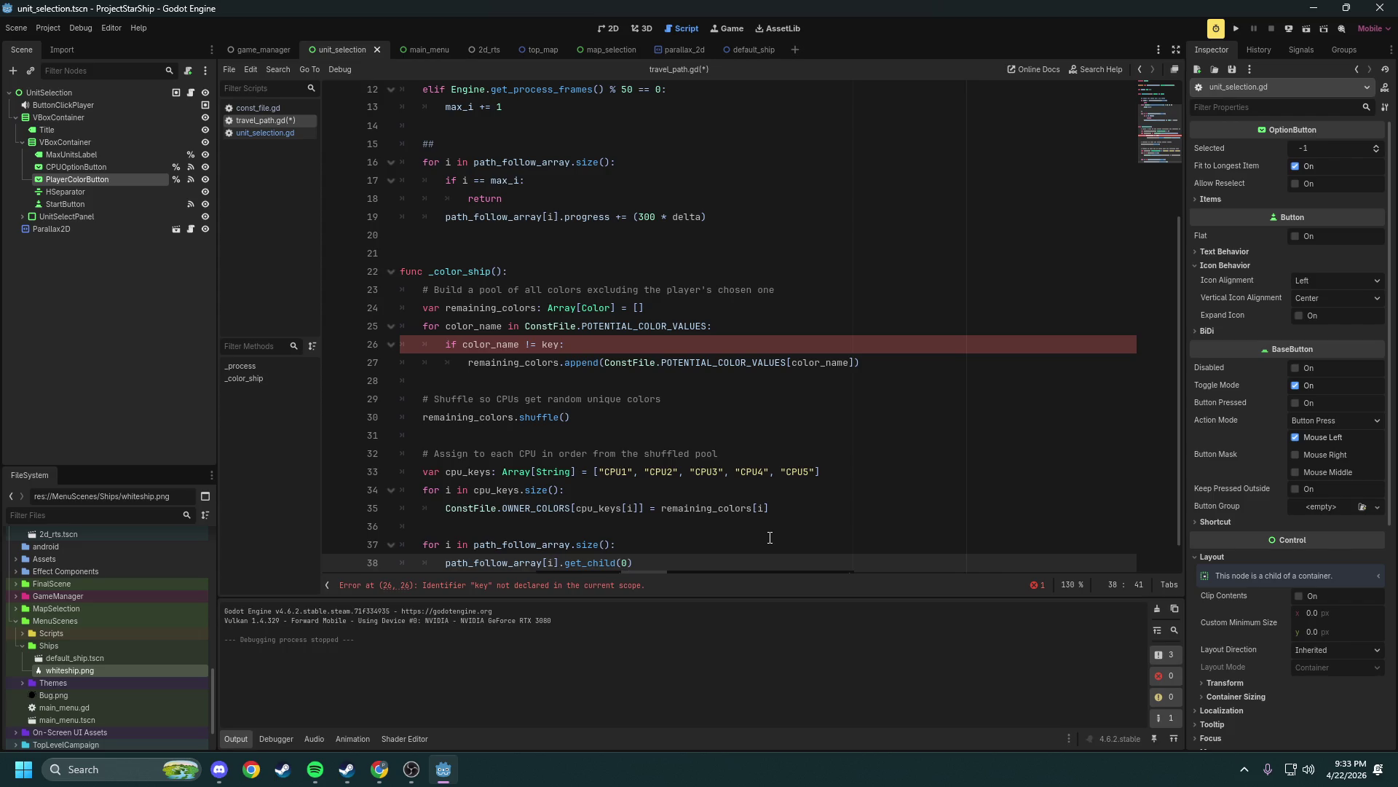
type(").modu")
key("Return")
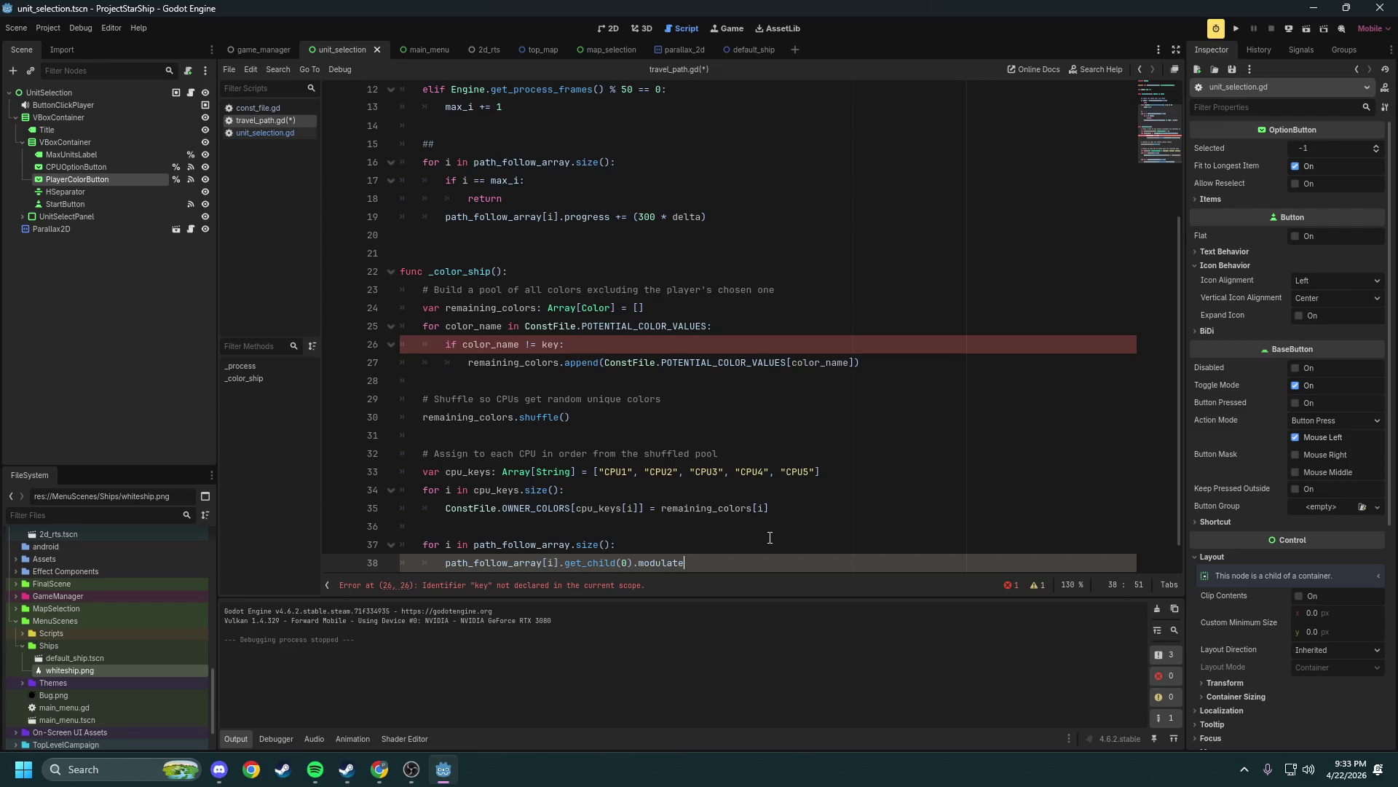
type("=")
Wrap get_child(0) in parentheses with an 'as Node2D' cast
left_click(639, 541)
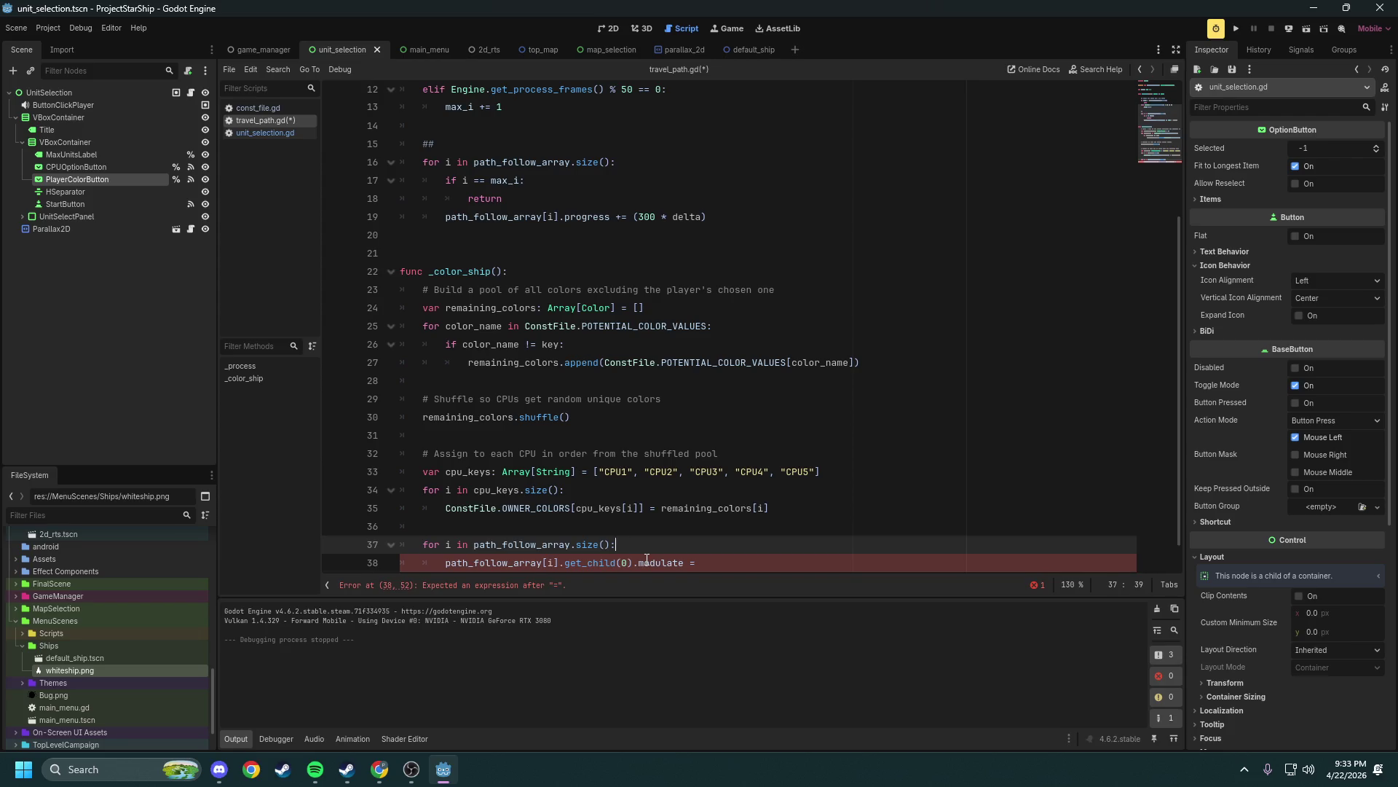
left_click(646, 561)
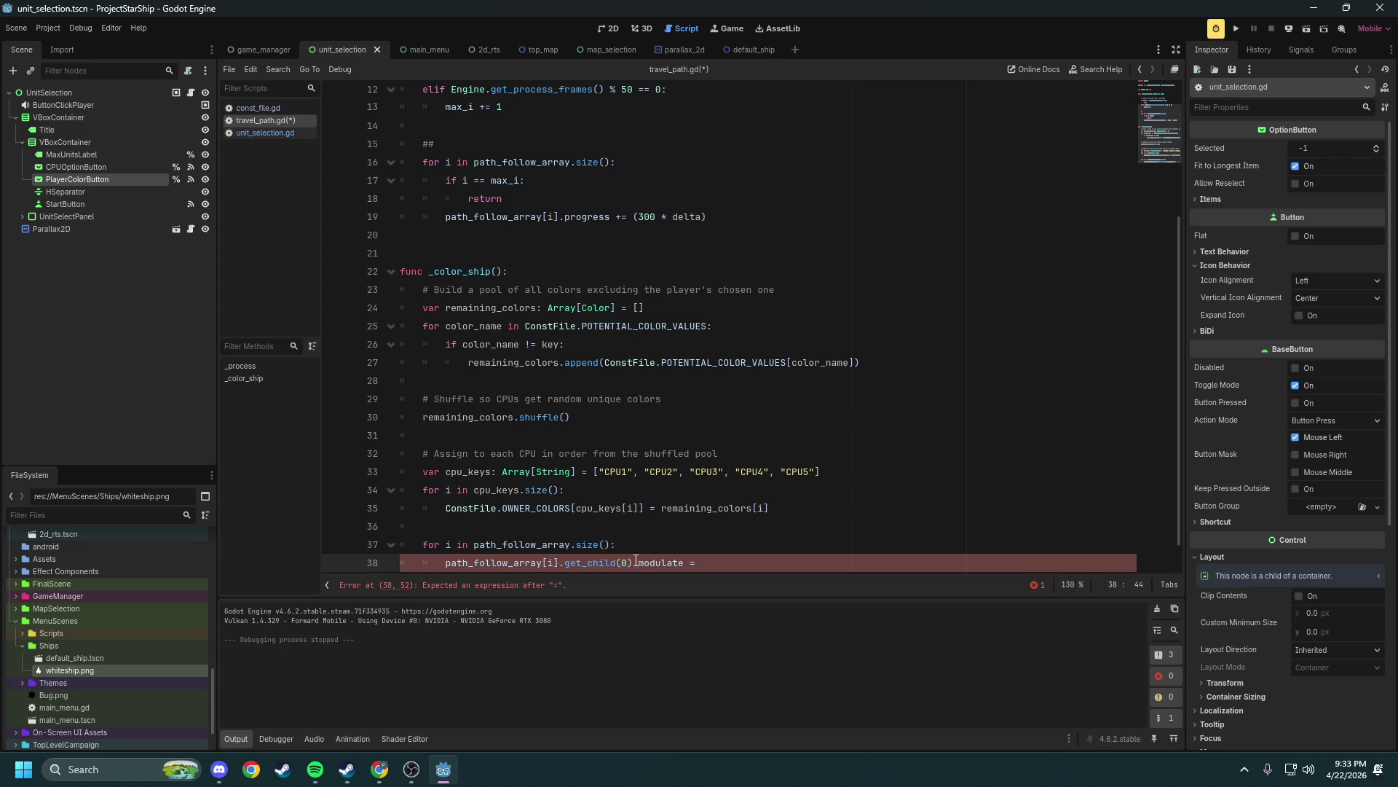
left_click(568, 562)
type("(")
key("Right")
key("Right")
key("Right")
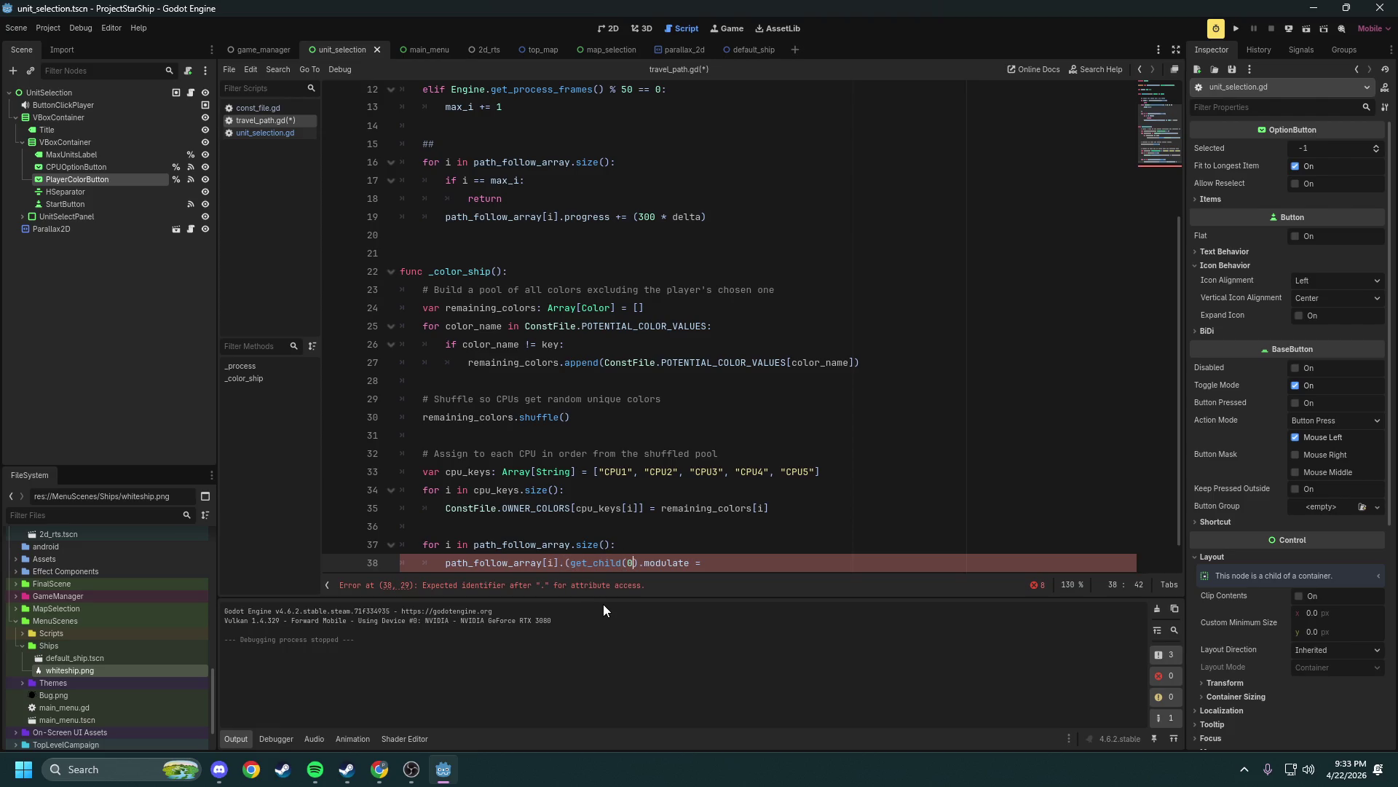
type(")")
key("BackSpace")
type("as No")
type("de2D")
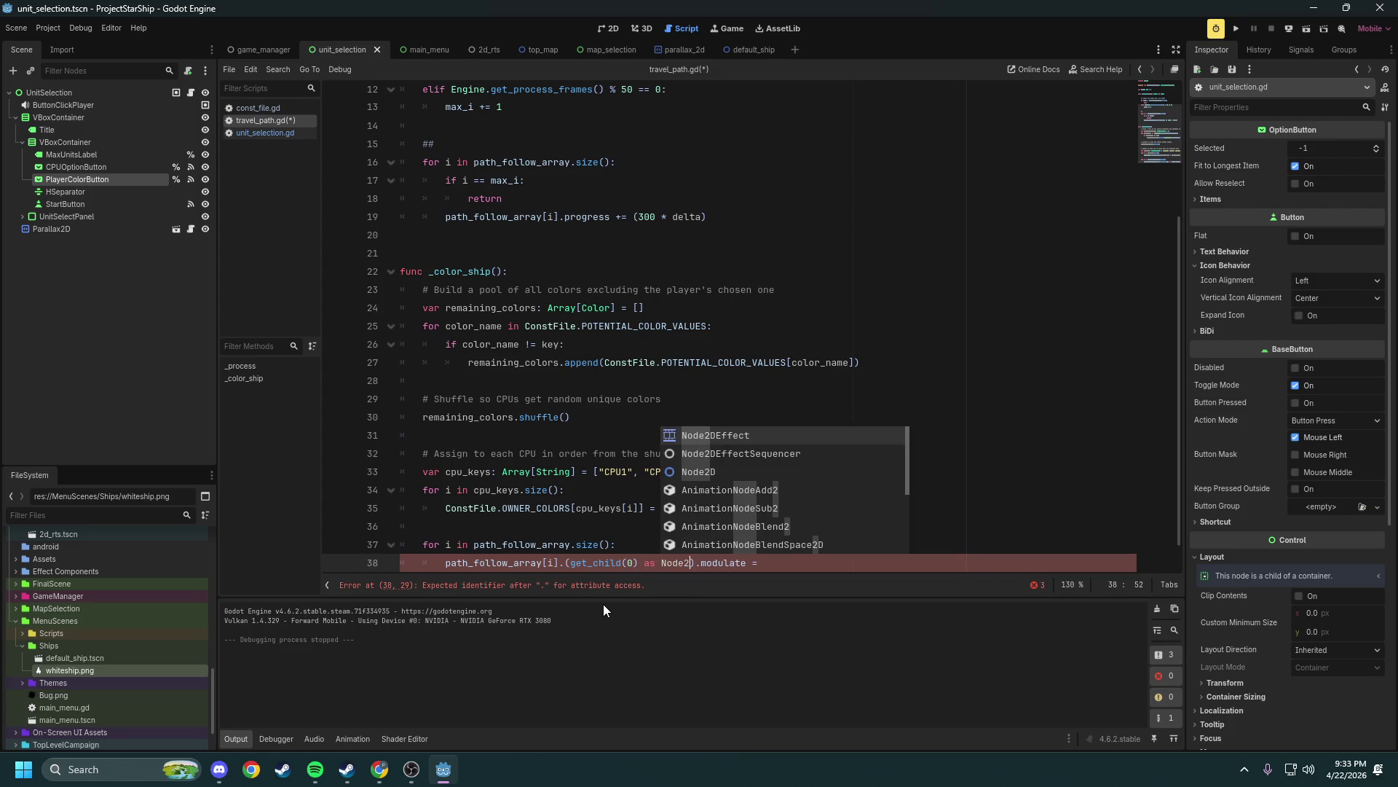
key("Escape")
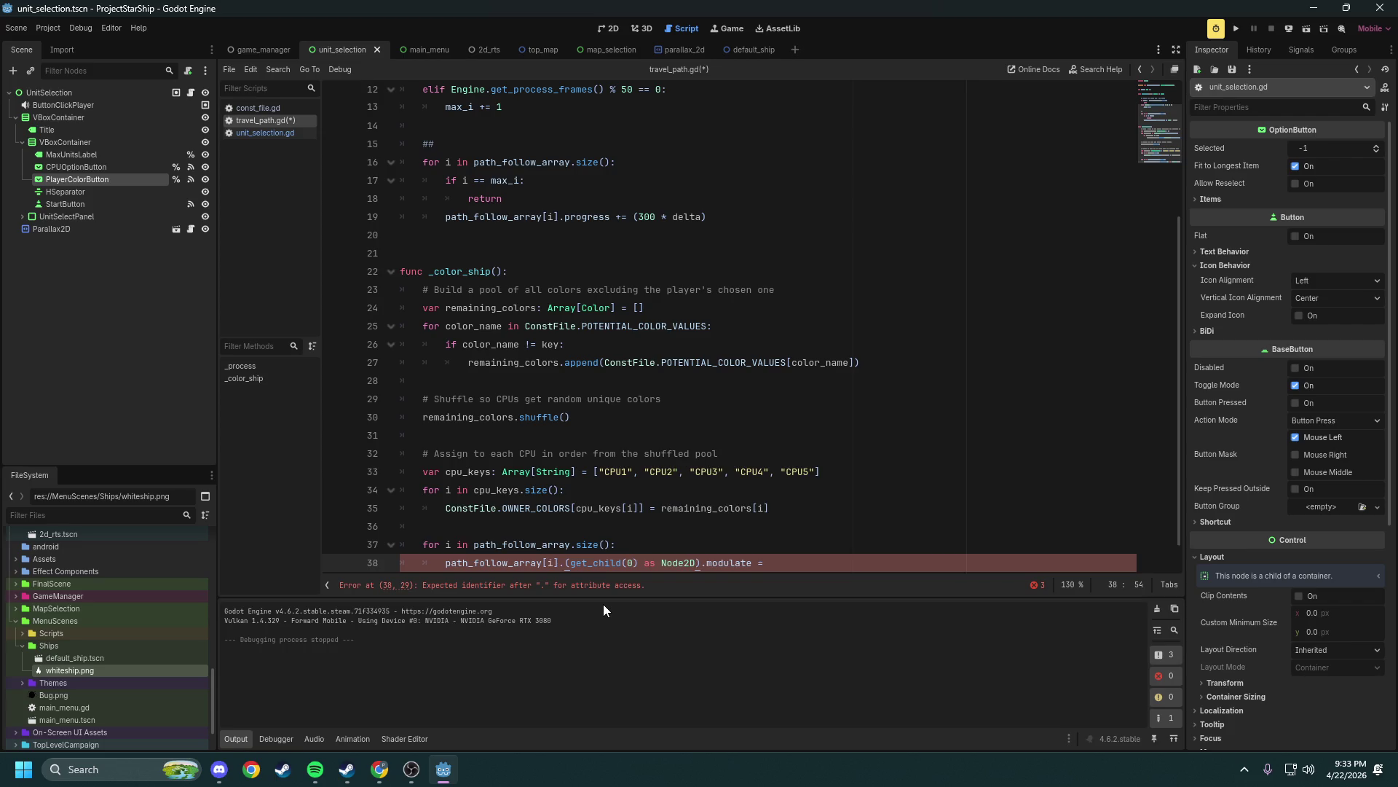
left_click(665, 533)
Remove the Node2D cast so the line reads path_follow_array[i].get_child(0).modulate =
scroll(612, 534, "down", 1)
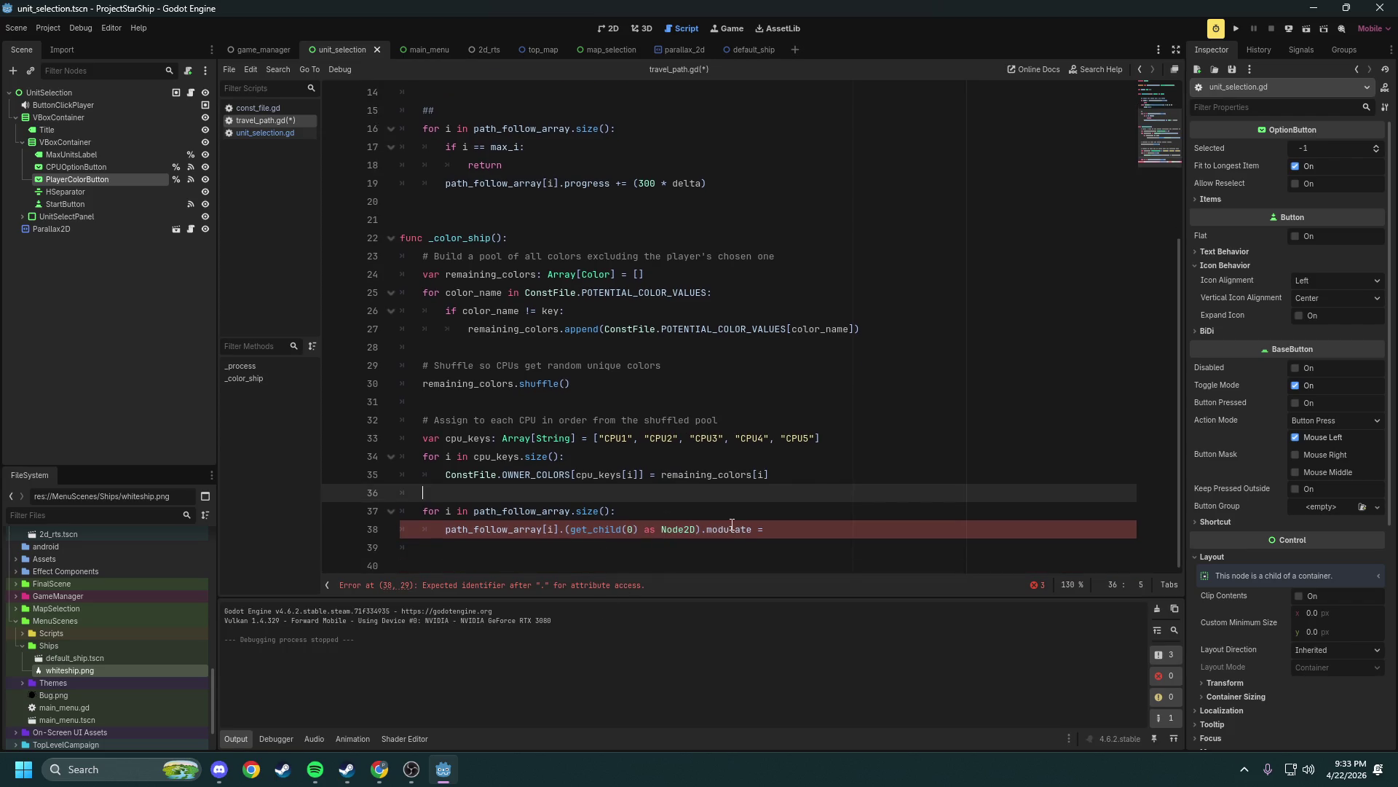
left_click(698, 529)
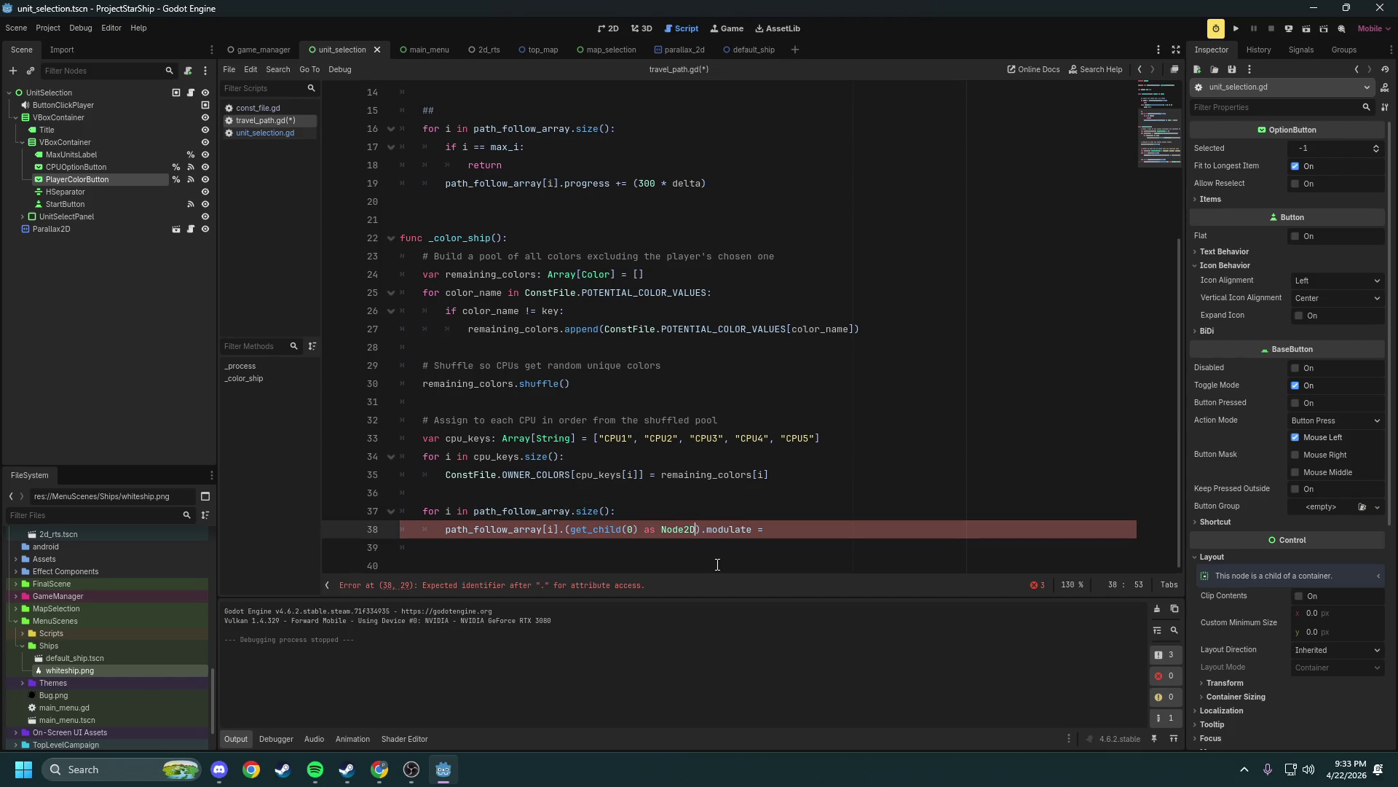
key("BackSpace")
key("BackSpace")
key("BackSpace")
key("Left")
key("Left")
key("Left")
key("Left")
key("Left")
key("BackSpace")
left_click(713, 515)
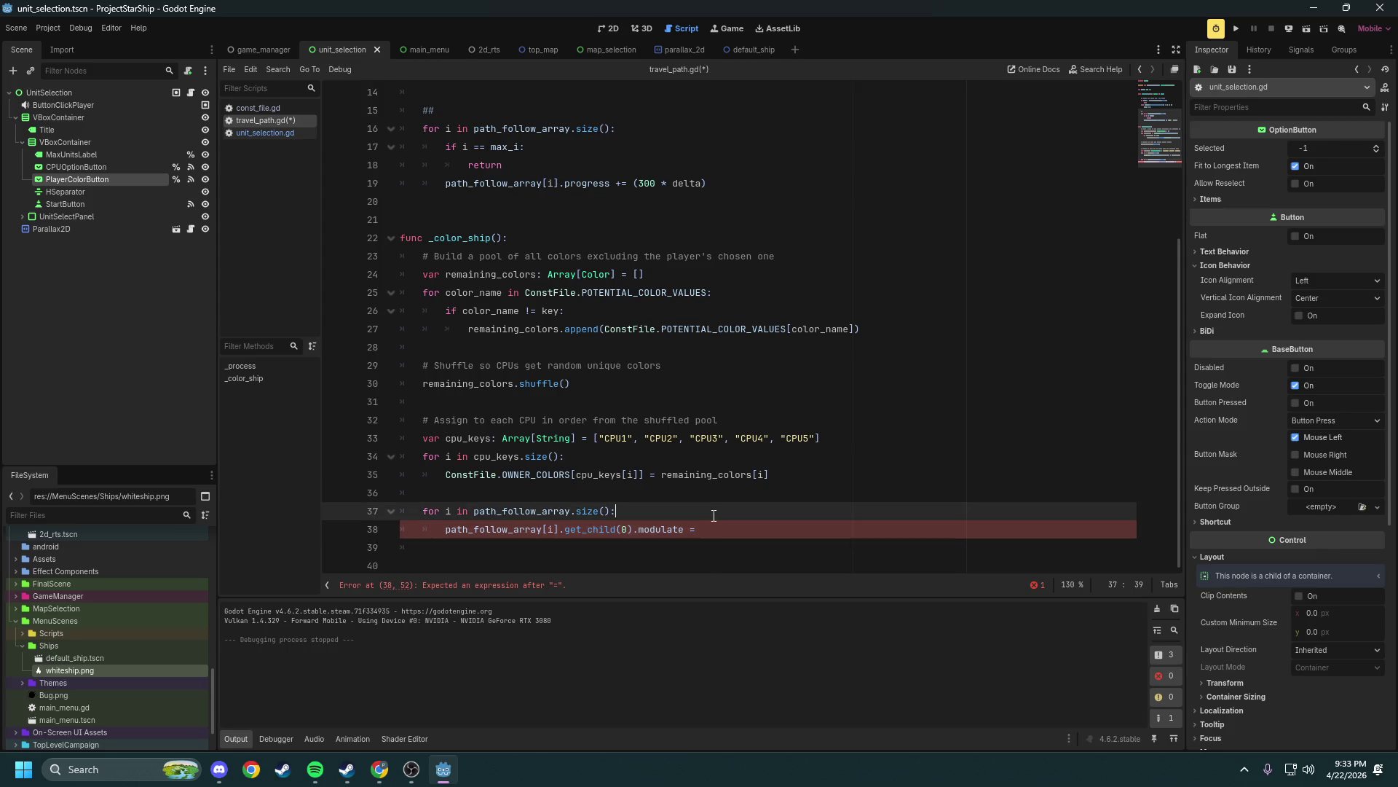
left_click(742, 532)
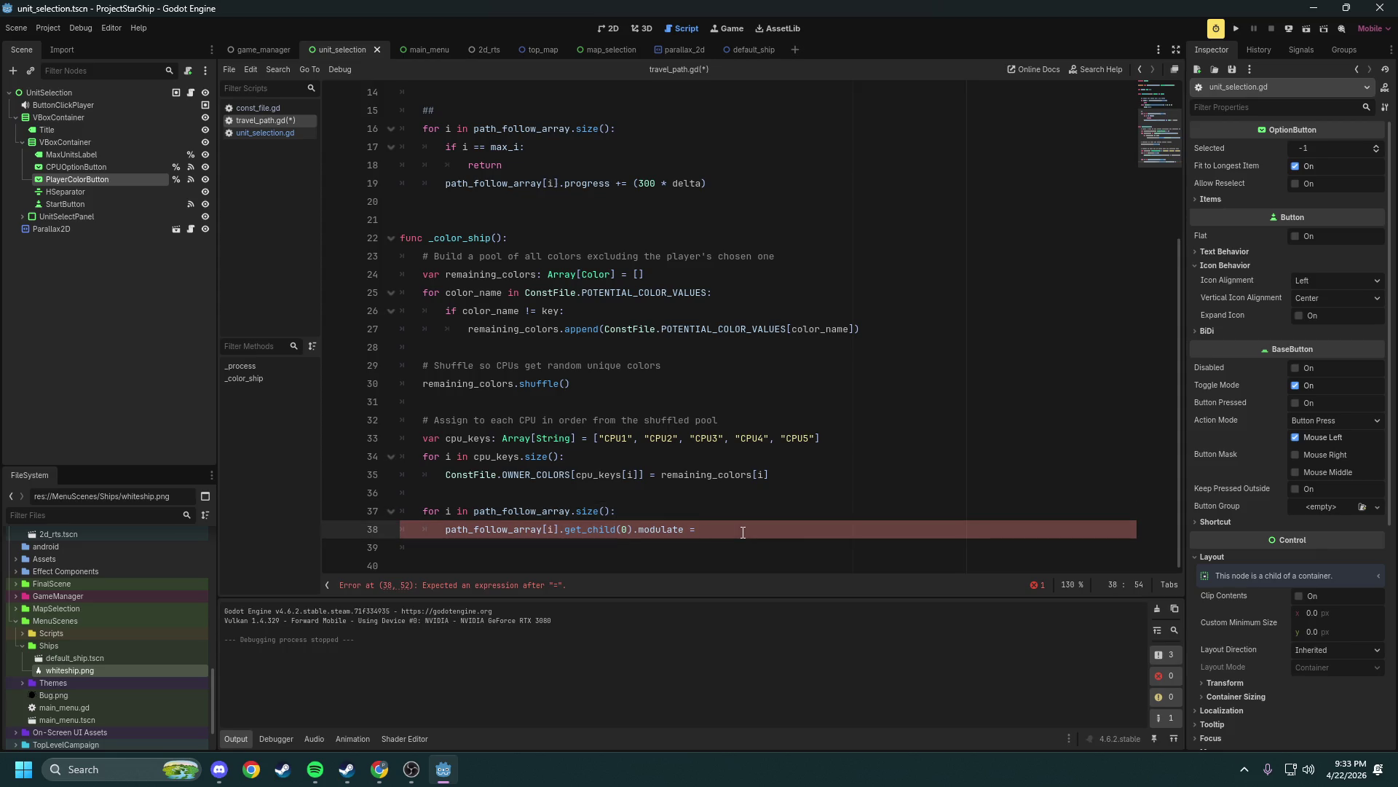
left_click(734, 487)
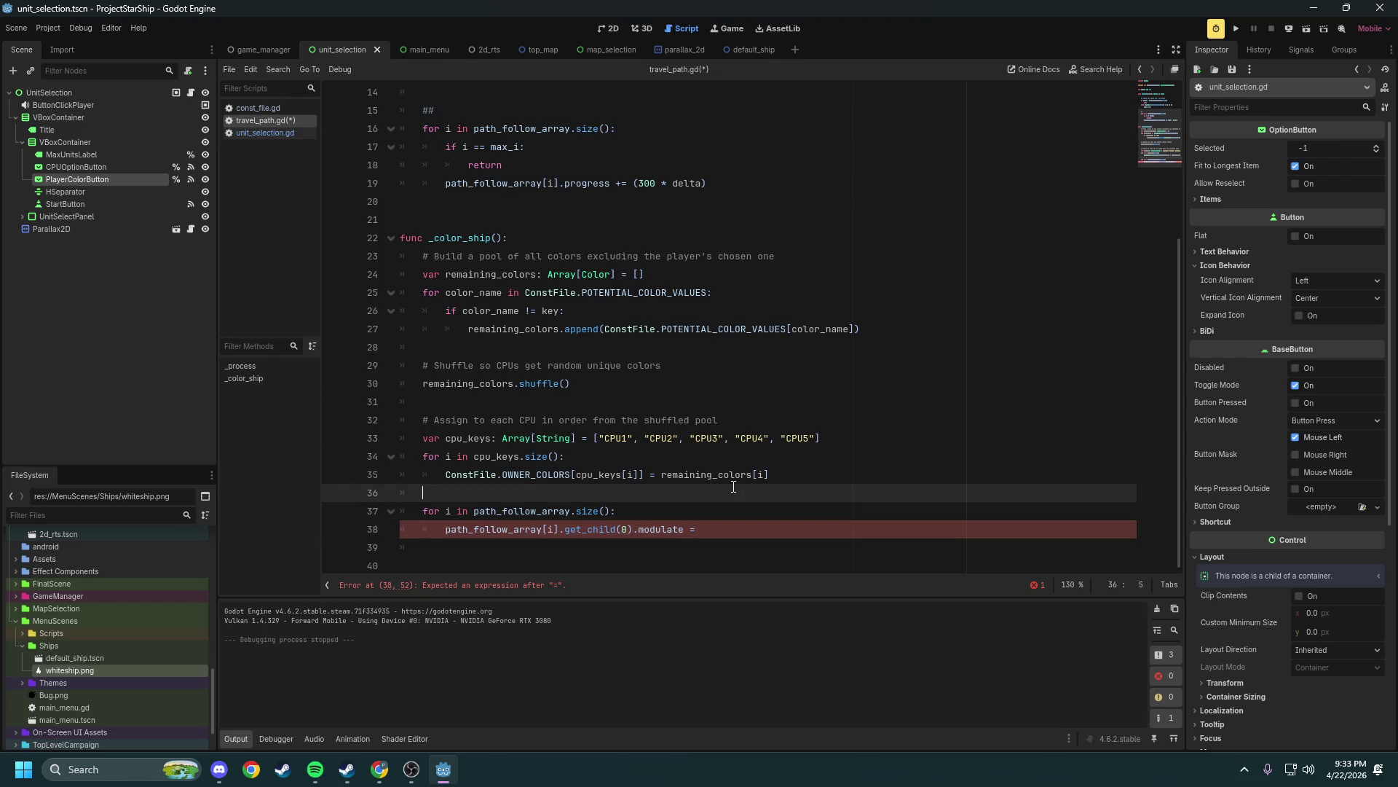
Review the remaining_colors and color_name uses and select the remaining_colors.append statement on line 27
left_click_drag(619, 510, 415, 505)
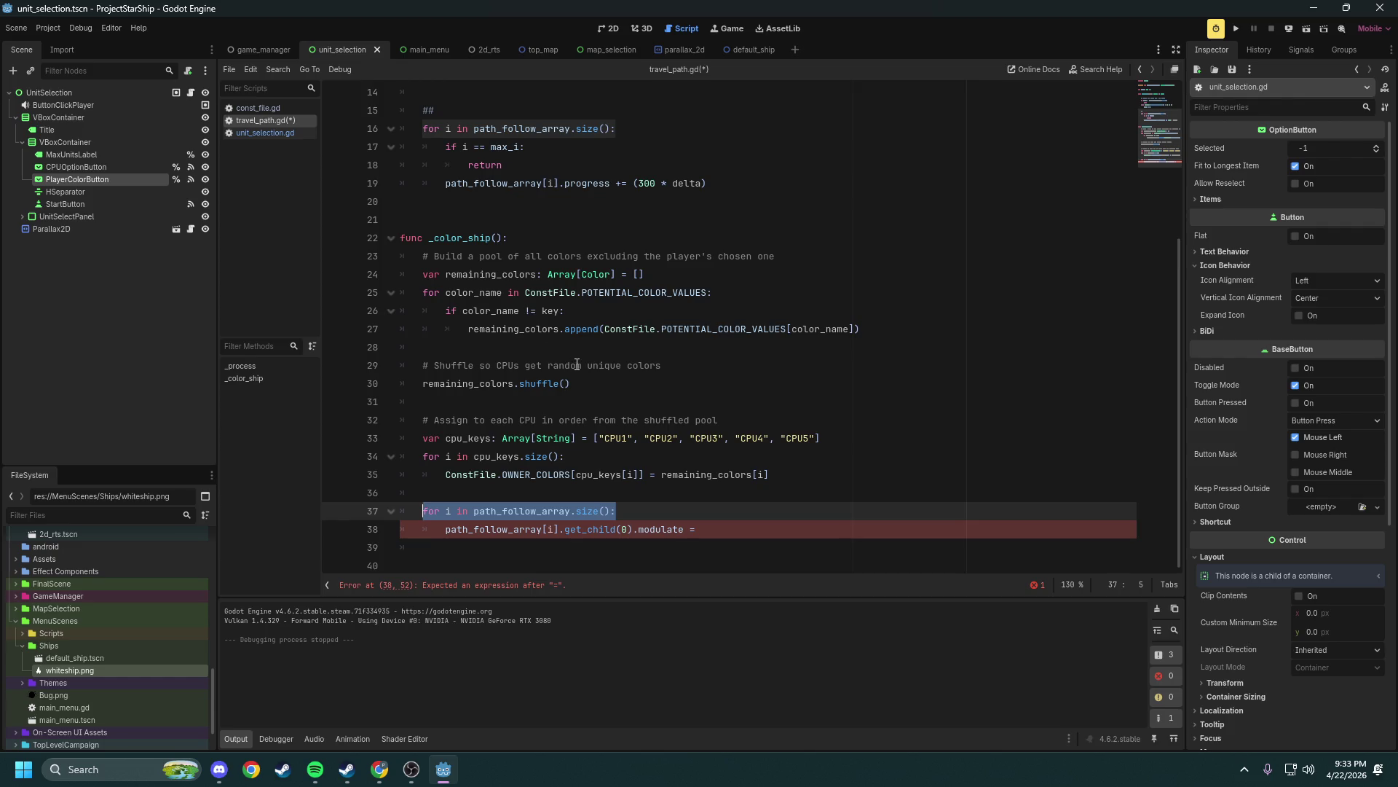
double_click(515, 275)
double_click(478, 294)
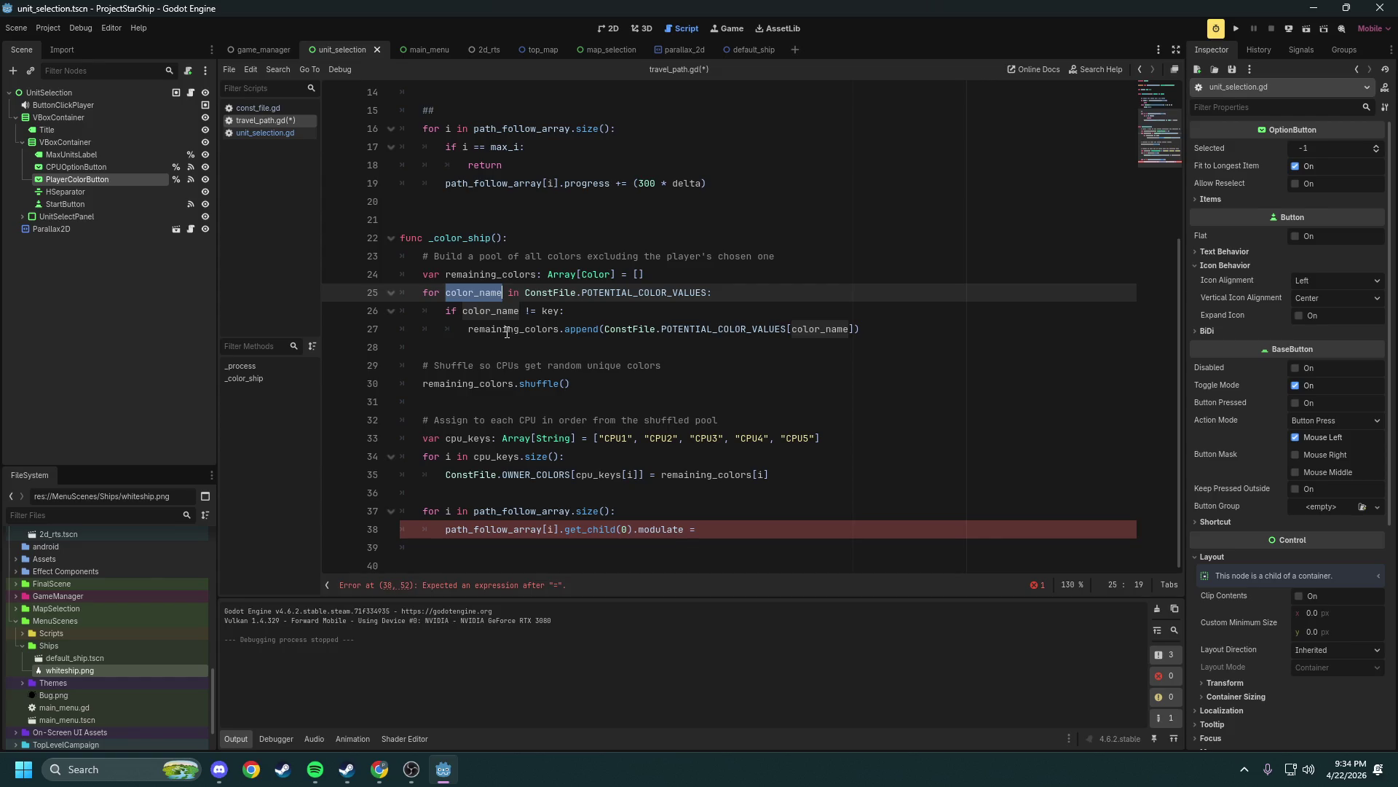
left_click_drag(890, 331, 469, 330)
key("ctrl+c")
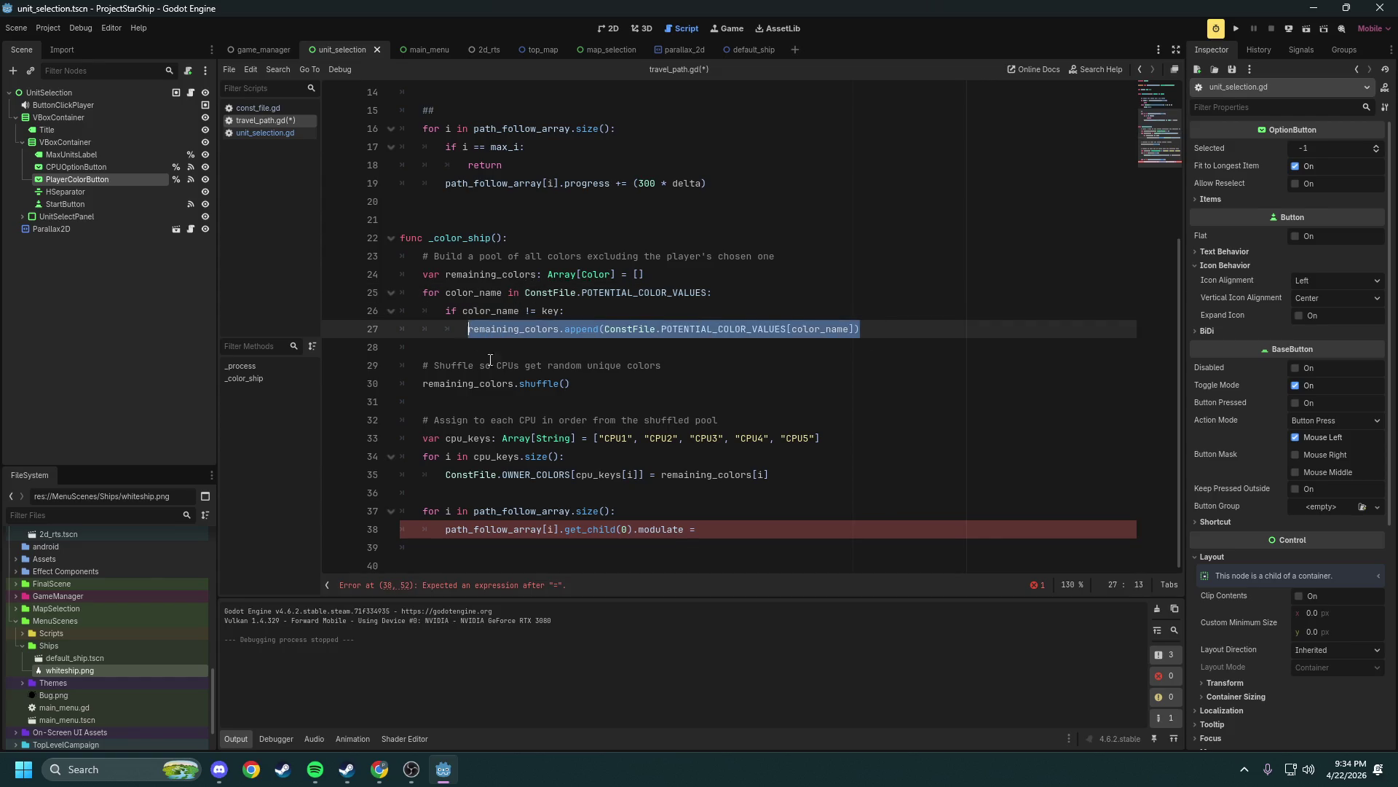
Replace the player-colour exclusion check with the append statement so every colour is pooled, and save
key("BackSpace")
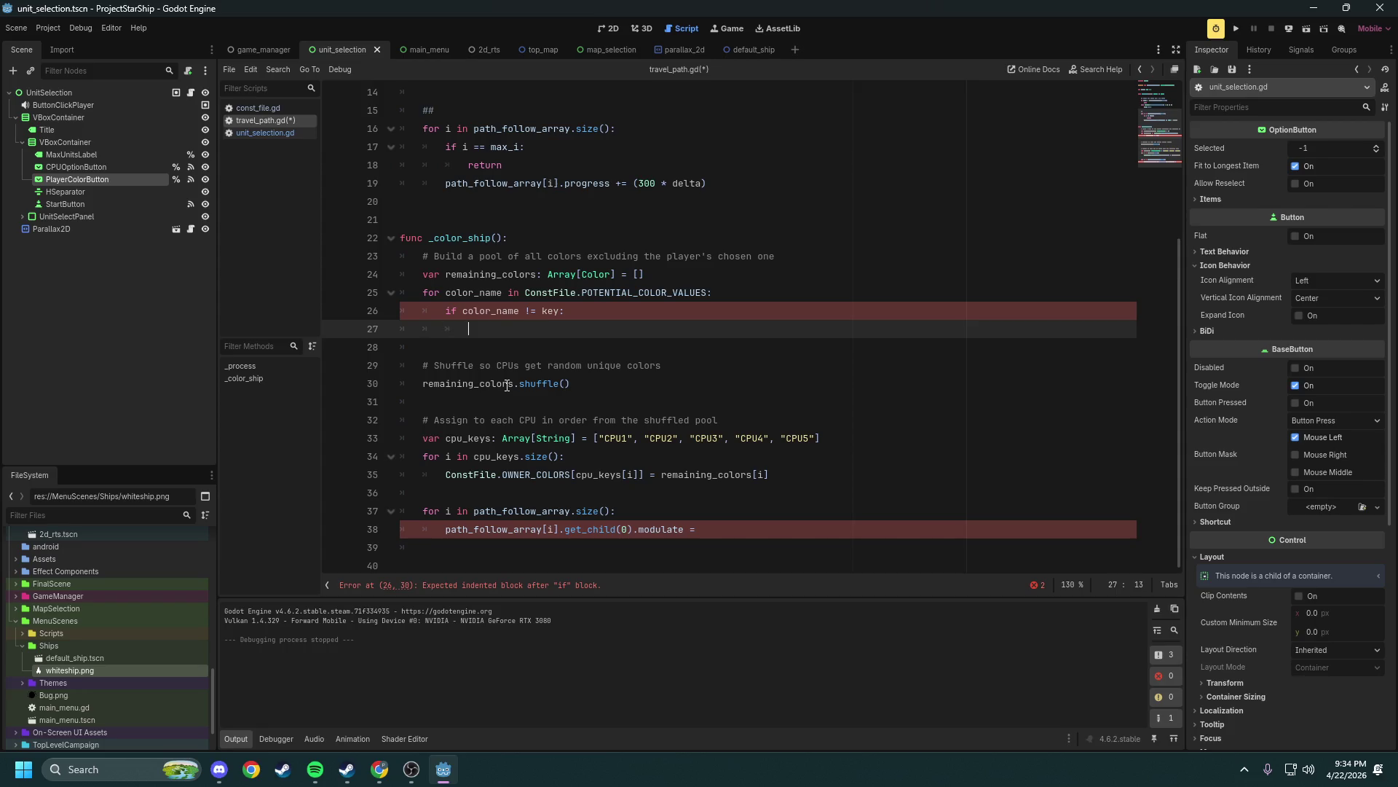
key("shift+Left")
key("shift+Left")
key("shift+Left")
key("ctrl+shift+Left")
key("ctrl+shift+Left")
key("ctrl+shift+Left")
key("ctrl+v")
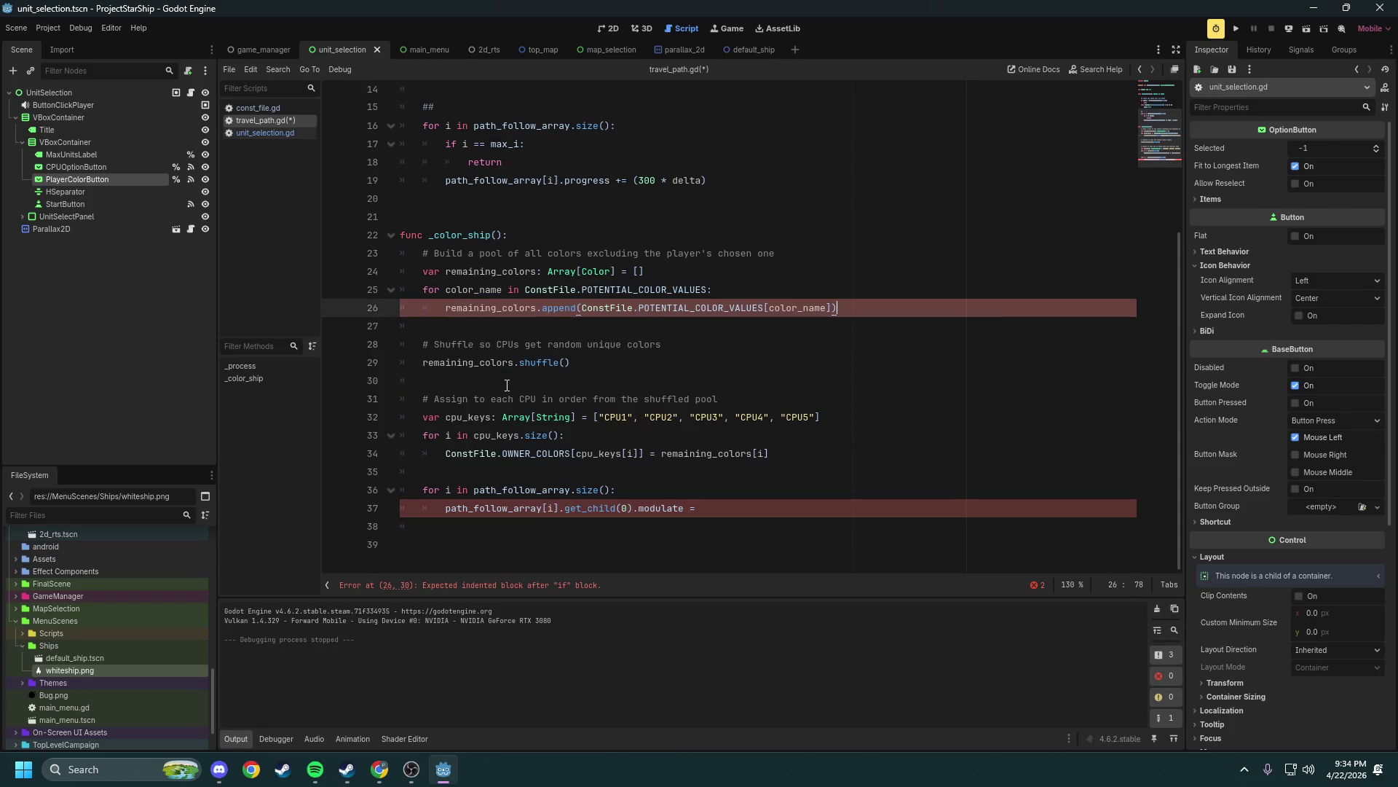
key("ctrl+s")
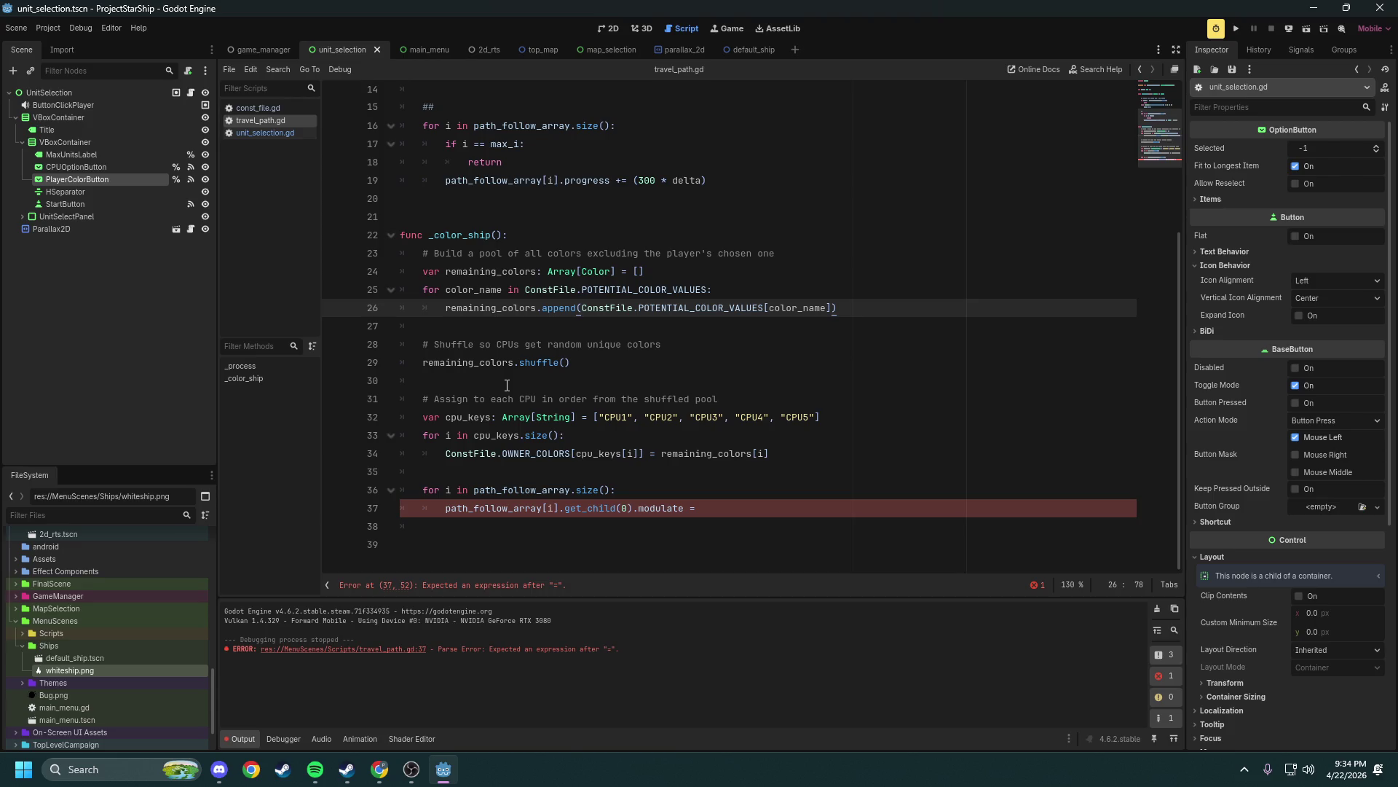
Delete the block assigning colours to each CPU
double_click(488, 362)
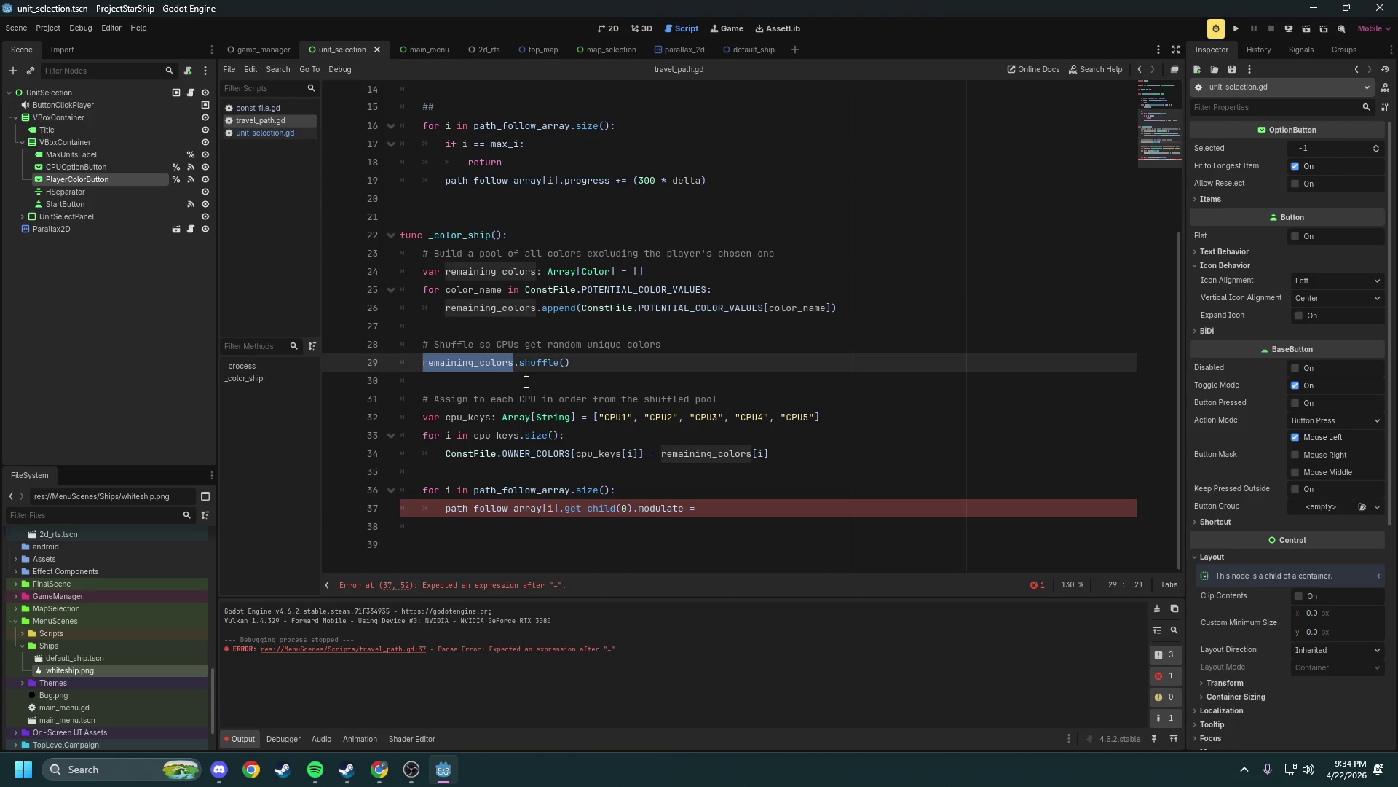
mouse_move(787, 459)
left_mouse_down()
mouse_move(437, 435)
mouse_move(382, 404)
left_mouse_up()
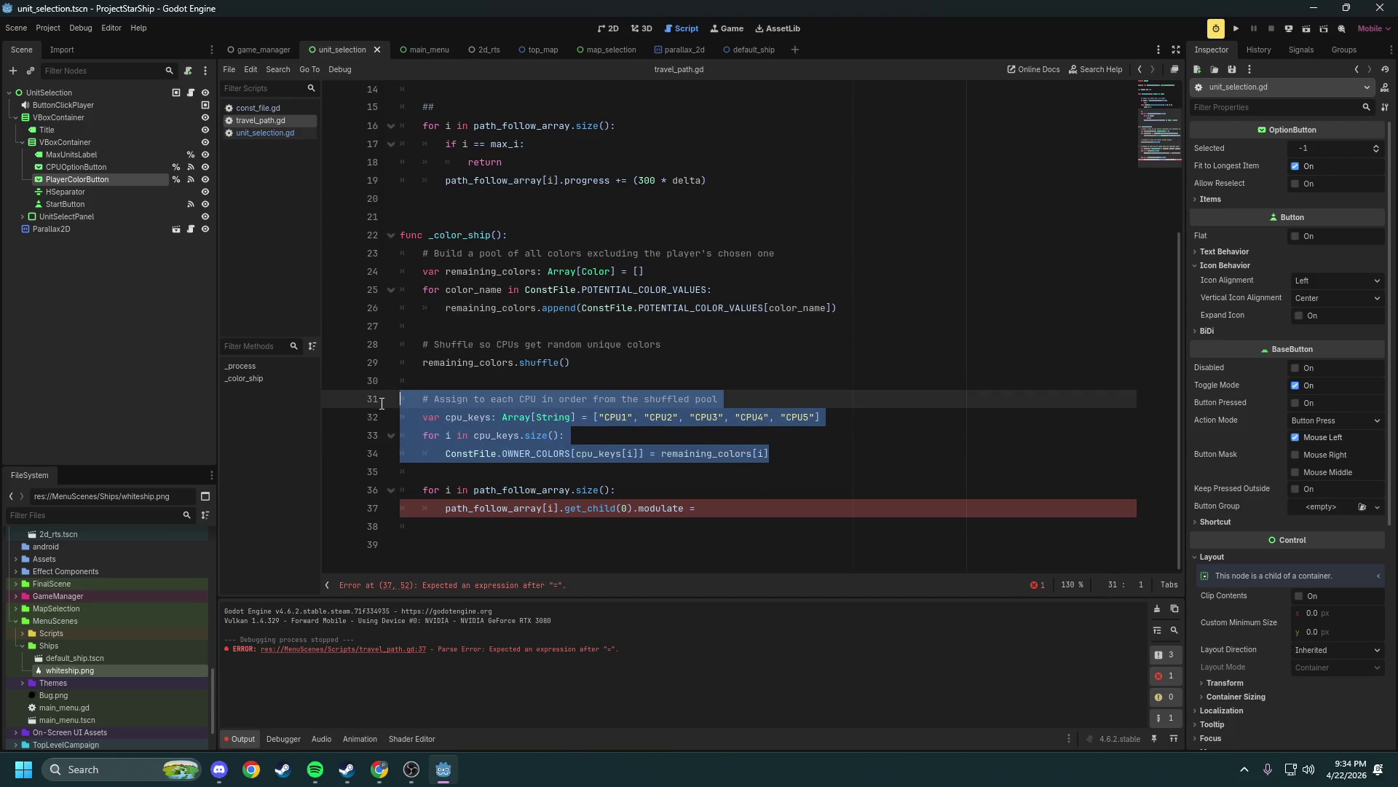
key("BackSpace")
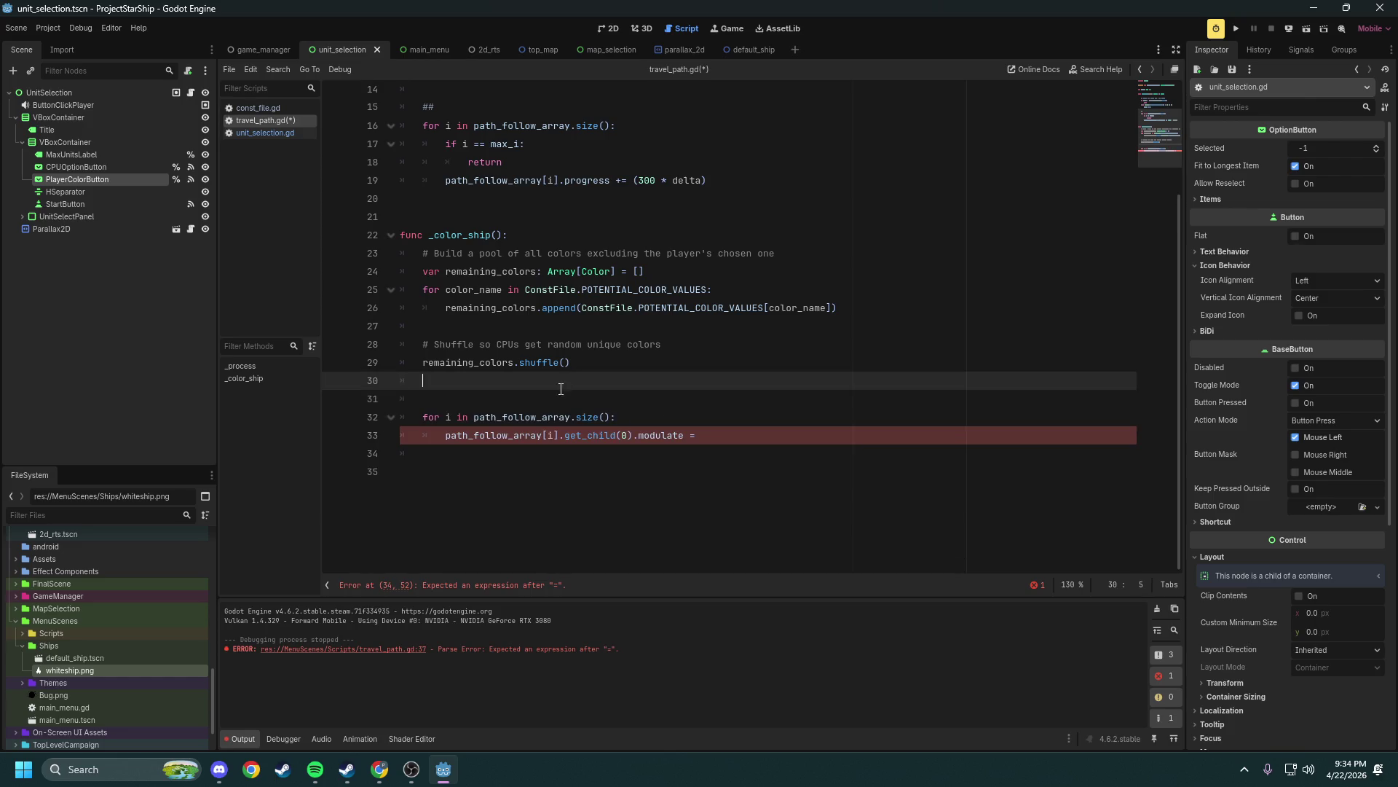
key("BackSpace")
key("BackSpace")
Complete the loop's modulate assignment with remaining_colors via autocomplete
left_click(716, 416)
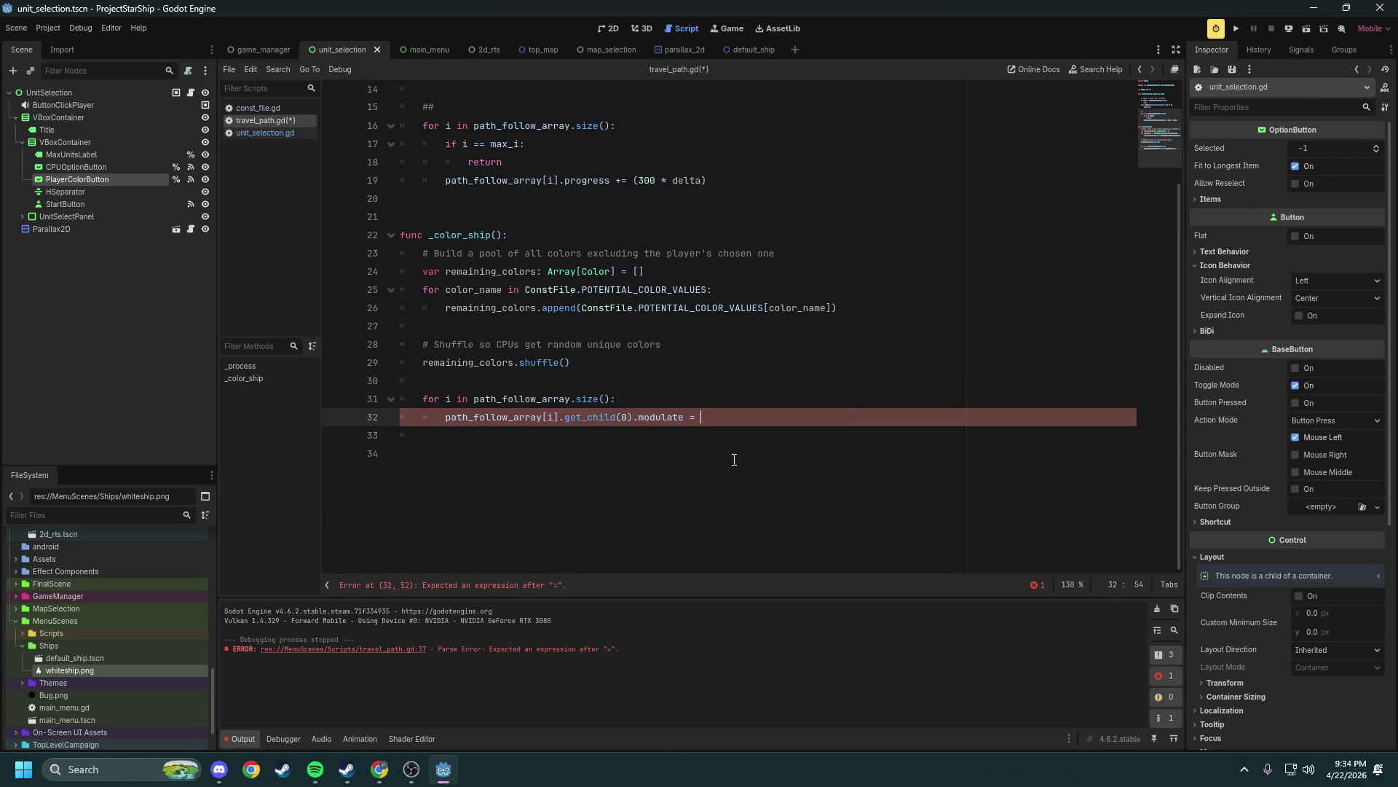
type("rem")
key("Return")
scroll(734, 460, "up", 2)
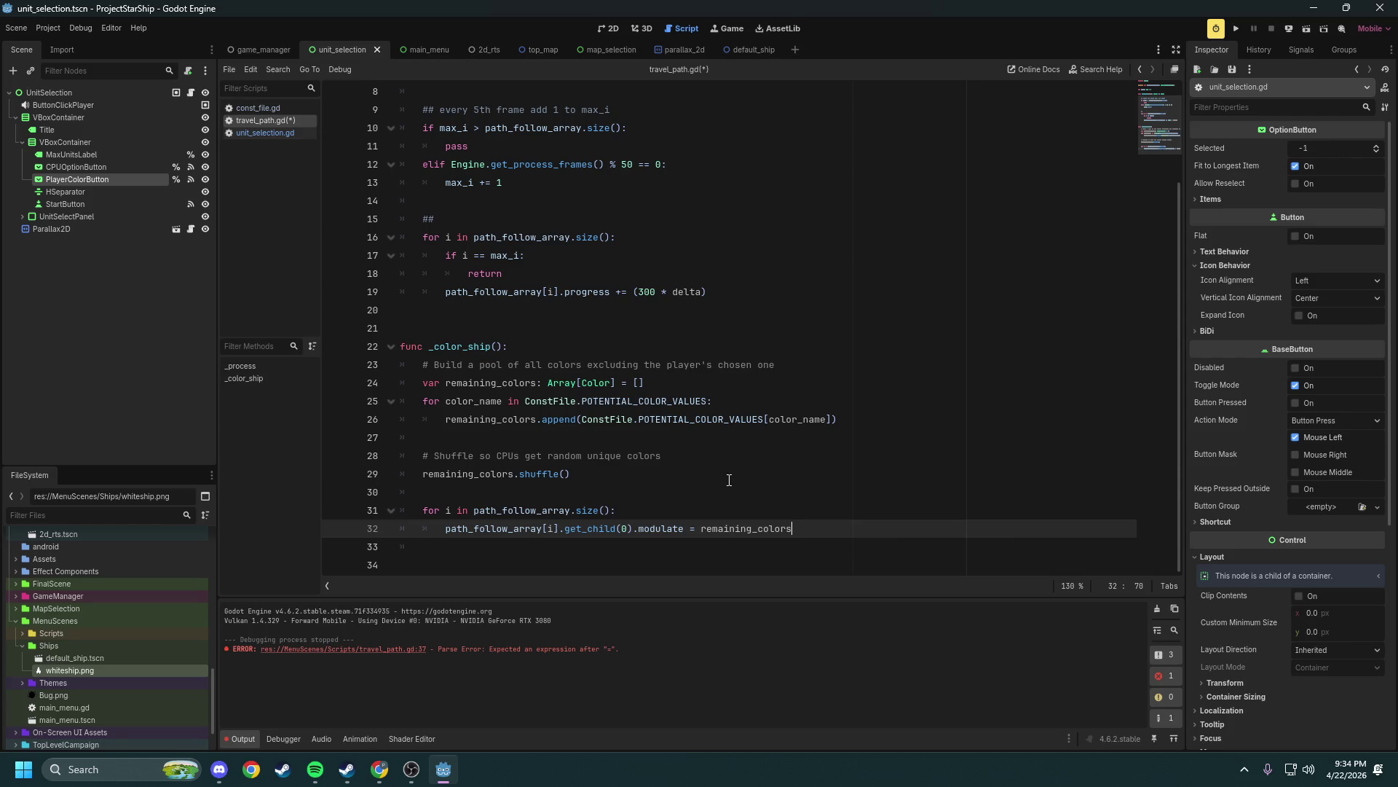
Index the assigned colour as remaining_colors[i] and save travel_path.gd
type("[i")
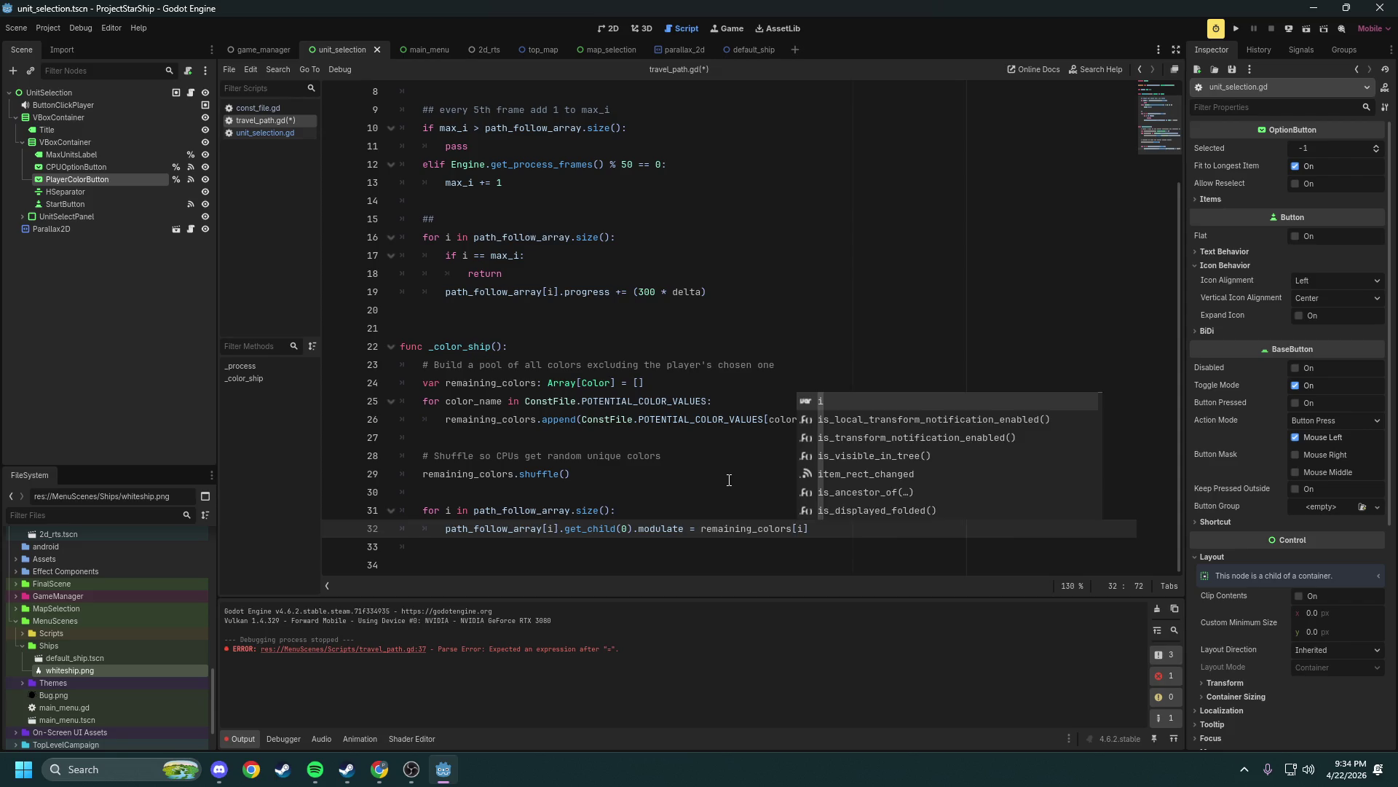
key("Escape")
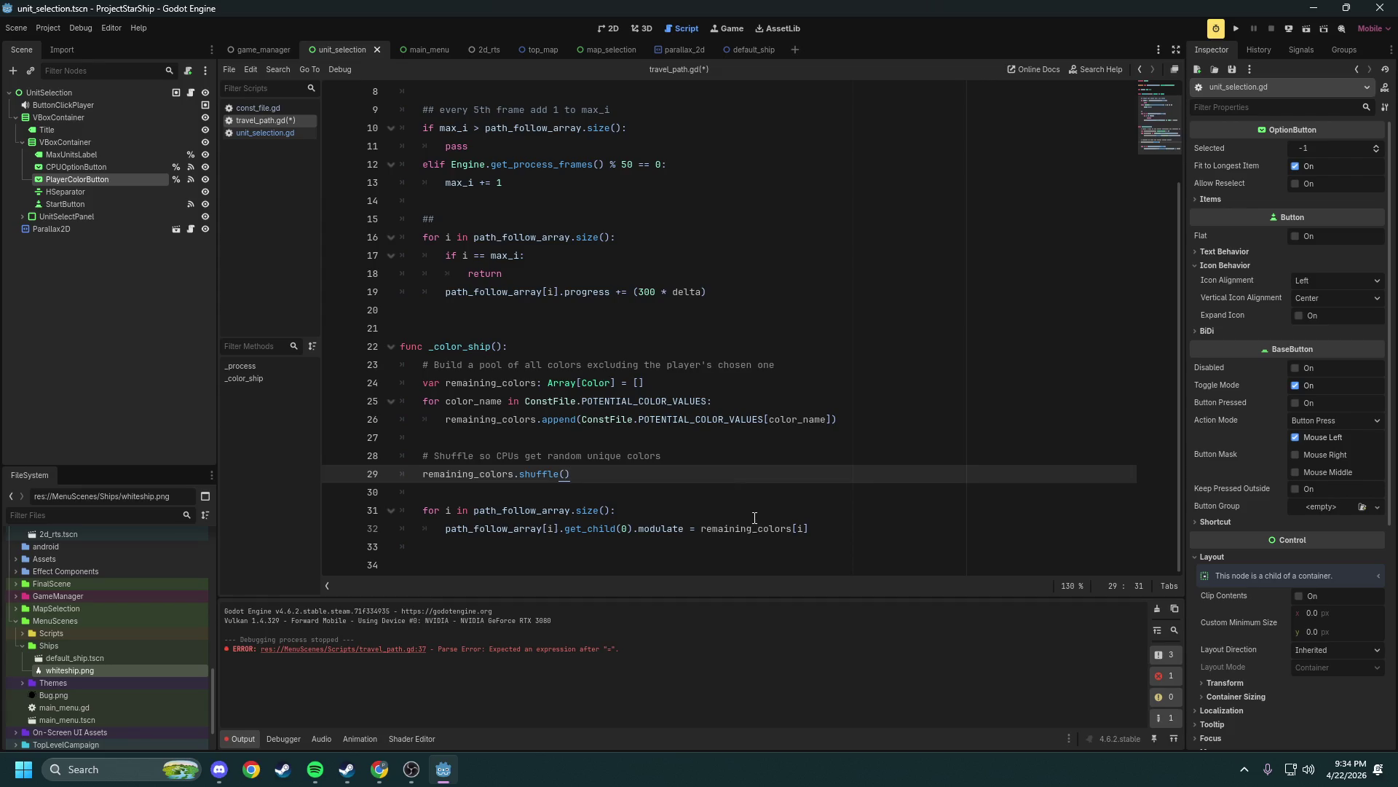
double_click(745, 526)
double_click(595, 382)
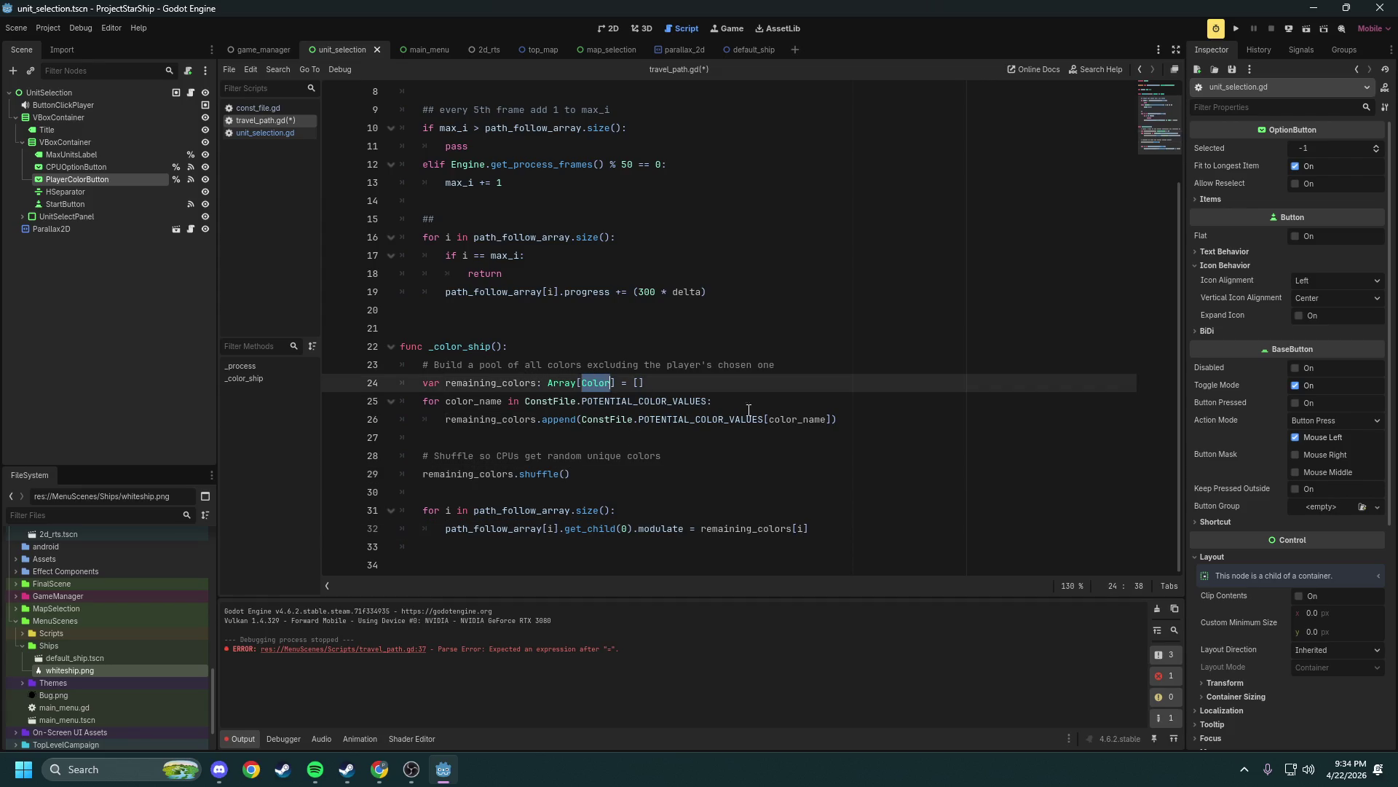
double_click(798, 528)
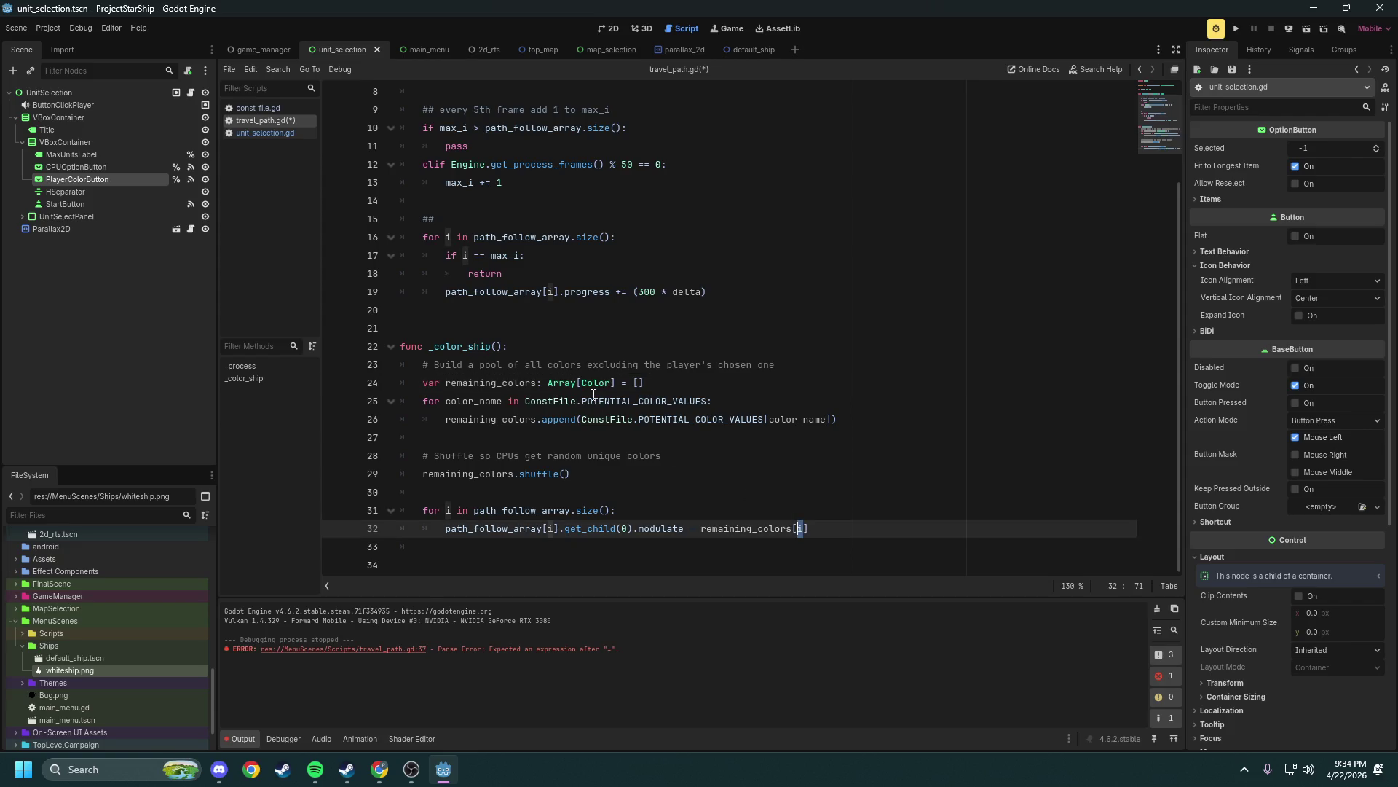
double_click(560, 383)
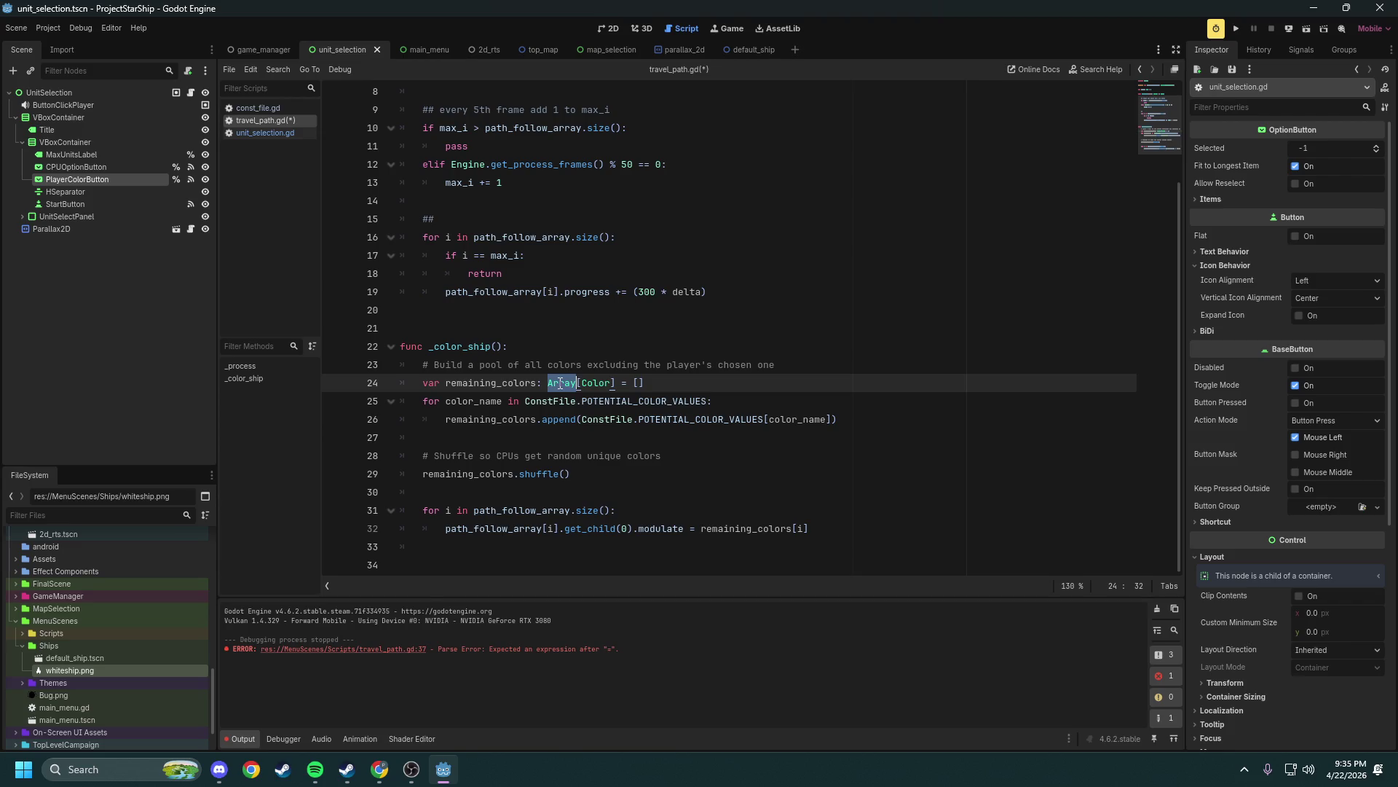
left_click(604, 477)
key("ctrl+s")
Review max_i in the path progress loop on line 17 and its declaration on line 5
scroll(595, 477, "up", 3)
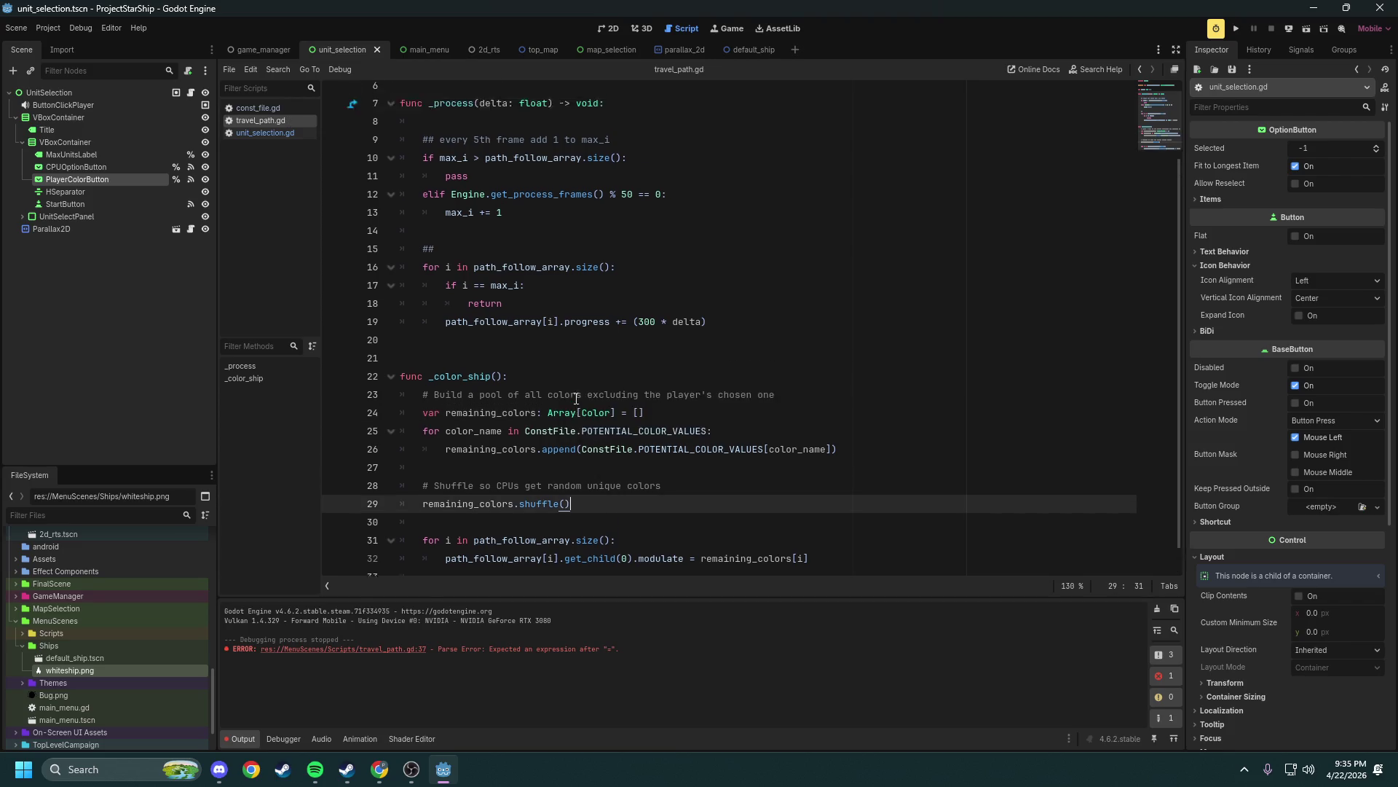
left_click(504, 383)
double_click(504, 383)
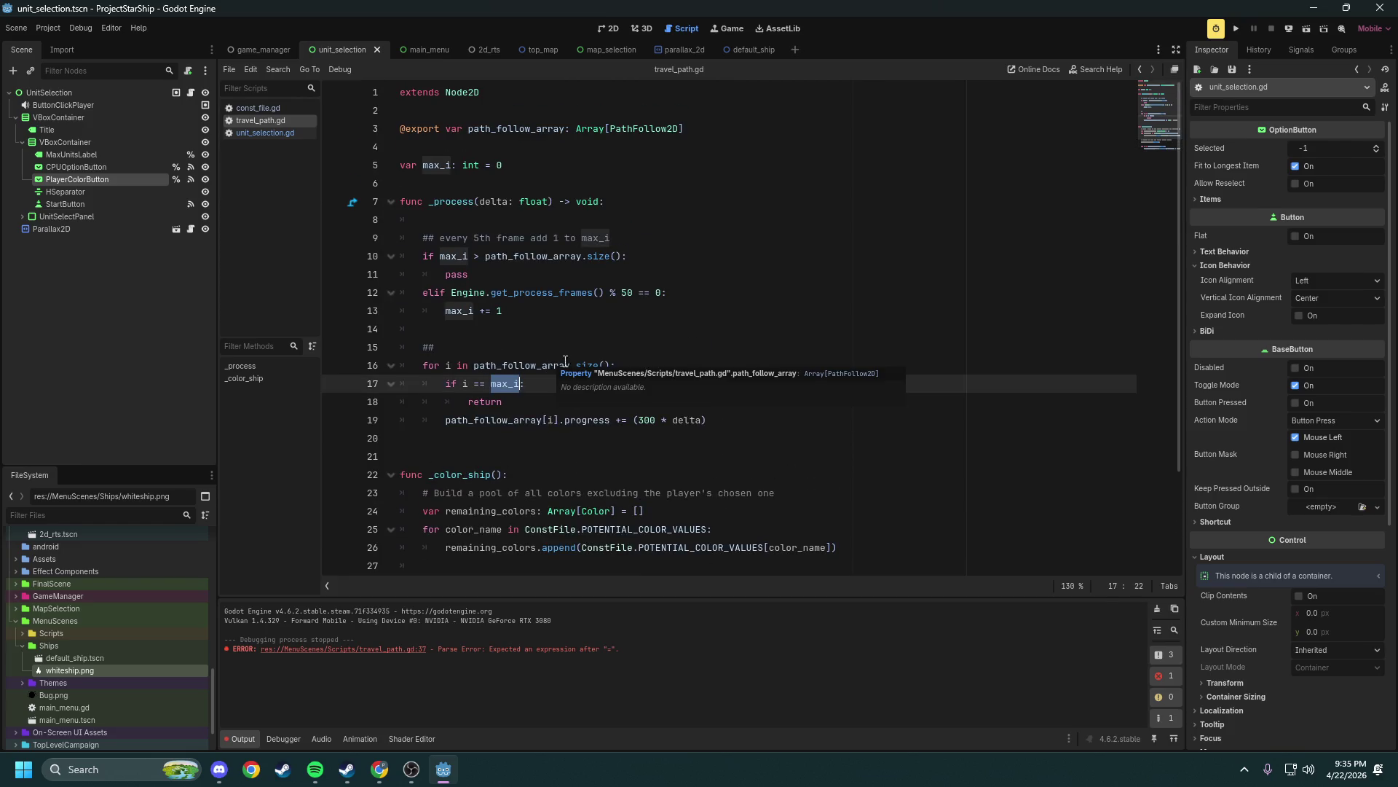
left_click(563, 341)
left_click_drag(504, 165, 370, 165)
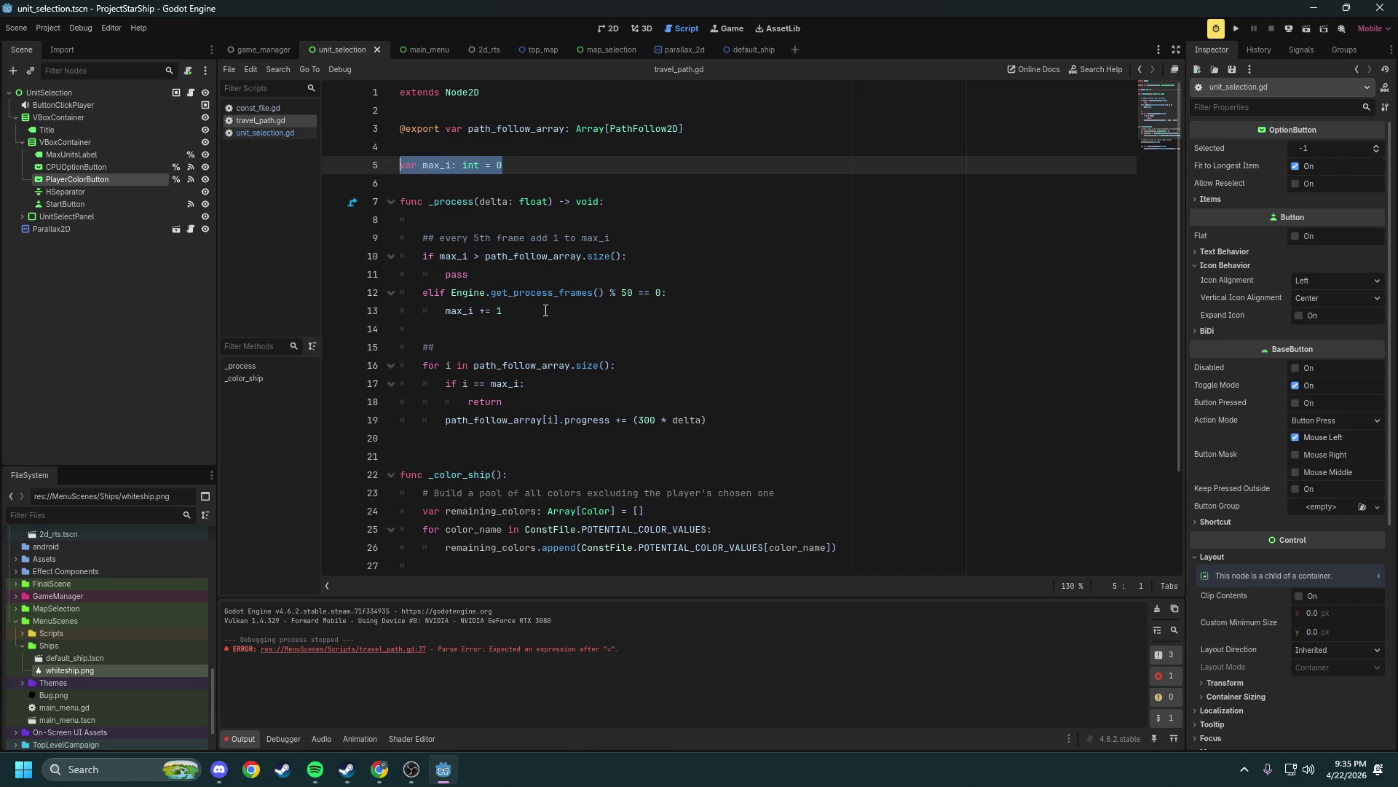
left_click_drag(713, 417, 420, 369)
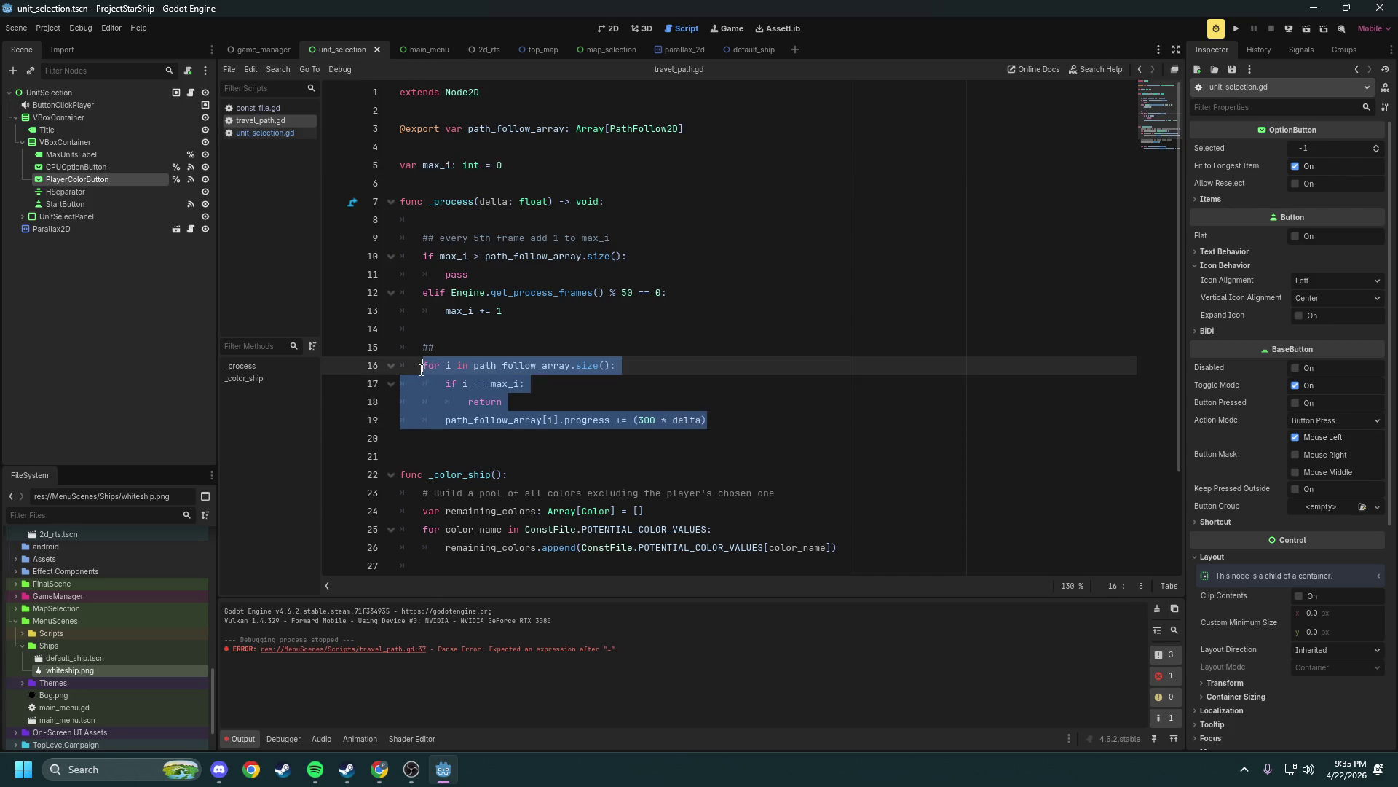
left_click(540, 394)
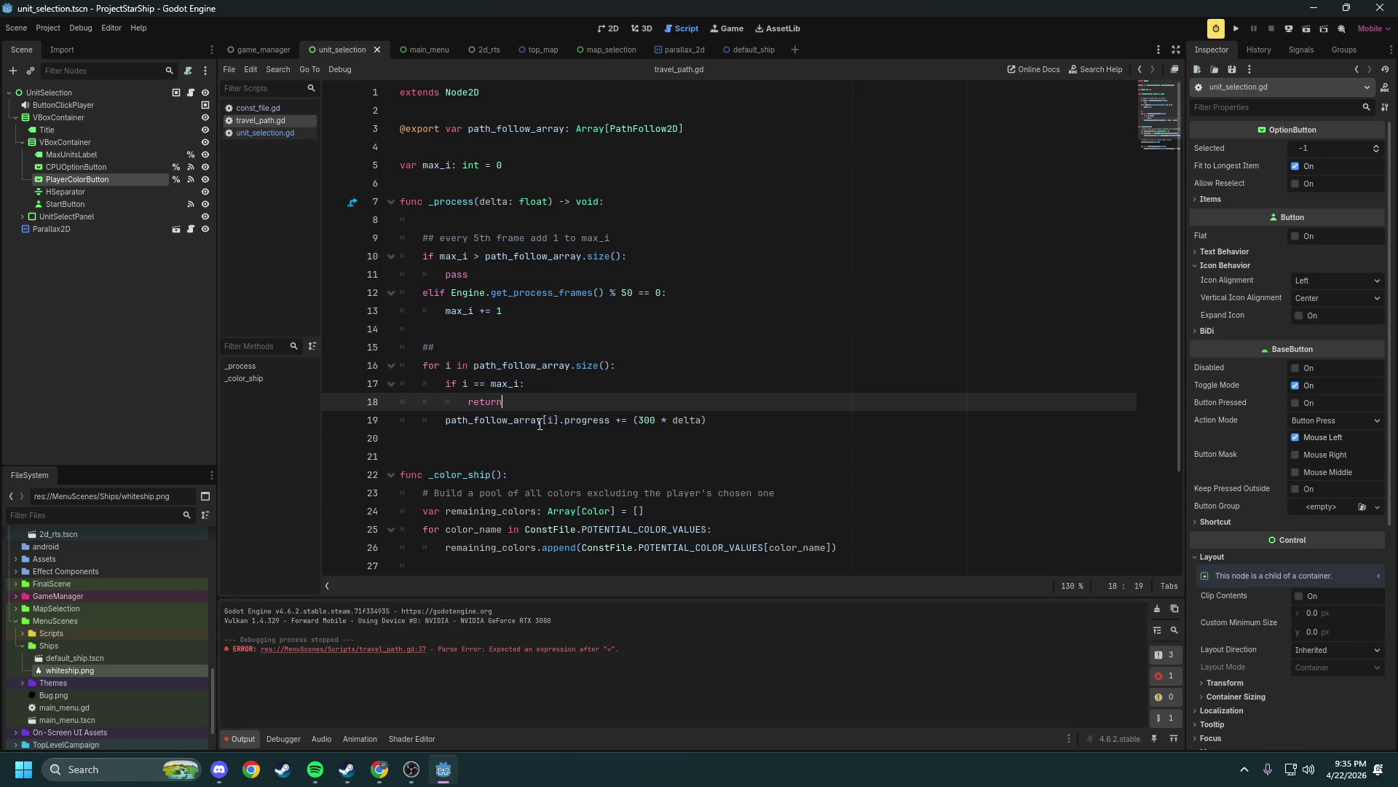
left_click_drag(708, 420, 440, 428)
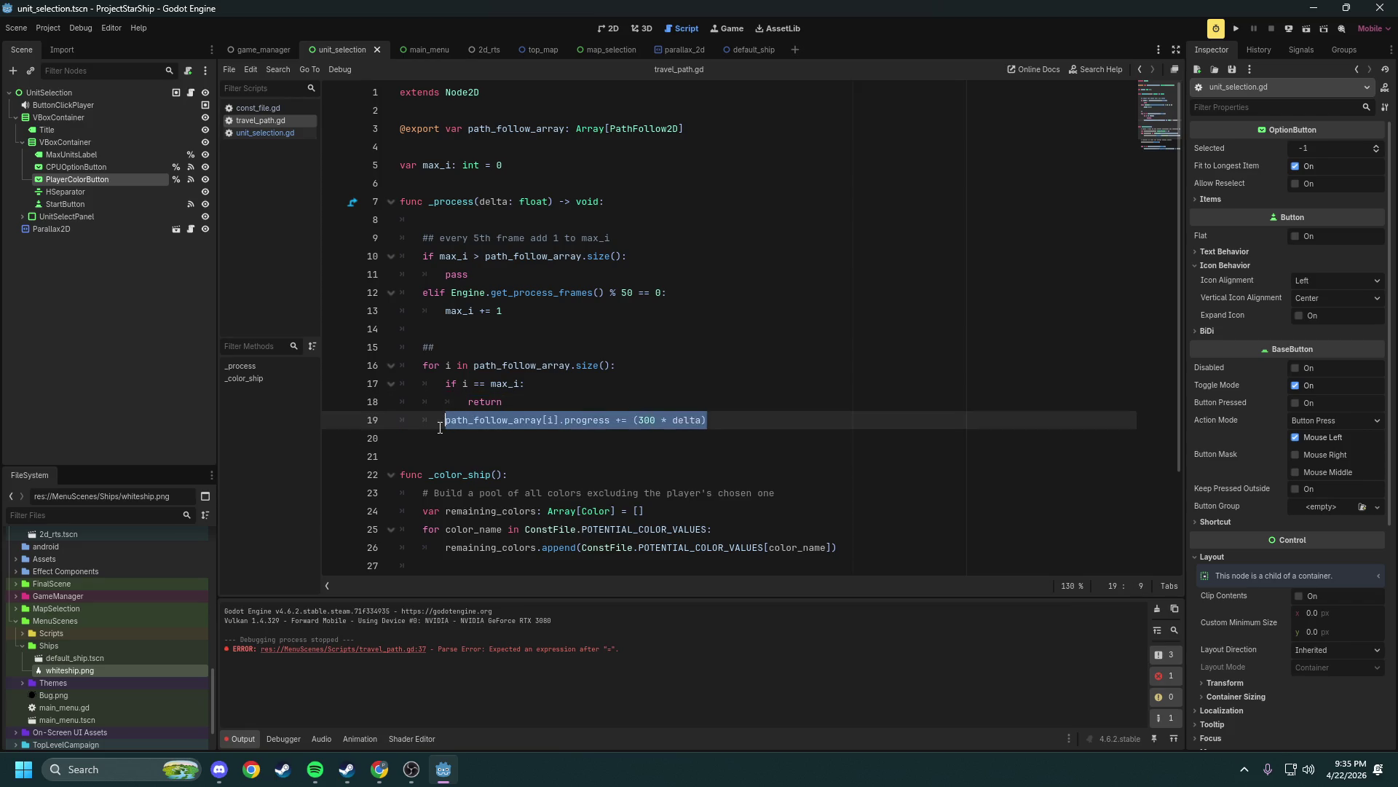
left_click(528, 395)
double_click(510, 384)
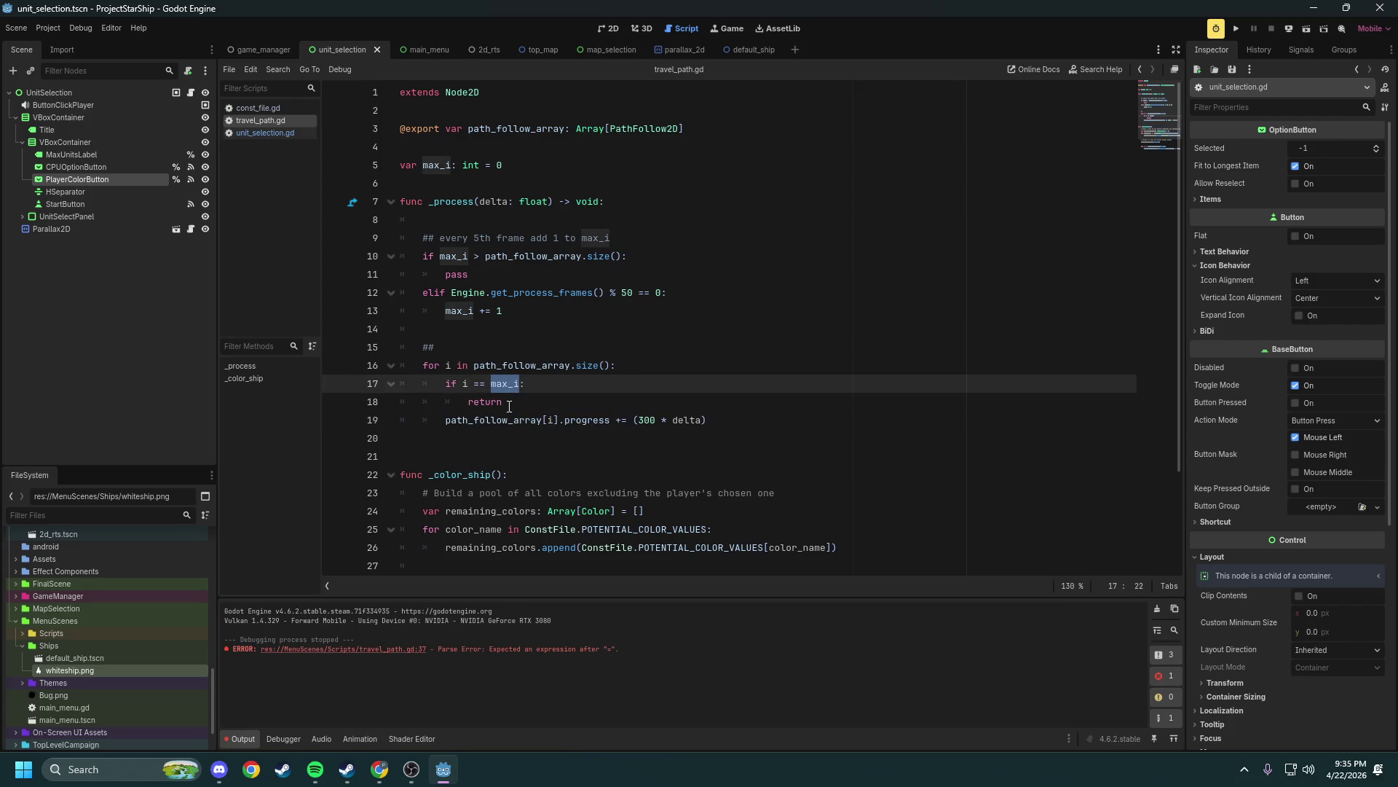
double_click(484, 401)
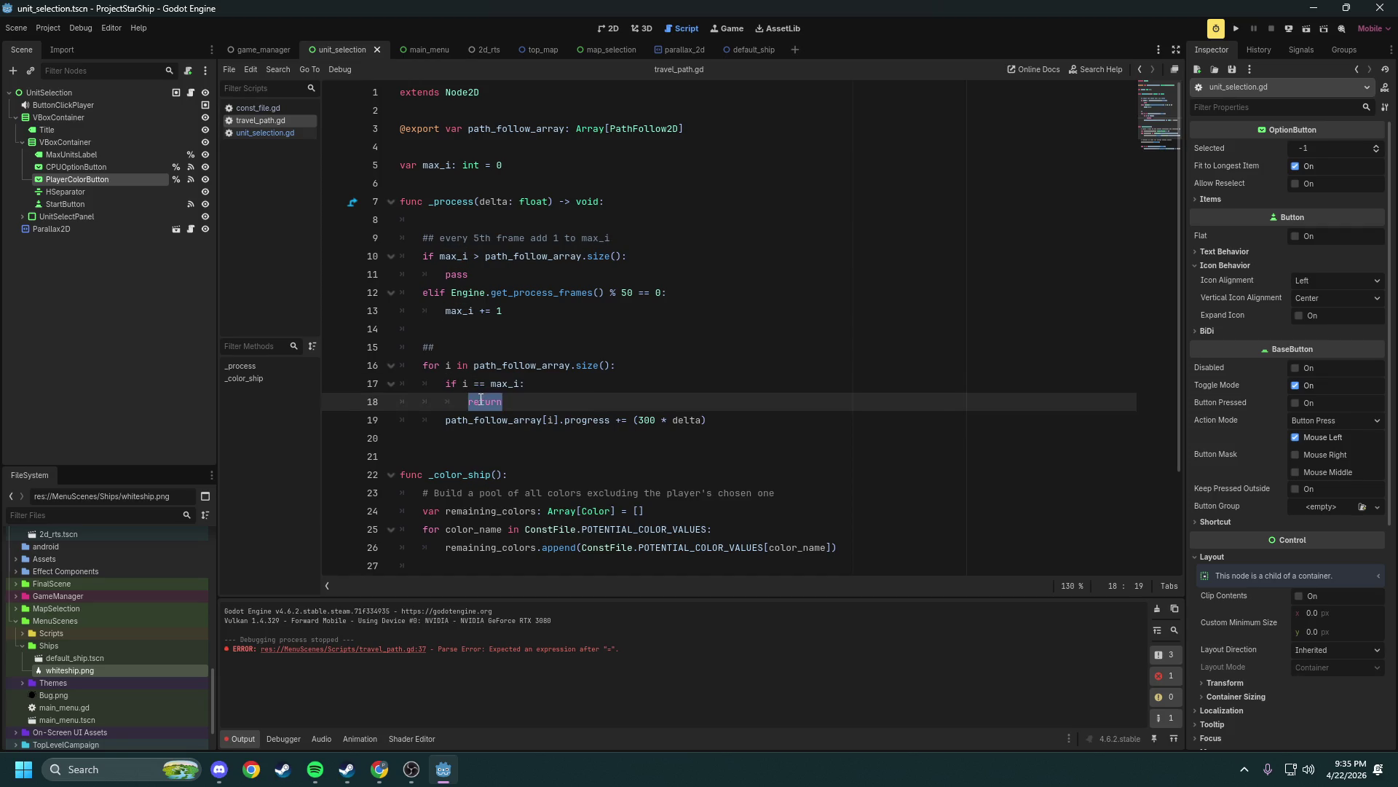
left_click(458, 366)
left_click_drag(610, 365, 447, 365)
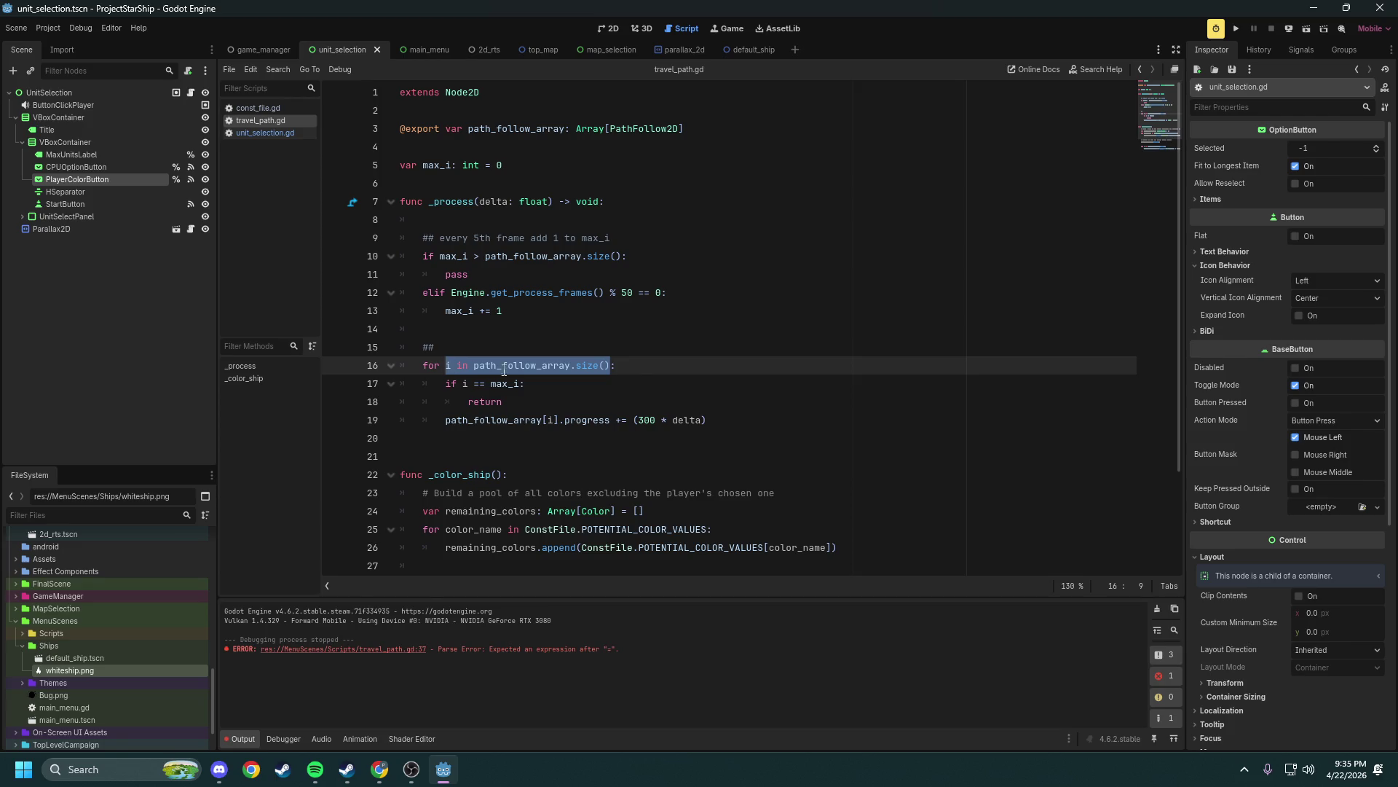
left_click(464, 384)
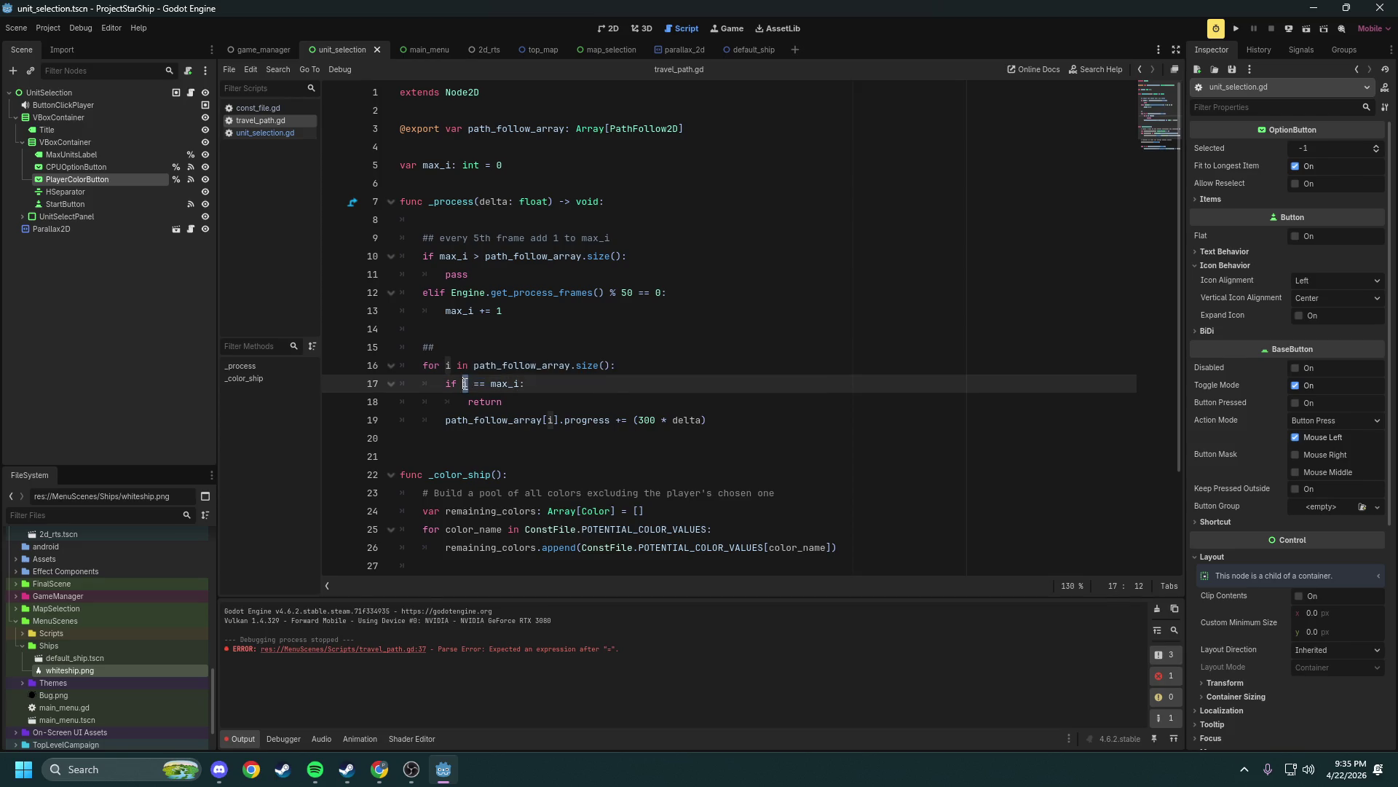
double_click(508, 389)
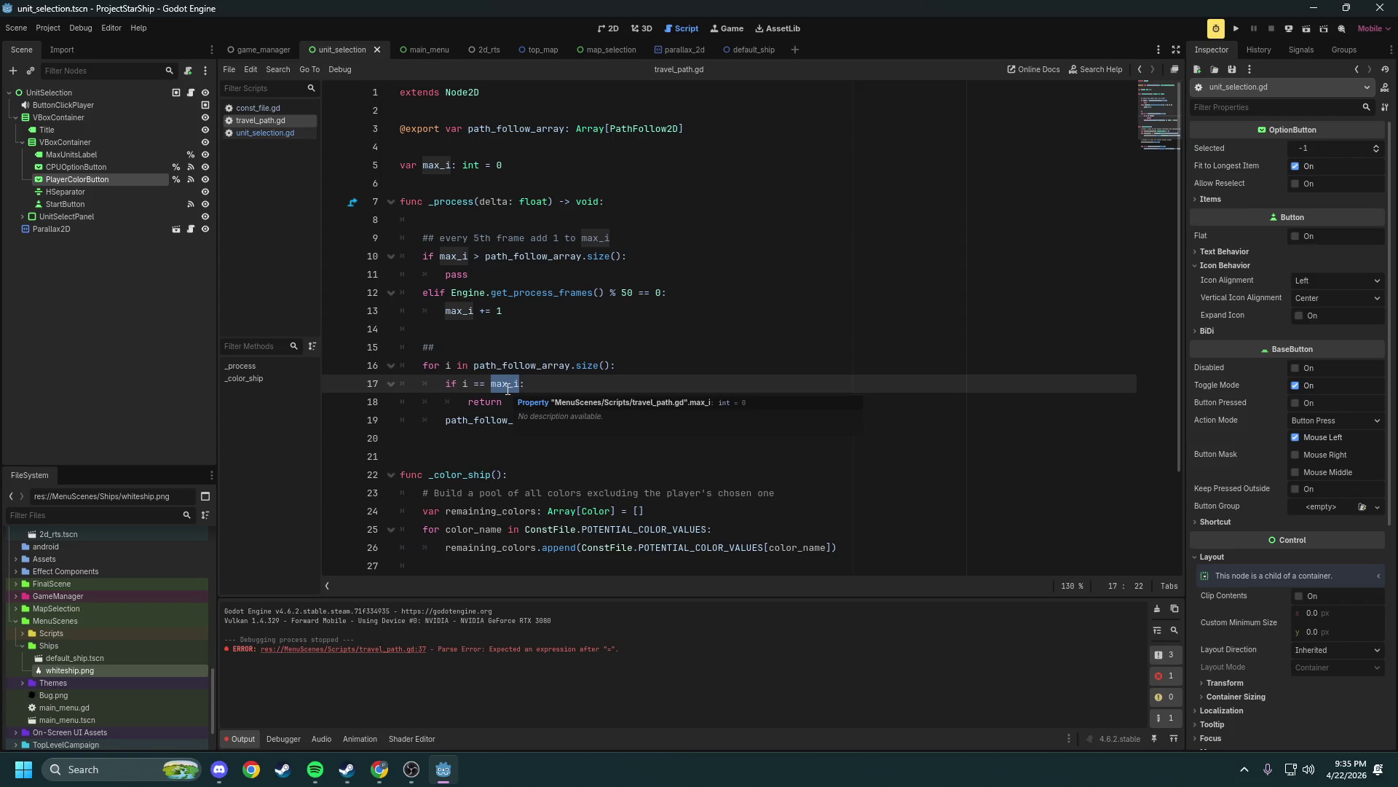
left_click_drag(503, 311, 440, 314)
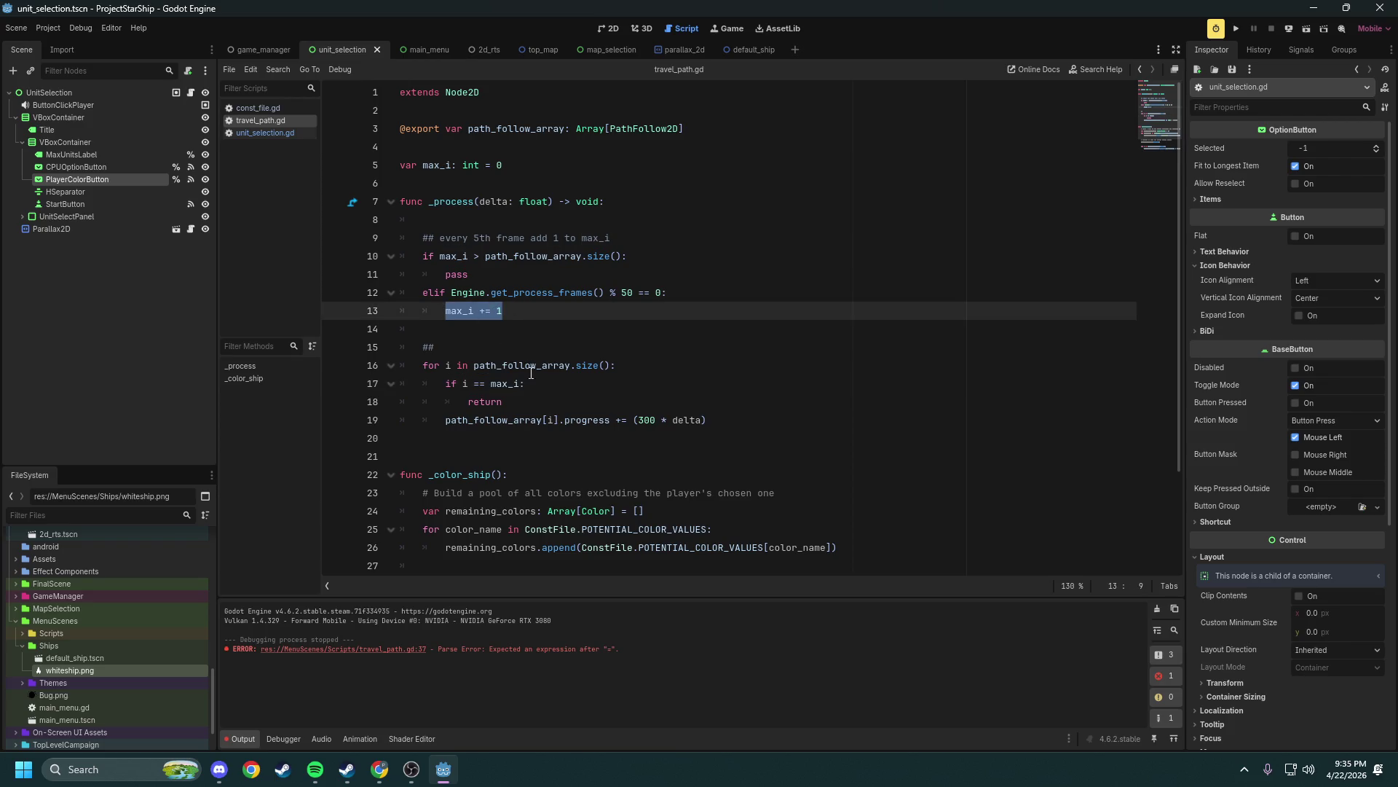
left_click(464, 382)
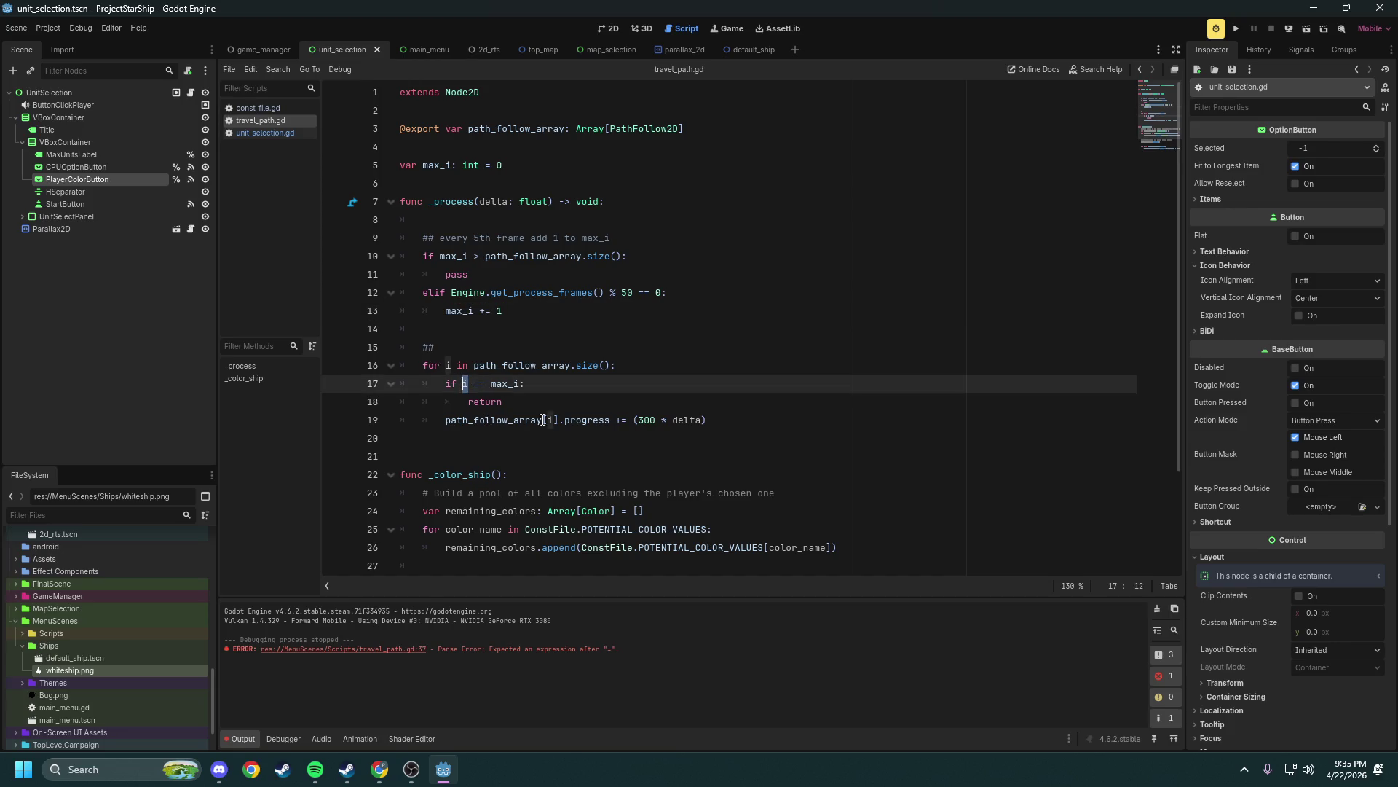
left_click_drag(720, 422, 444, 423)
left_click_drag(520, 384, 462, 384)
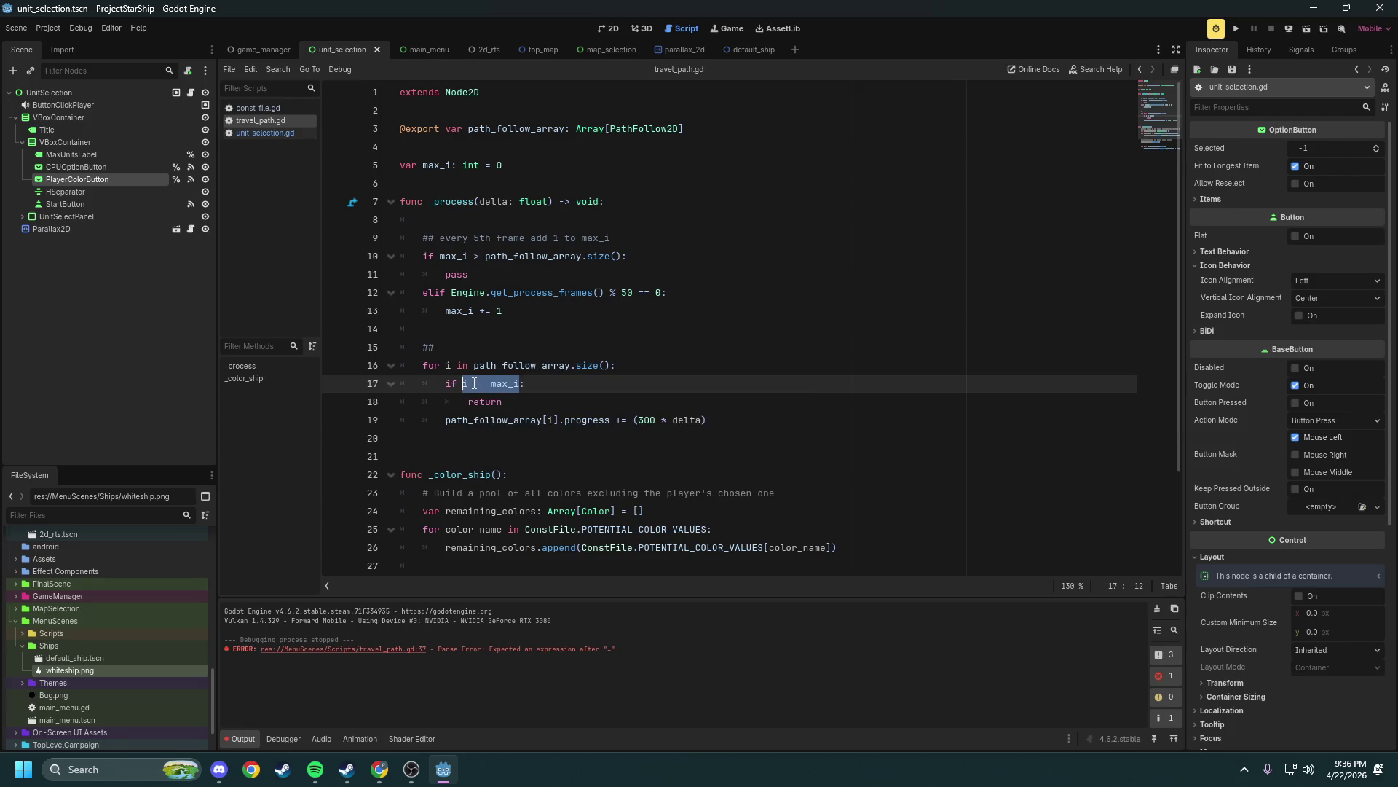
double_click(467, 383)
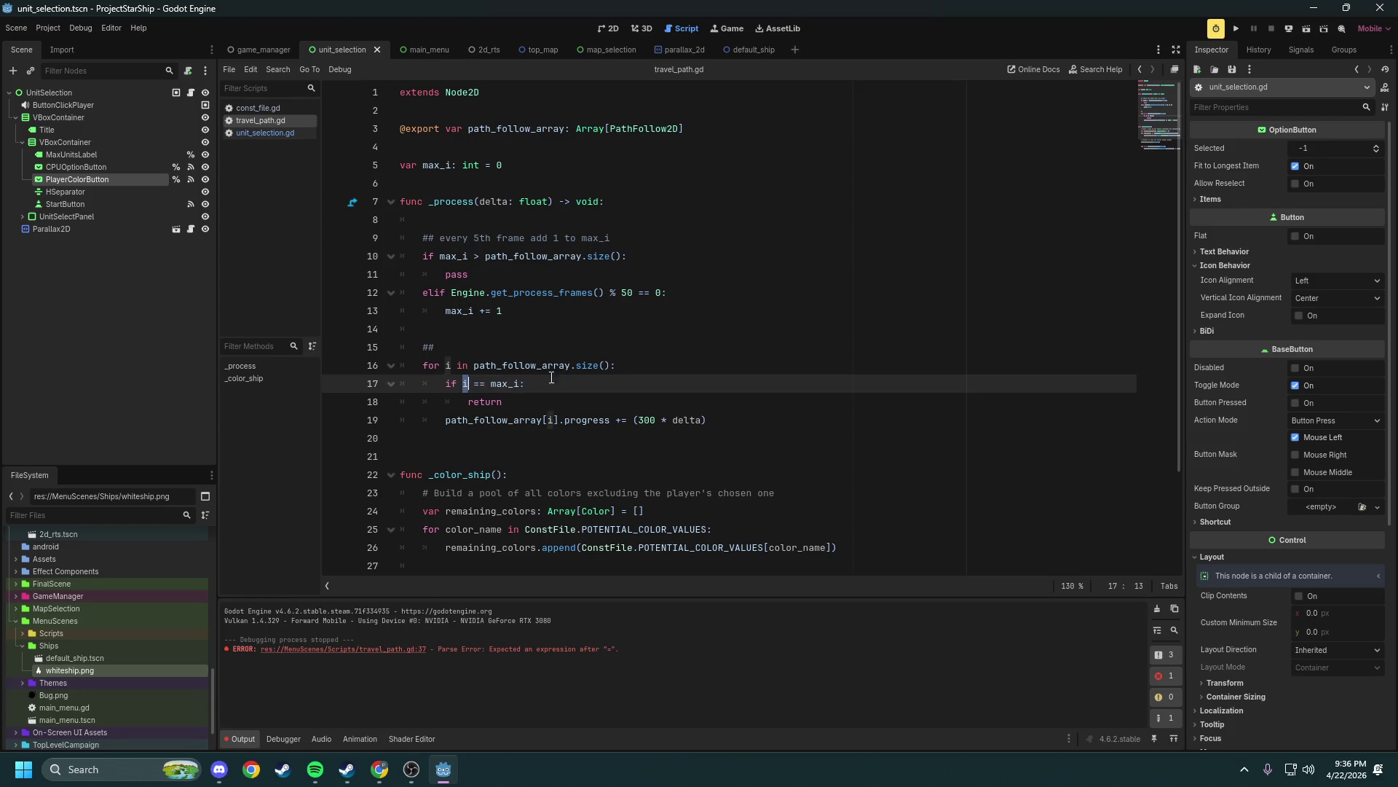
left_click(493, 384)
left_click_drag(493, 383, 520, 384)
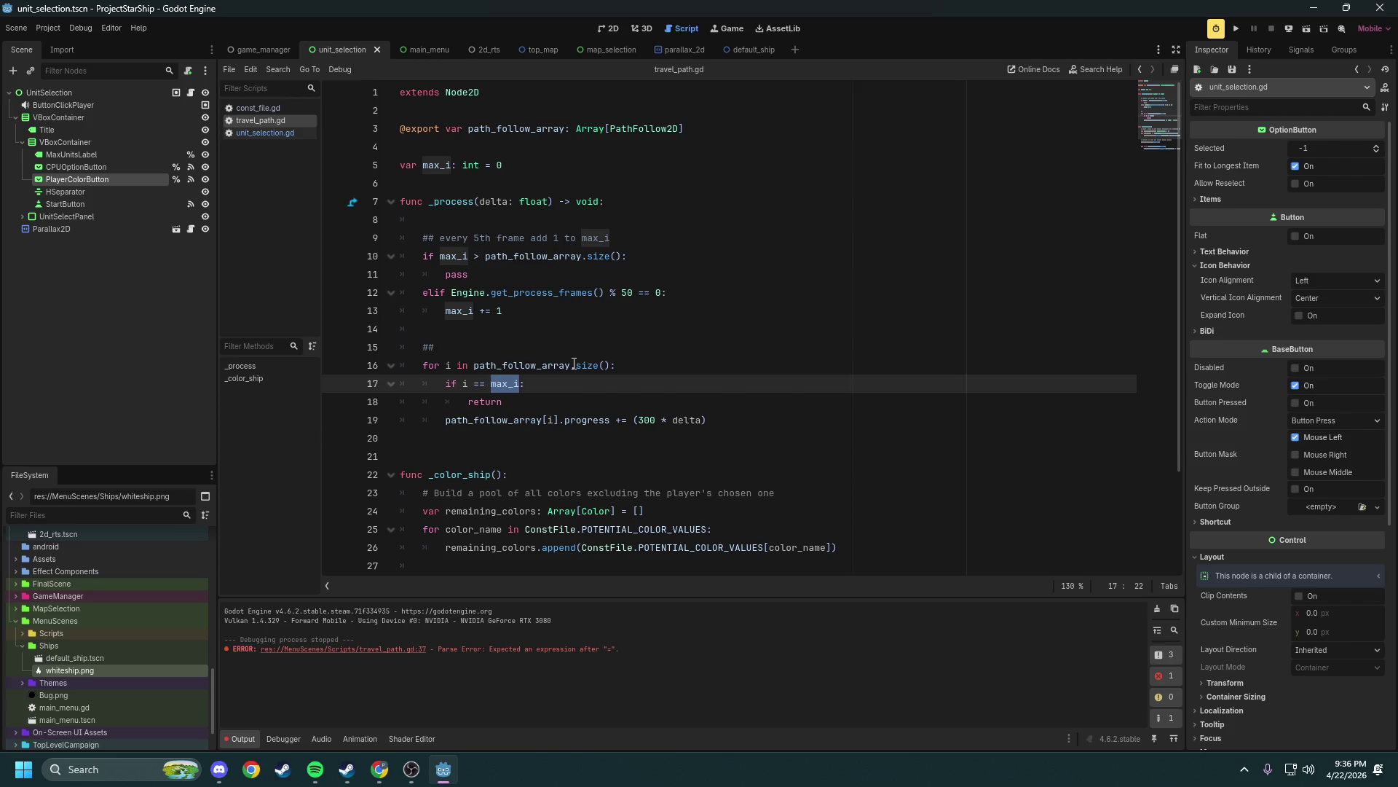
mouse_move(506, 312)
left_mouse_down()
mouse_move(423, 282)
mouse_move(413, 247)
left_mouse_up()
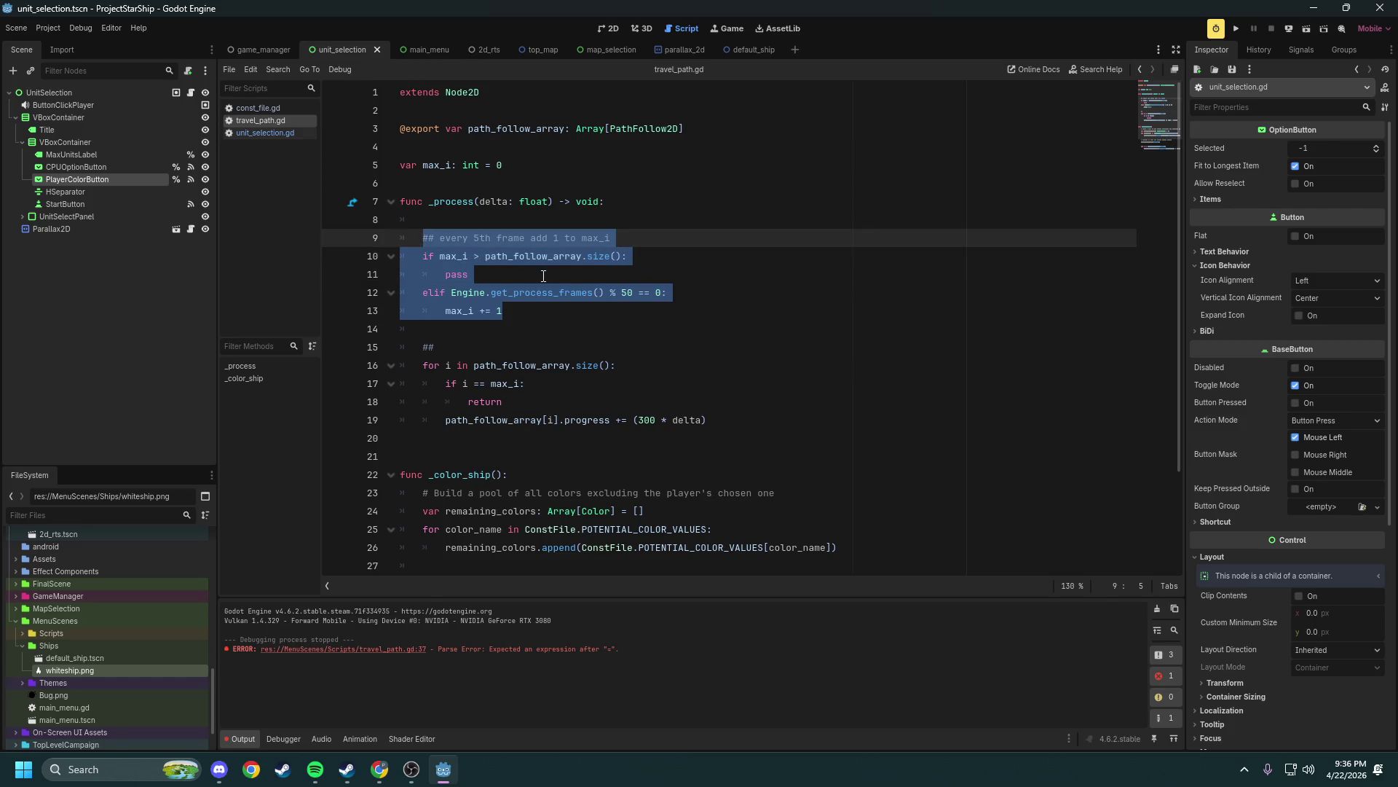
left_click(626, 307)
left_click_drag(708, 419, 391, 254)
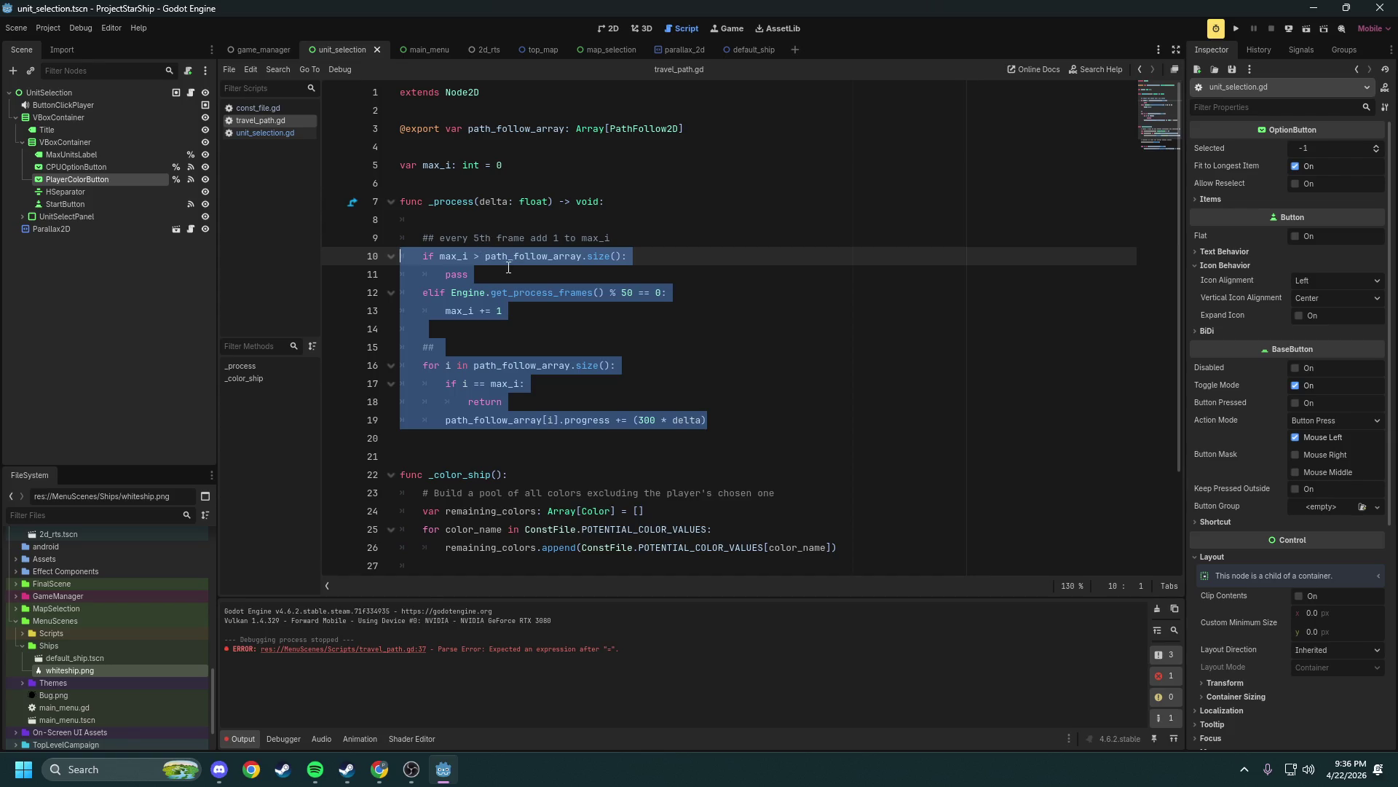
left_click(498, 276)
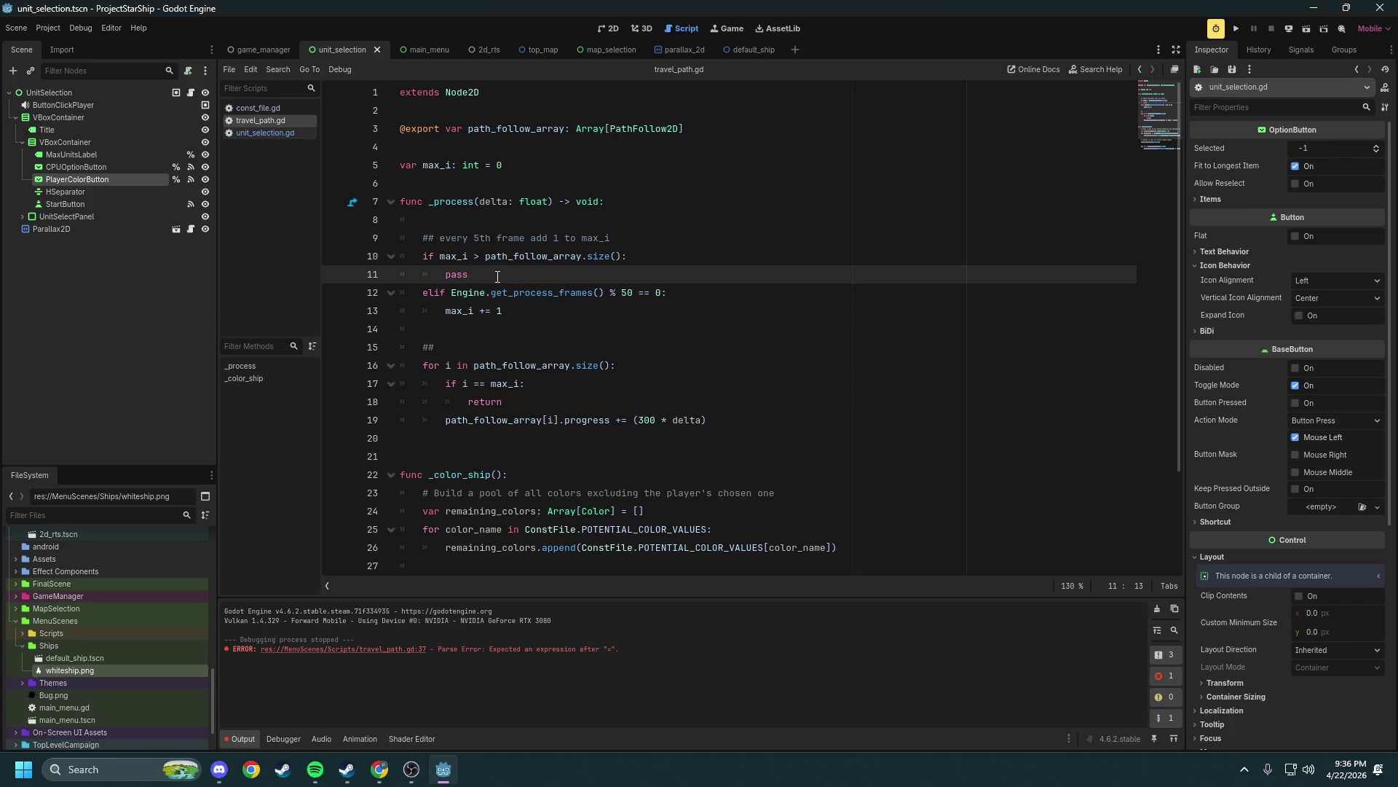
left_click(485, 342)
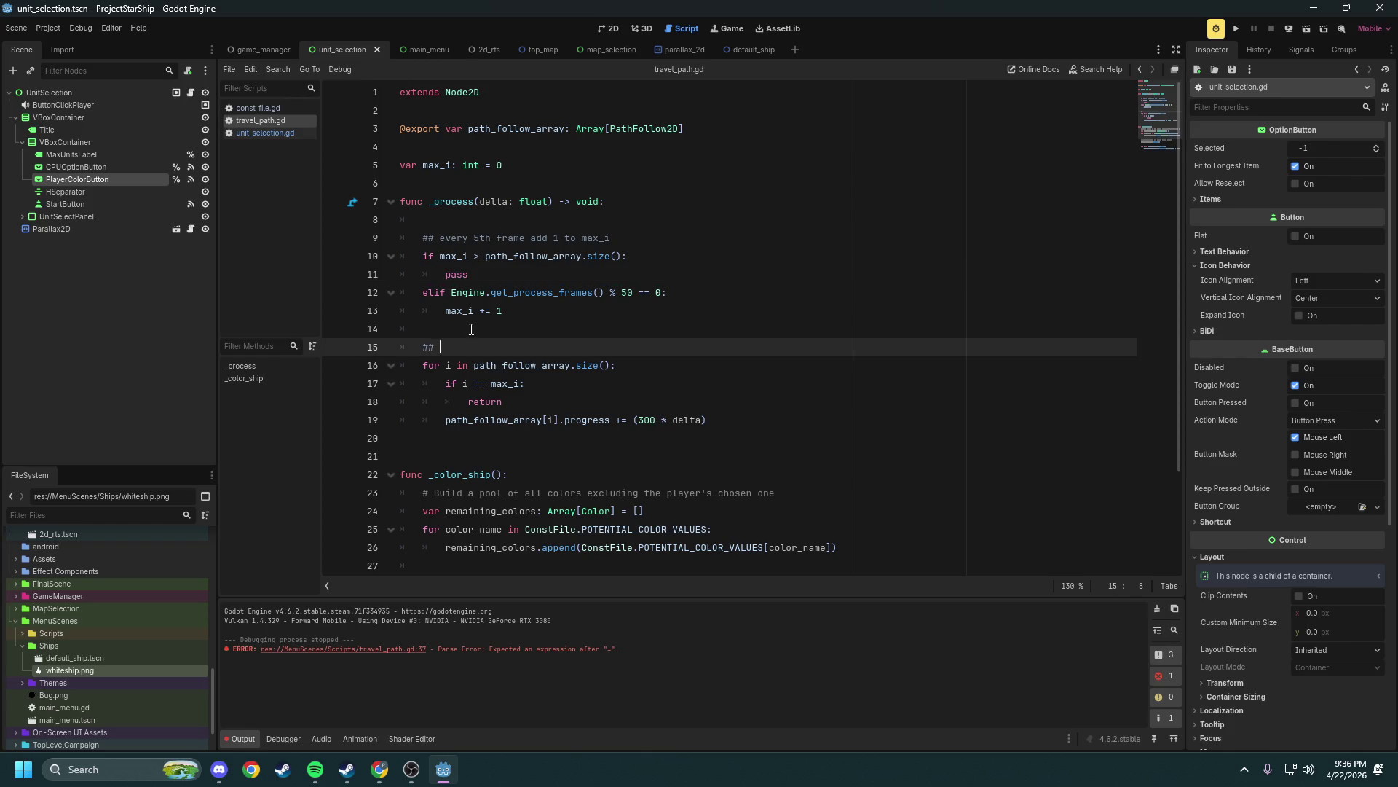
left_click(472, 329)
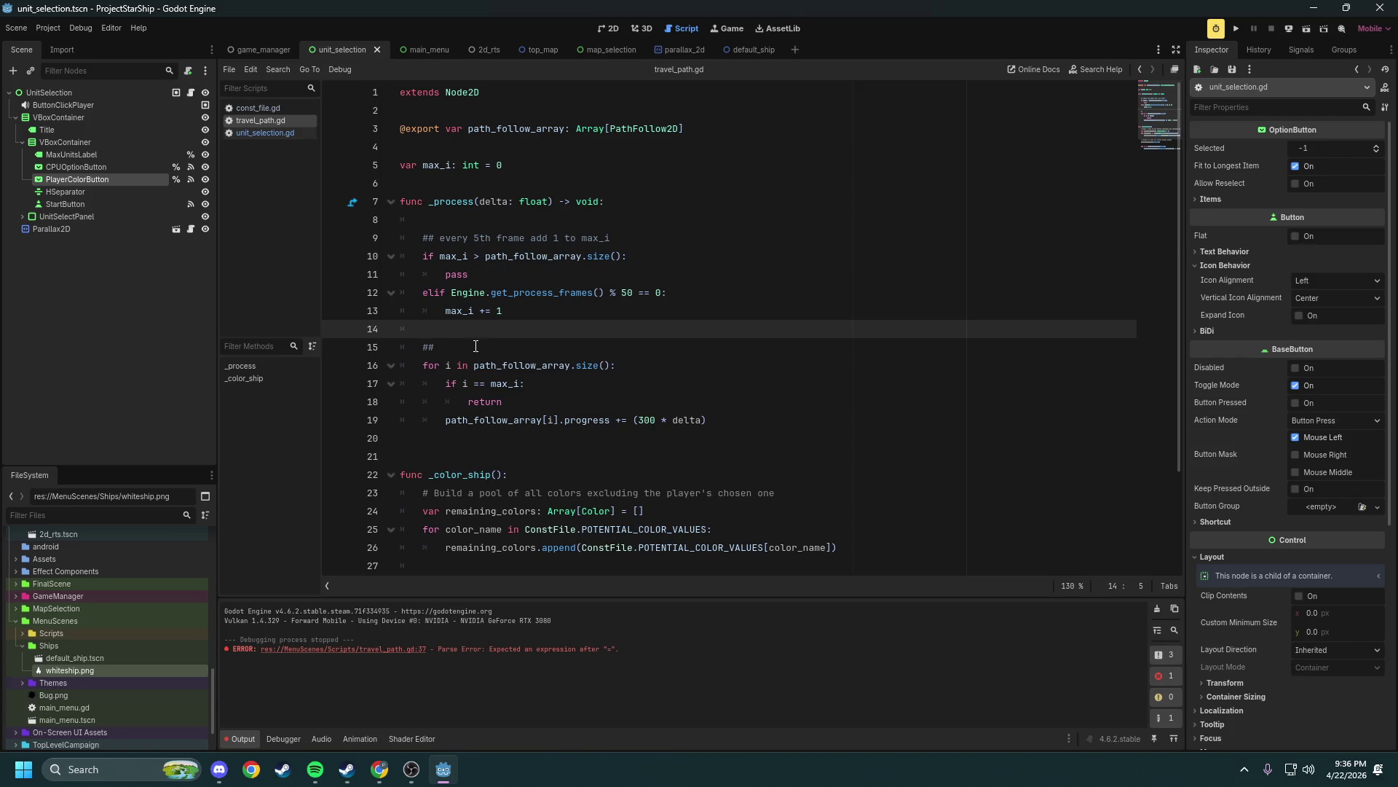
mouse_move(706, 420)
left_mouse_down()
mouse_move(408, 293)
mouse_move(374, 234)
left_mouse_up()
left_click(663, 267)
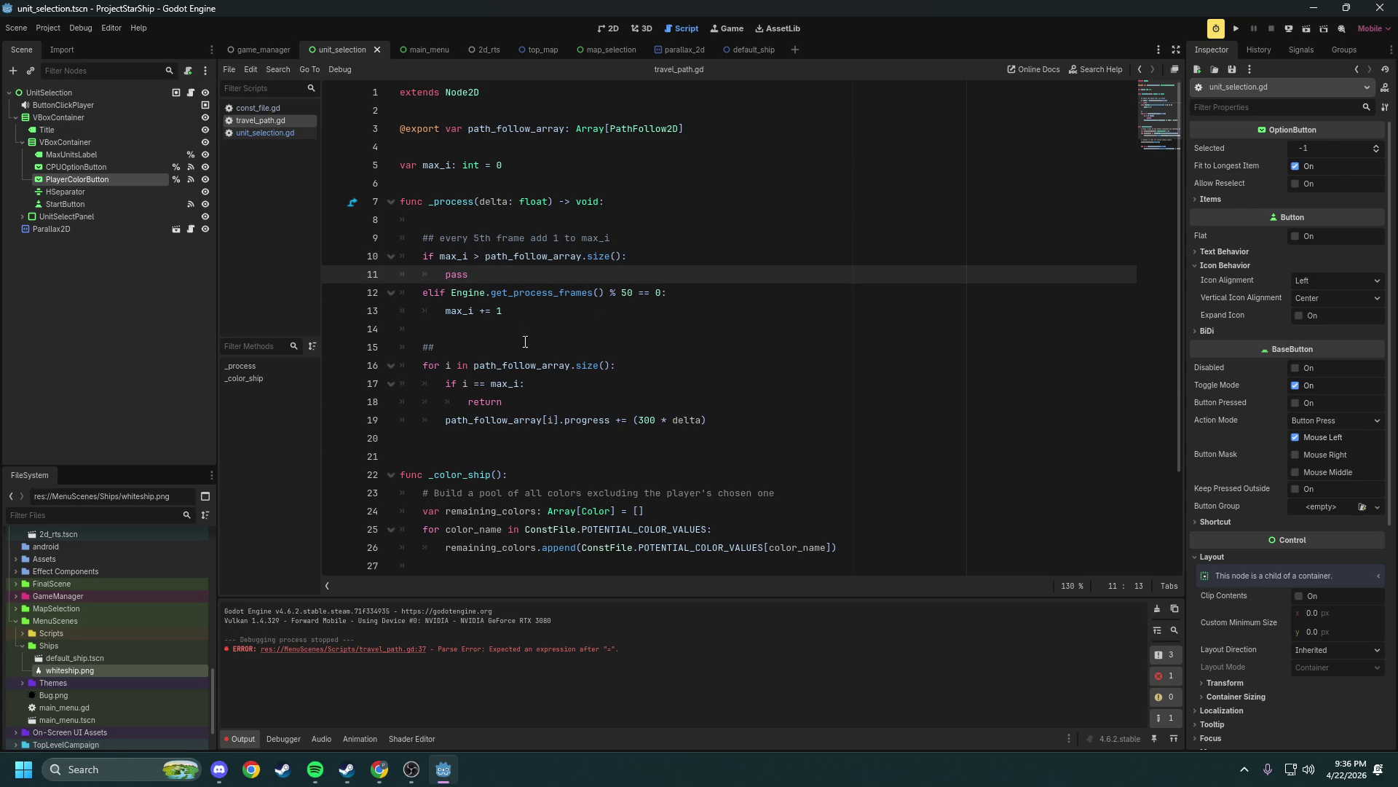
left_click_drag(525, 383, 468, 386)
triple_click(508, 386)
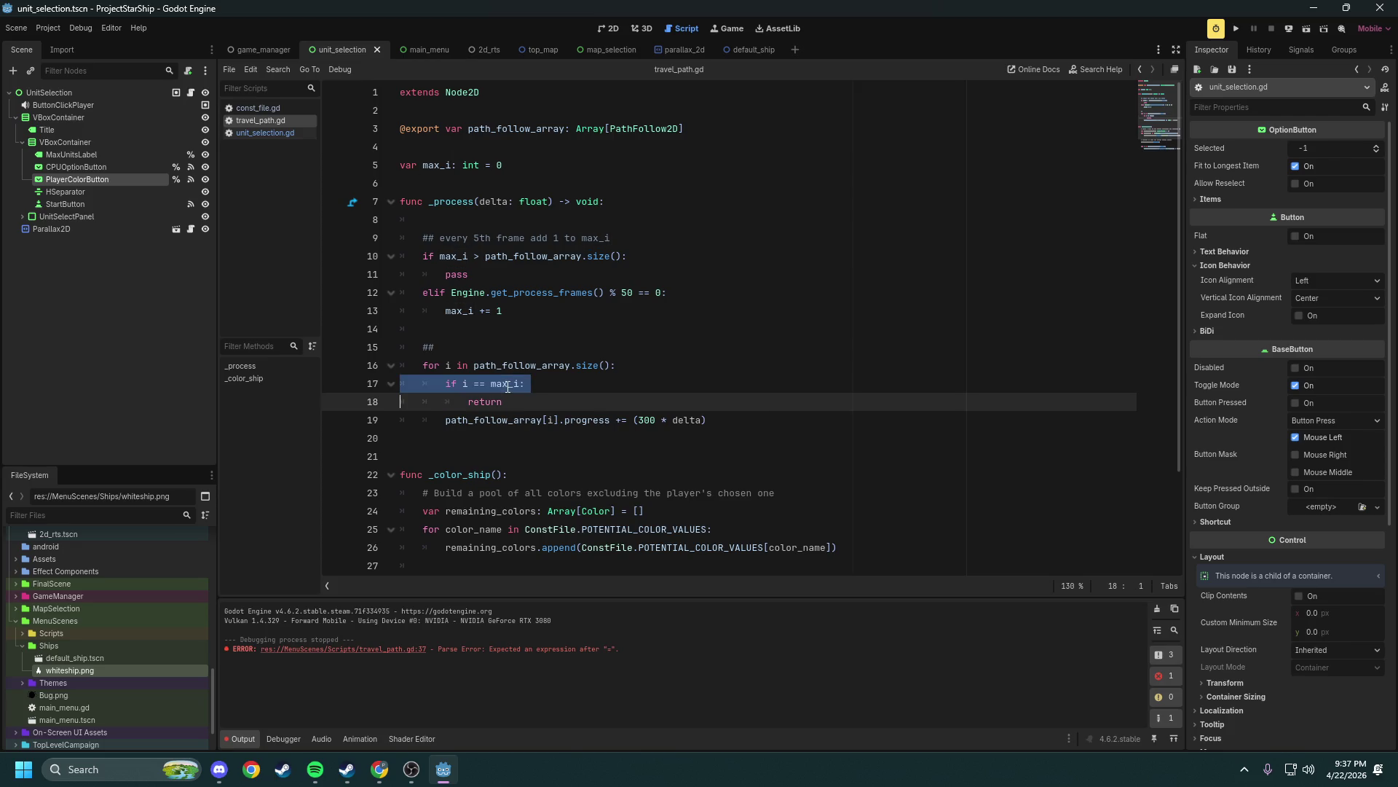
left_click(508, 386)
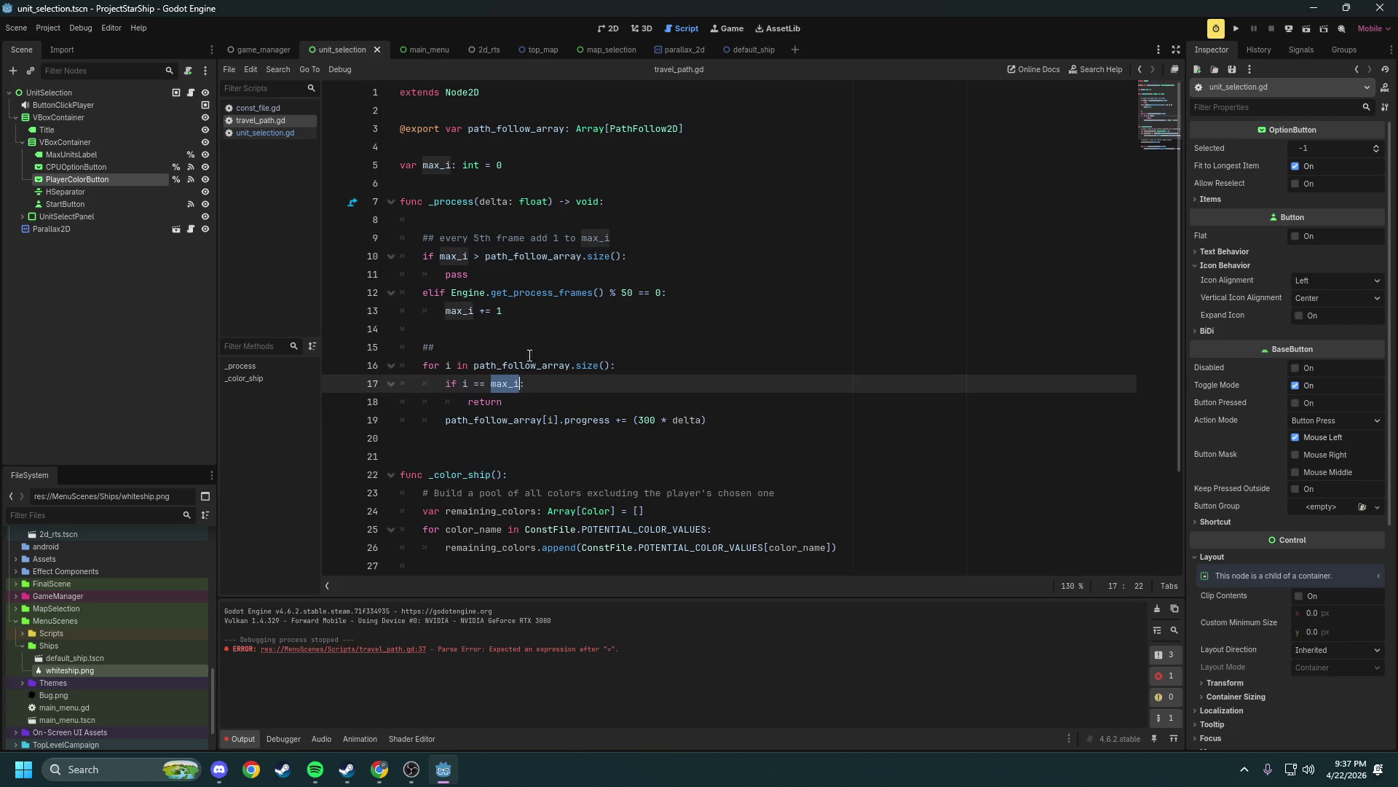
left_click(626, 294)
left_click(463, 383)
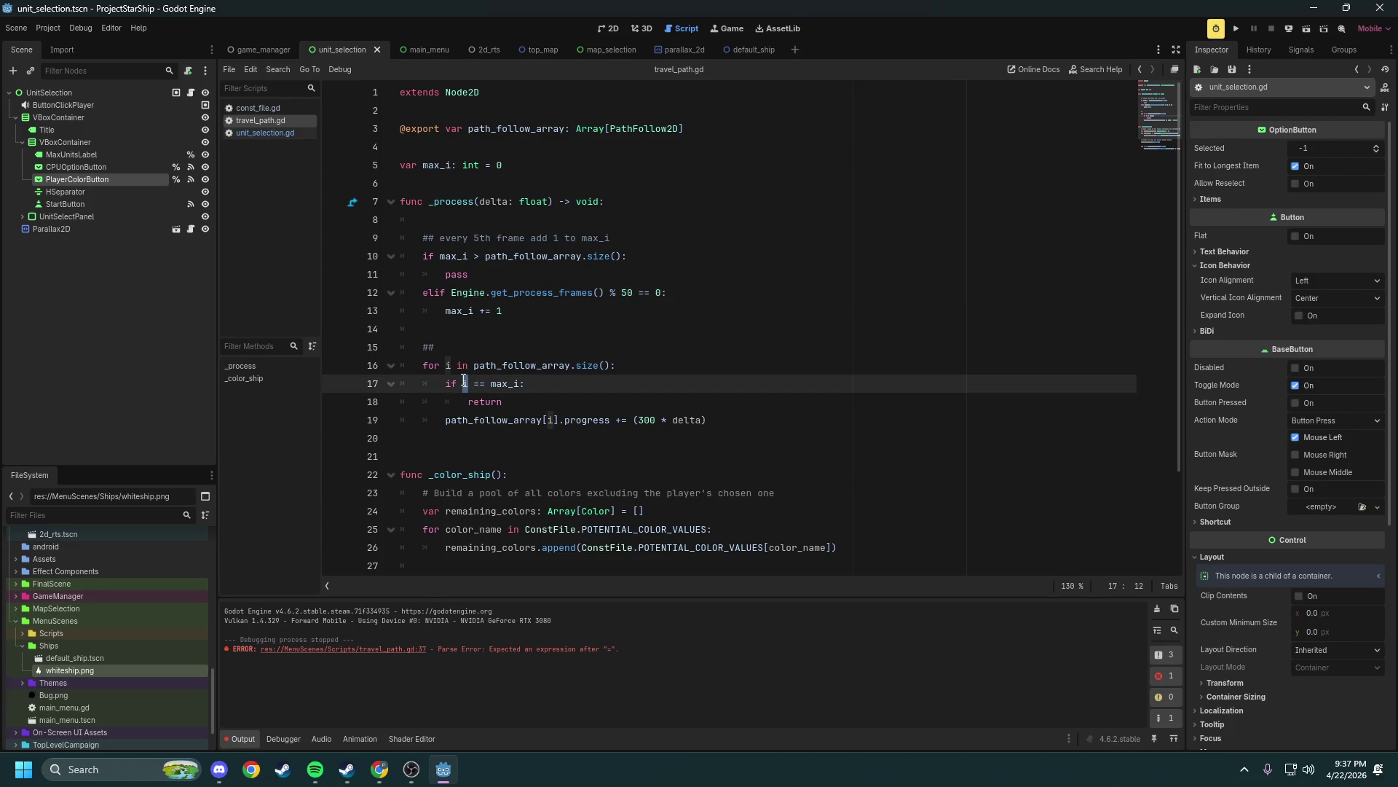
left_click(509, 383)
left_click(453, 365)
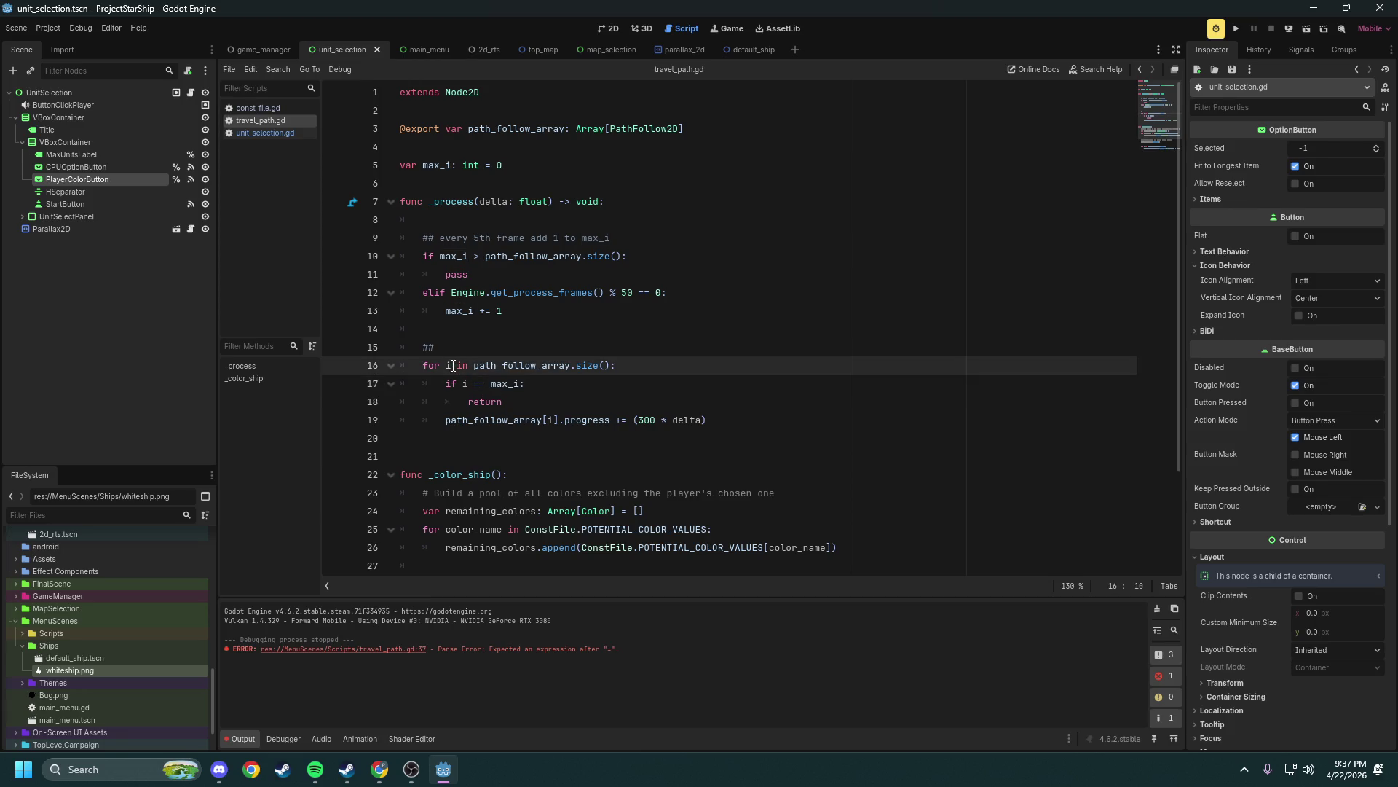
key("Left")
left_click(562, 339)
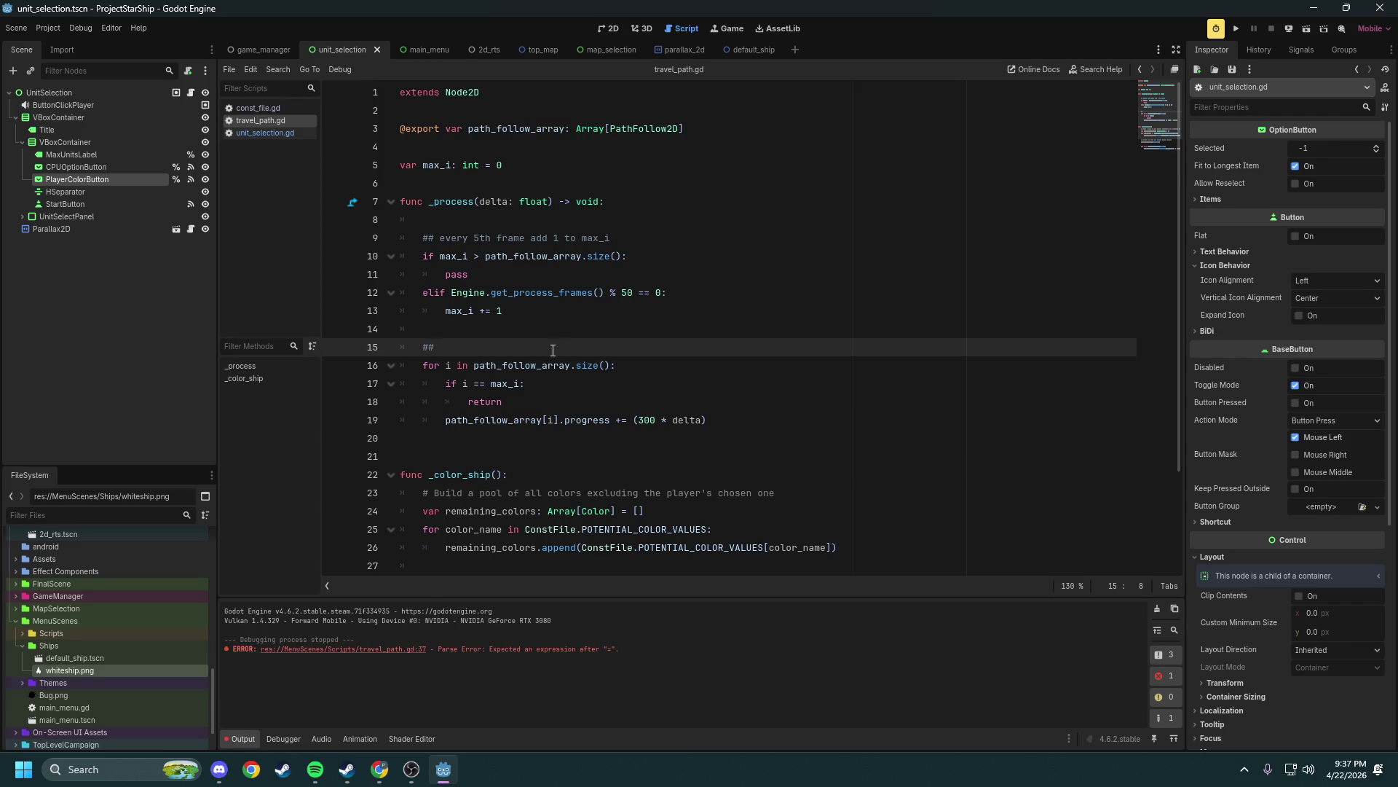
mouse_move(470, 223)
left_mouse_down()
mouse_move(517, 319)
mouse_move(462, 362)
mouse_move(703, 434)
left_mouse_up()
left_click(505, 341)
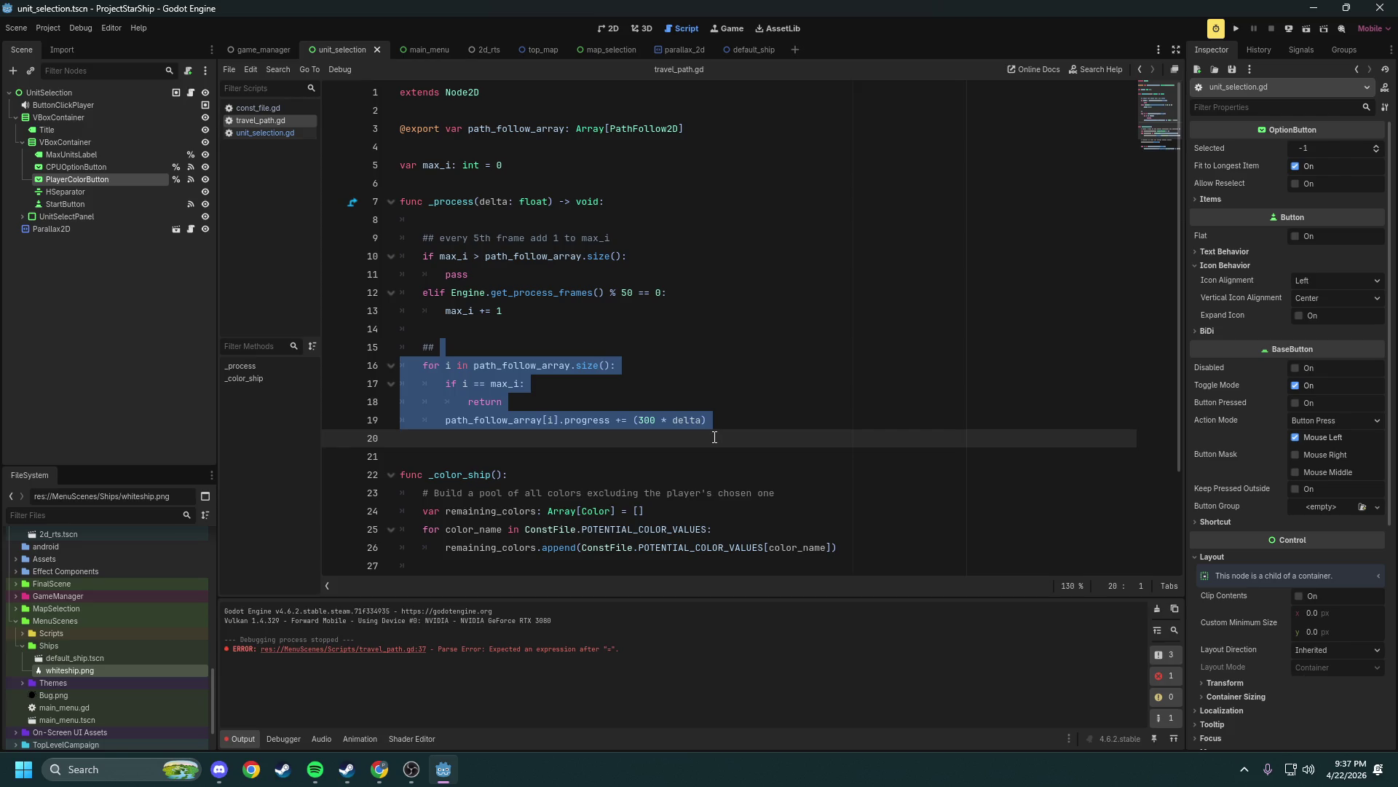
left_click(1237, 26)
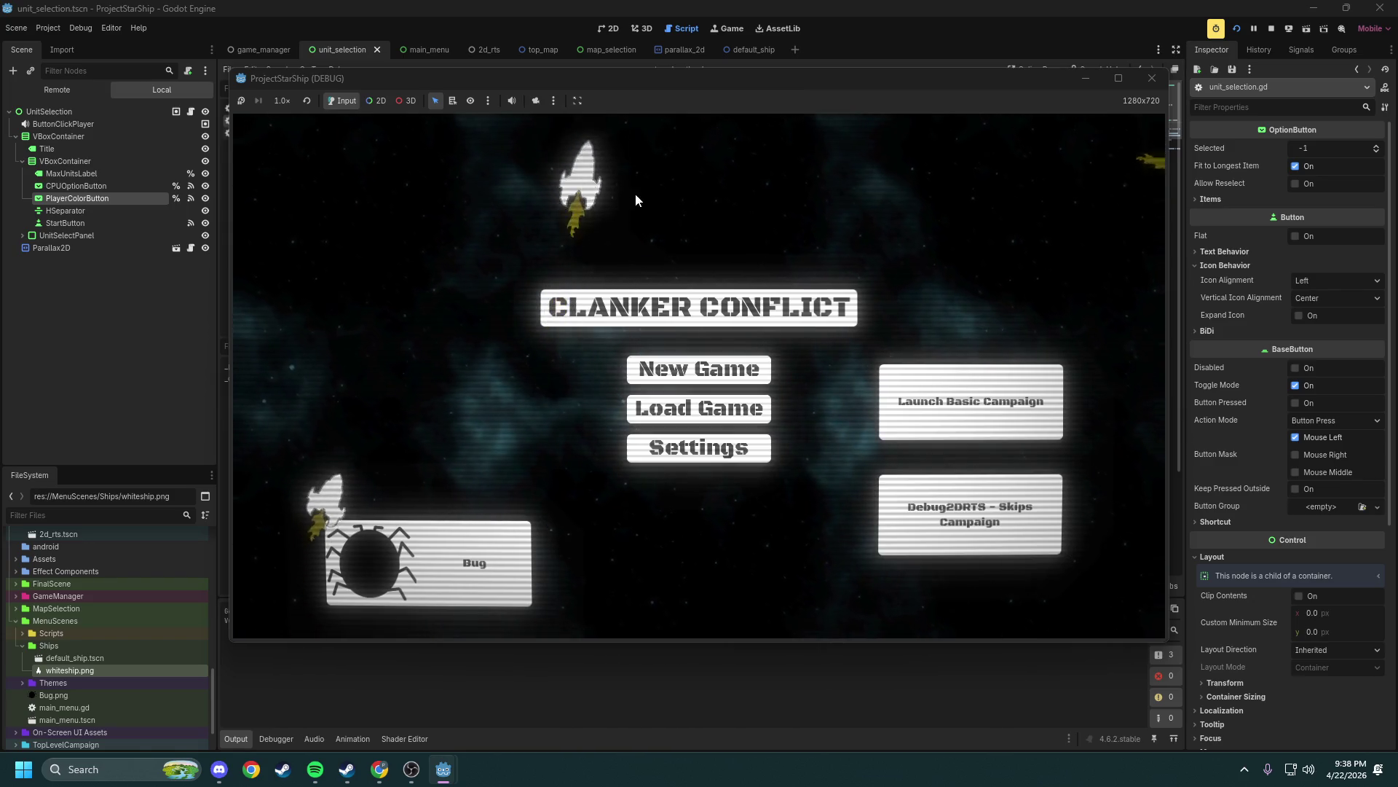
left_click(1151, 78)
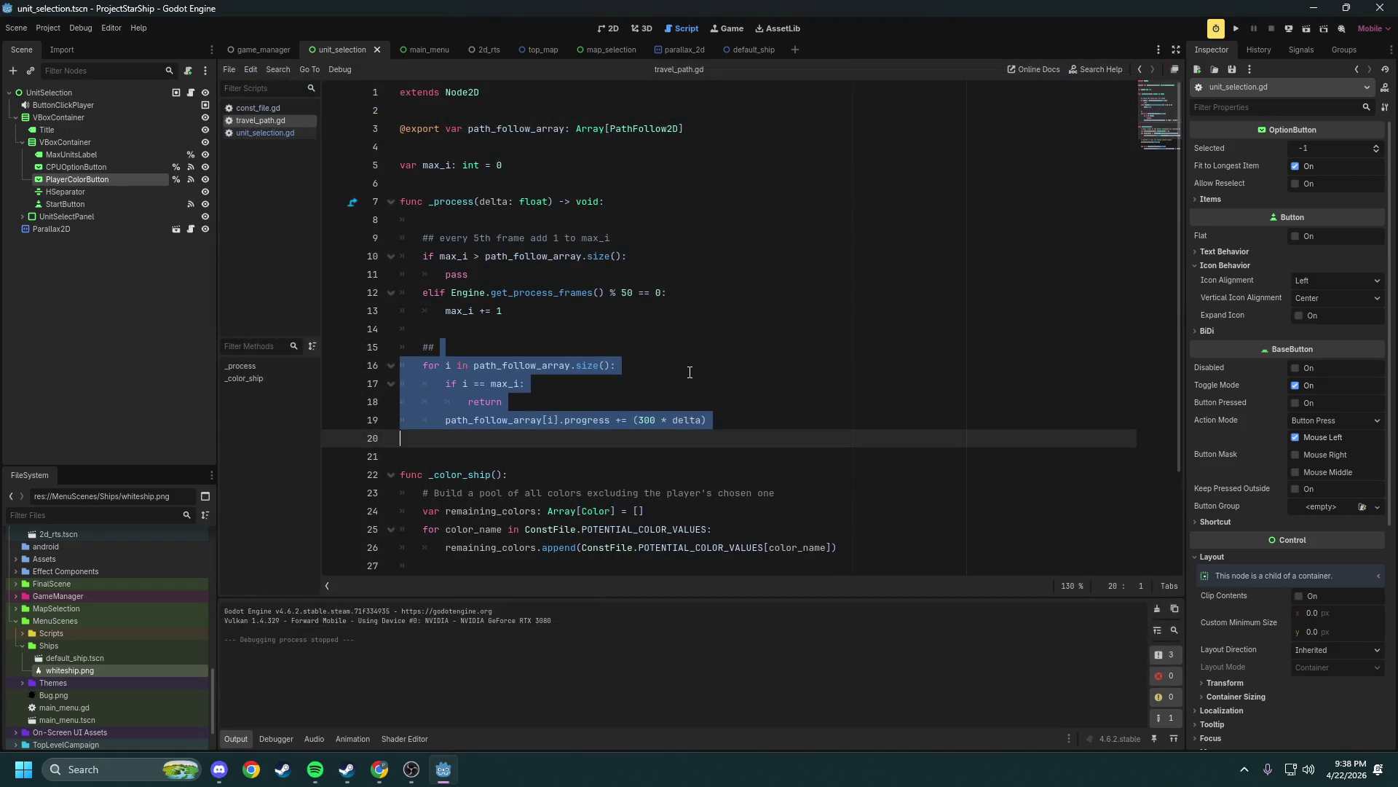
left_click(630, 345)
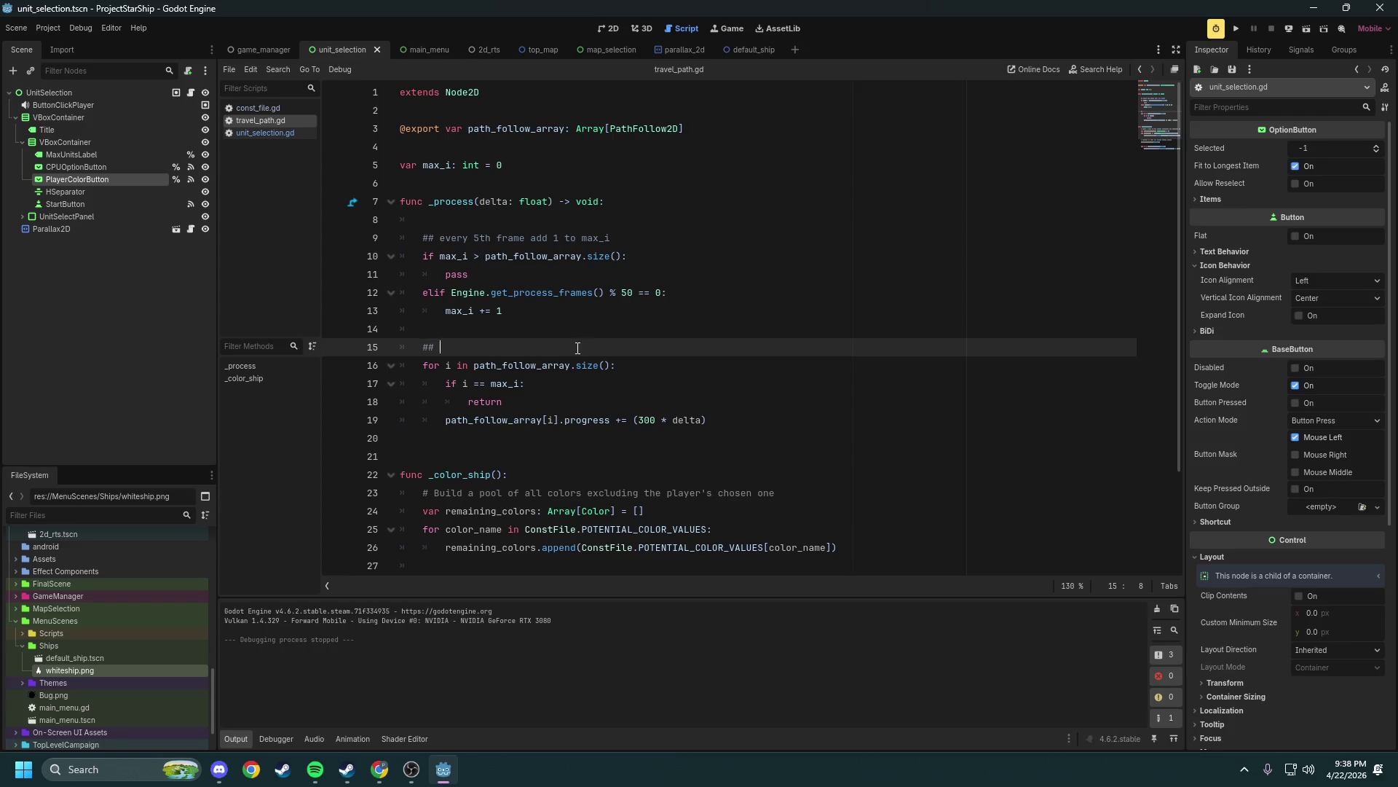
scroll(578, 349, "down", 3)
Add 'func _ready() -> void:' calling _color_ship() below max_i, save, and run the project
double_click(487, 348)
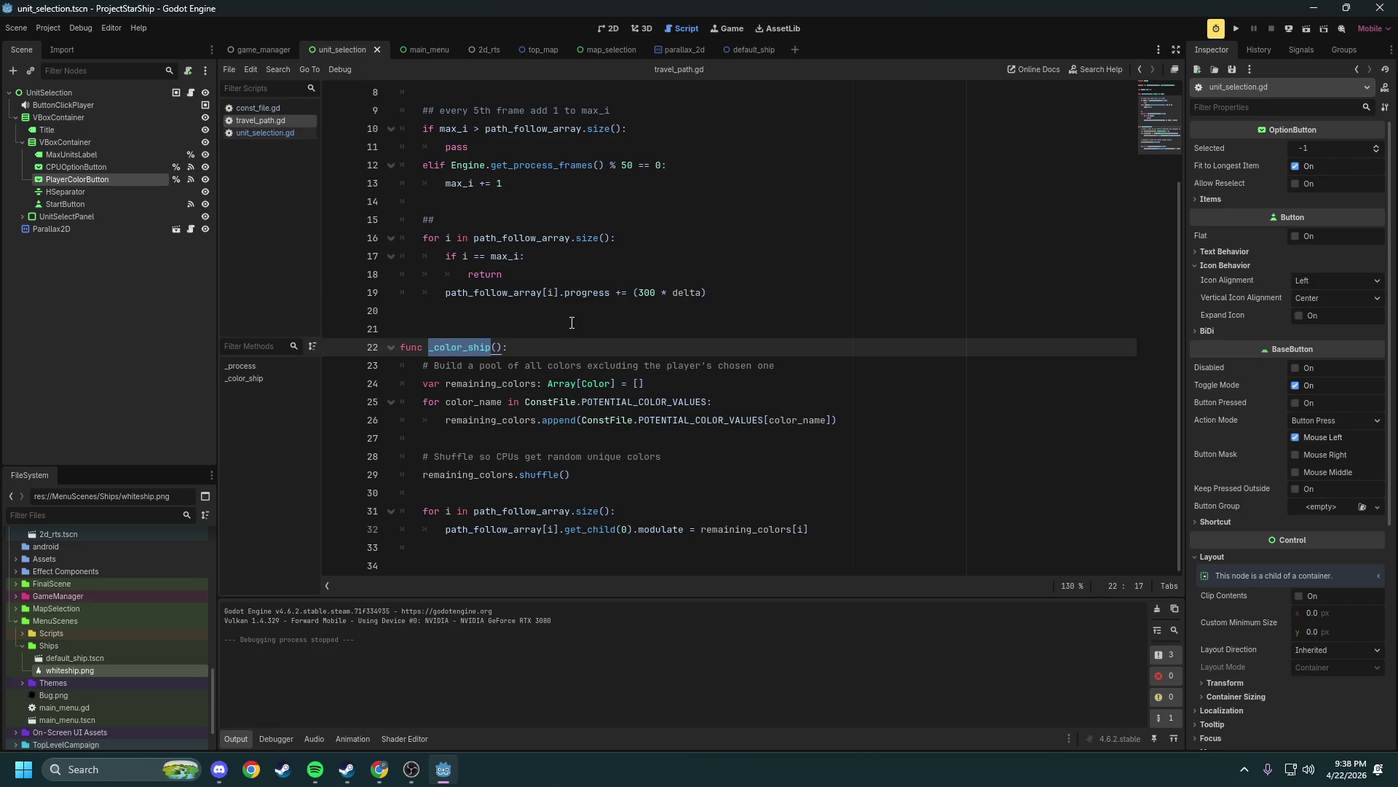
scroll(564, 306, "up", 3)
left_click(510, 166)
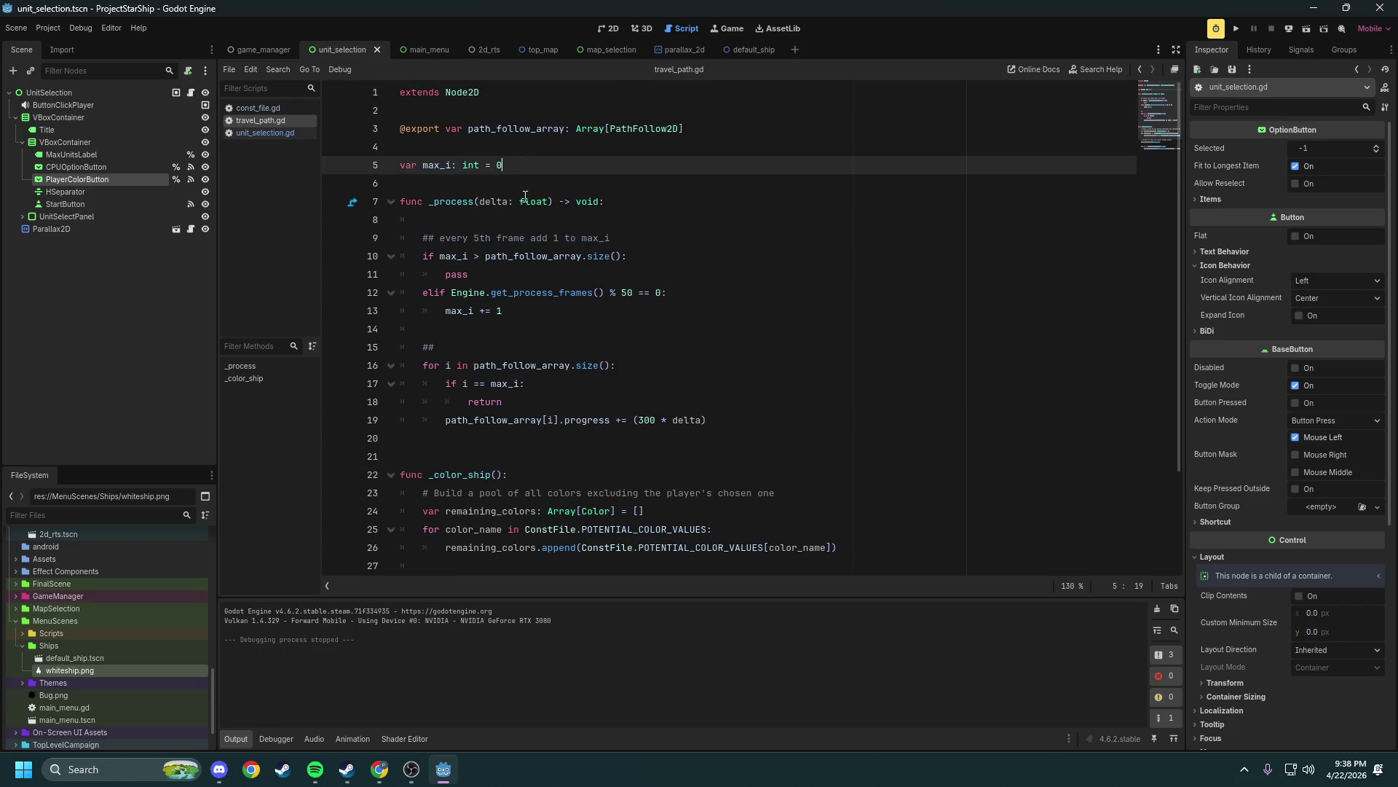
key("Return")
key("Return")
type("func _")
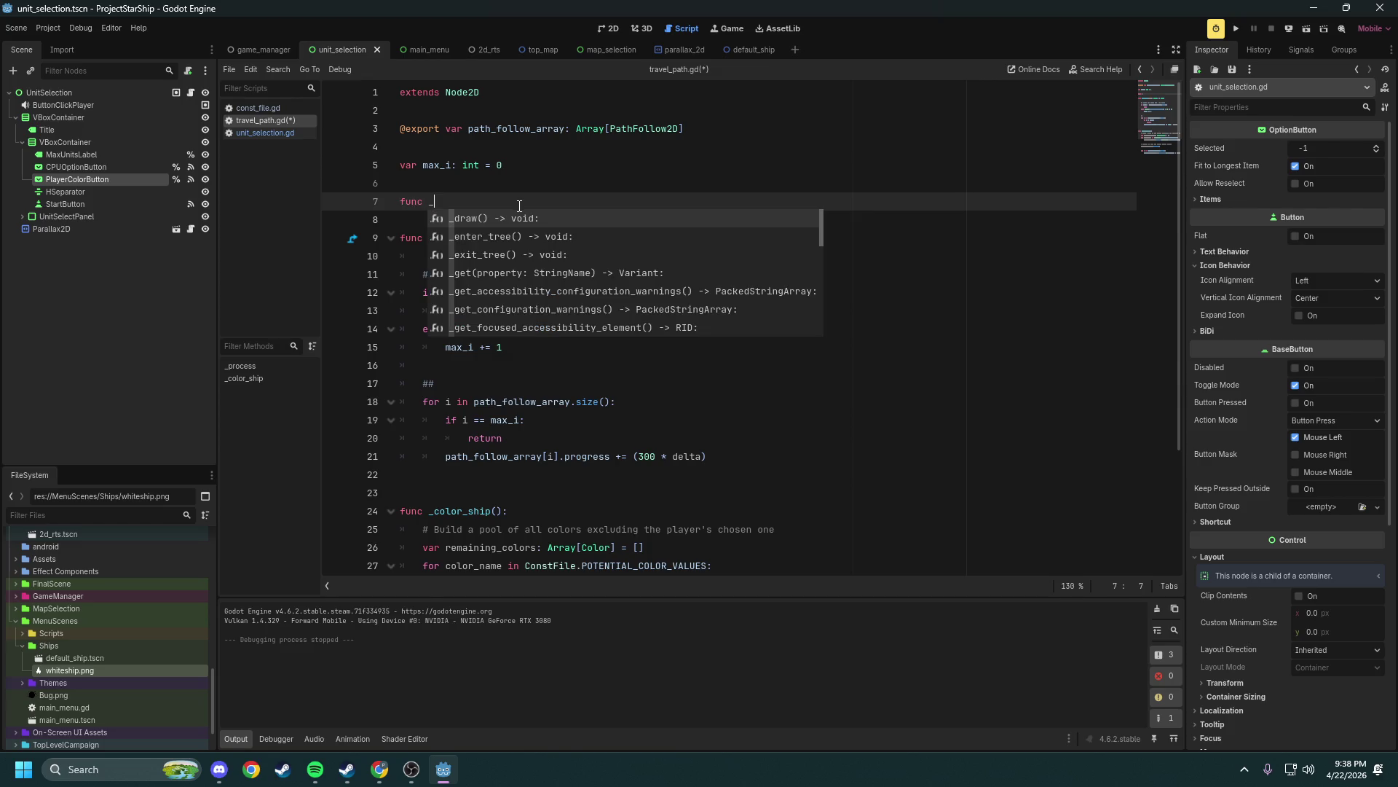
type("ready() -> void:")
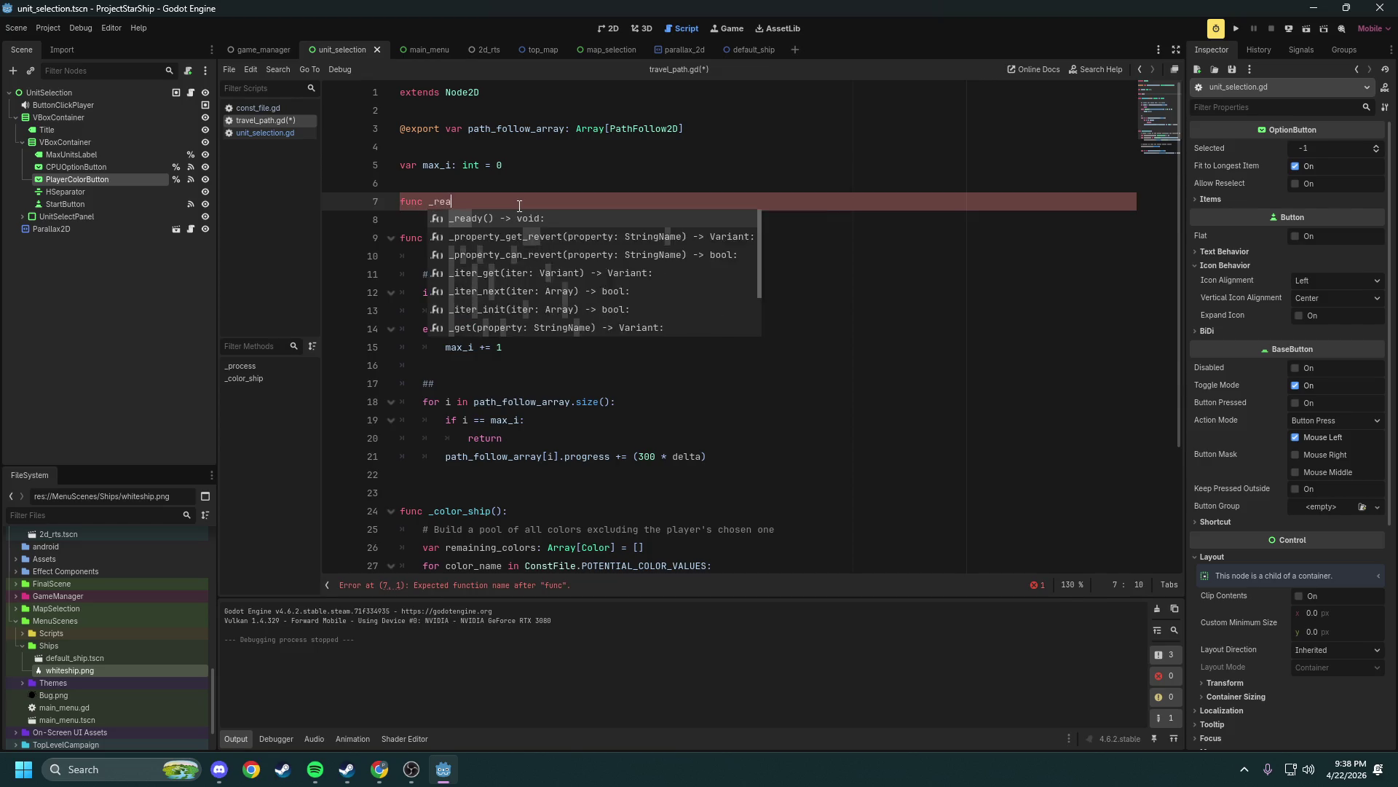
key("Return")
key("Return")
type("_color_ship")
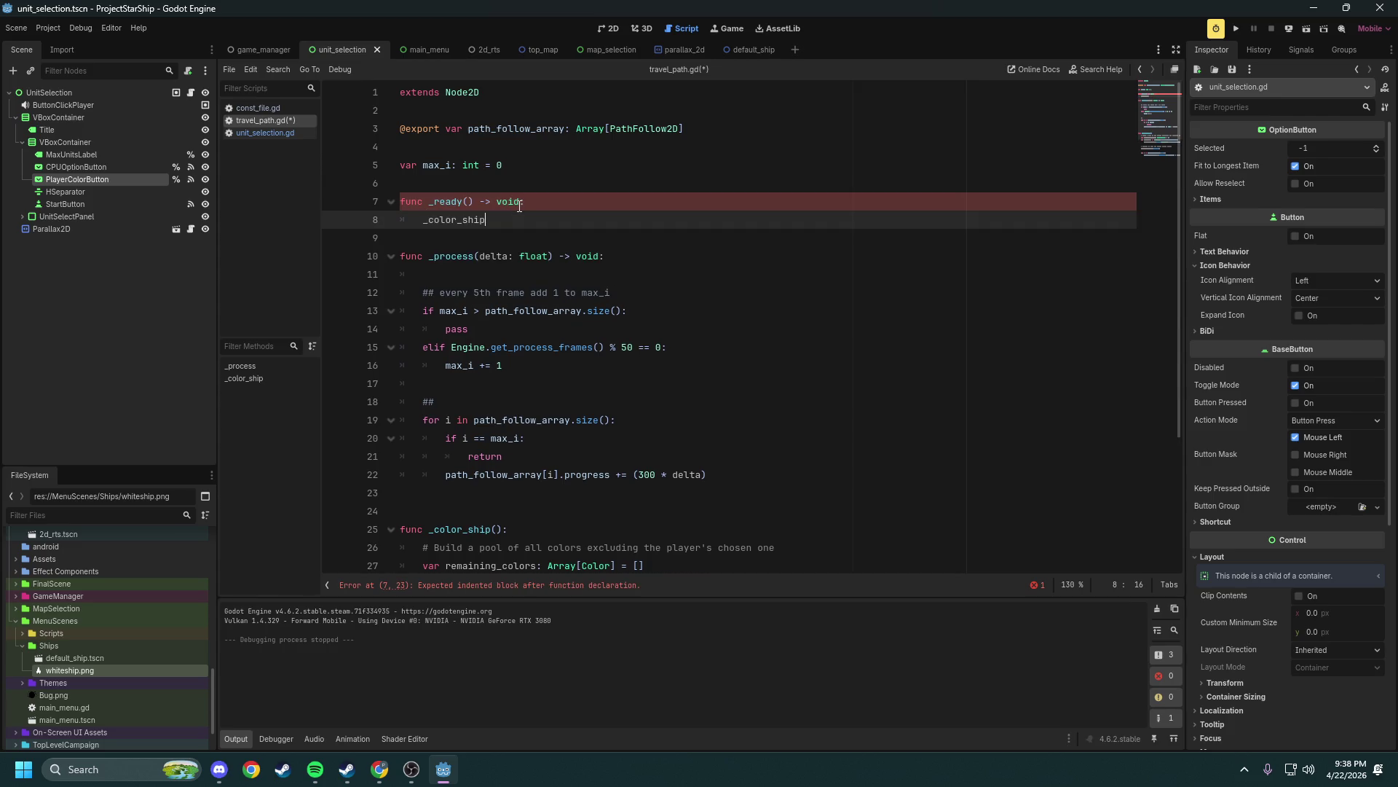
key("ctrl+s")
type("(")
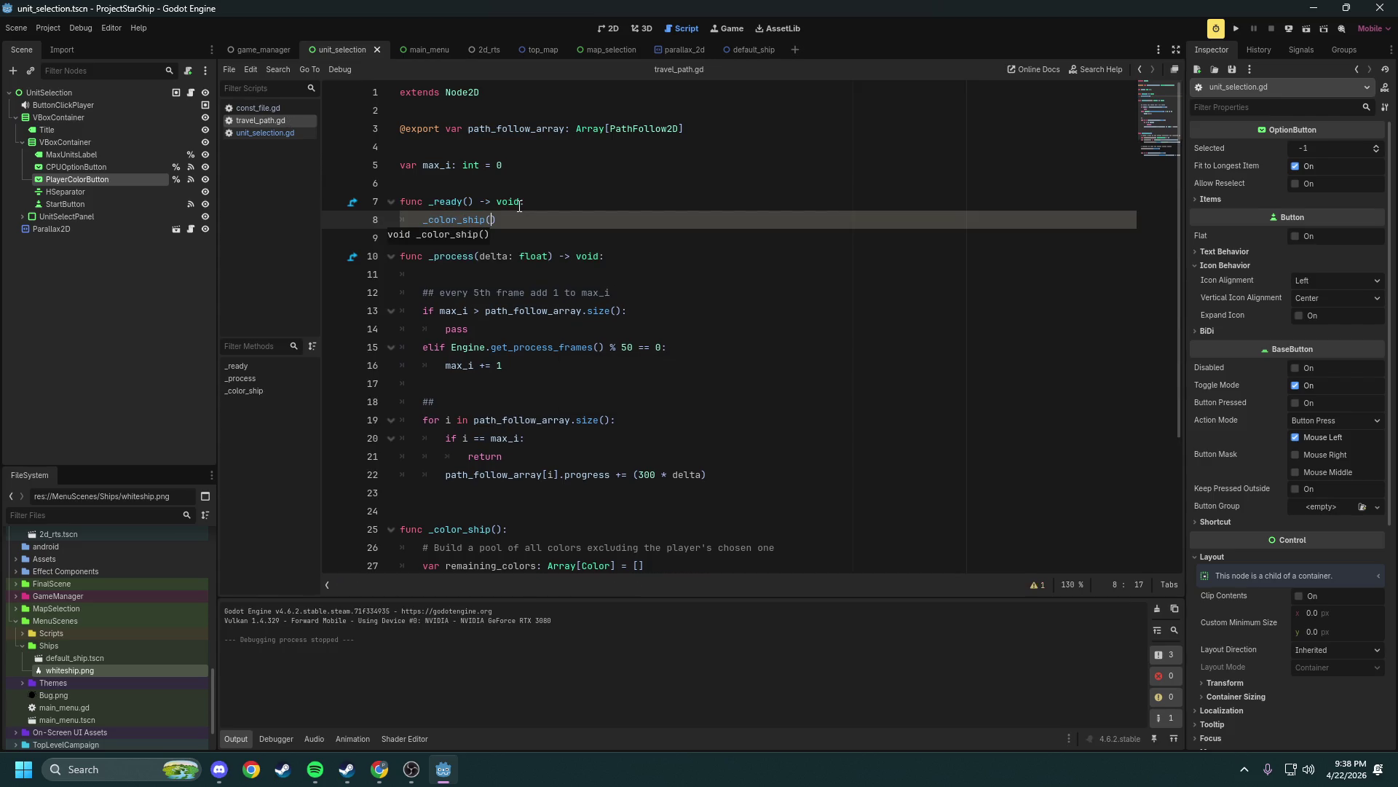
left_click(1236, 28)
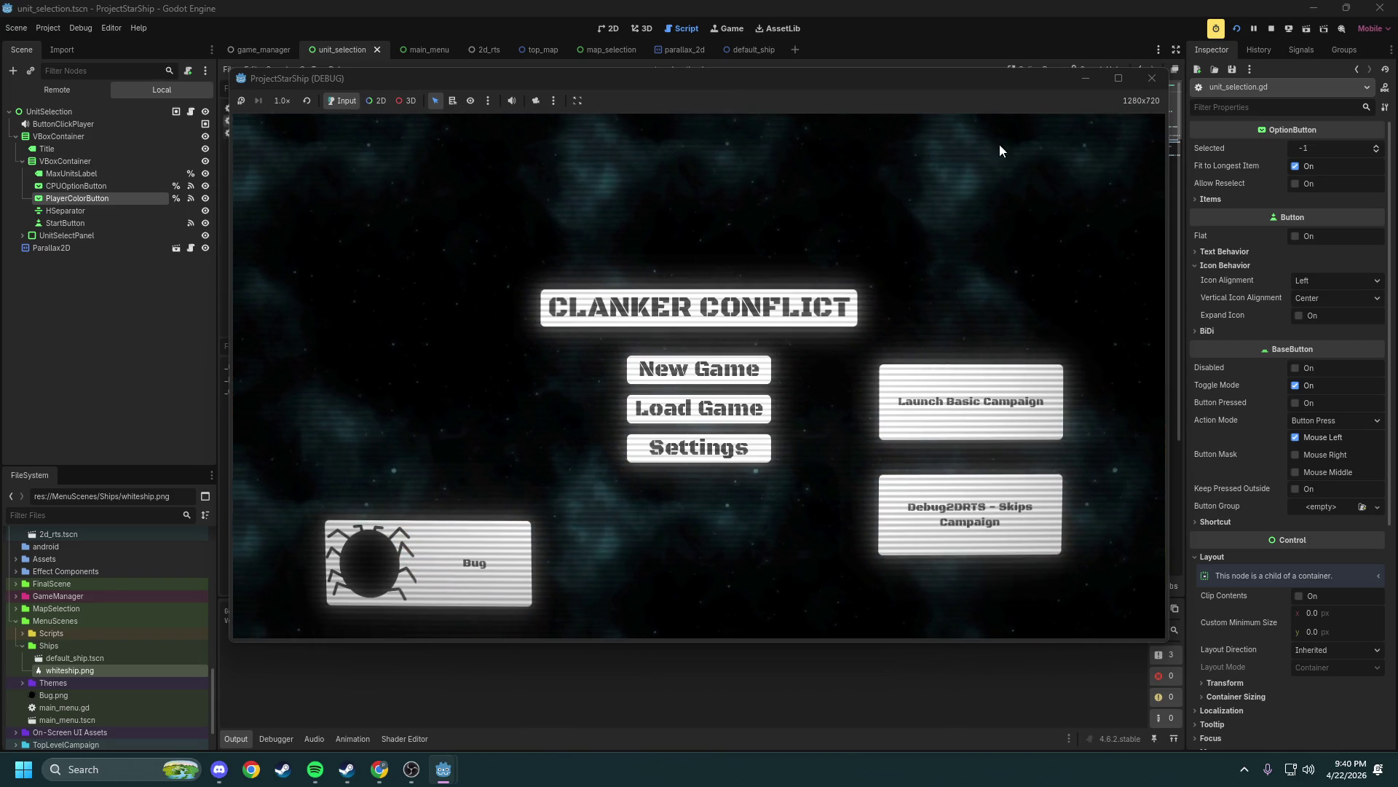
left_click(1151, 78)
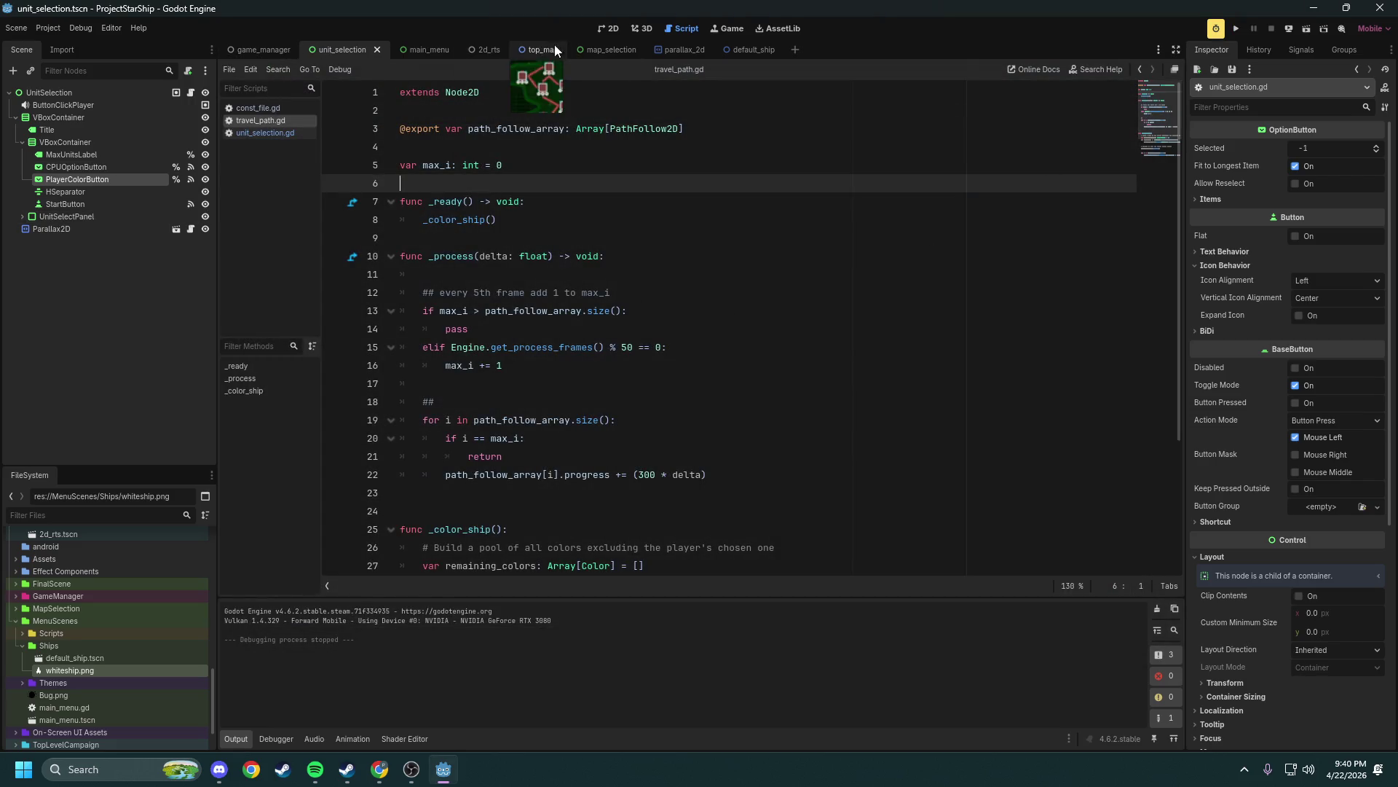
Show the main_menu scene on the 2D canvas and collapse TravelPath2
left_click(607, 50)
left_click(417, 48)
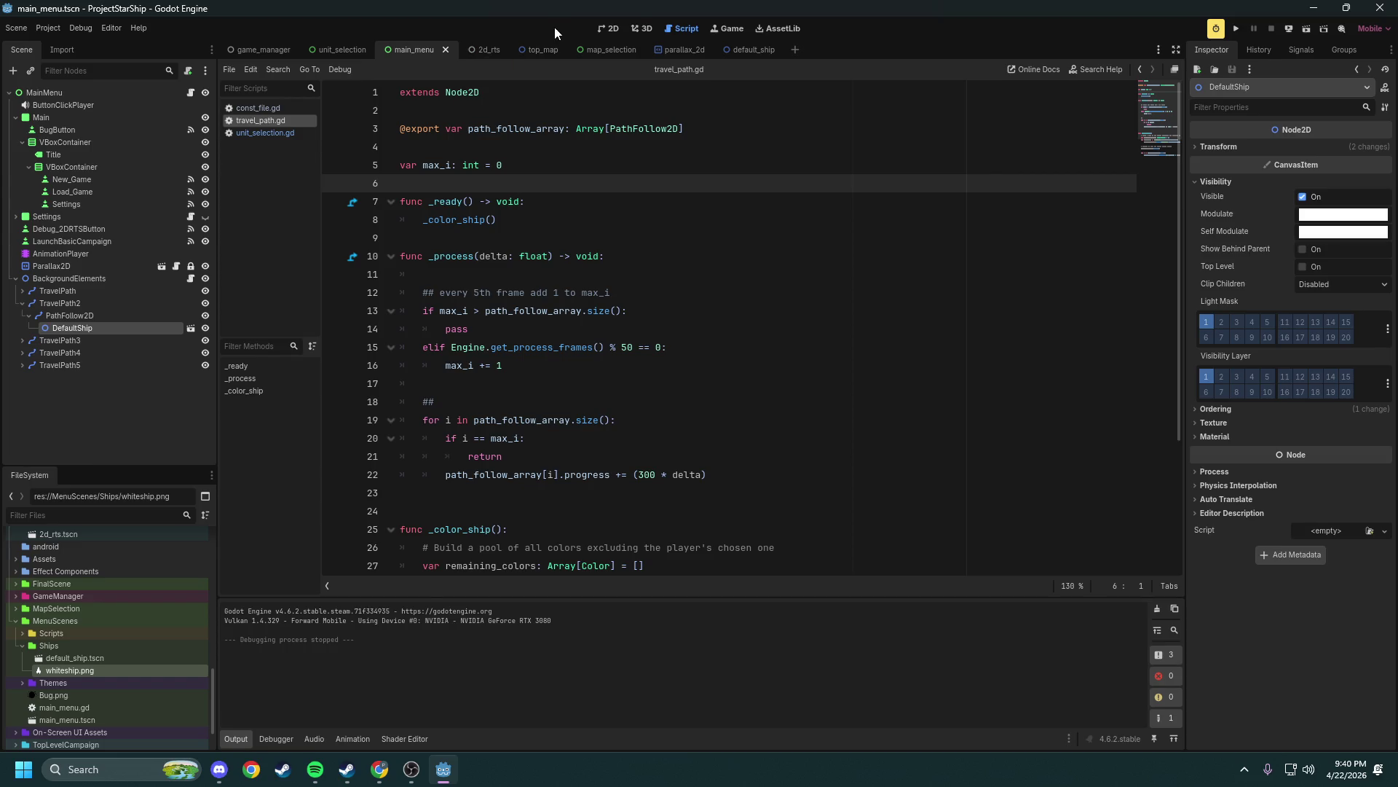
left_click(606, 29)
scroll(549, 256, "down", 6)
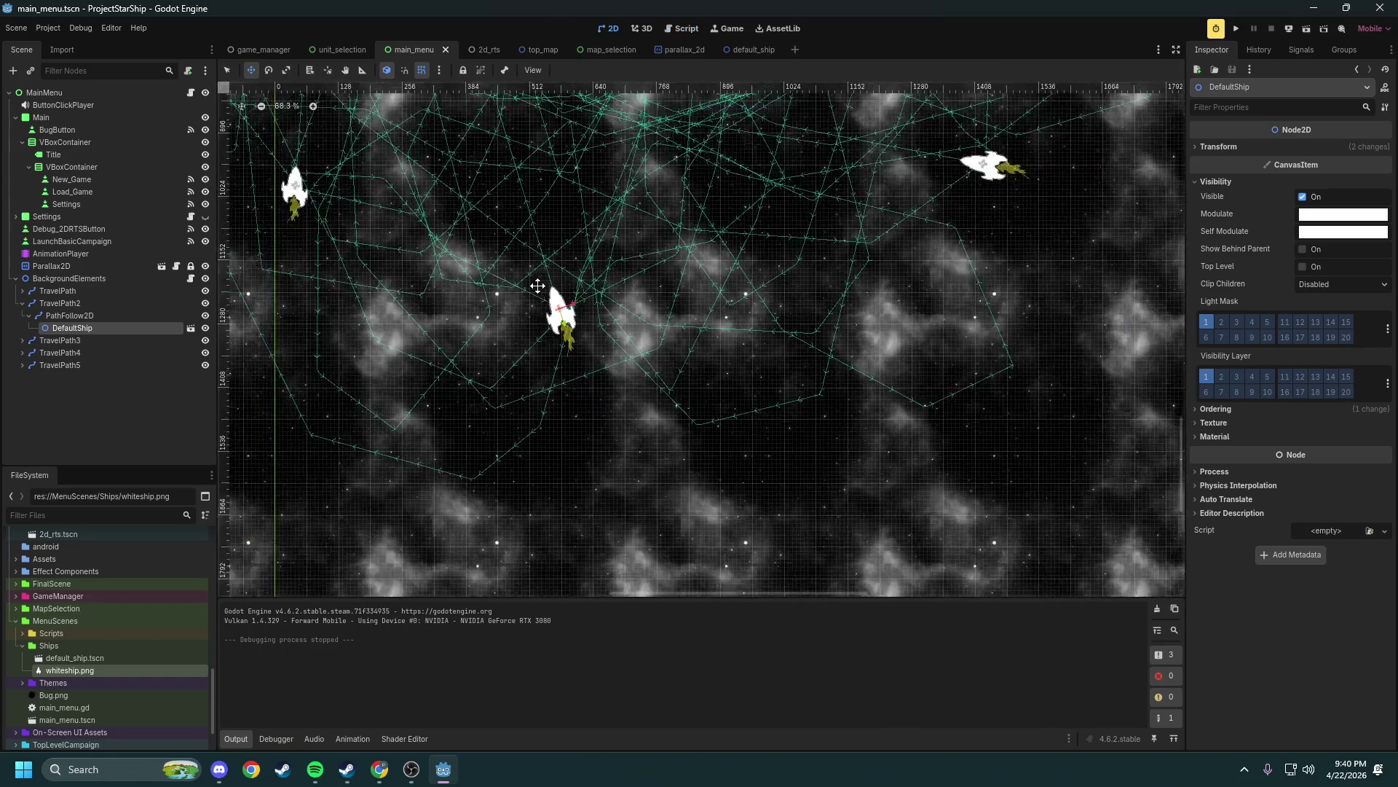
scroll(492, 228, "down", 1)
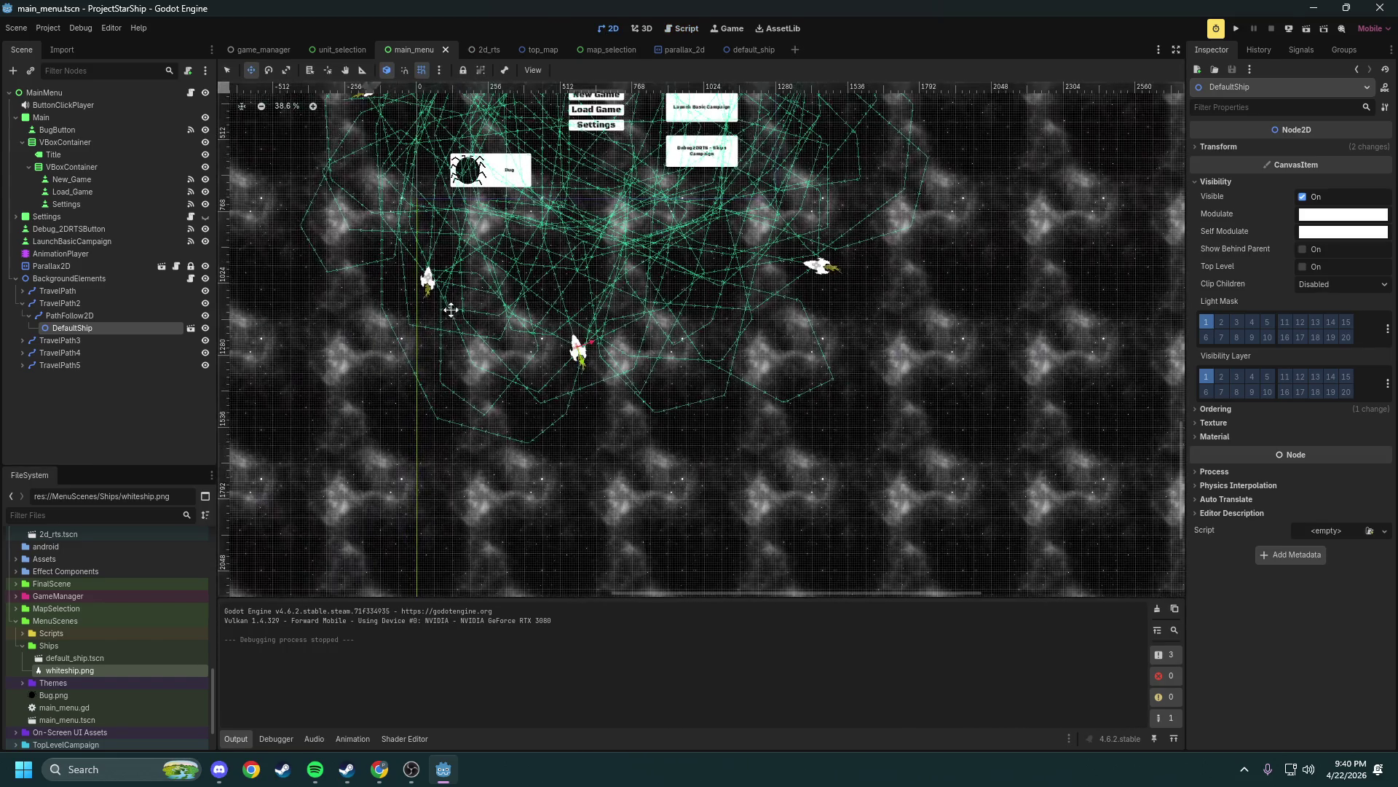
left_click(23, 303)
Inspect the Ordering properties of BackgroundElements, TravelPath and its PathFollow2D
left_click(72, 279)
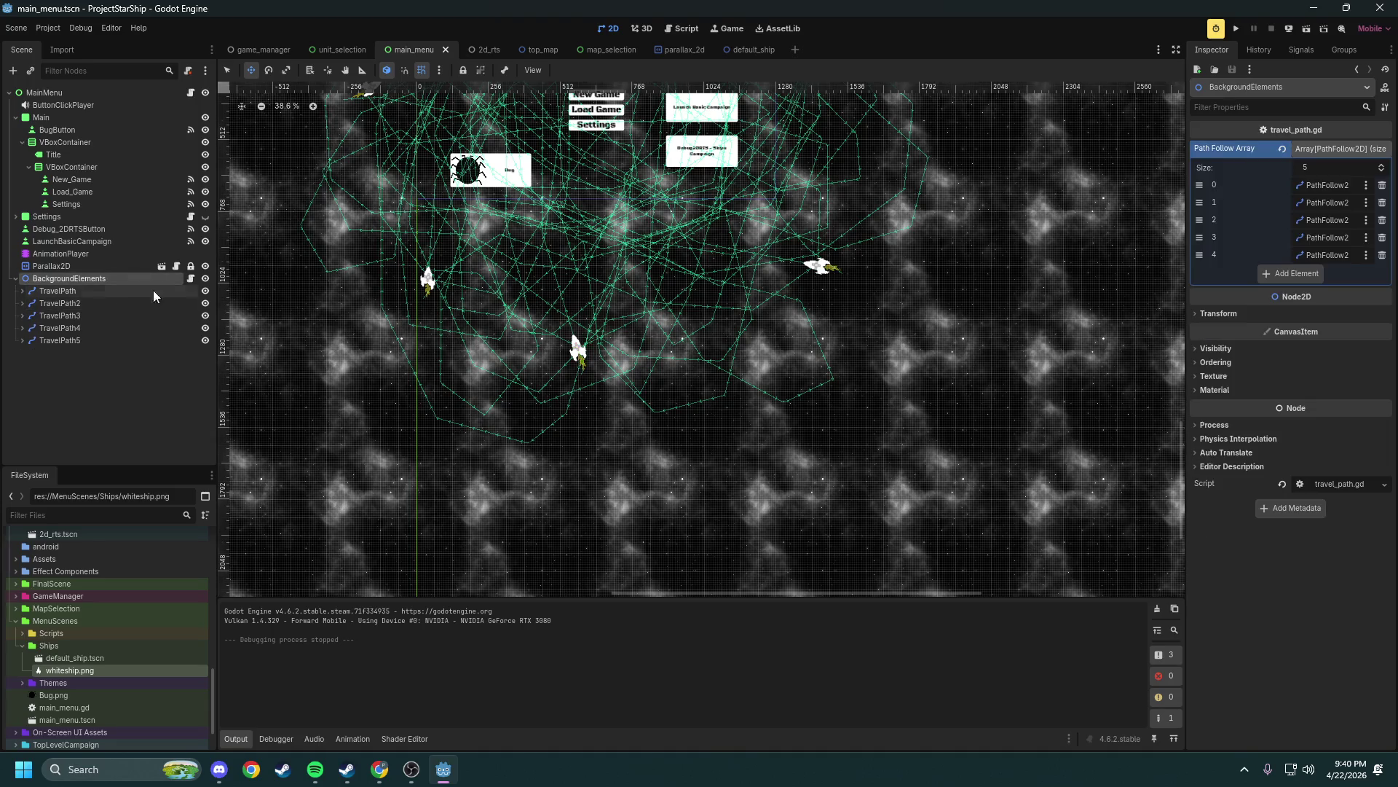
left_click(1225, 316)
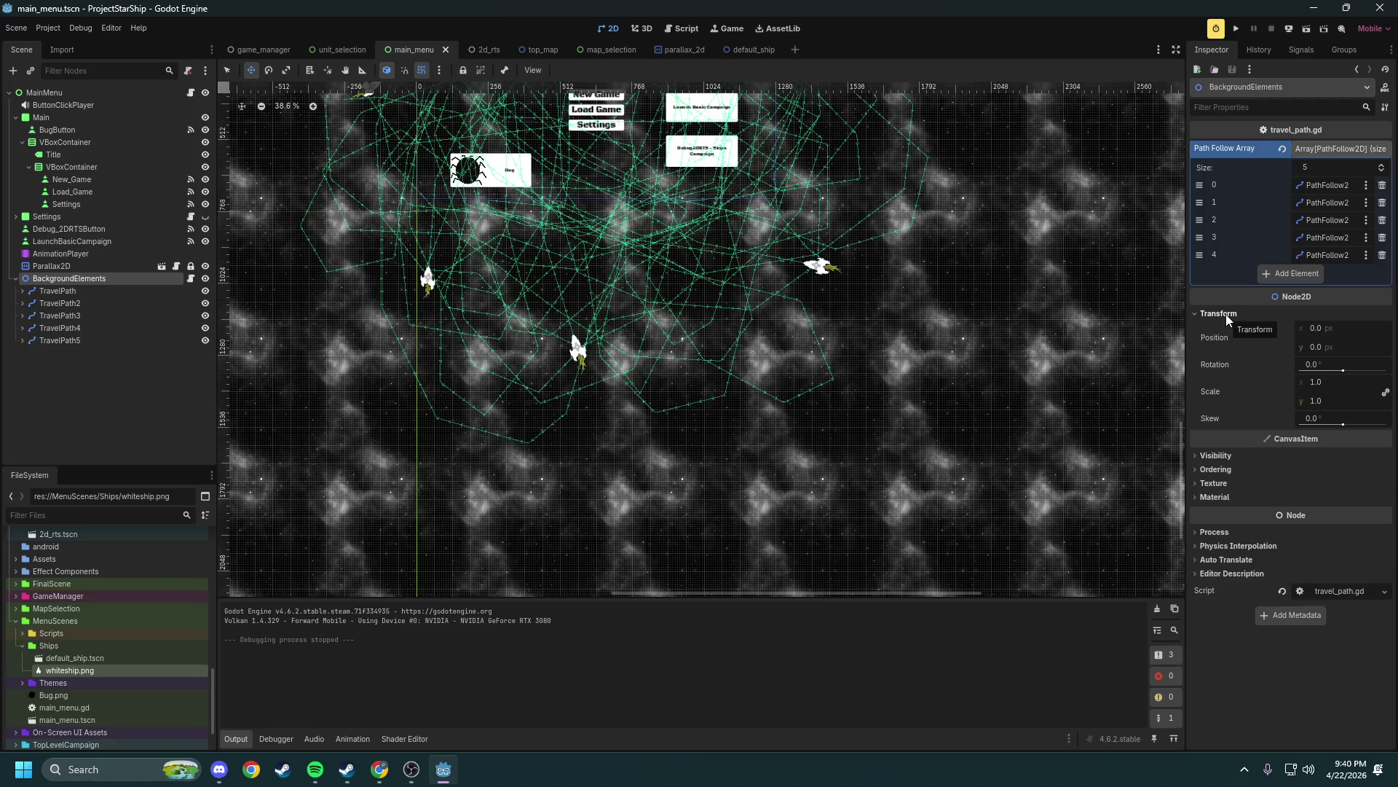
left_click(1225, 313)
left_click(1236, 349)
left_click(1230, 349)
left_click(1222, 362)
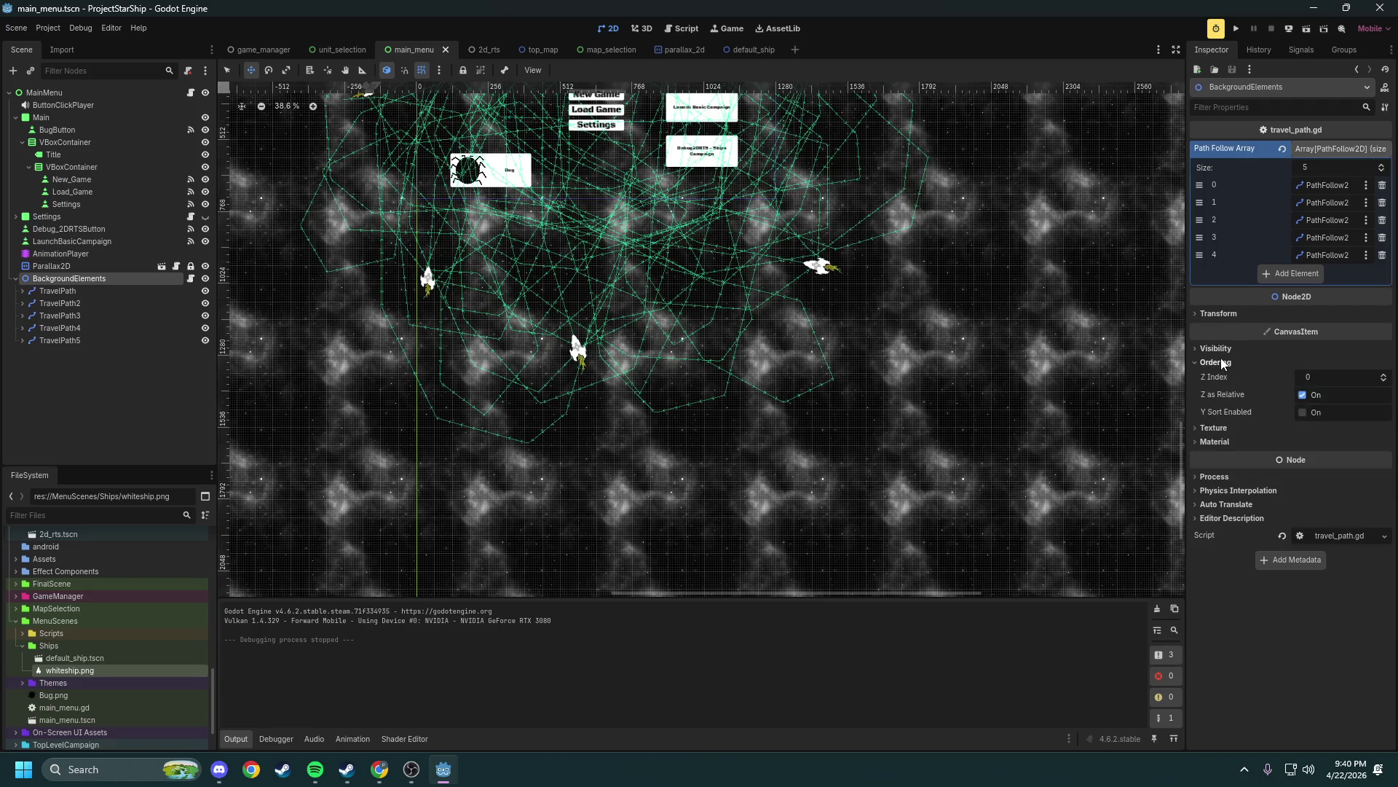
left_click(1221, 362)
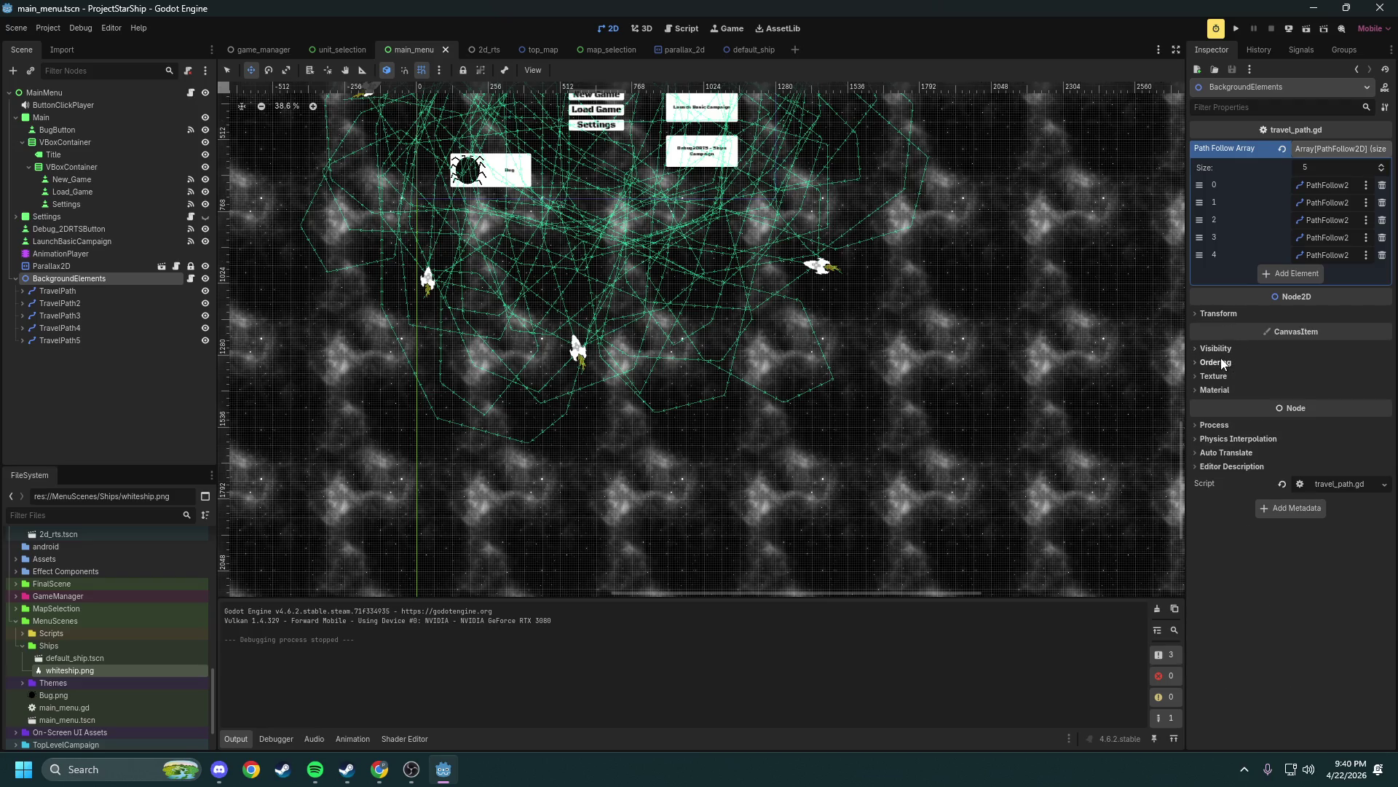
left_click(58, 290)
left_click(1259, 235)
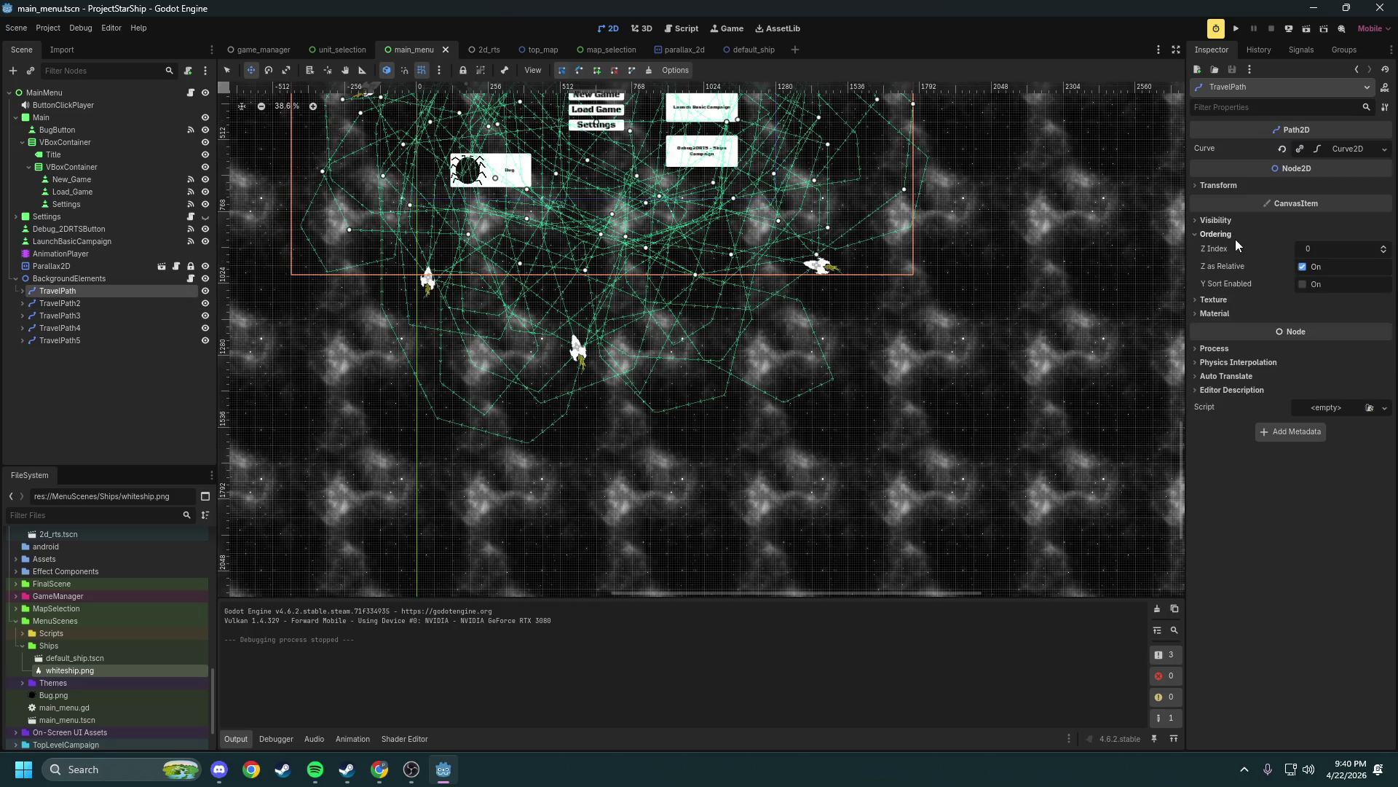
left_click(1259, 237)
left_click(22, 291)
left_click(69, 305)
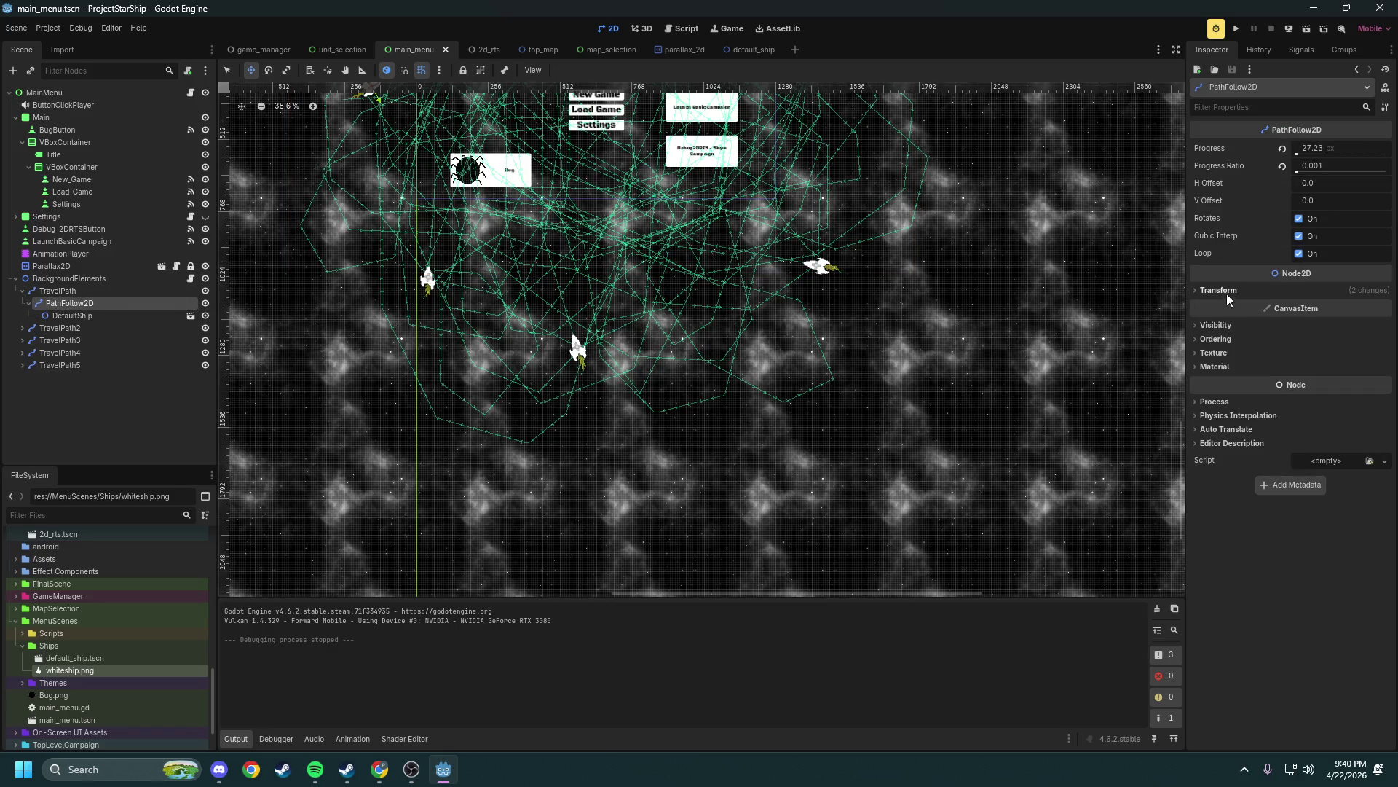
left_click(1234, 340)
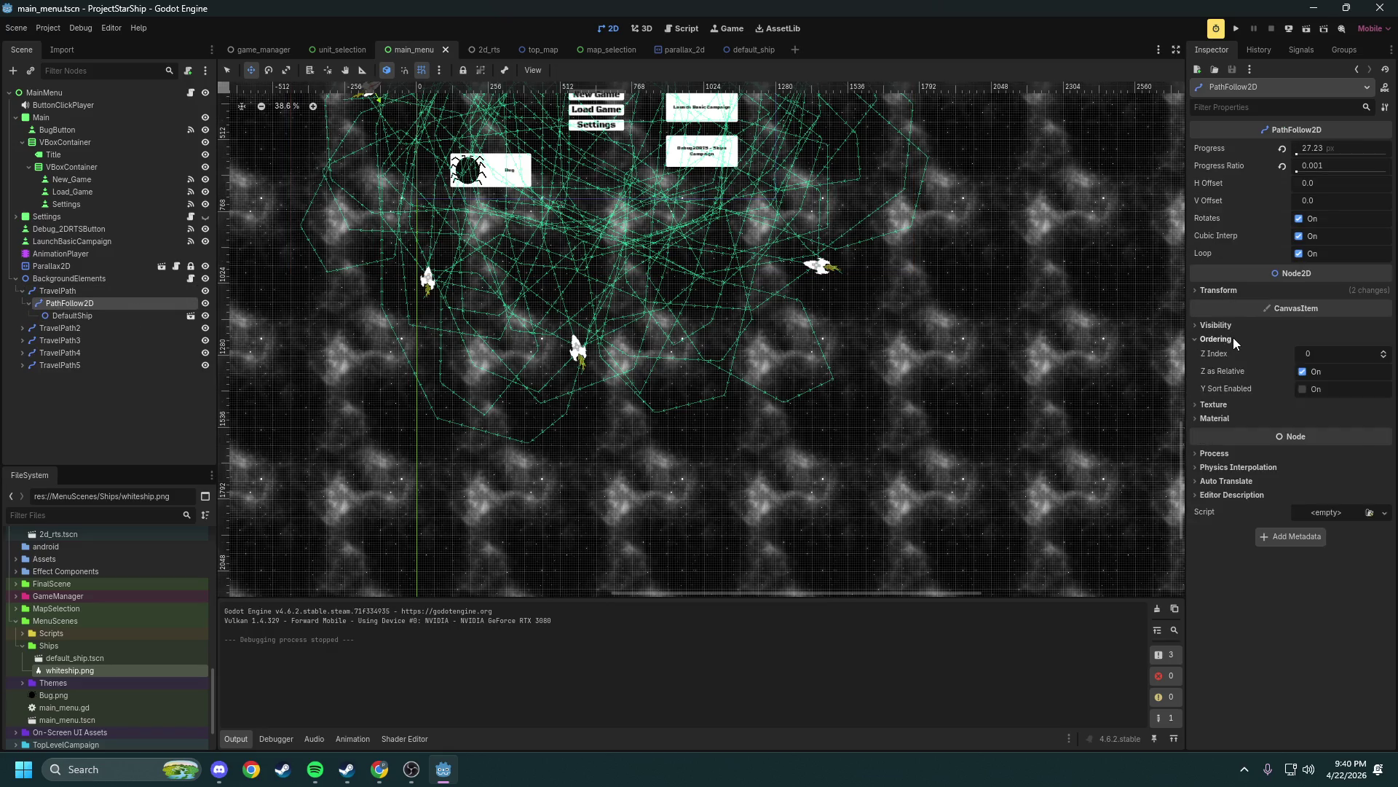
Reset the Z Index of the DefaultShip on TravelPath and TravelPath2 from 500 to 0
left_click(91, 317)
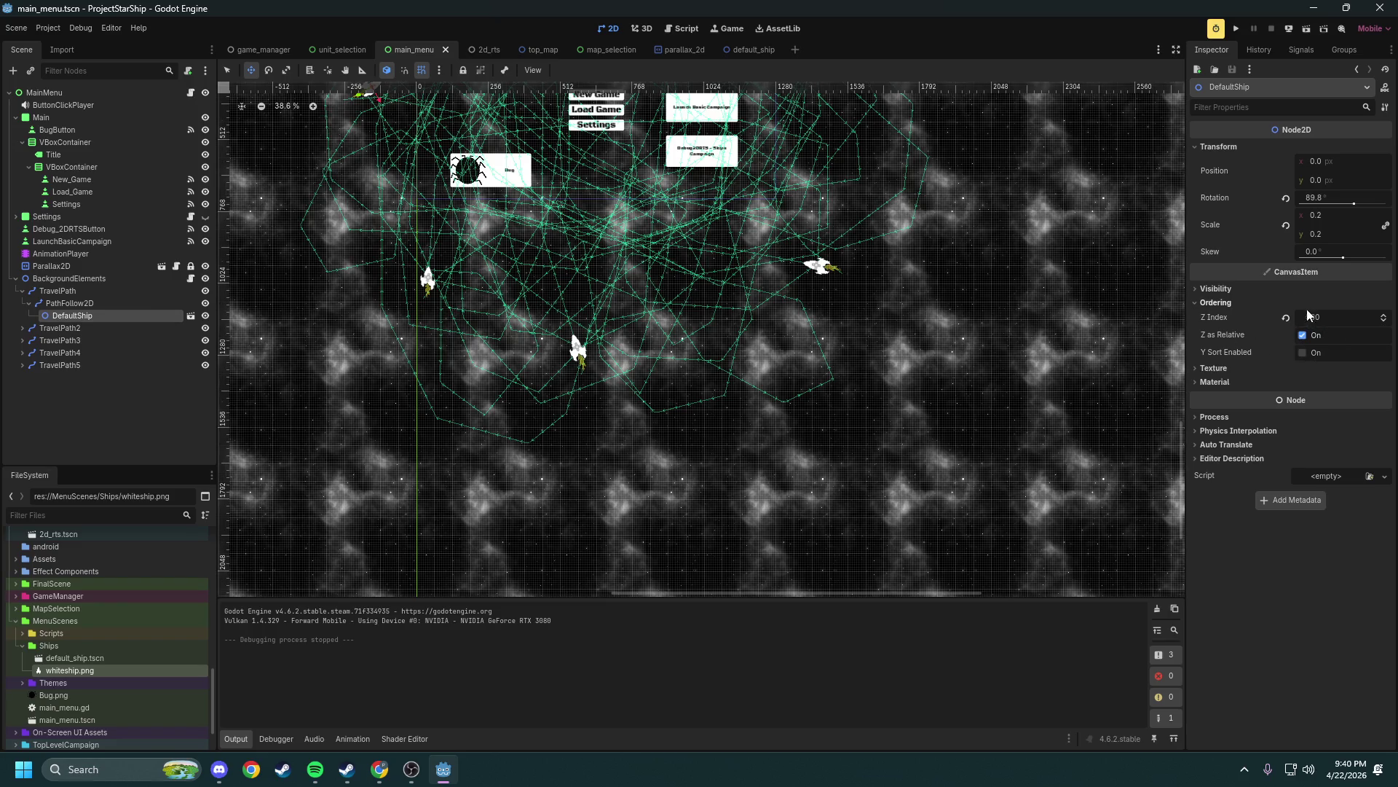
left_click(1286, 319)
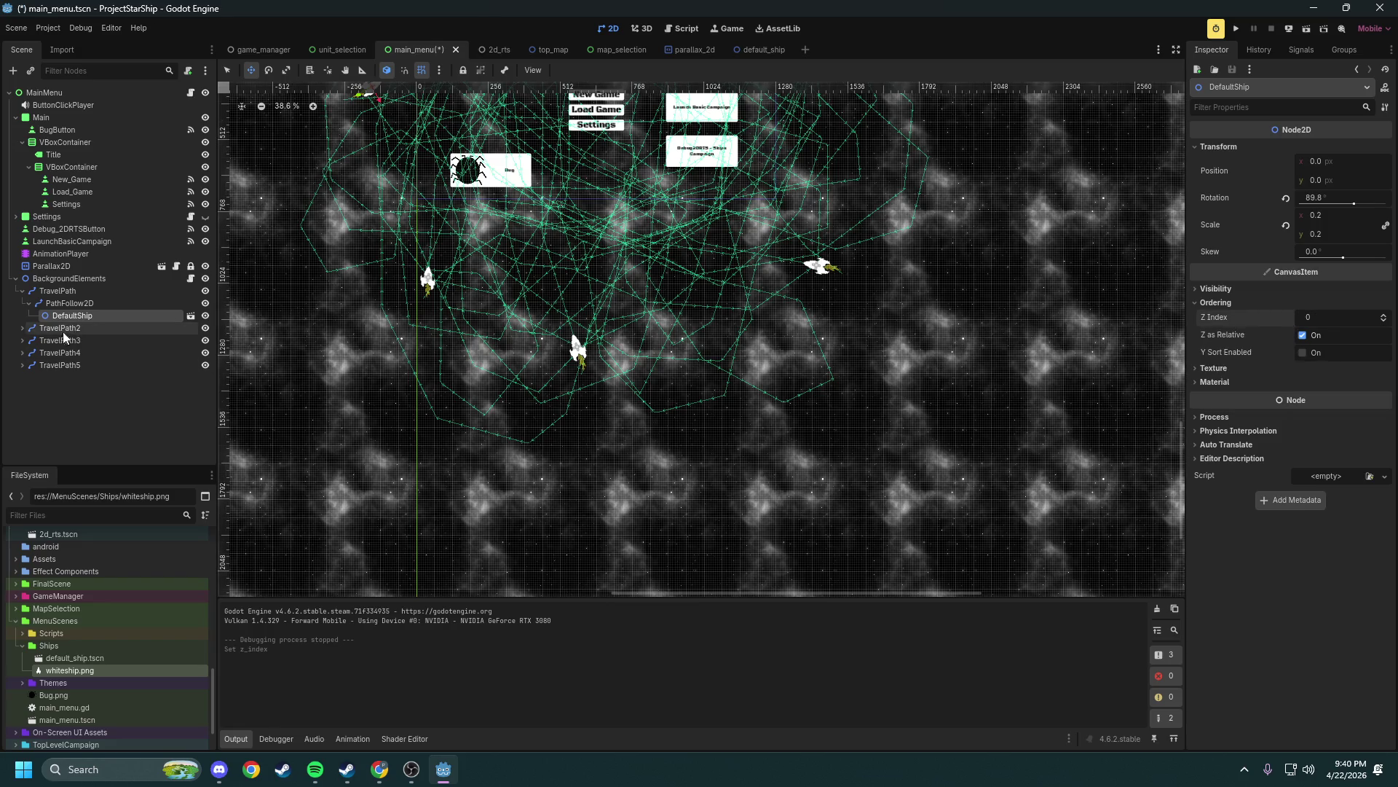
left_click(23, 328)
left_click(23, 365)
left_click(22, 402)
left_click(22, 439)
left_click(72, 353)
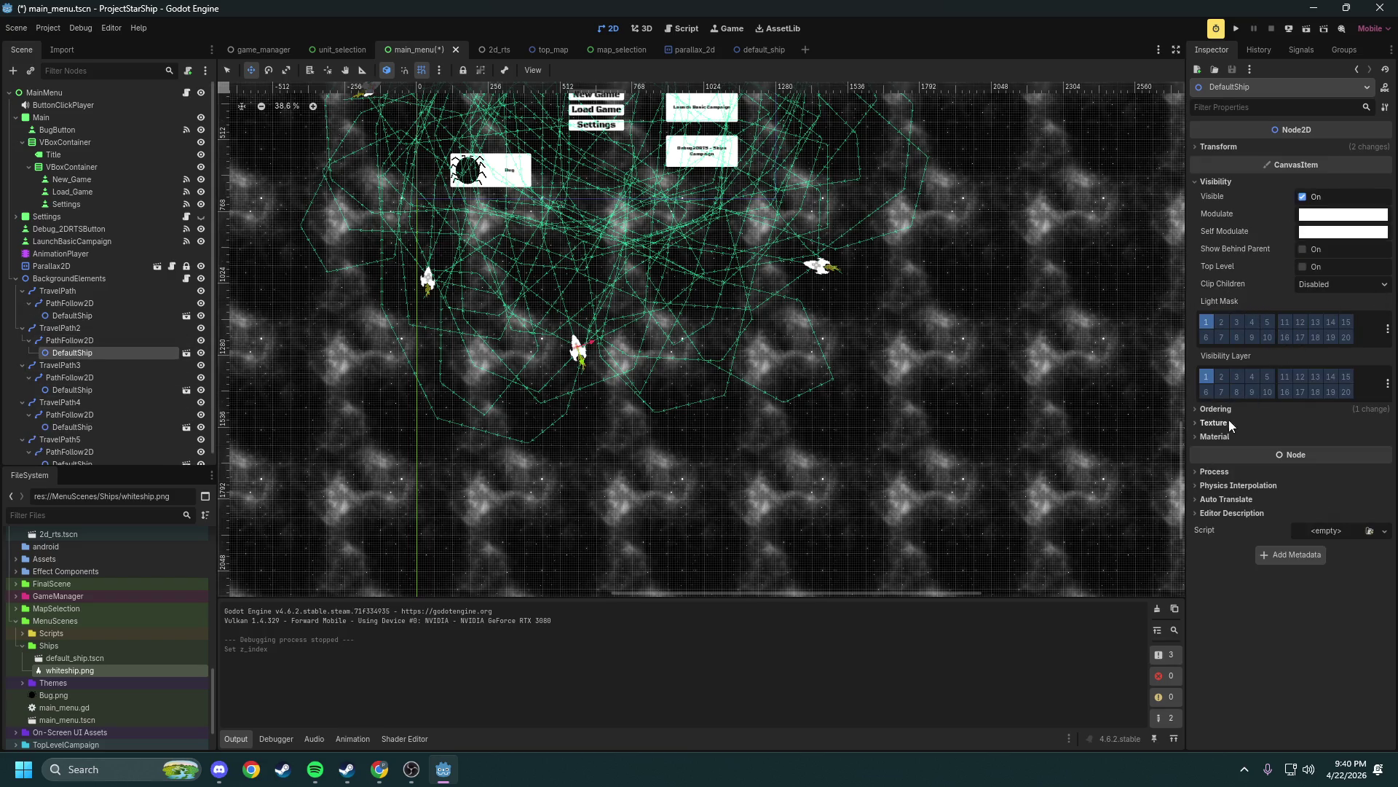
left_click(1215, 408)
left_click(1291, 424)
Reset the DefaultShip Z Index to 0 on TravelPath3, 4 and 5, then run the project
left_click(73, 390)
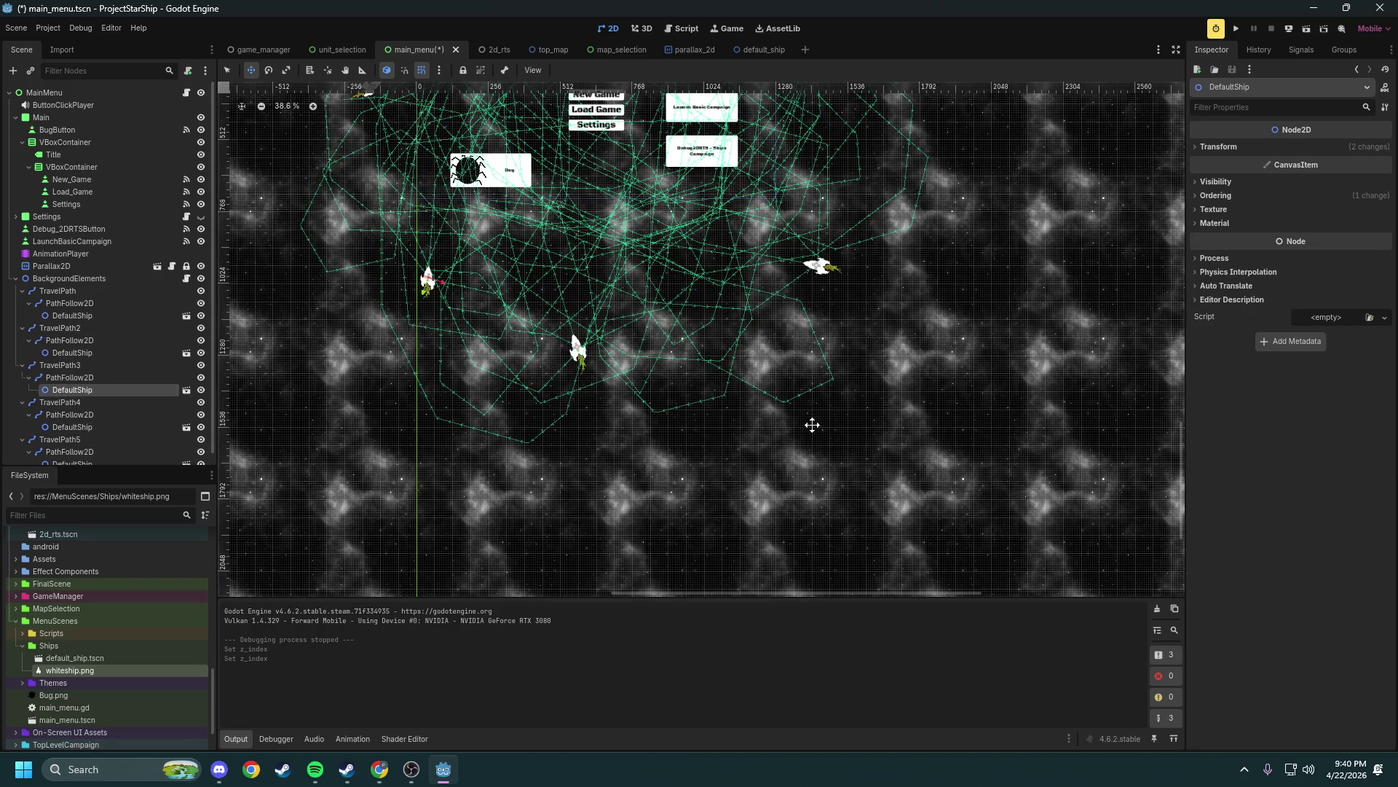
left_click(1206, 196)
left_click(1286, 211)
left_click(60, 428)
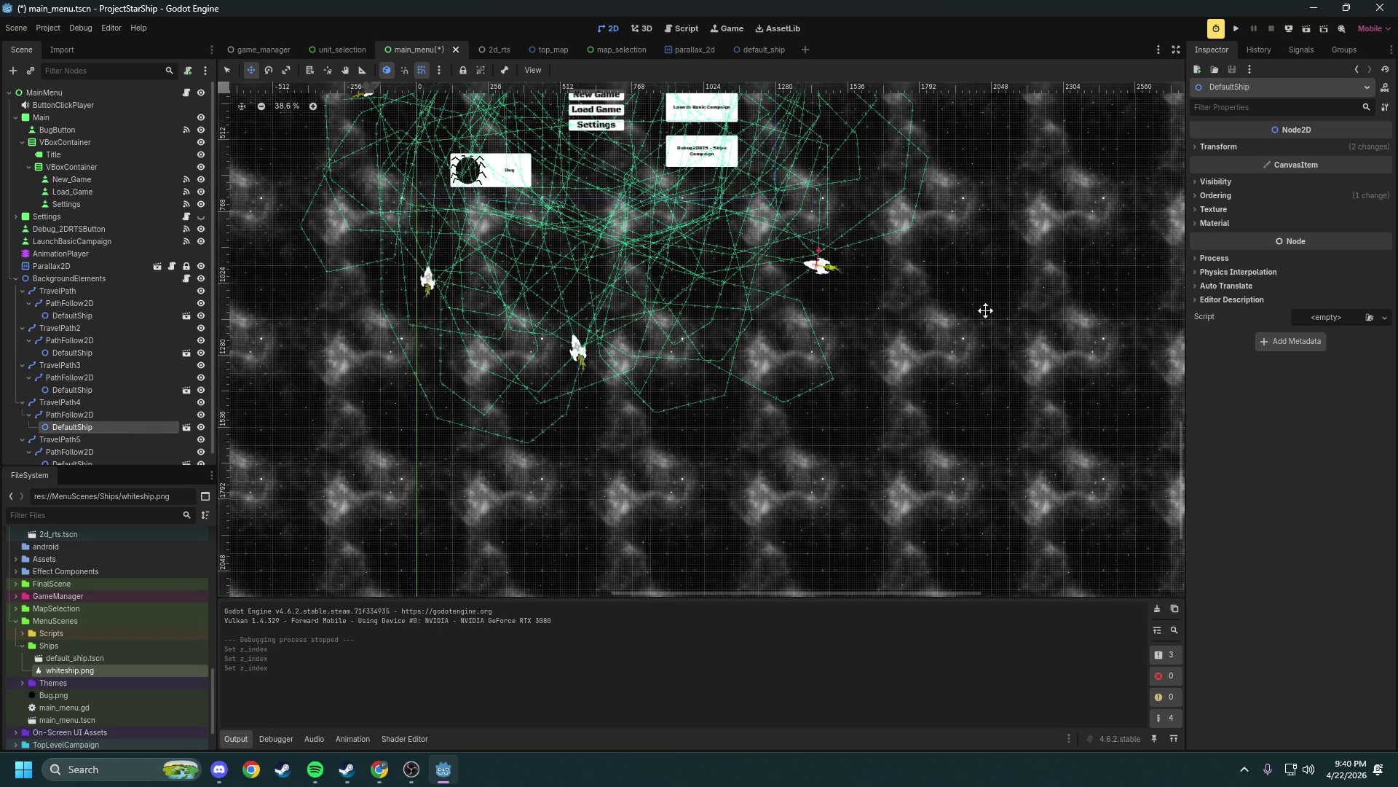
left_click(1286, 211)
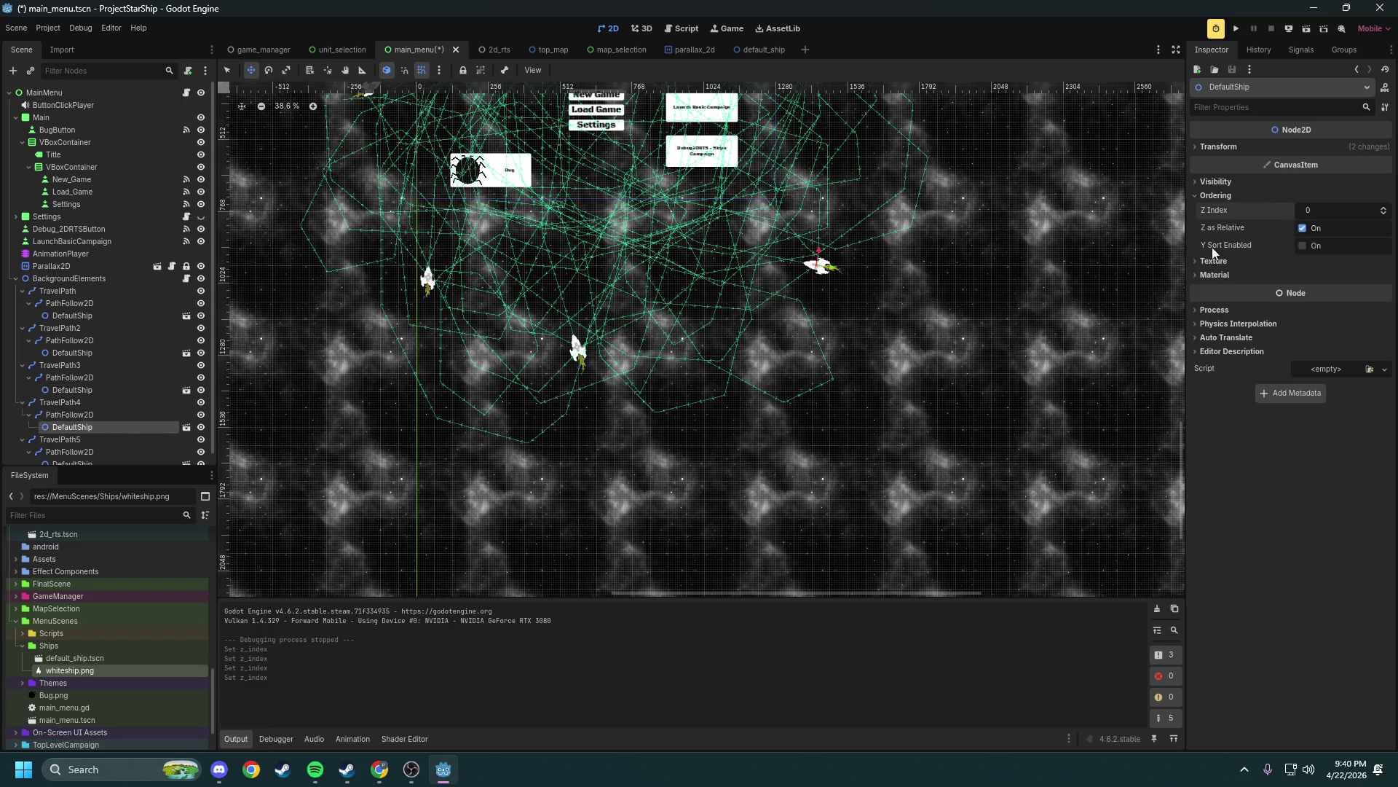
scroll(95, 437, "down", 1)
left_click(73, 452)
left_click(1268, 196)
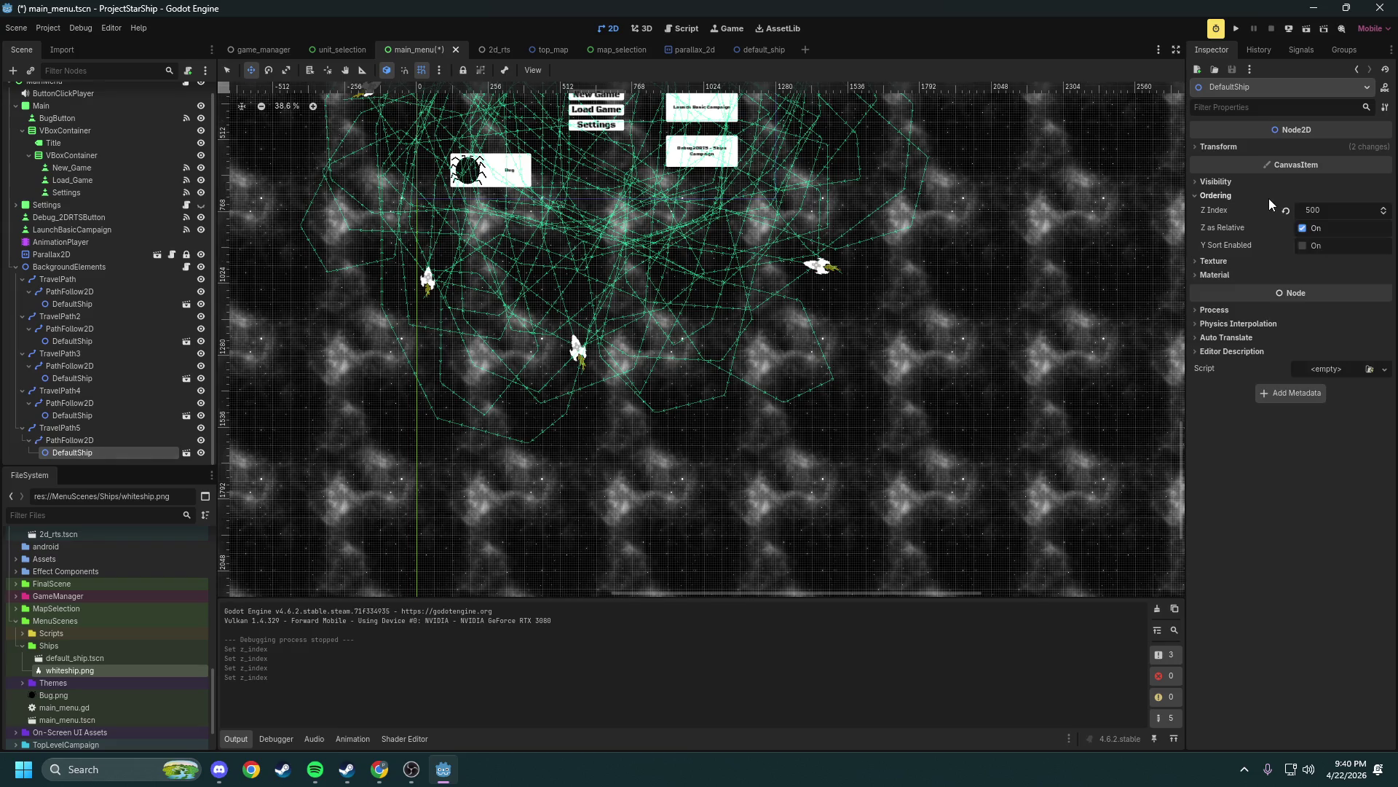
left_click(1285, 210)
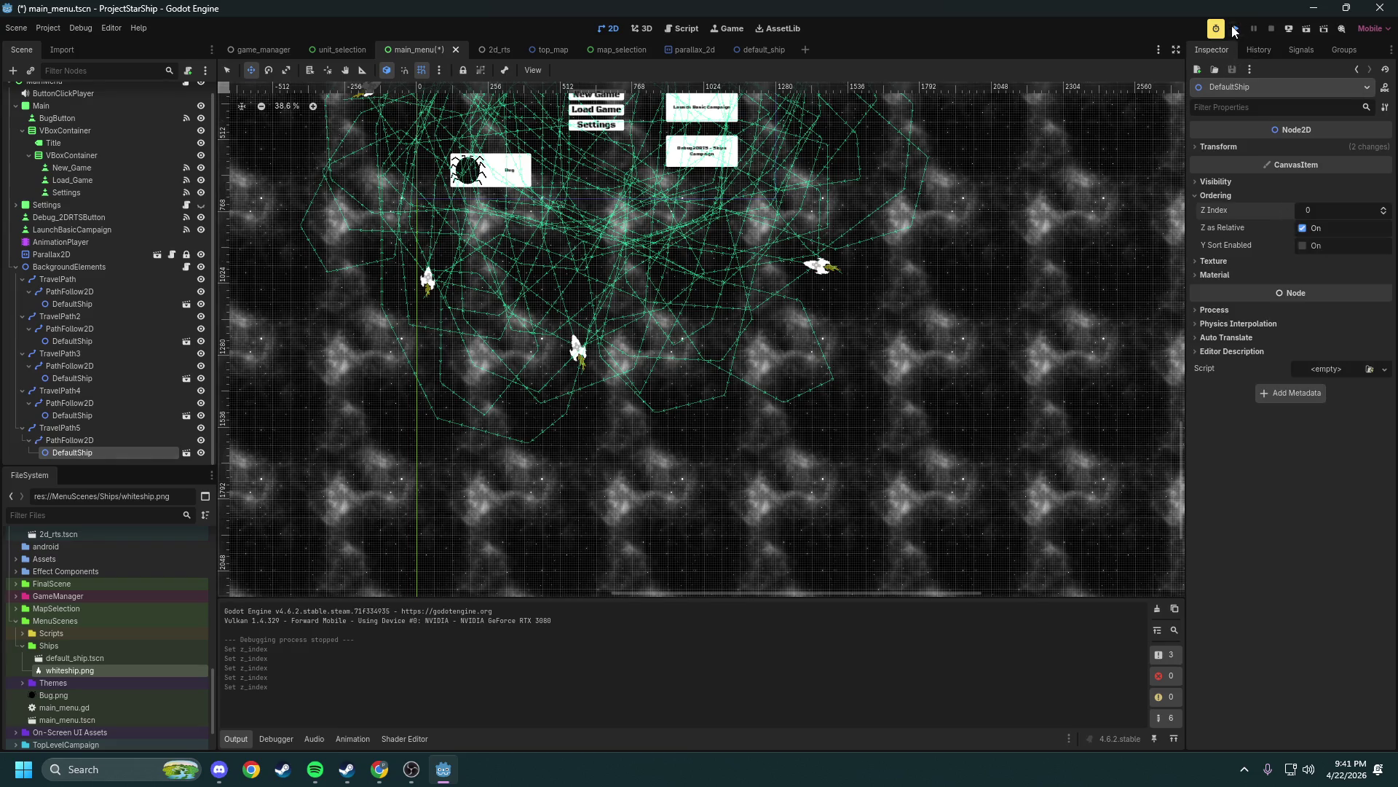
left_click(1236, 28)
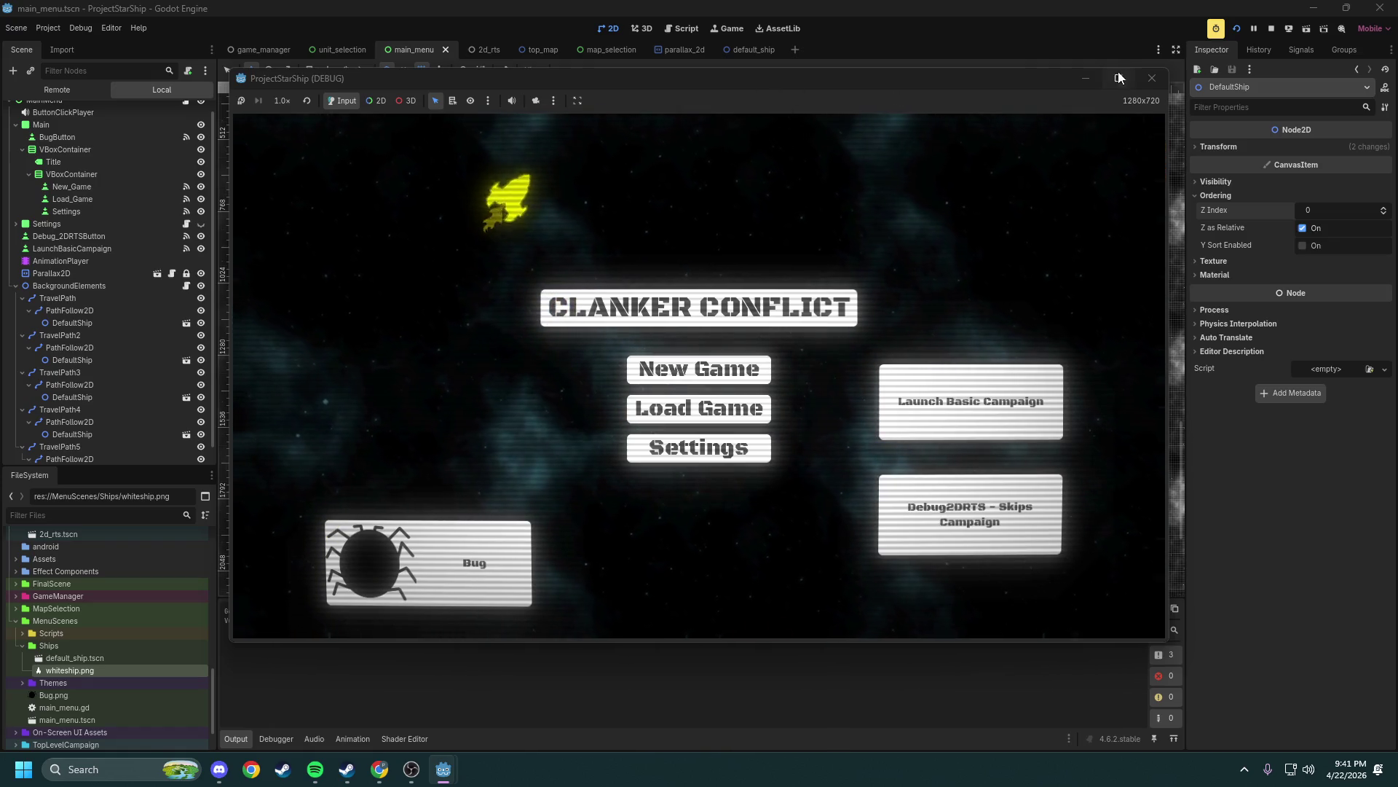
left_click(1151, 78)
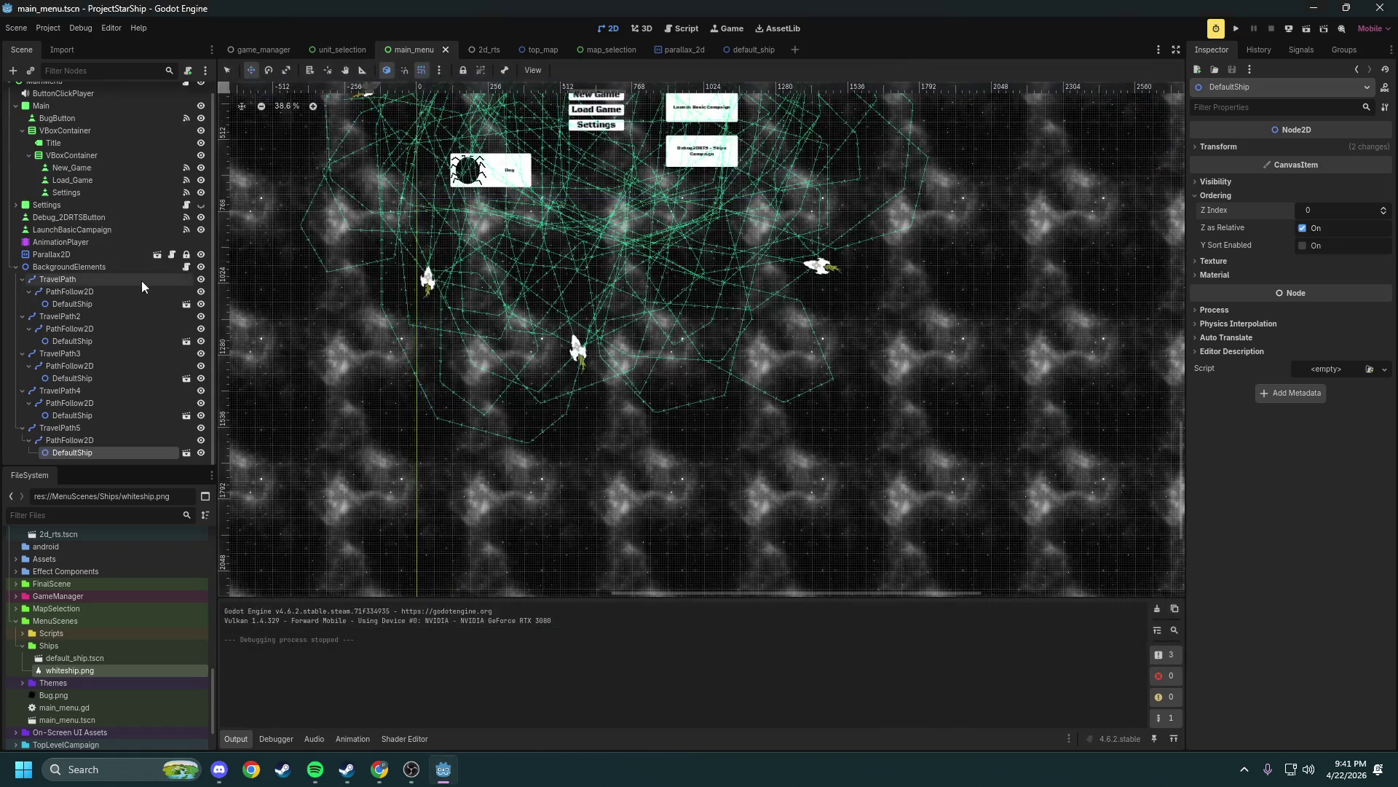
Check the Visibility and Ordering properties of BackgroundElements' Parallax2D and select the MainMenu root
left_click(45, 268)
scroll(48, 275, "up", 1)
left_click(48, 268)
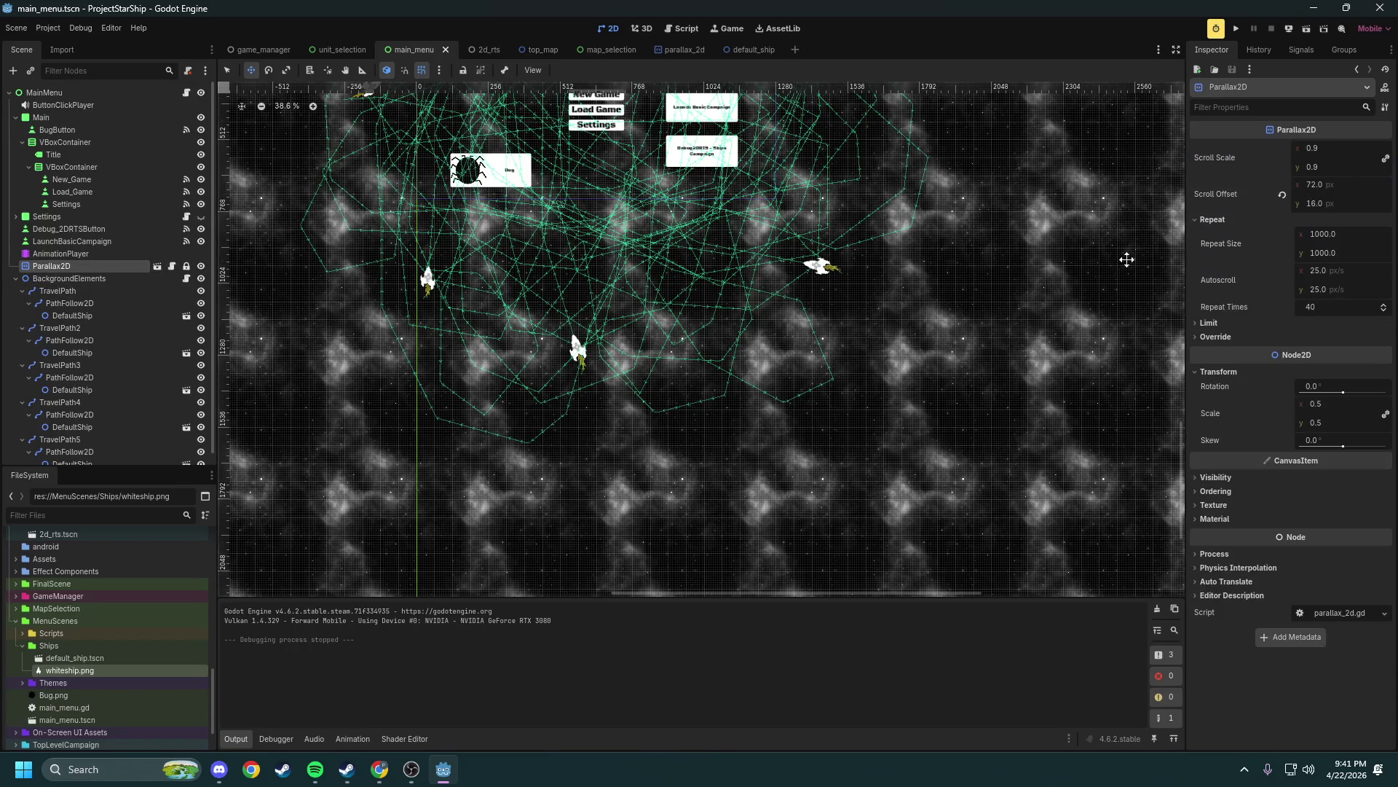
left_click(1229, 478)
left_click(1228, 479)
left_click(1226, 489)
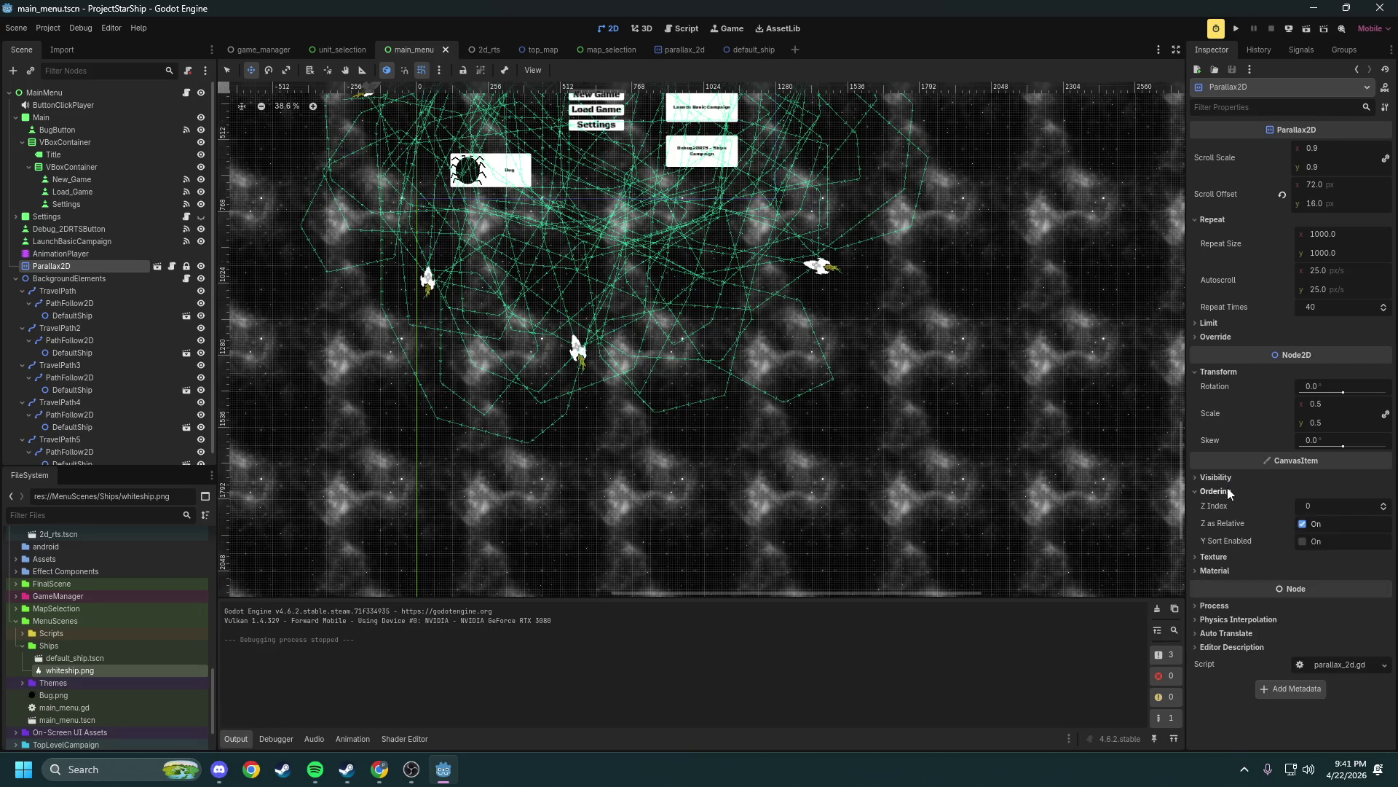
left_click(1228, 491)
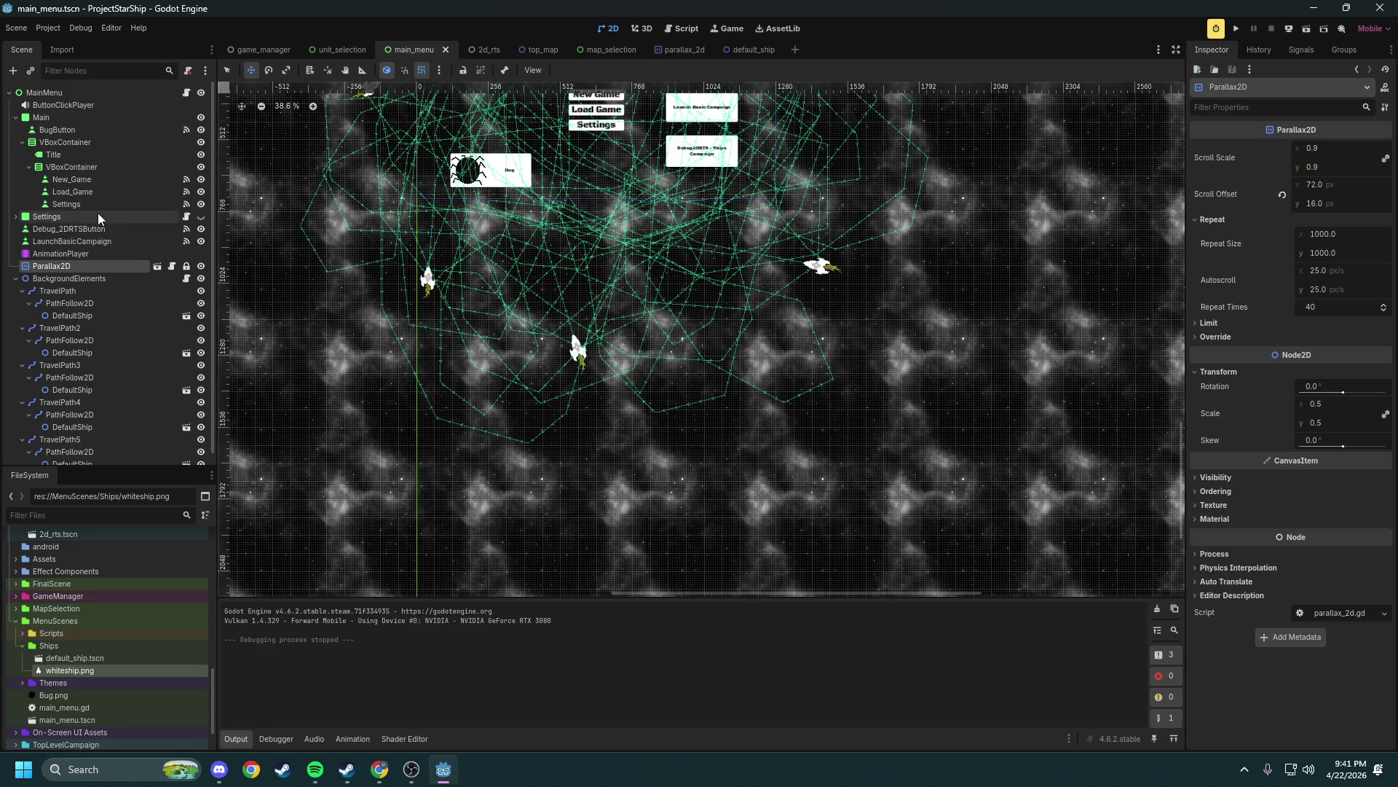
left_click(41, 95)
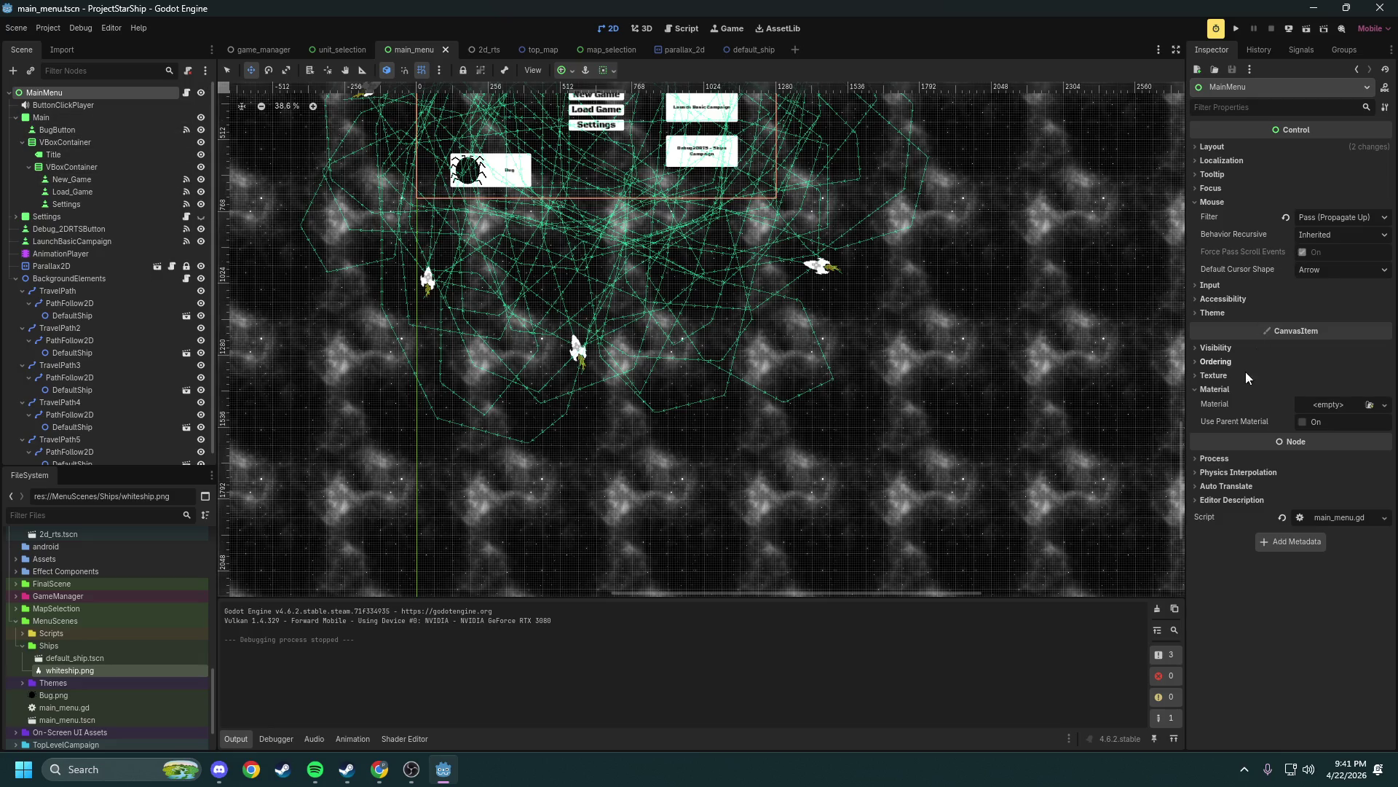
double_click(1228, 364)
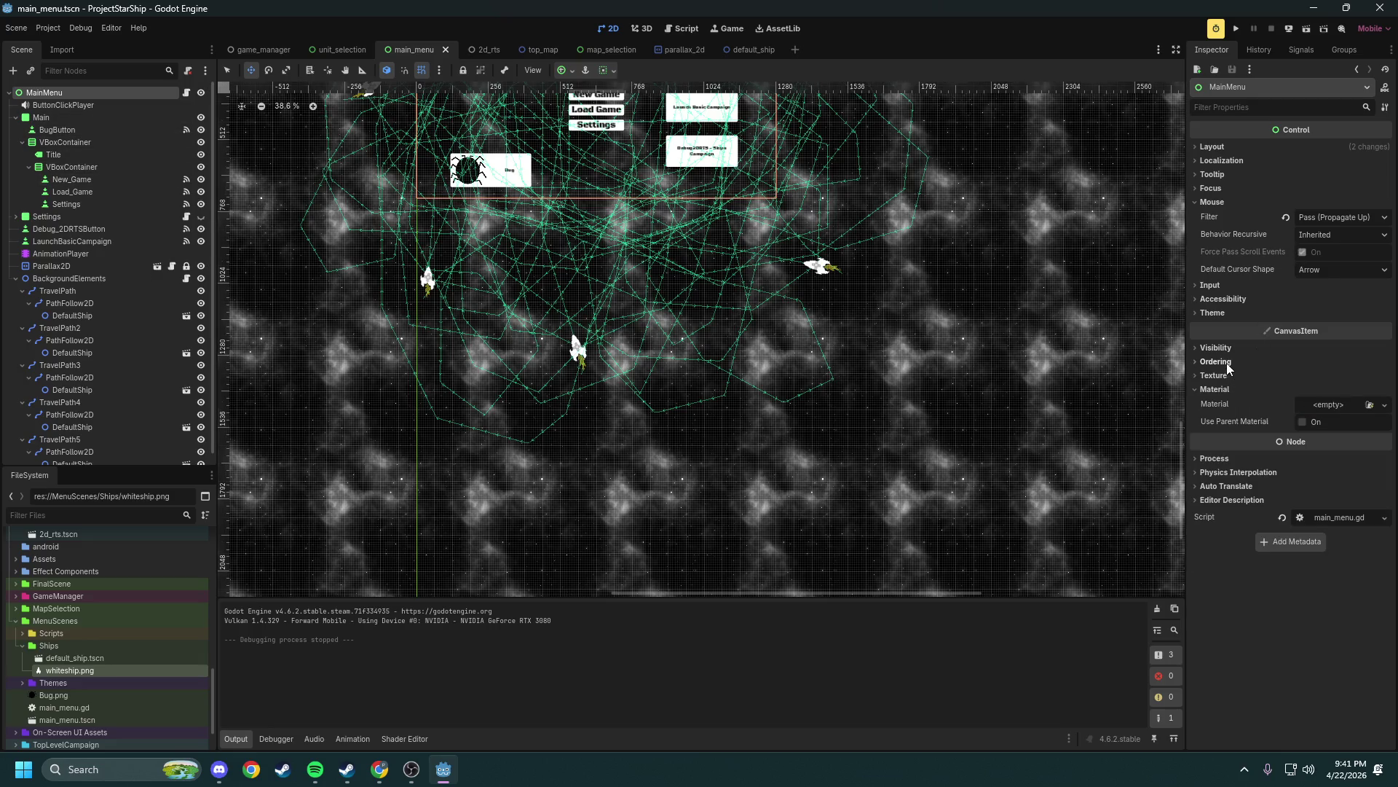
Set the Main node's Ordering Z Index to 1
left_click(96, 116)
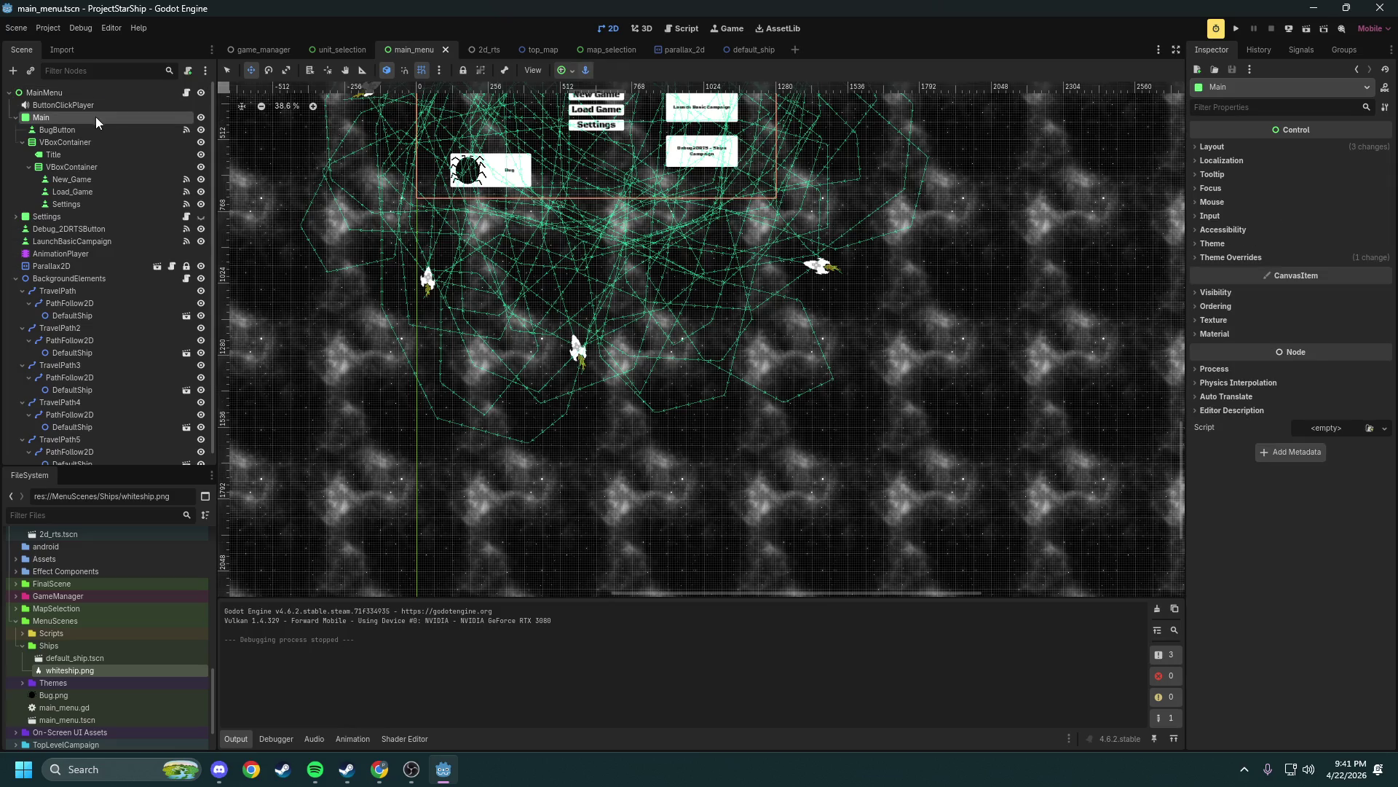
left_click(1230, 306)
left_click(1313, 321)
type("1")
key("Return")
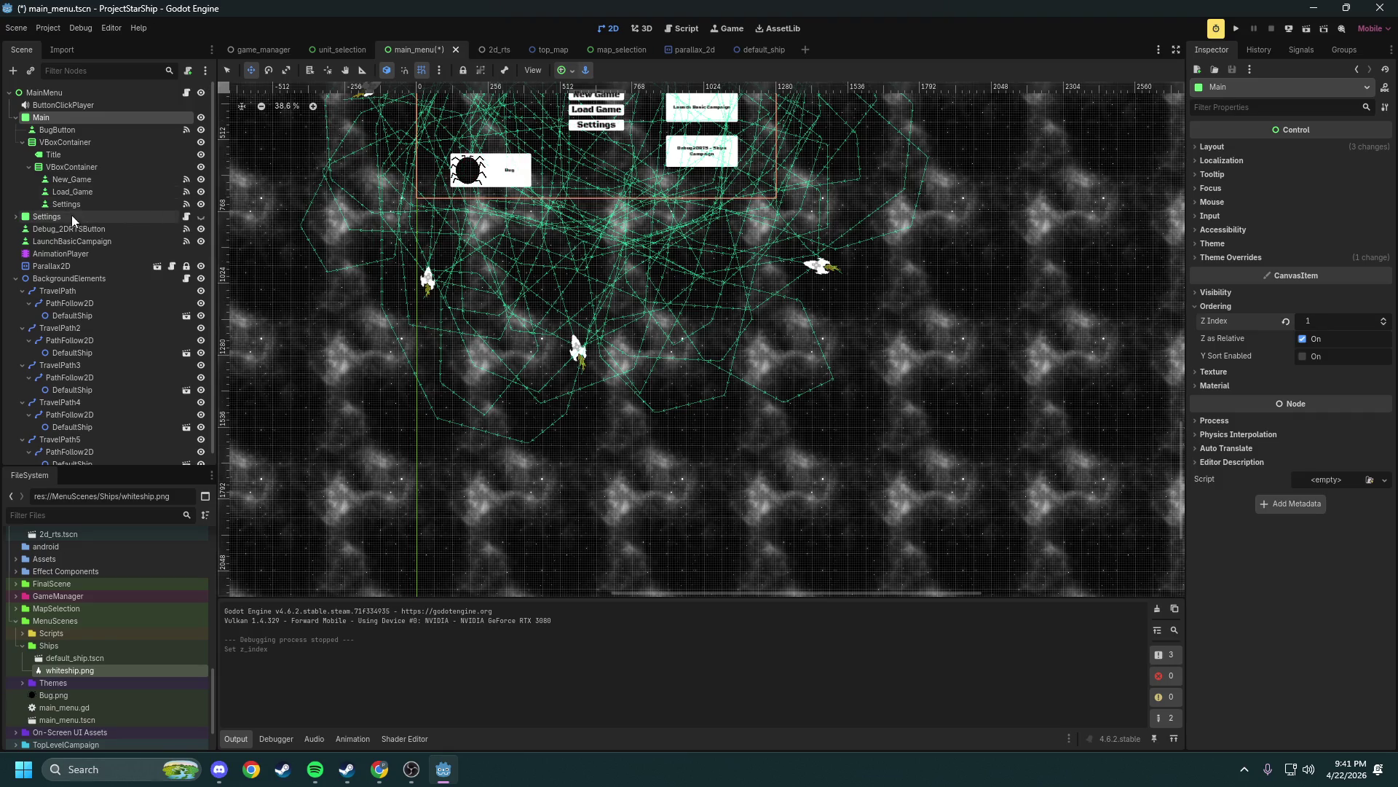
Set the Settings node's Ordering Z Index to 1 as well
left_click(73, 216)
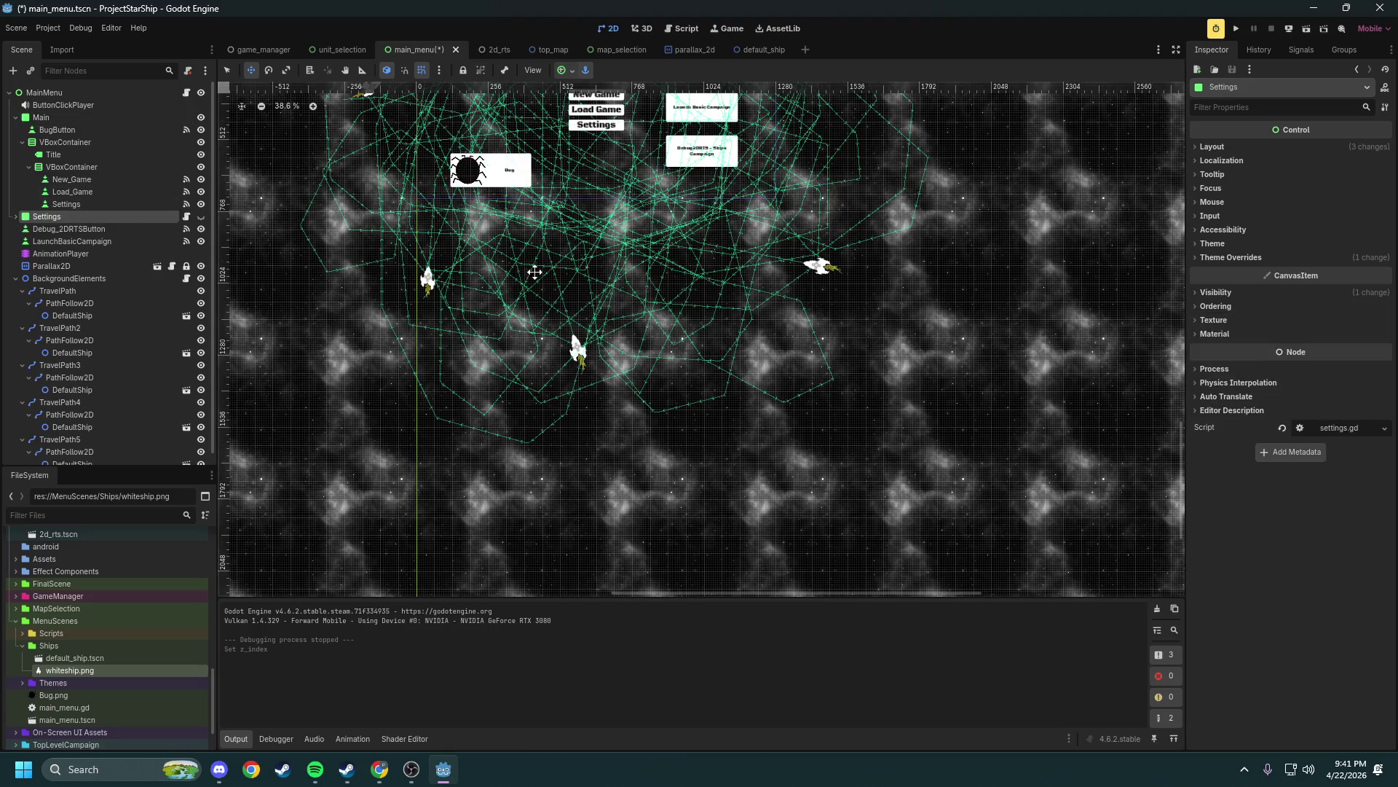
left_click(1232, 305)
left_click(1333, 323)
type("1")
key("Return")
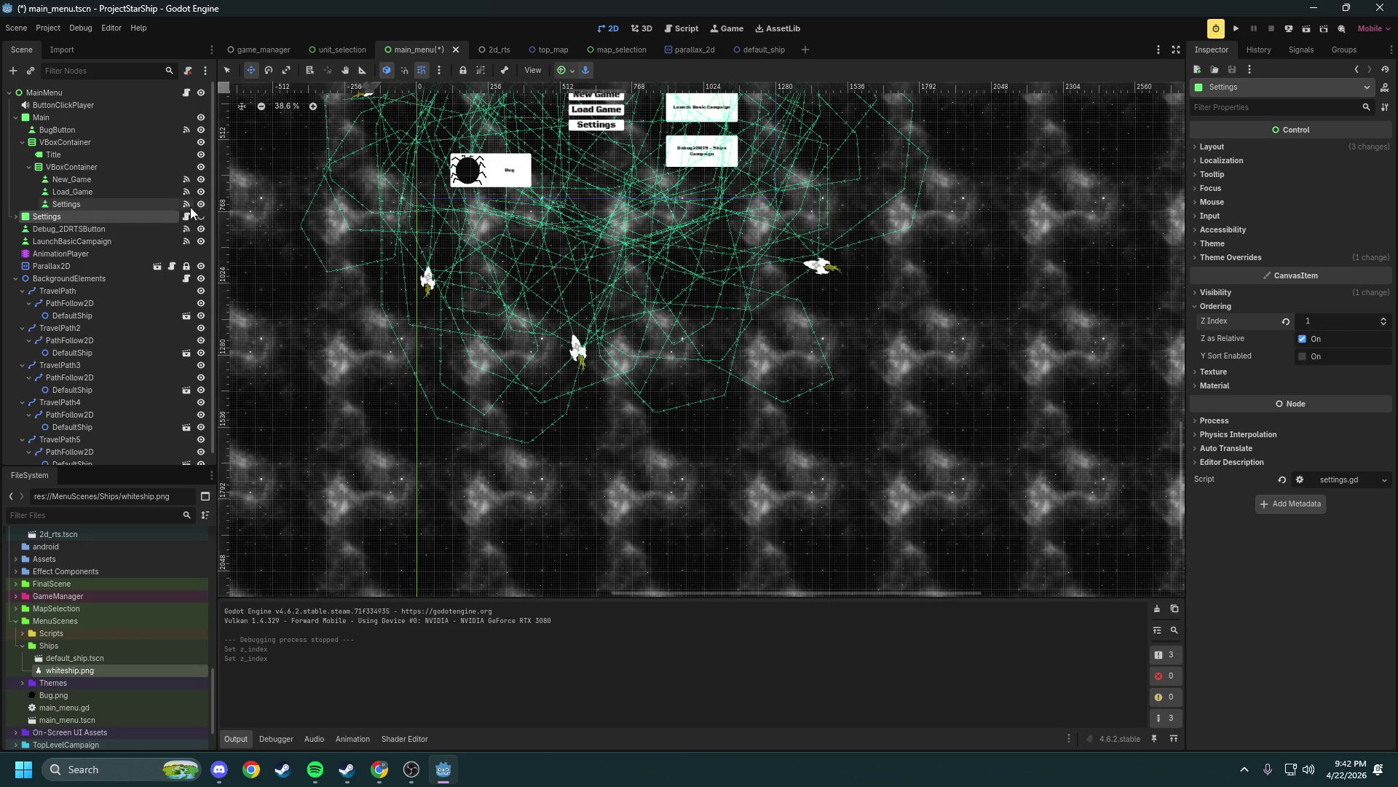
Save main_menu.tscn and return to the travel_path.gd script
key("ctrl+s")
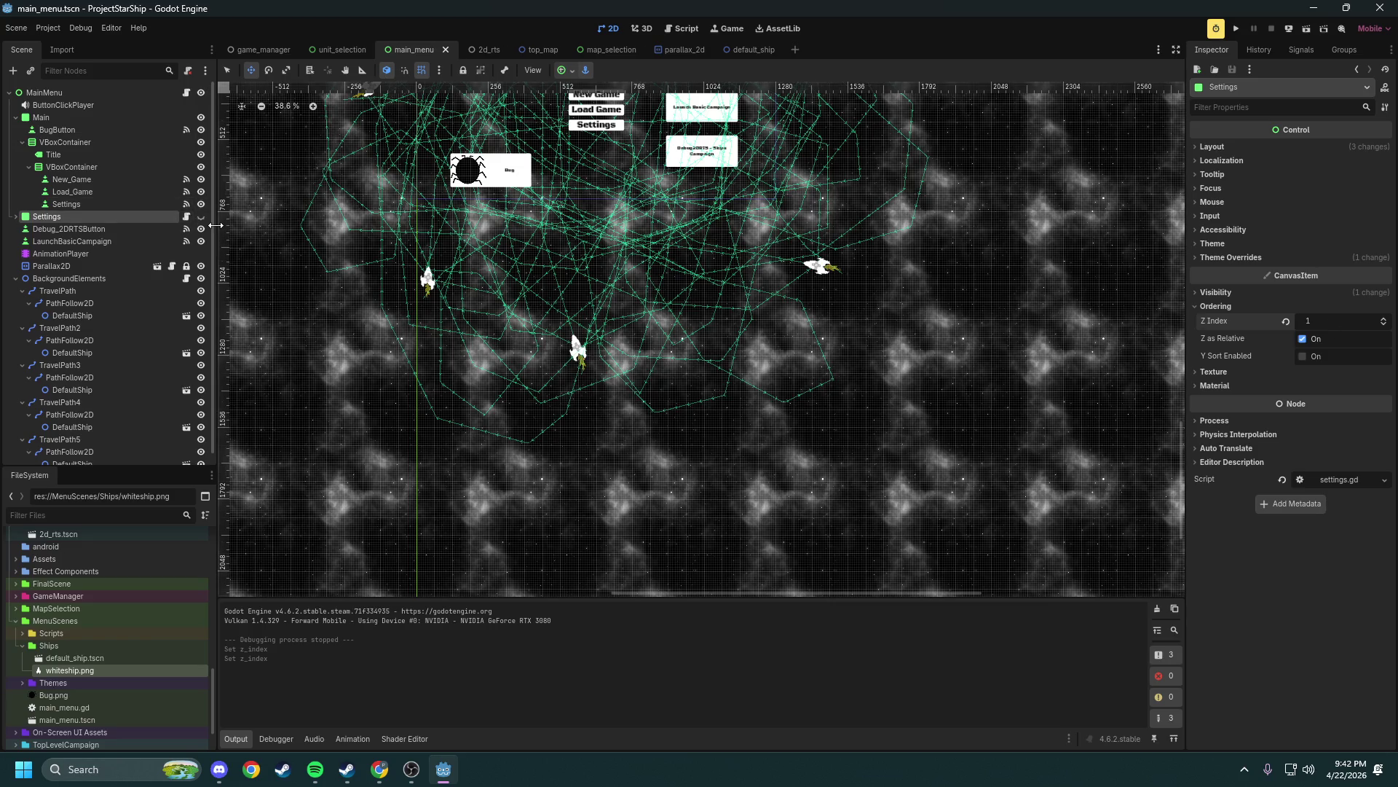
scroll(118, 270, "down", 1)
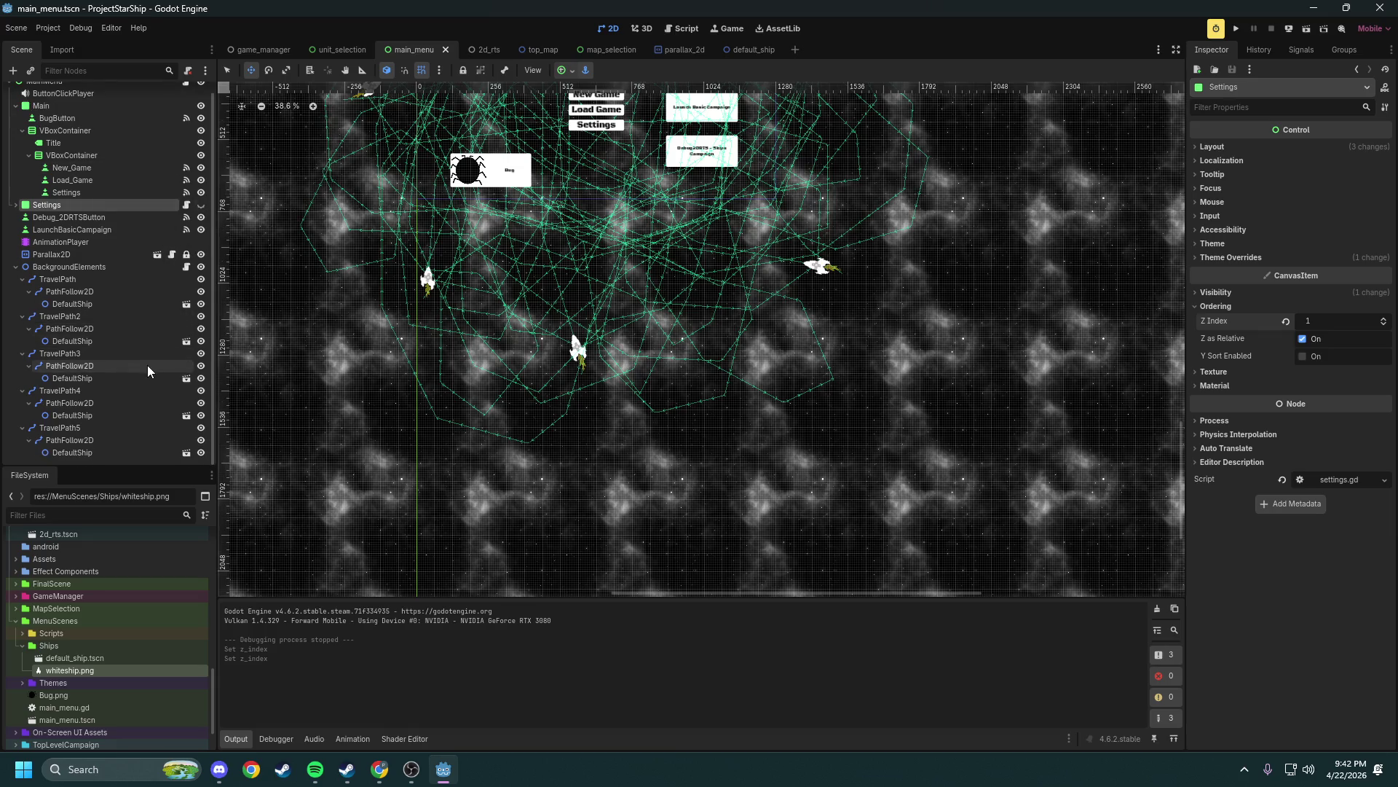
scroll(145, 423, "up", 1)
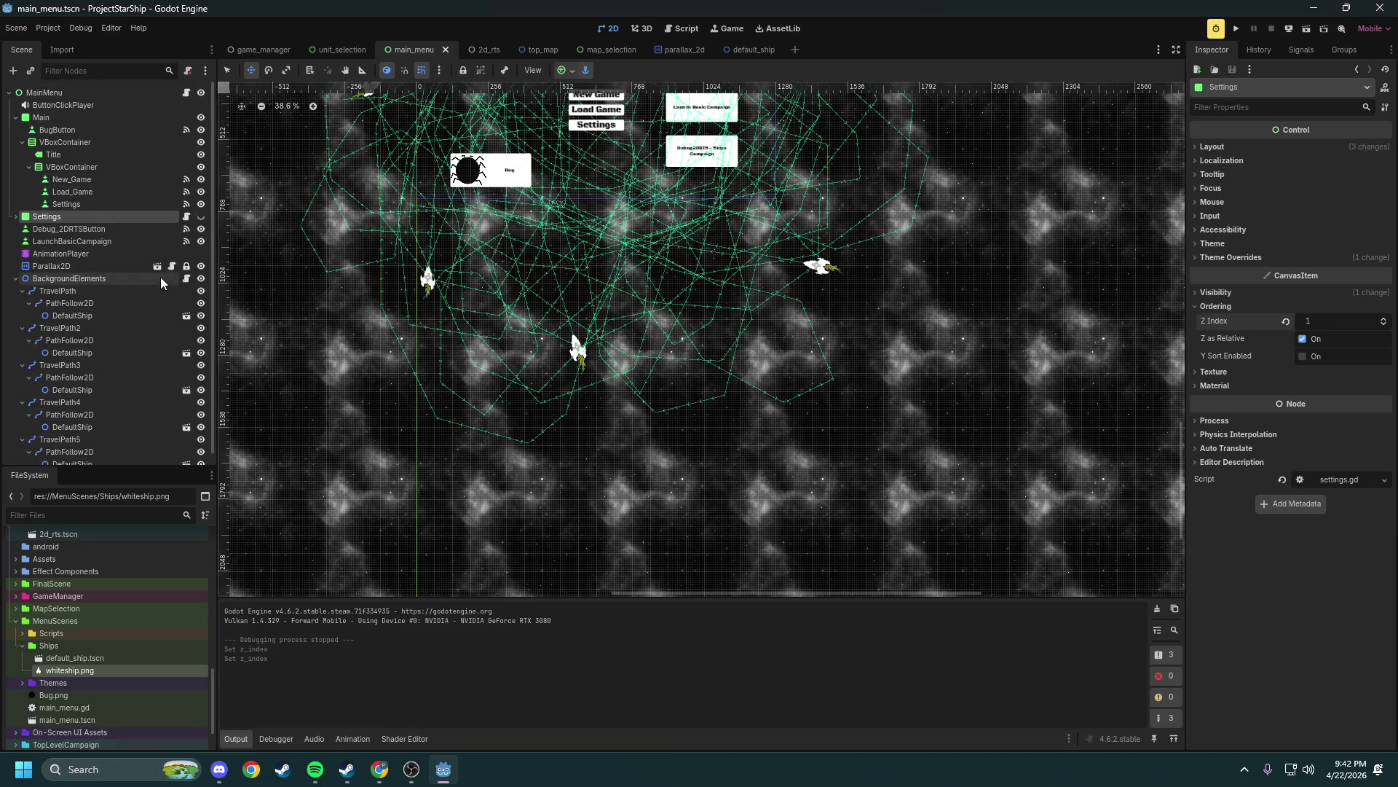
left_click(186, 278)
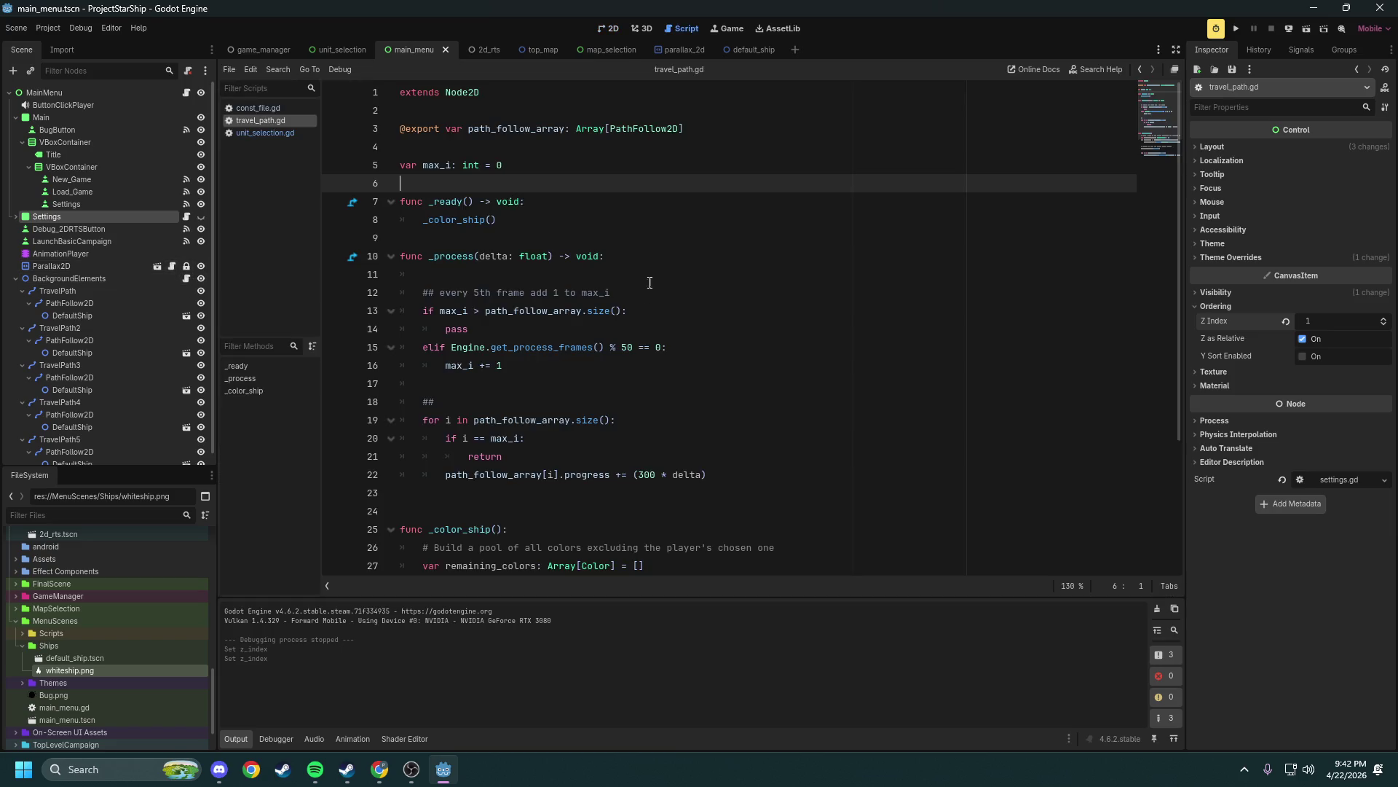
Add the comment 'only update uan till mac_ifor ships to move' on line 18 of travel_path.gd
scroll(643, 282, "down", 1)
mouse_move(708, 365)
left_mouse_down()
mouse_move(445, 328)
mouse_move(408, 175)
mouse_move(379, 155)
left_mouse_up()
left_click(677, 291)
left_click_drag(721, 365, 362, 146)
left_click(742, 235)
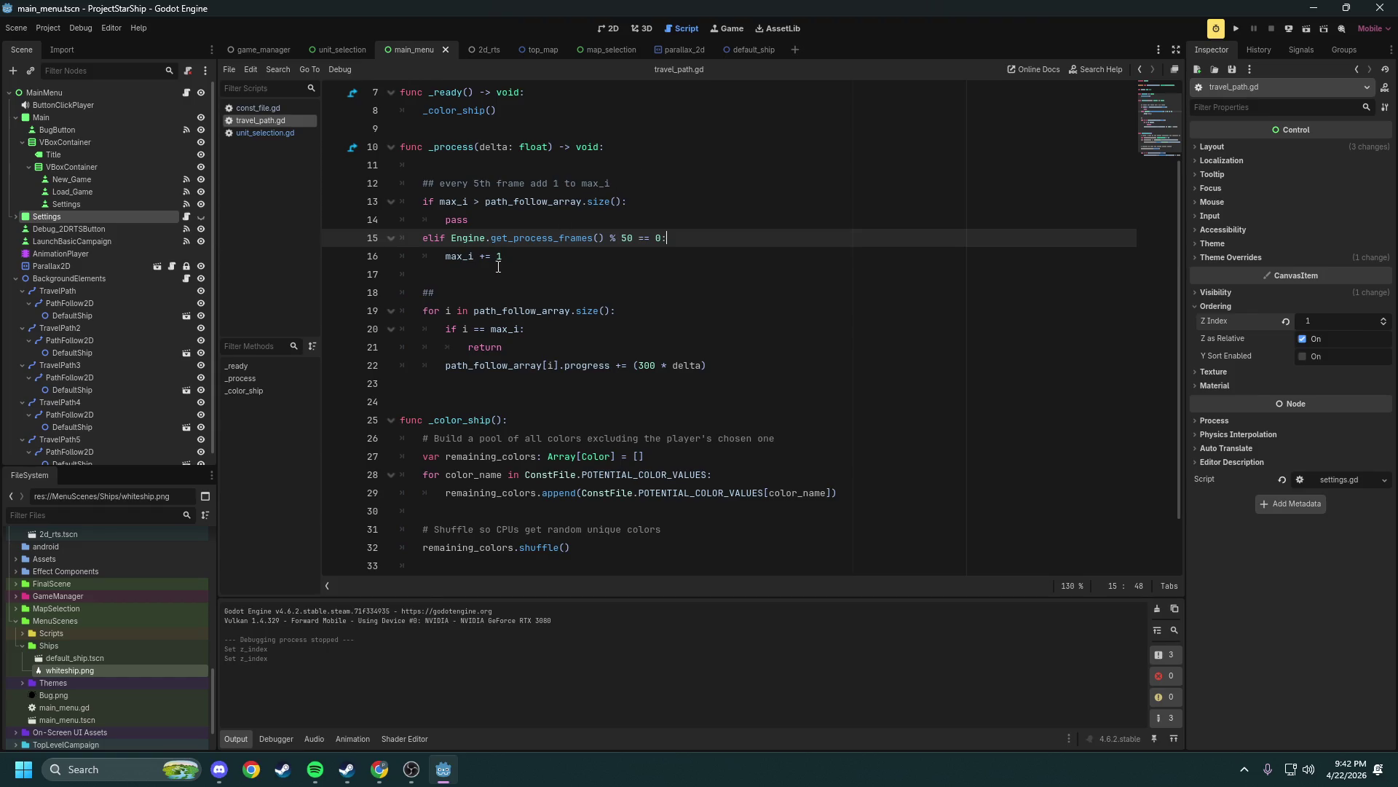
left_click(461, 292)
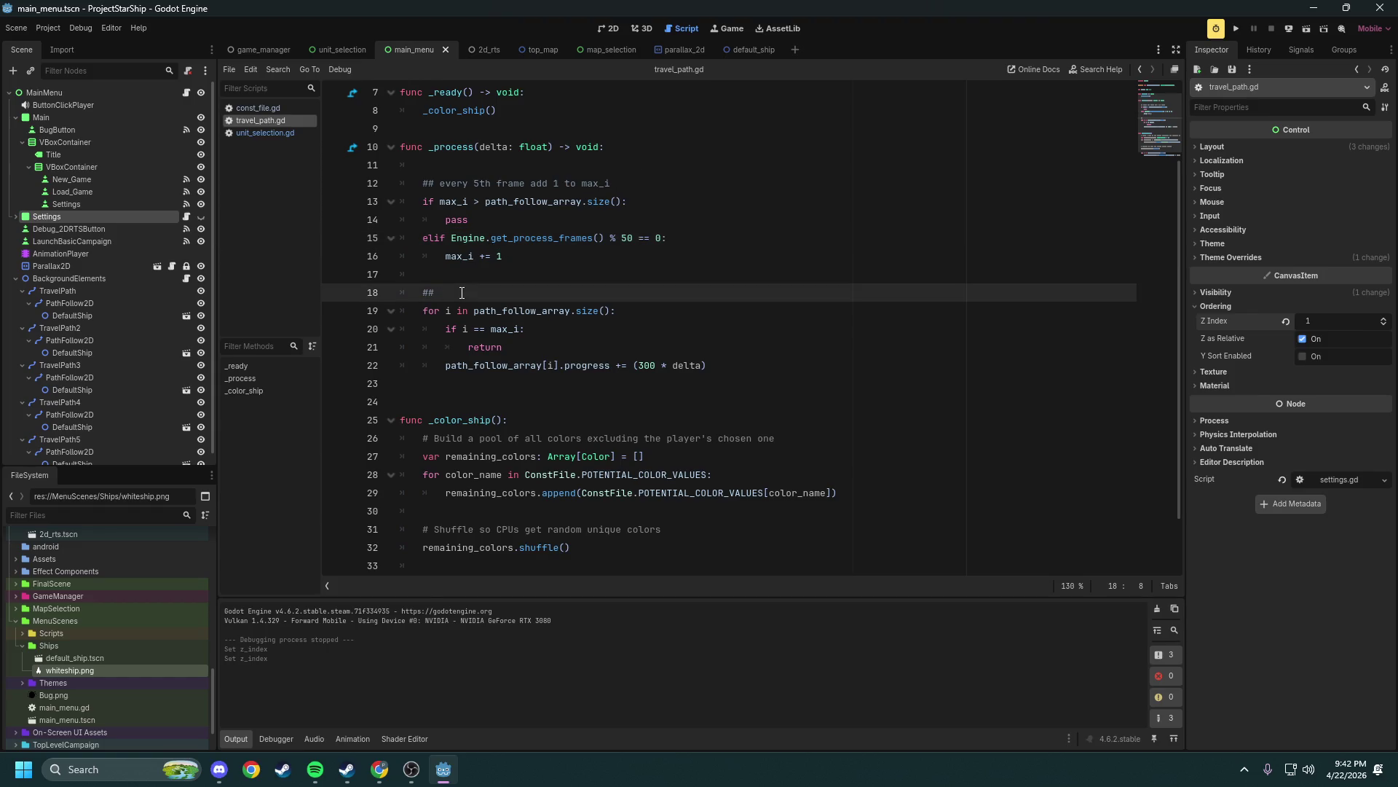
type("only update ")
type("up ")
type("an till ")
type("mac")
type("_i")
type("for ships to move")
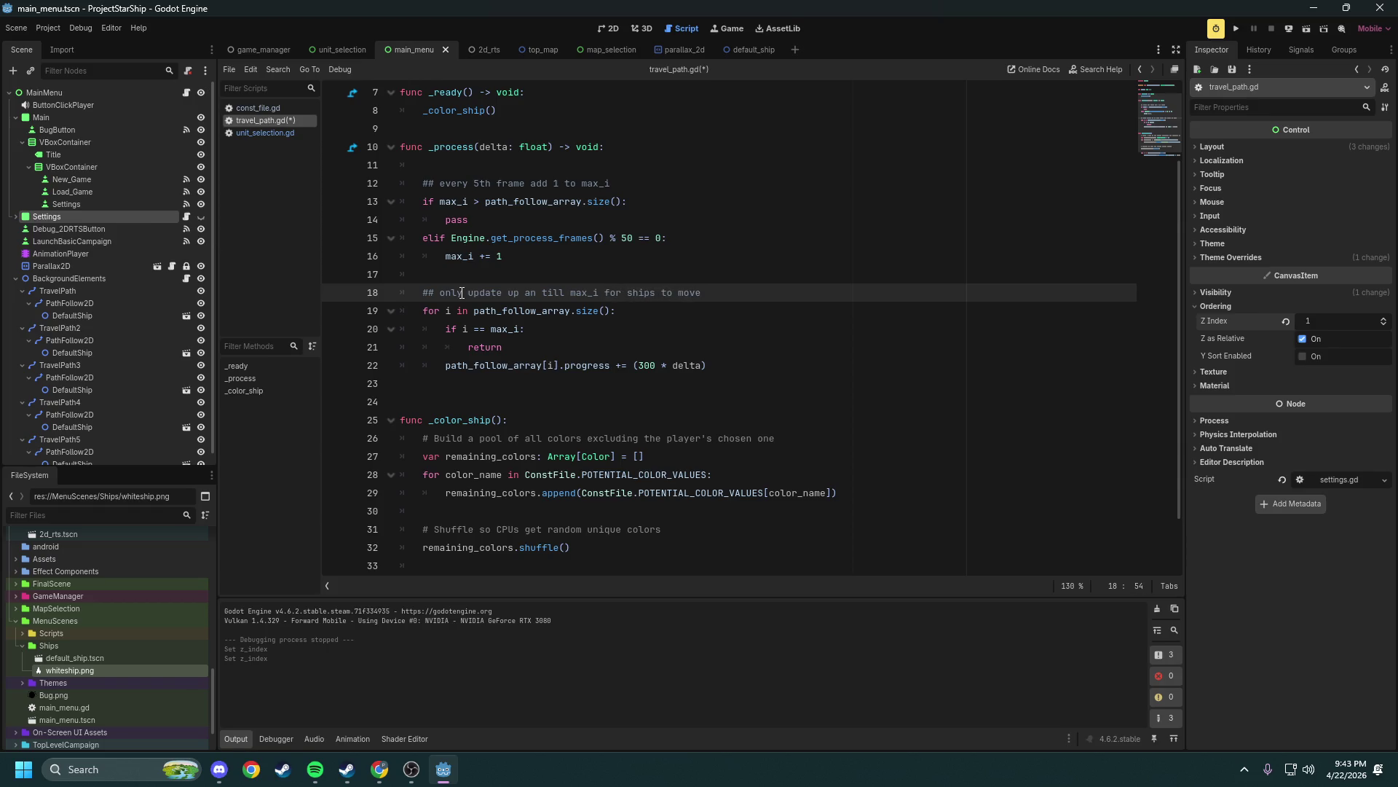
Review the ship movement logic and run the project to test the ships
mouse_move(710, 364)
left_mouse_down()
mouse_move(525, 350)
mouse_move(440, 201)
left_mouse_up()
left_click(767, 261)
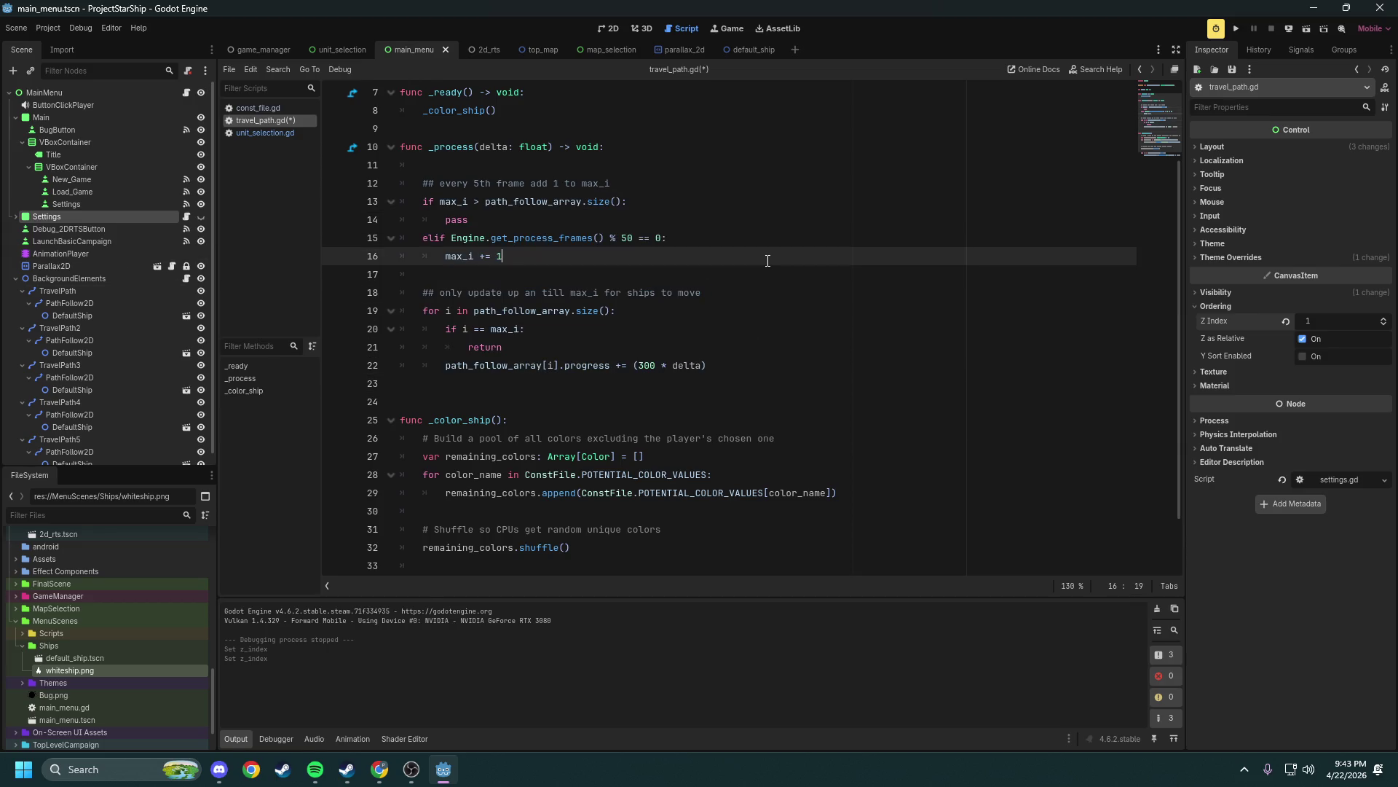
left_click(1236, 28)
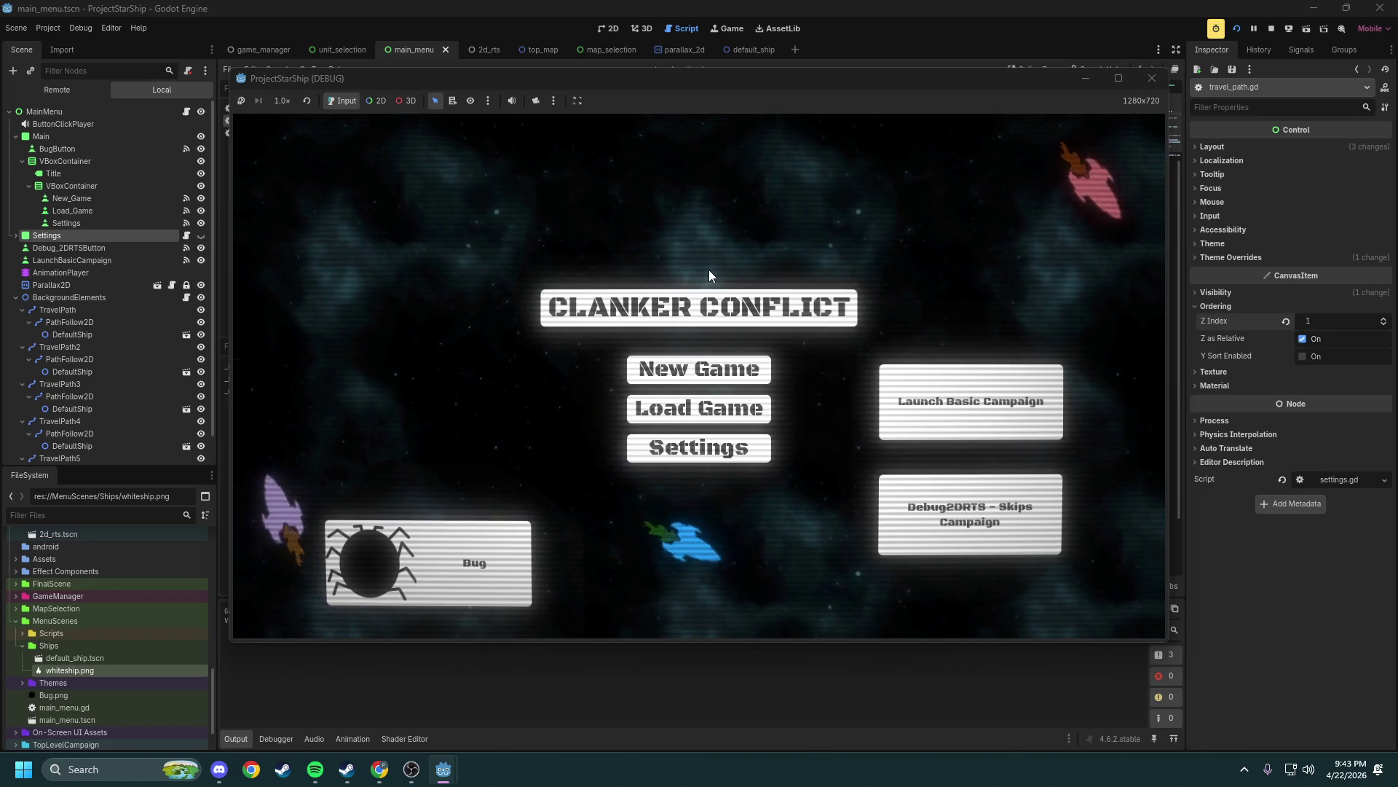
left_click(1273, 30)
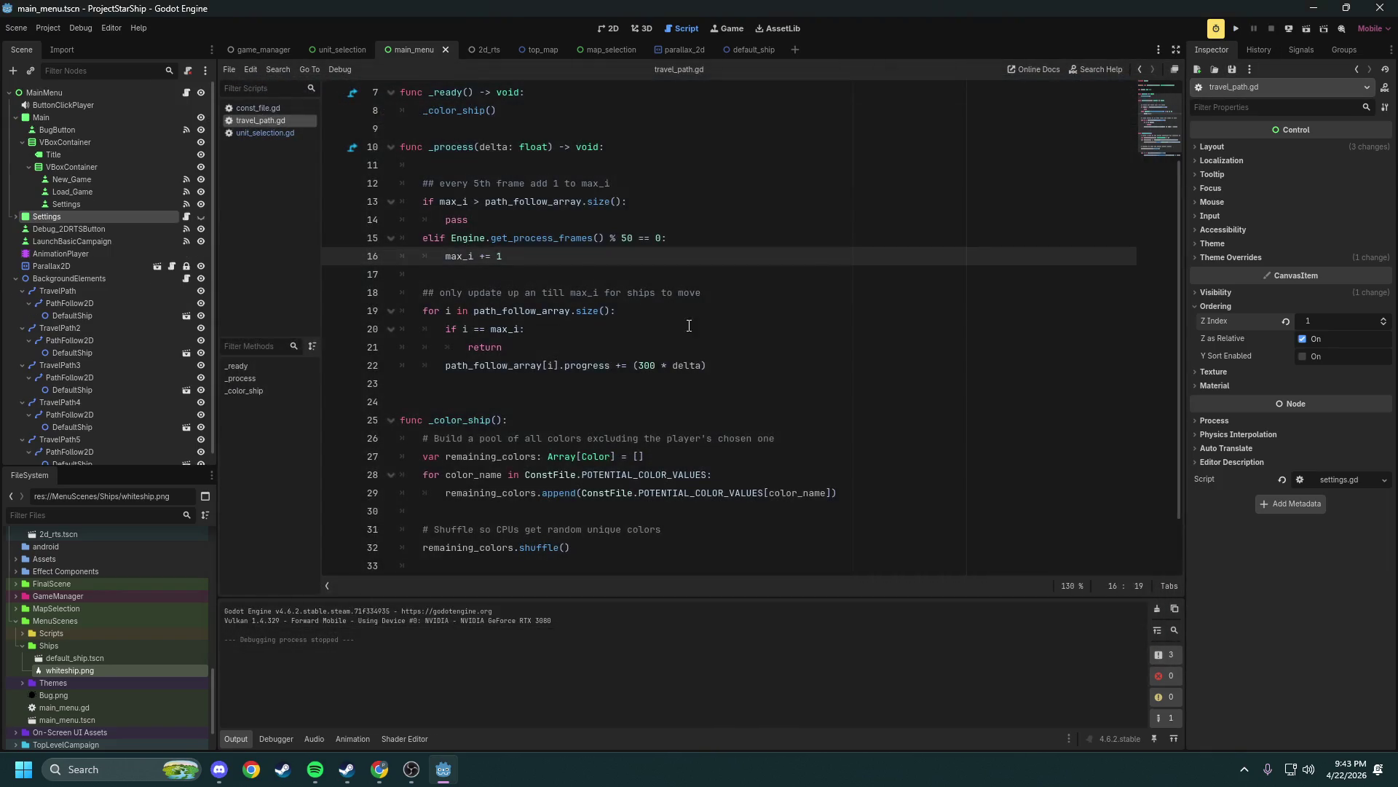
Correct the line 18 comment to read 'up until max_i' and save travel_path.gd
left_click(547, 292)
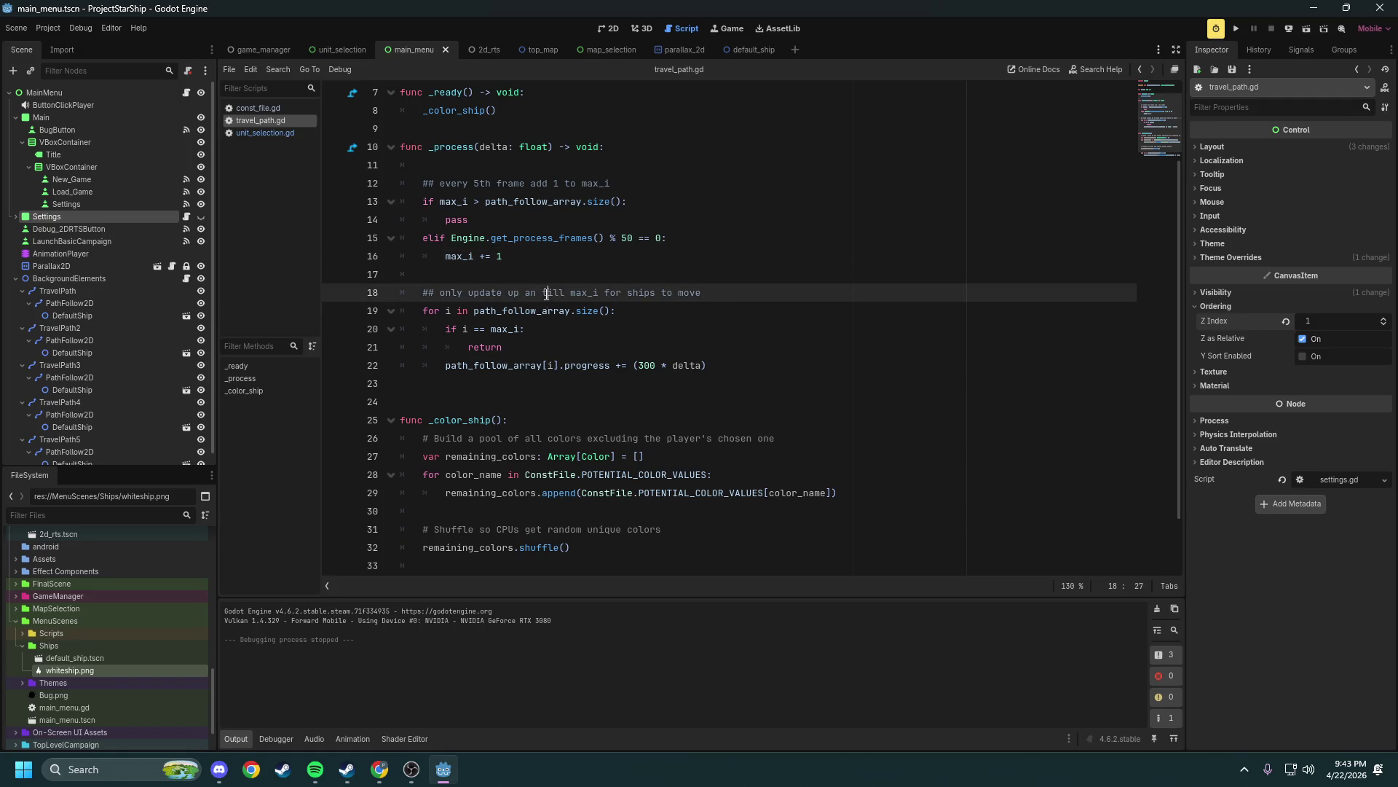
key("BackSpace")
key("BackSpace")
key("BackSpace")
type("un")
key("Right")
key("Right")
key("Right")
key("BackSpace")
key("ctrl+s")
Run the project again to test the ships, then stop the game
left_click(683, 224)
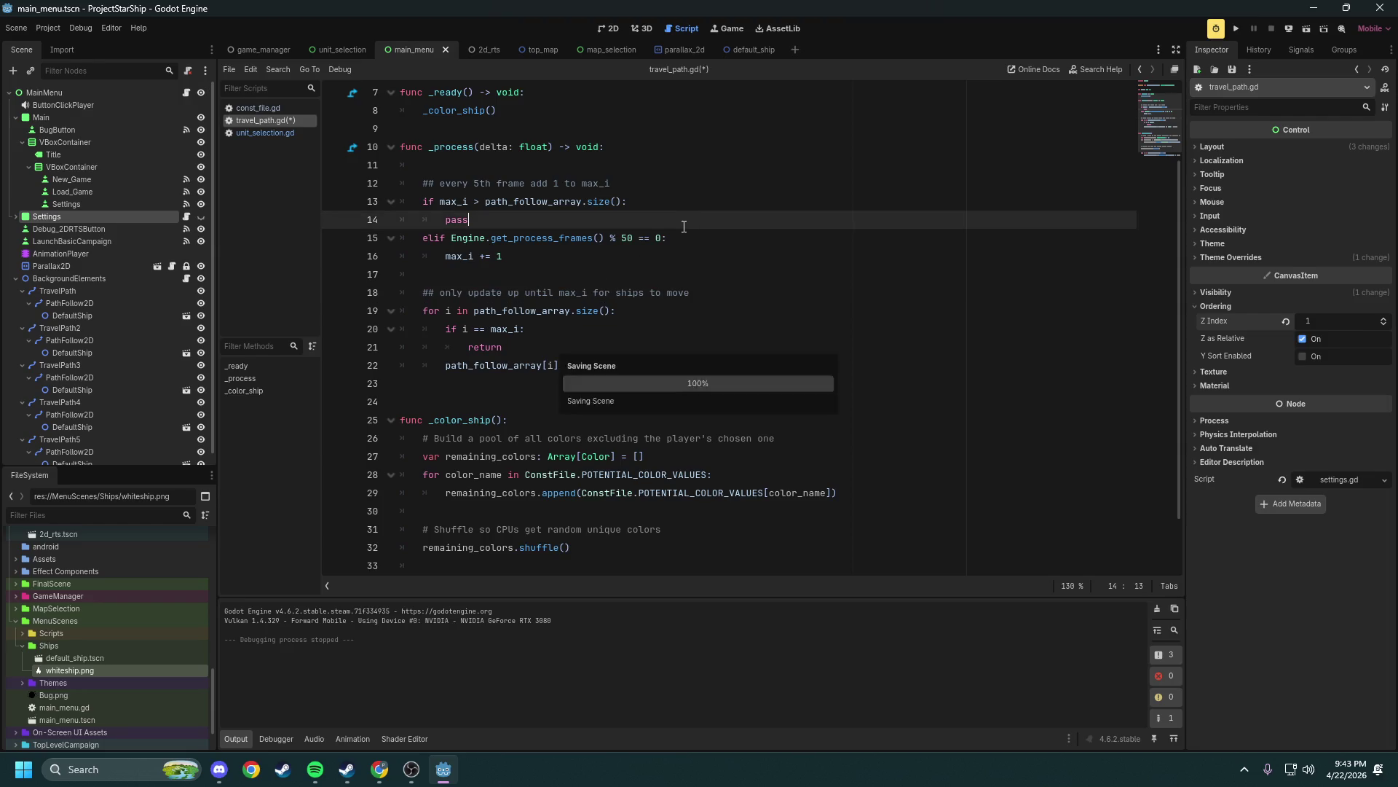
left_click(1236, 29)
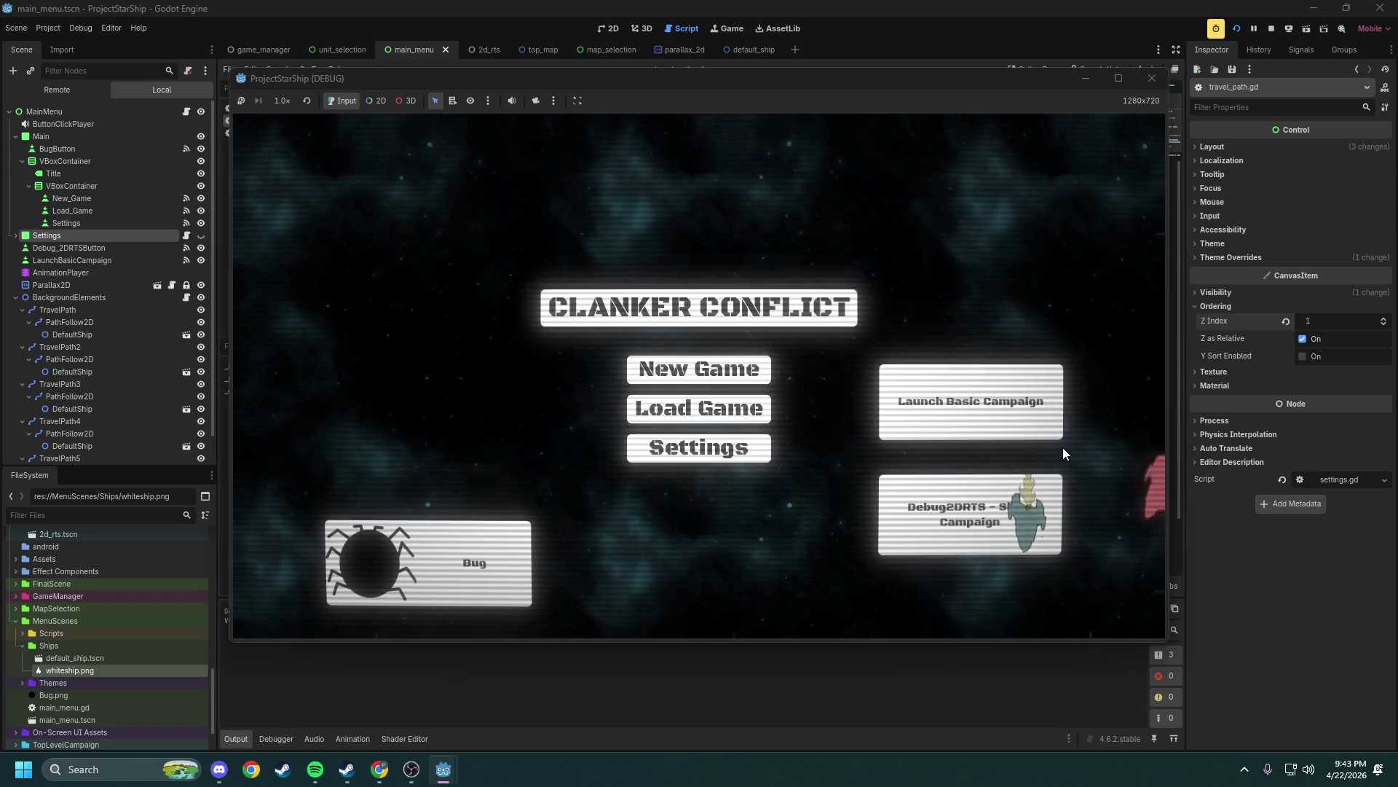
left_click(1152, 78)
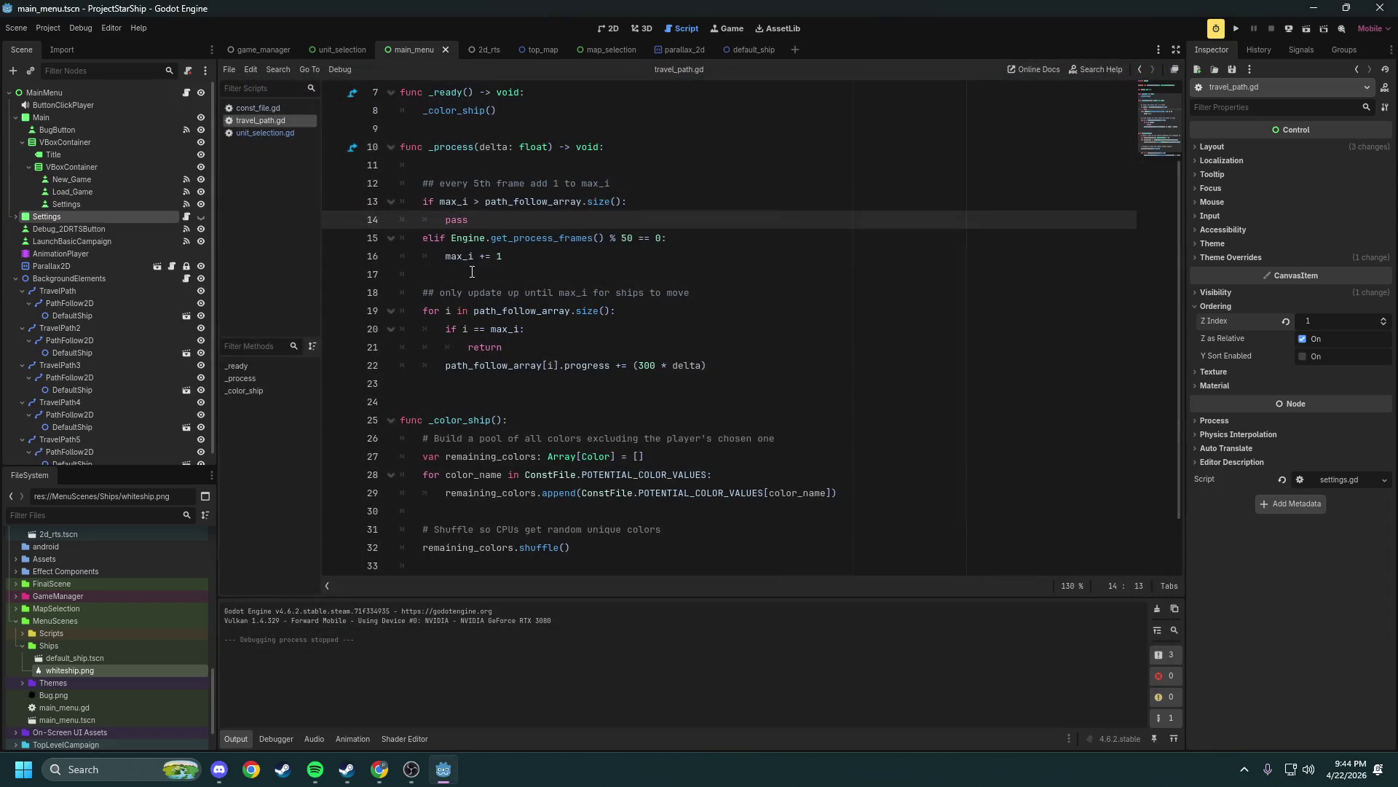
Turn off Z as Relative for the Main and Settings nodes
left_click(56, 88)
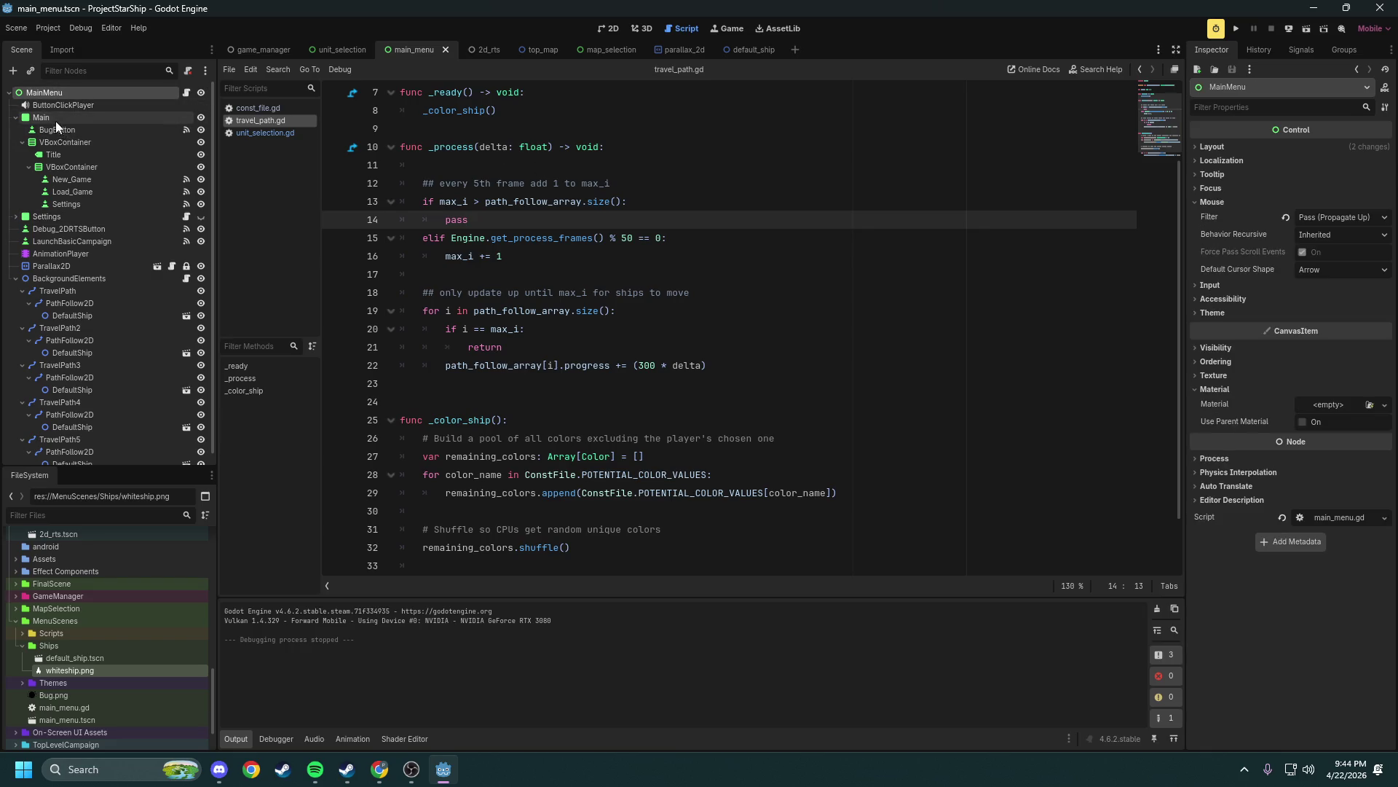
left_click(54, 118)
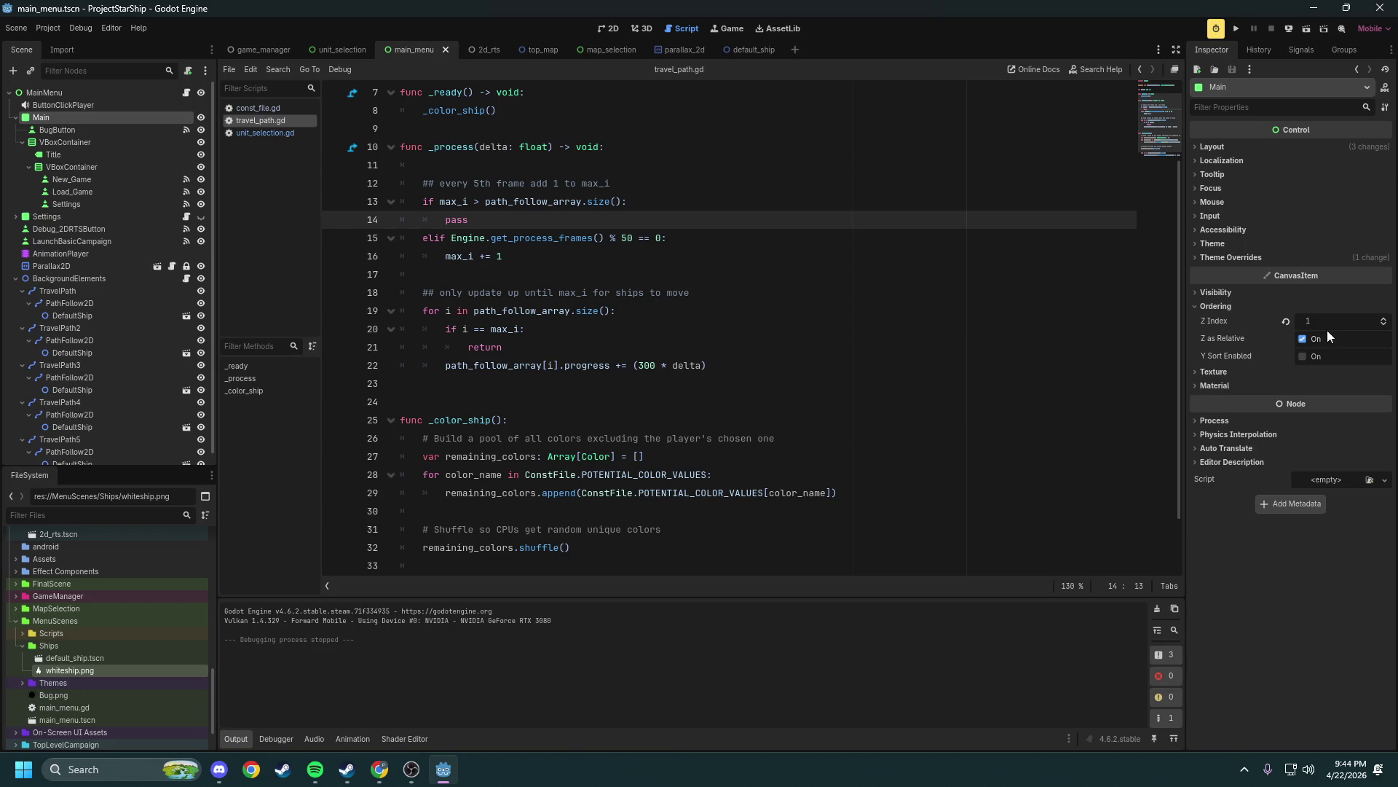
left_click(1308, 338)
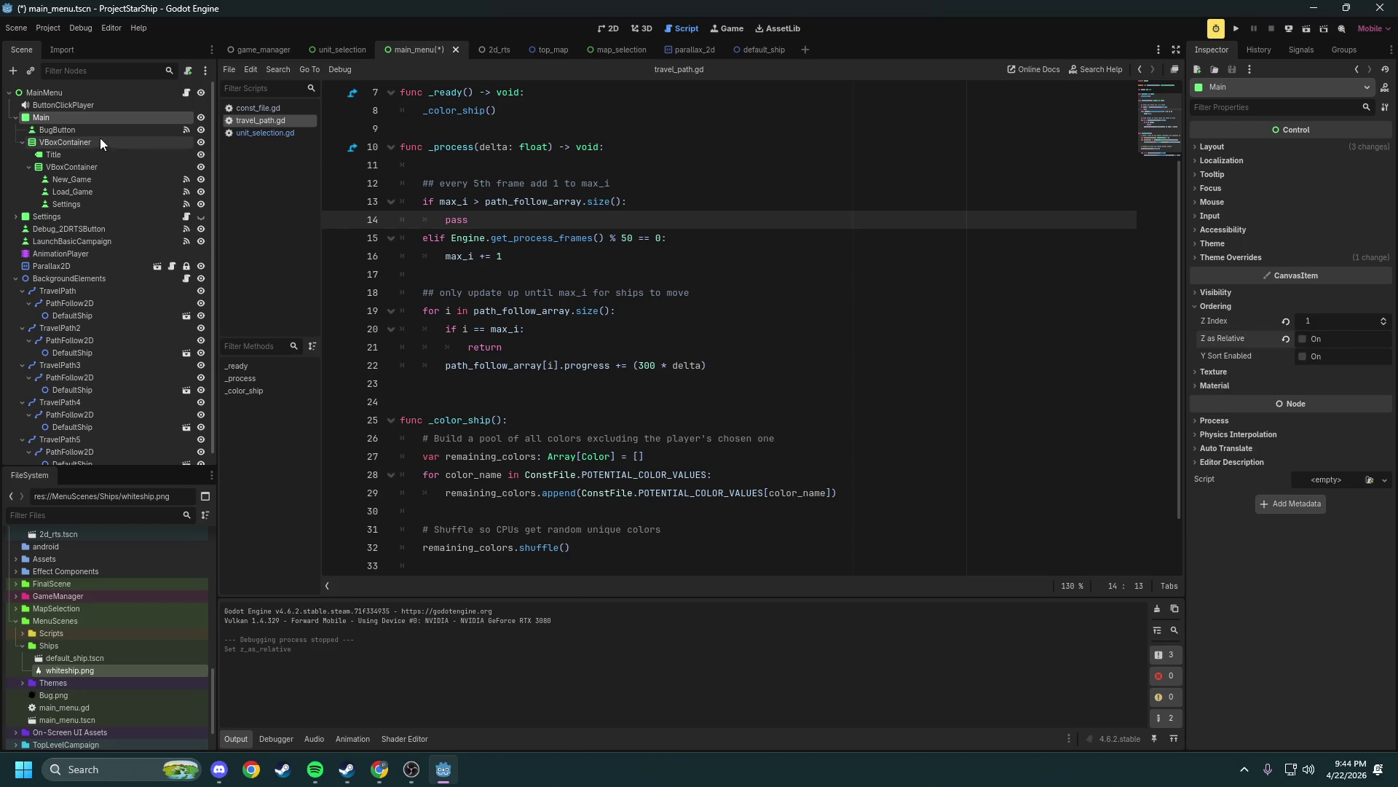
left_click(168, 220)
left_click(1303, 338)
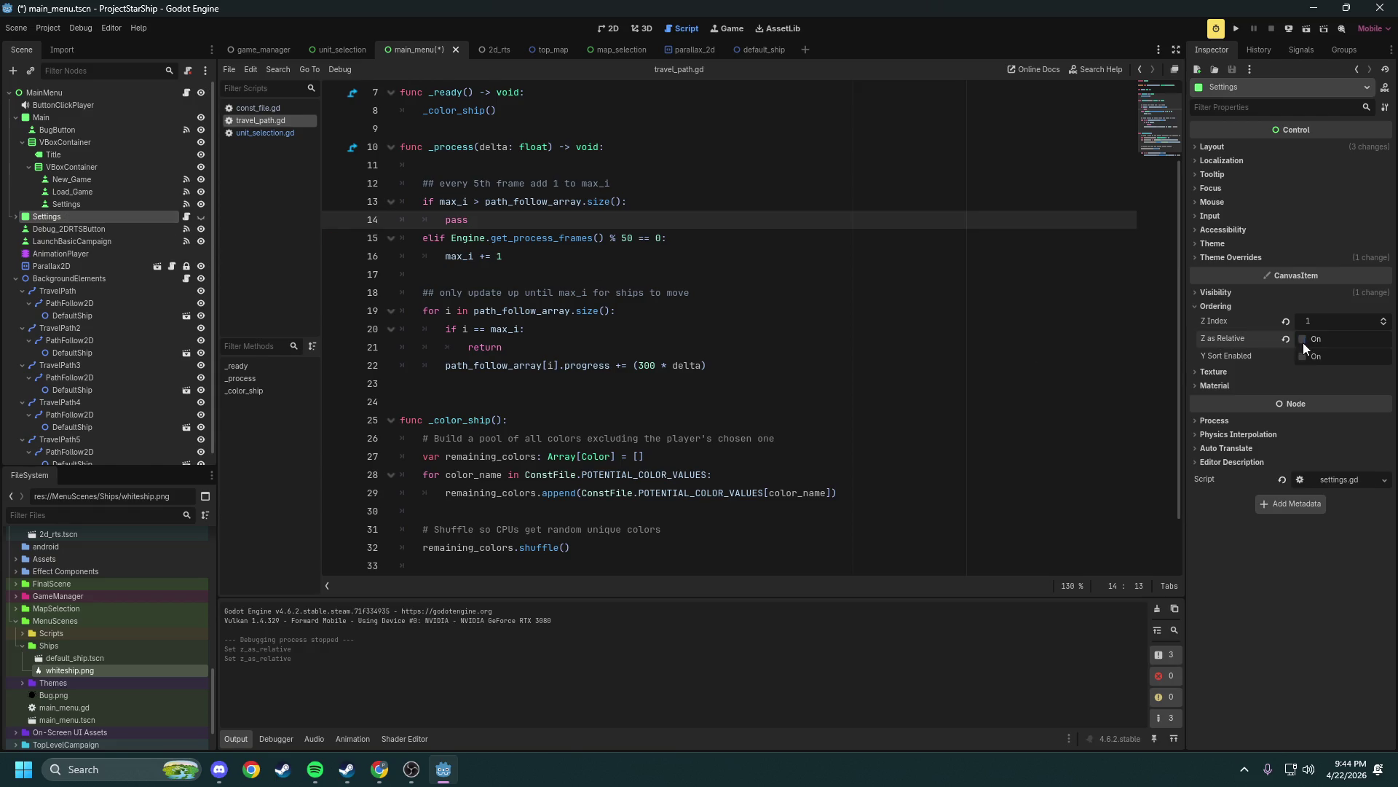
Give BackgroundElements a Z Index of -1 with Z as Relative turned off
left_click(61, 275)
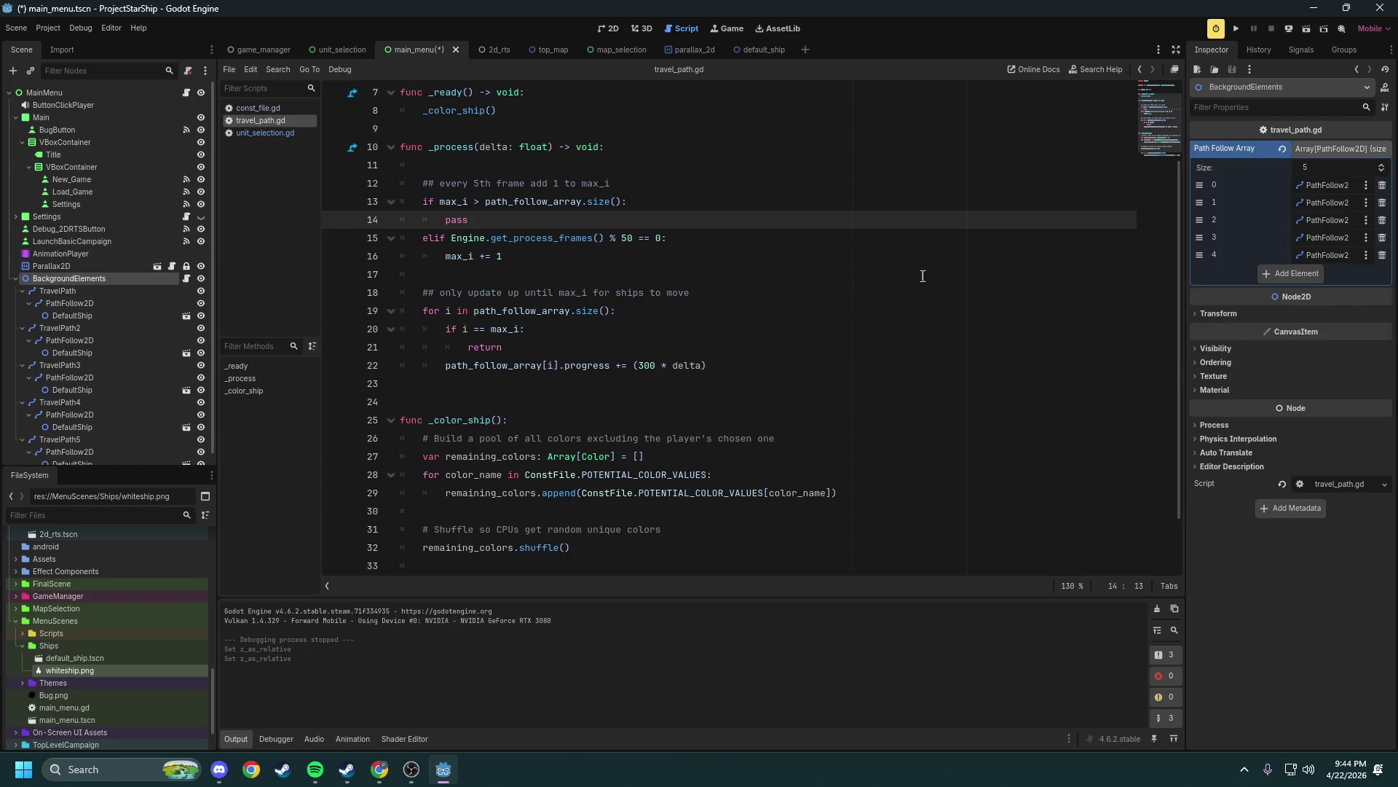
left_click(1229, 363)
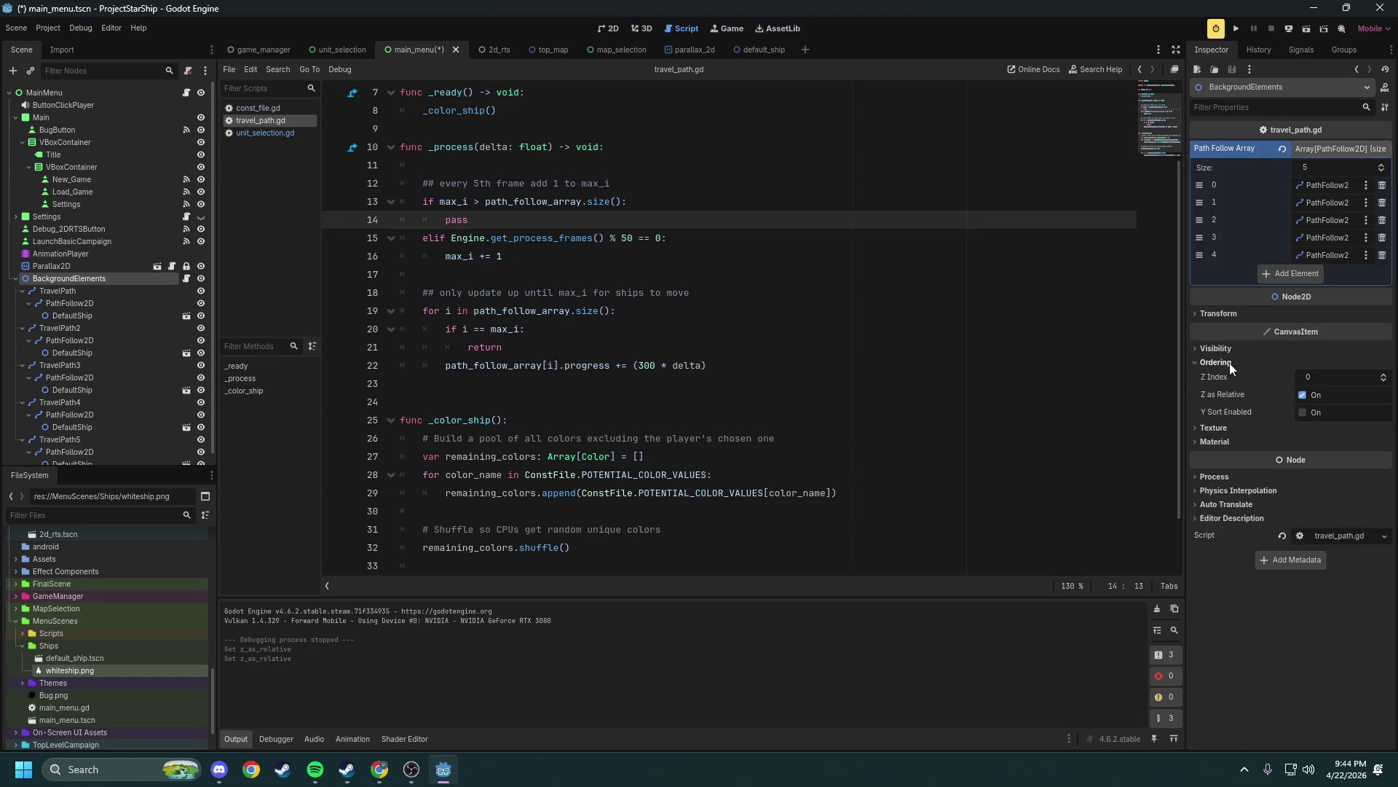
left_click(1303, 394)
left_click(1323, 377)
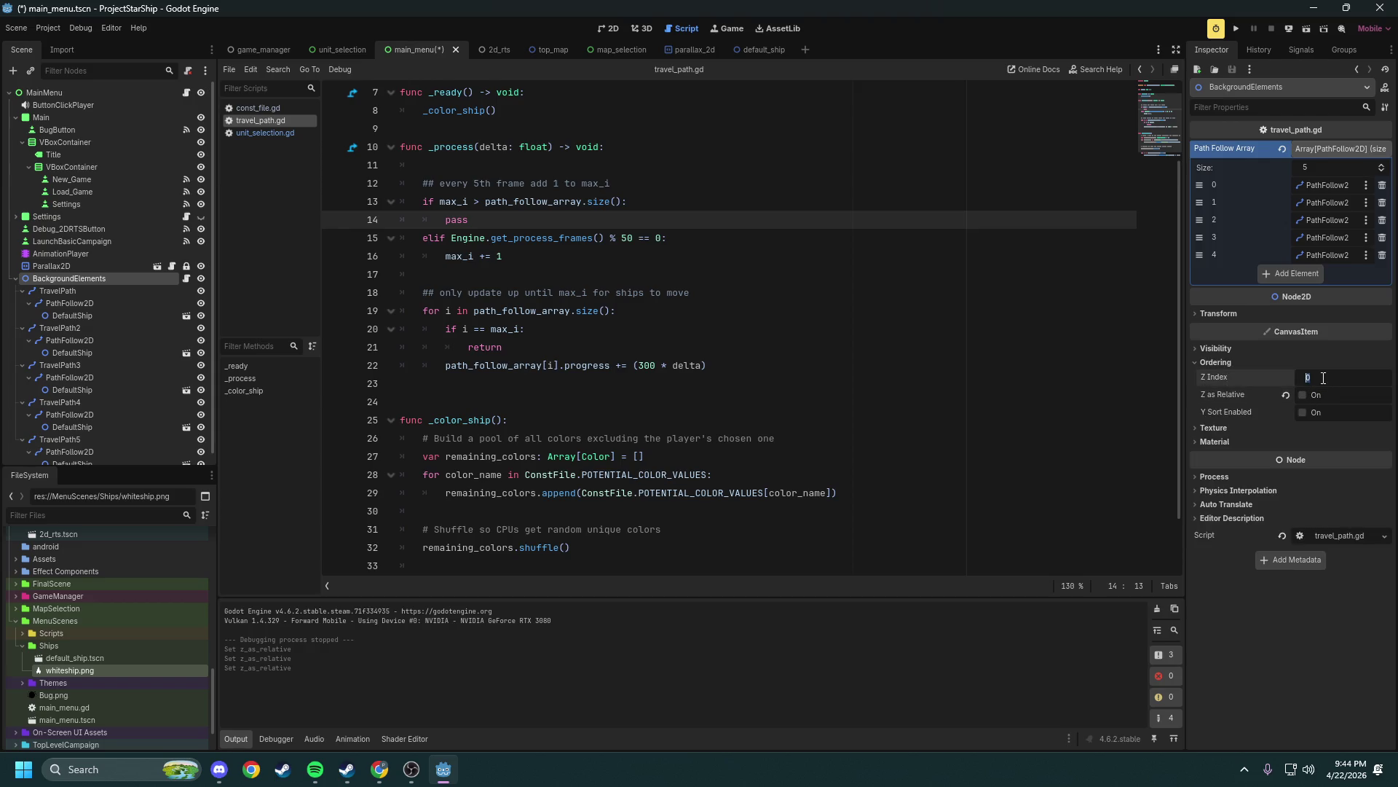
type("-1")
key("Return")
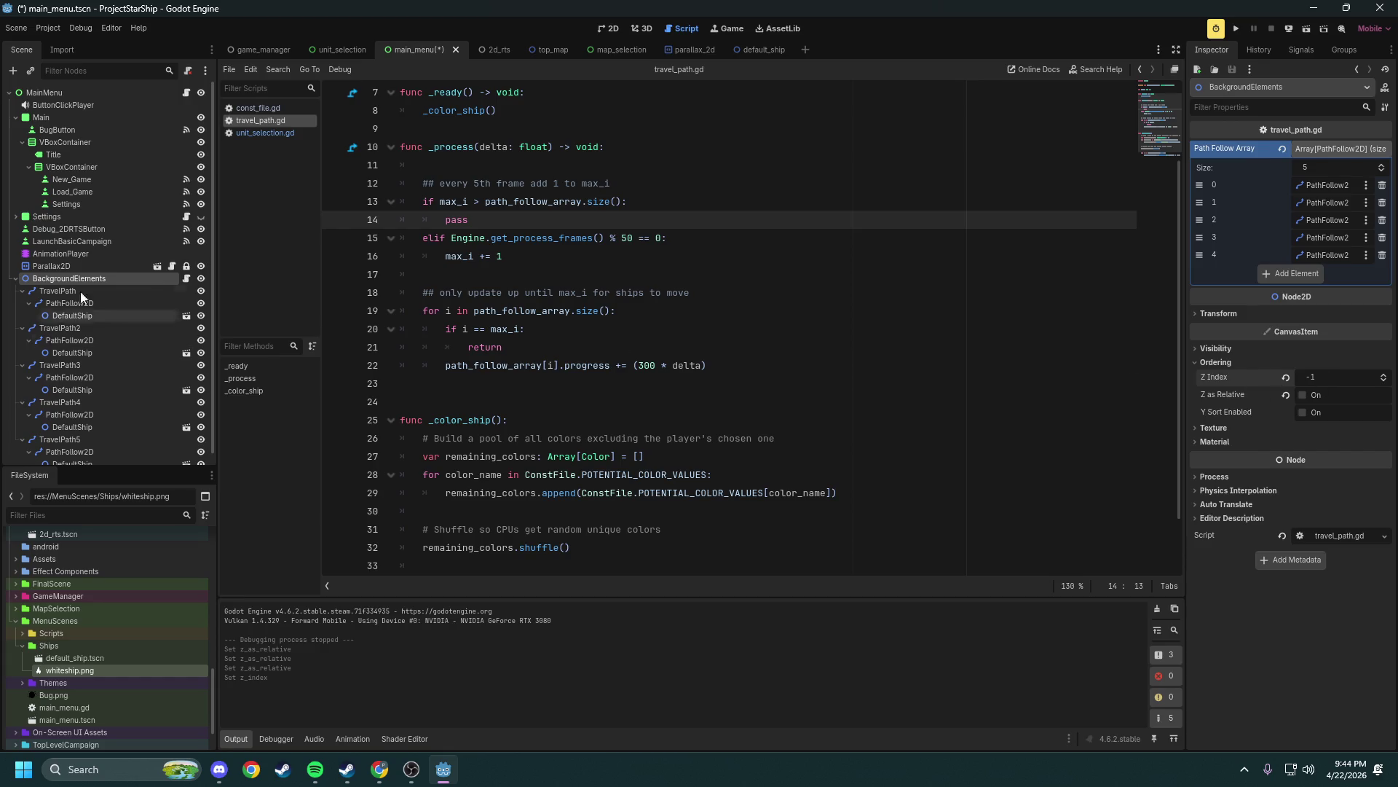
Give Parallax2D a Z Index of -2 without relative ordering, then run the game
left_click(63, 267)
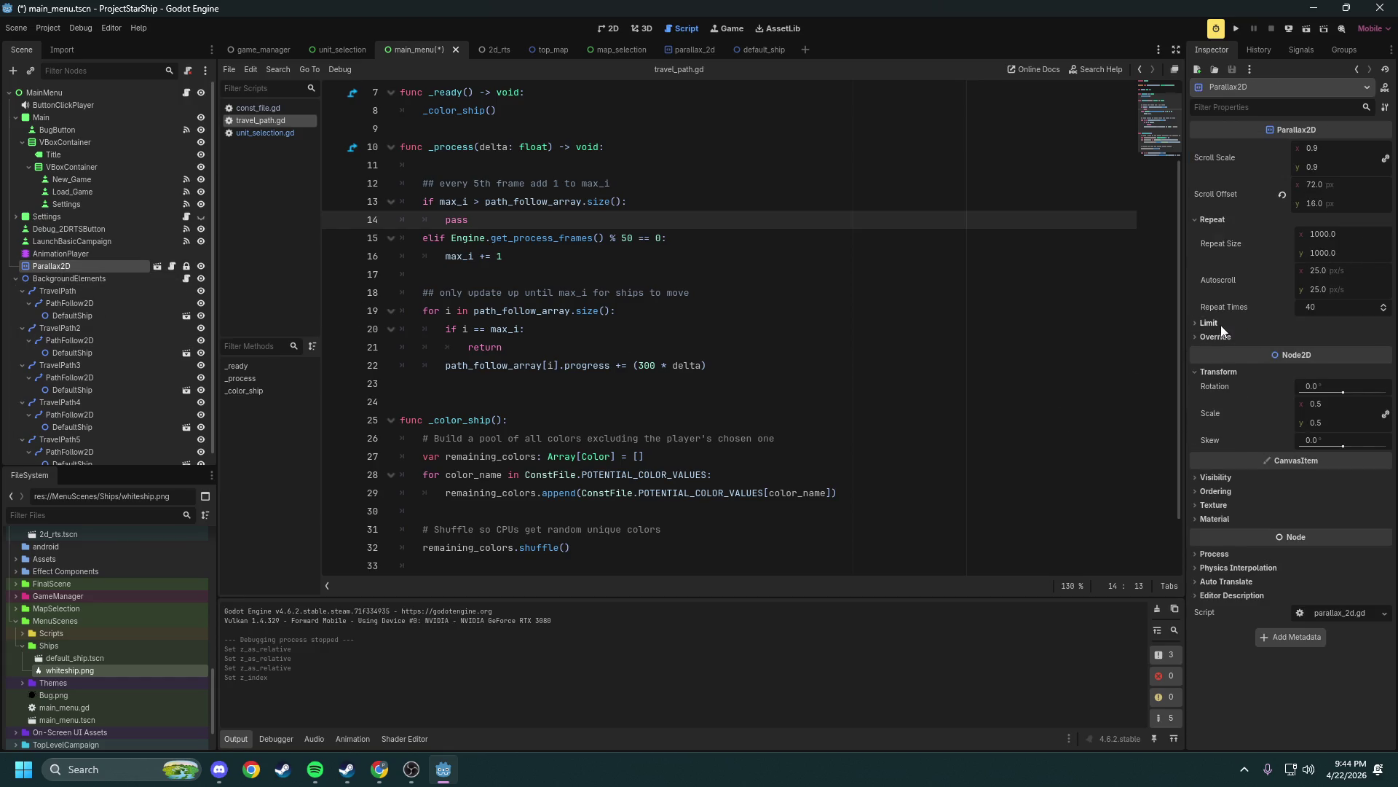
left_click(1214, 492)
left_click(1319, 504)
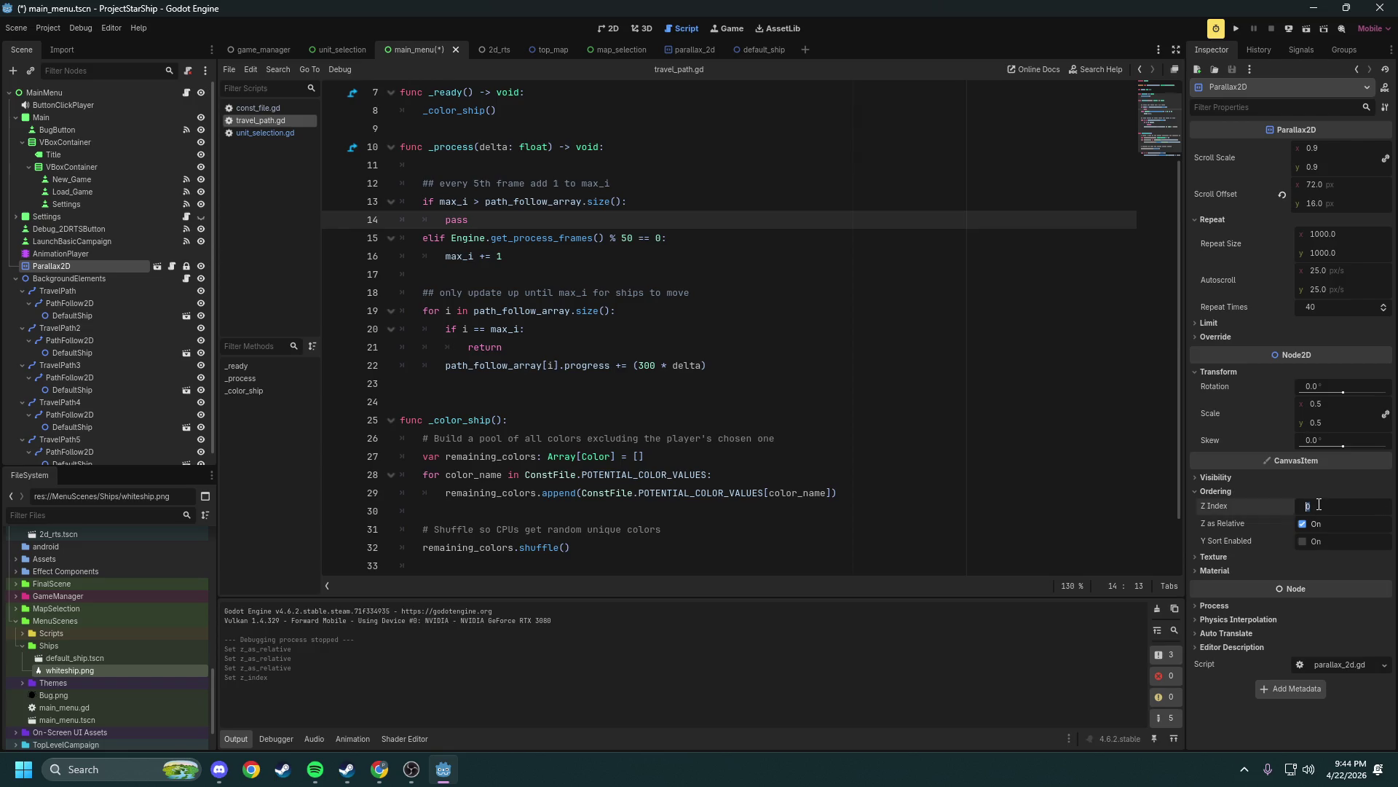
type("-2")
left_click(1303, 523)
left_click(1235, 32)
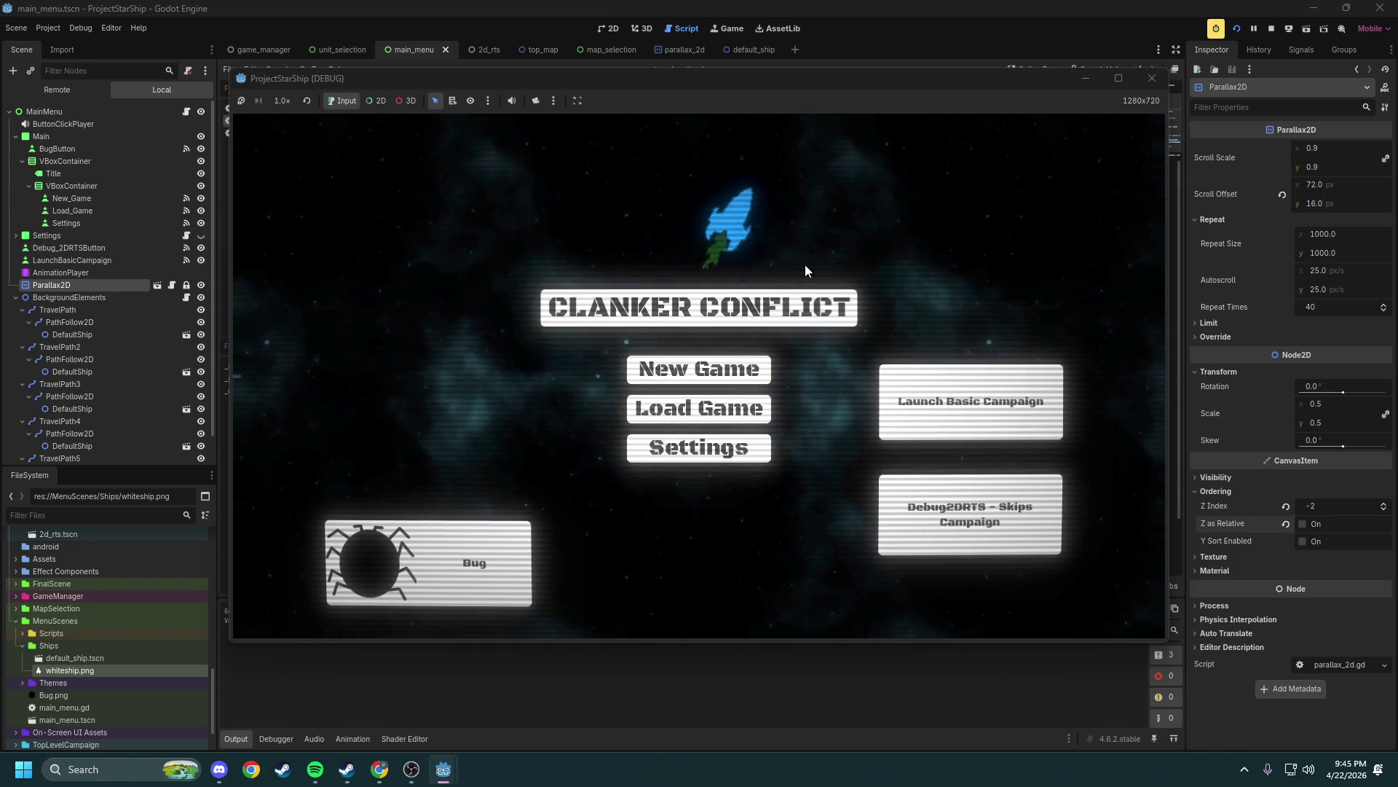
Go back to travel_path.gd and review the _process code around line 13
left_click(939, 66)
scroll(728, 403, "up", 1)
mouse_move(728, 420)
left_mouse_down()
mouse_move(656, 262)
mouse_move(408, 219)
left_mouse_up()
left_click(668, 258)
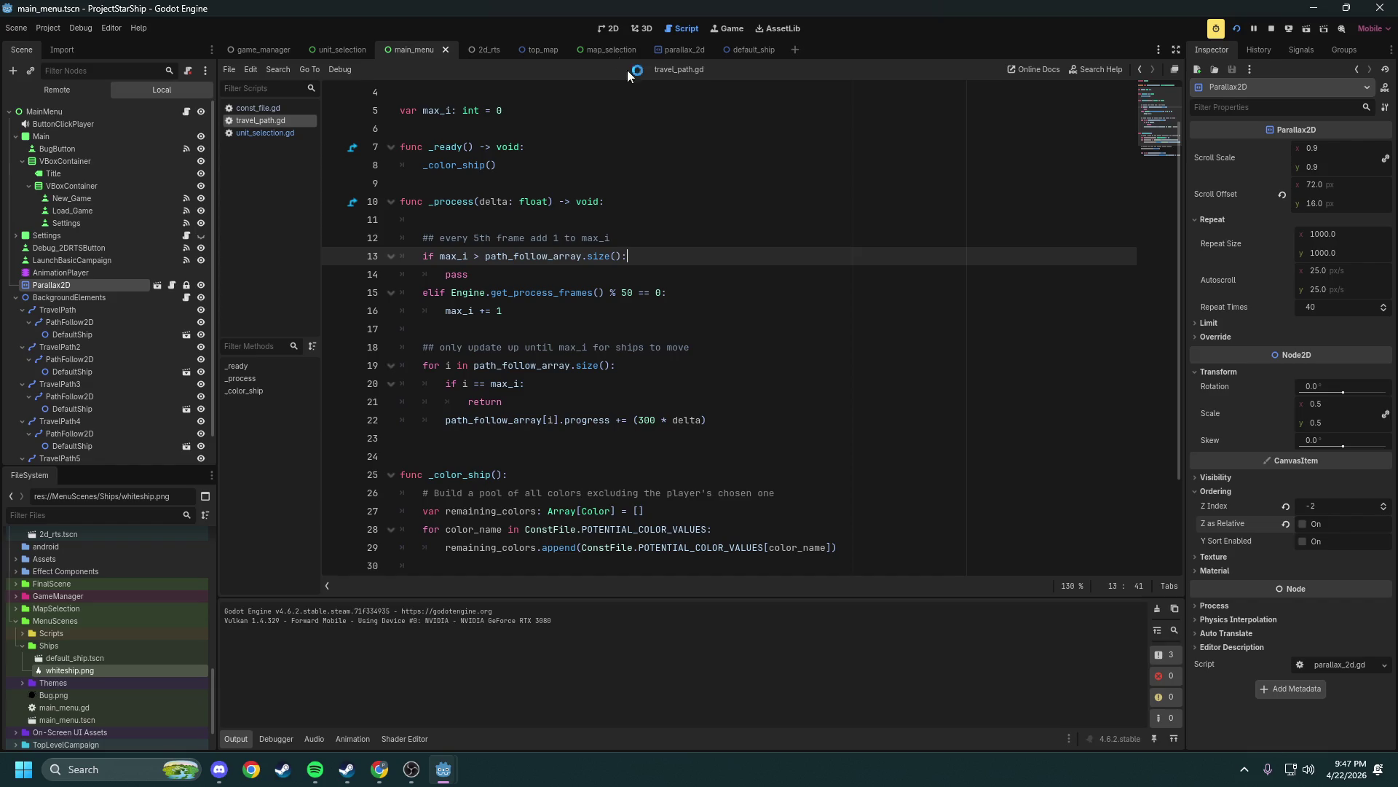
Show main_menu.tscn in the 2D view, bring up the running game, and close it
left_click(609, 28)
scroll(886, 420, "up", 2)
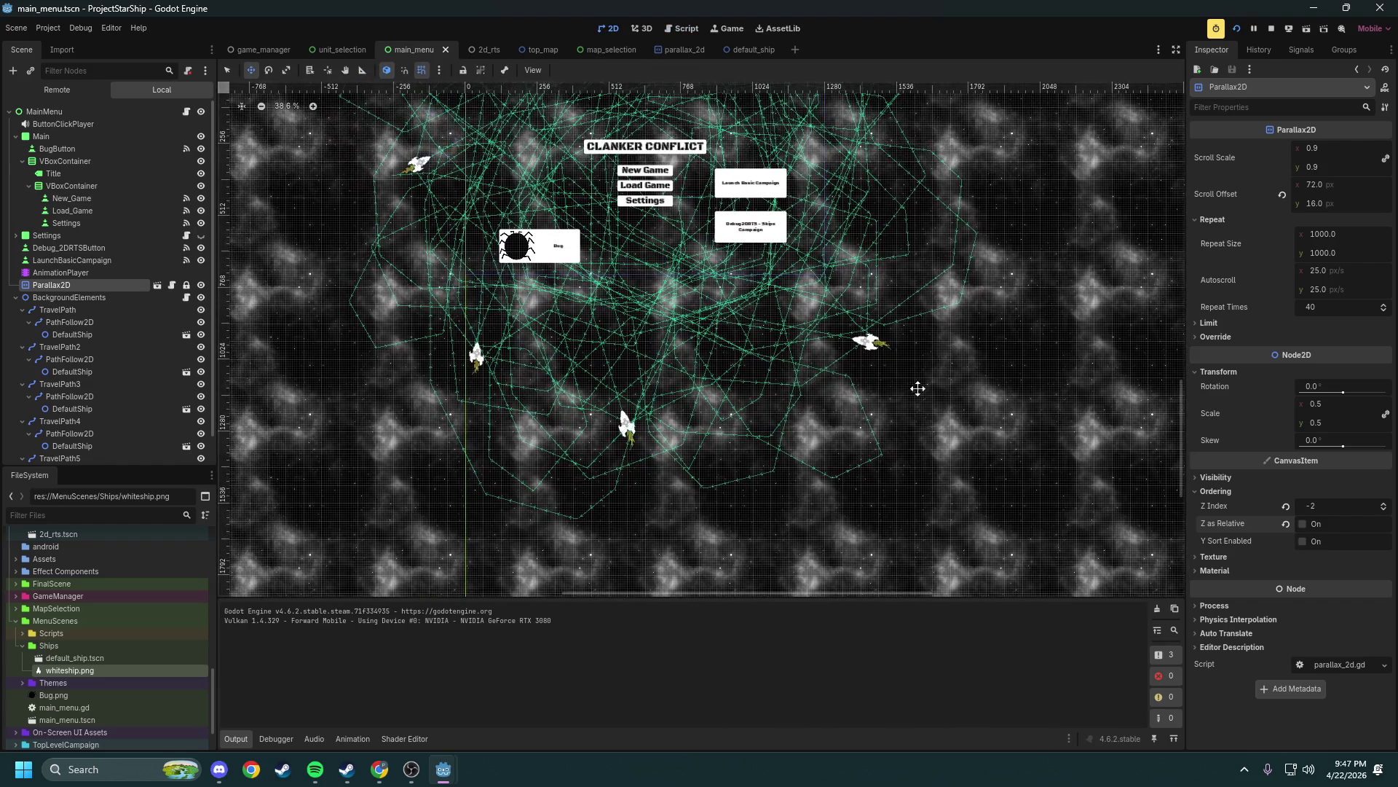
mouse_move(444, 769)
left_click(513, 710)
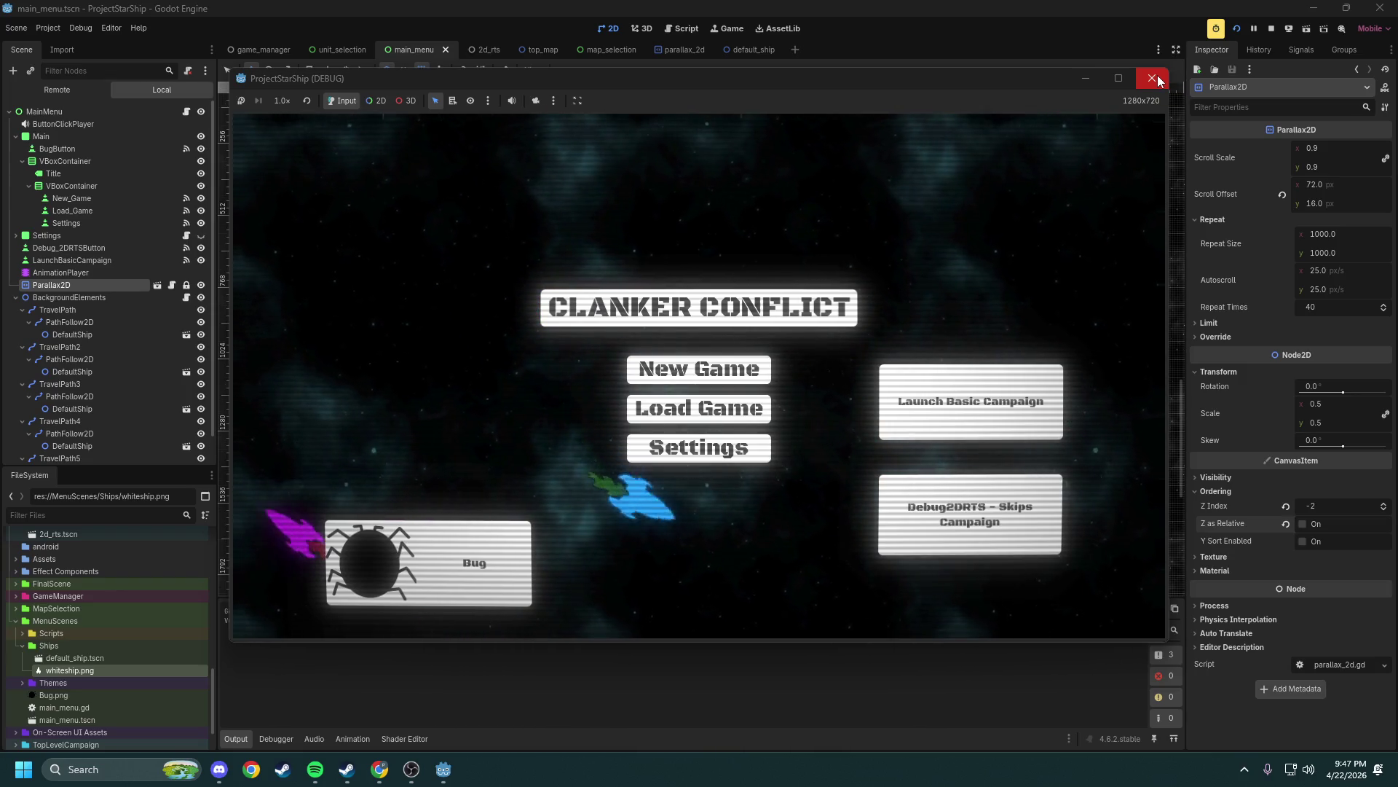
left_click(1153, 78)
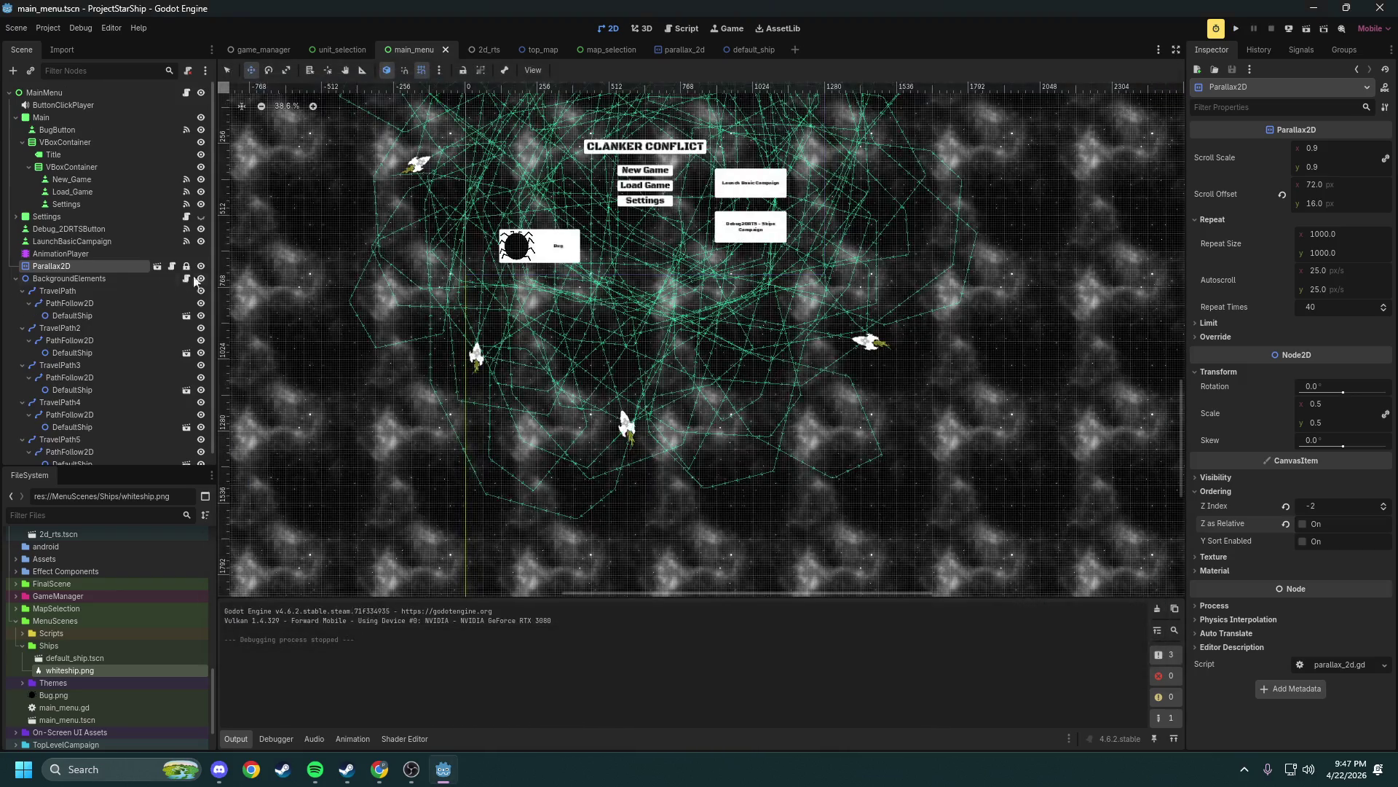
Inspect the transforms of TravelPath and TravelPath2, collapsing the TravelPath, TravelPath2 and TravelPath5 branches
left_click(48, 290)
left_click(1220, 185)
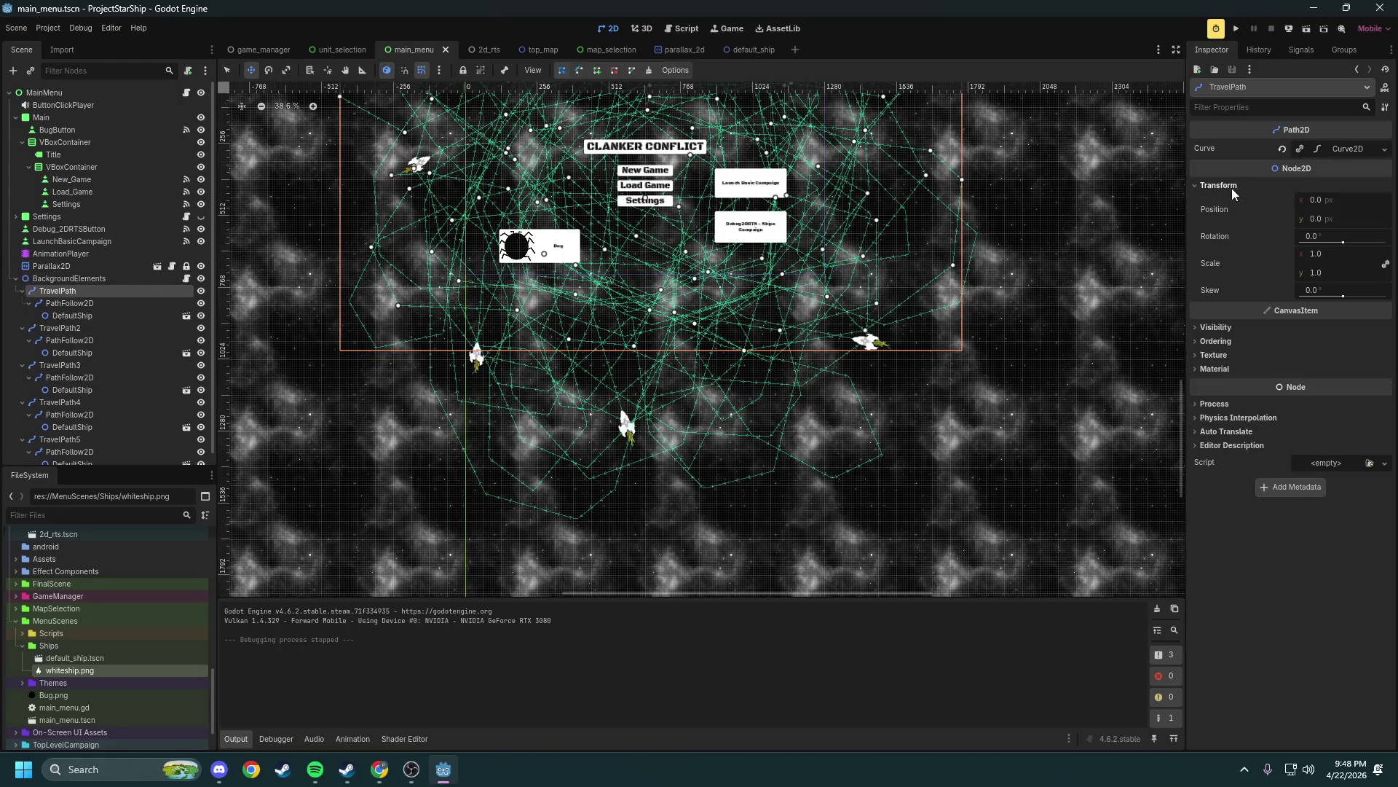
left_click(71, 328)
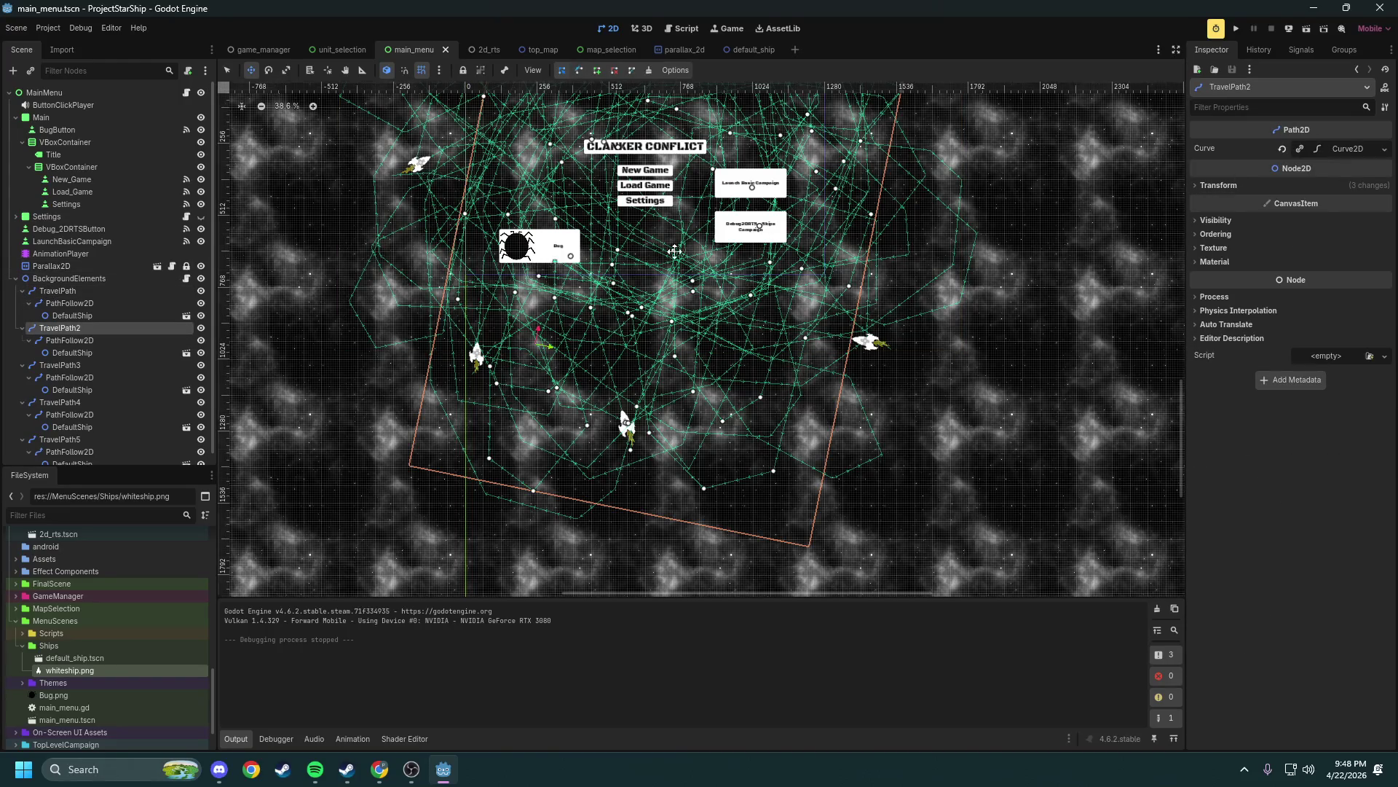
left_click(1238, 192)
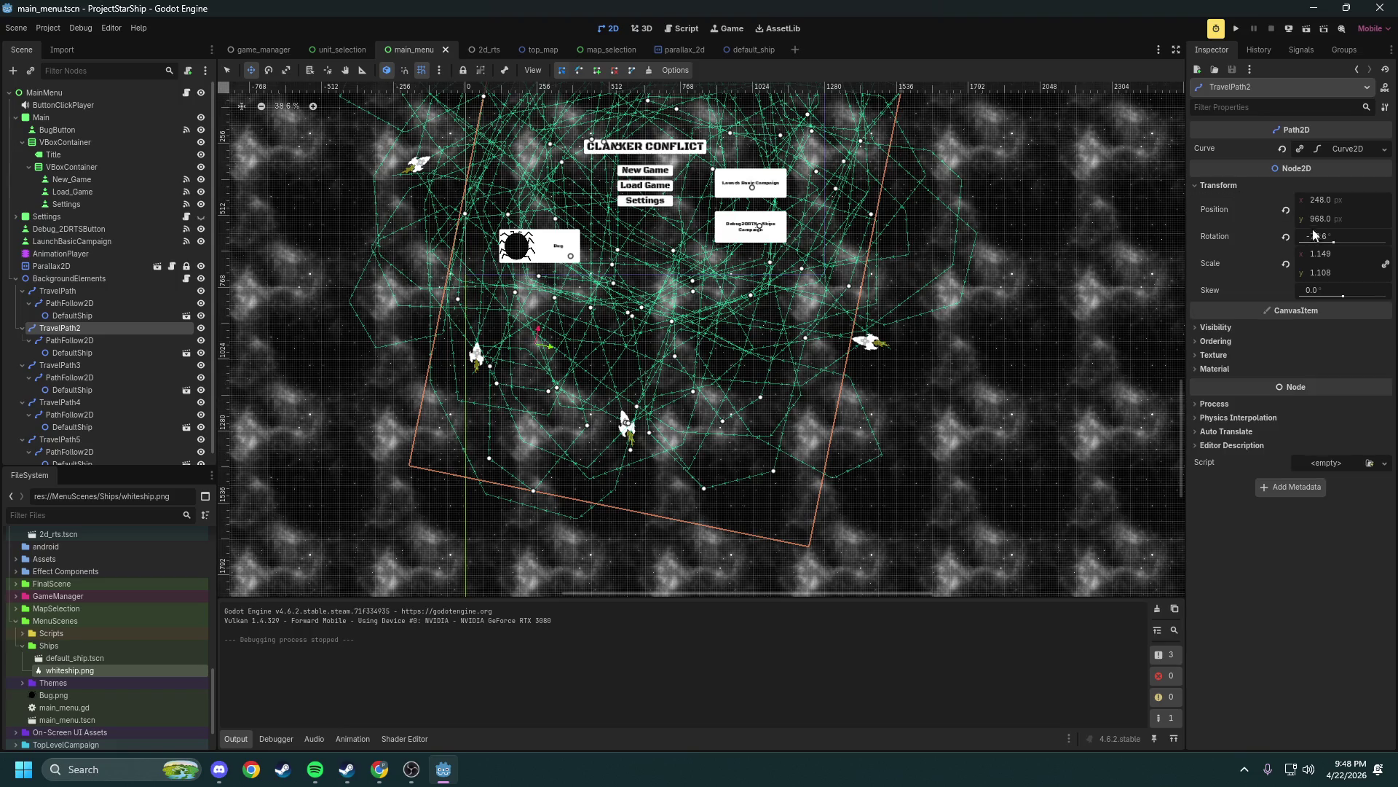
left_click(23, 328)
left_click(23, 291)
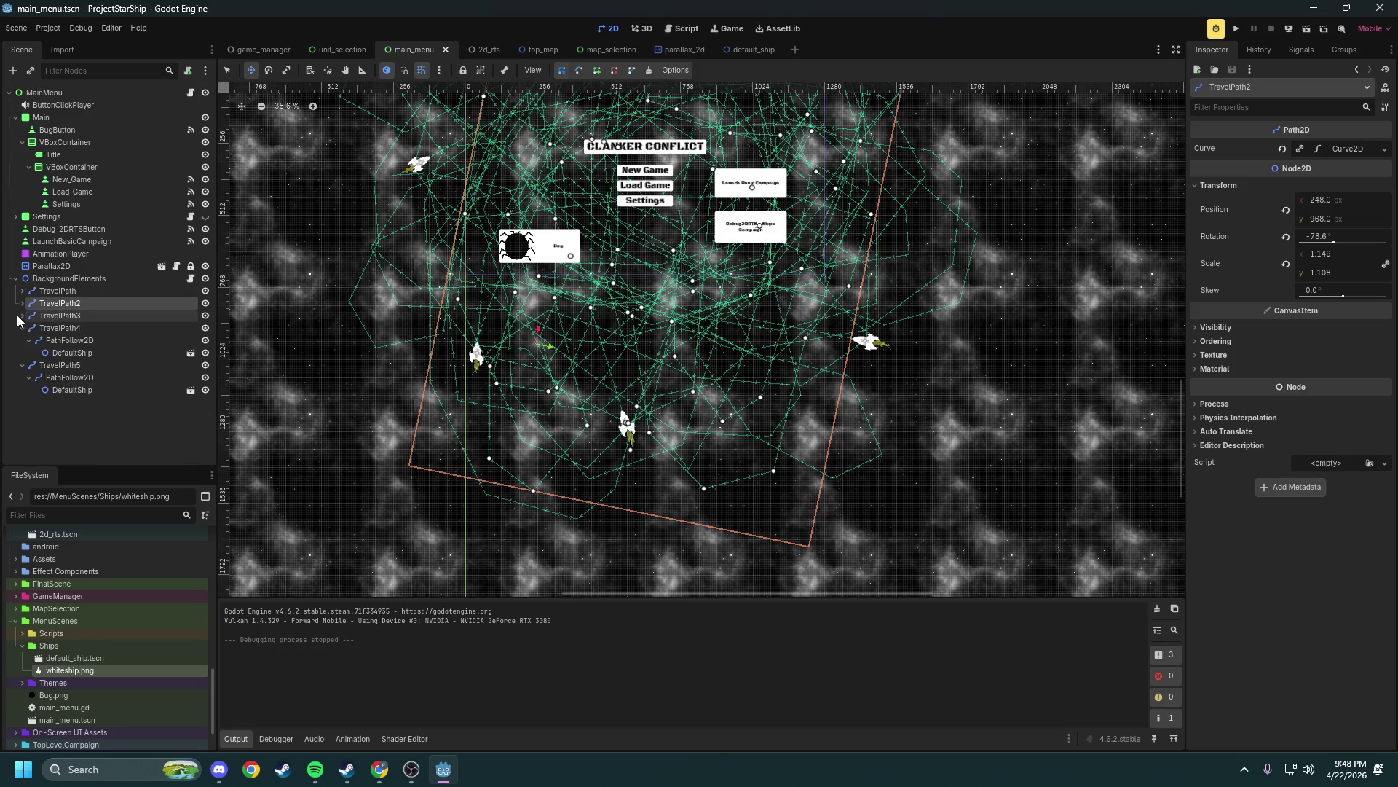
left_click(23, 340)
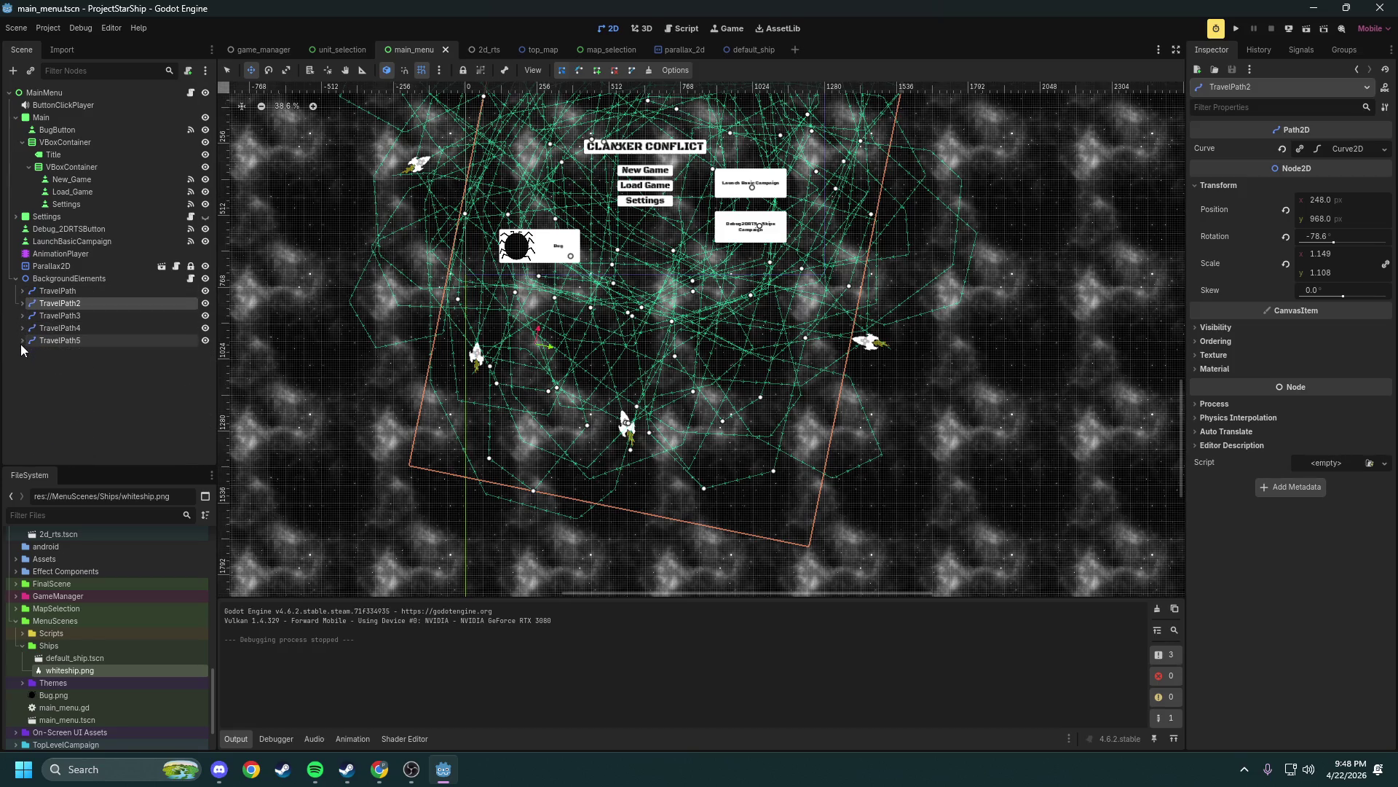
Inspect the transforms of TravelPath3, TravelPath4 and TravelPath5, then run the game
left_click(57, 319)
left_click(1328, 186)
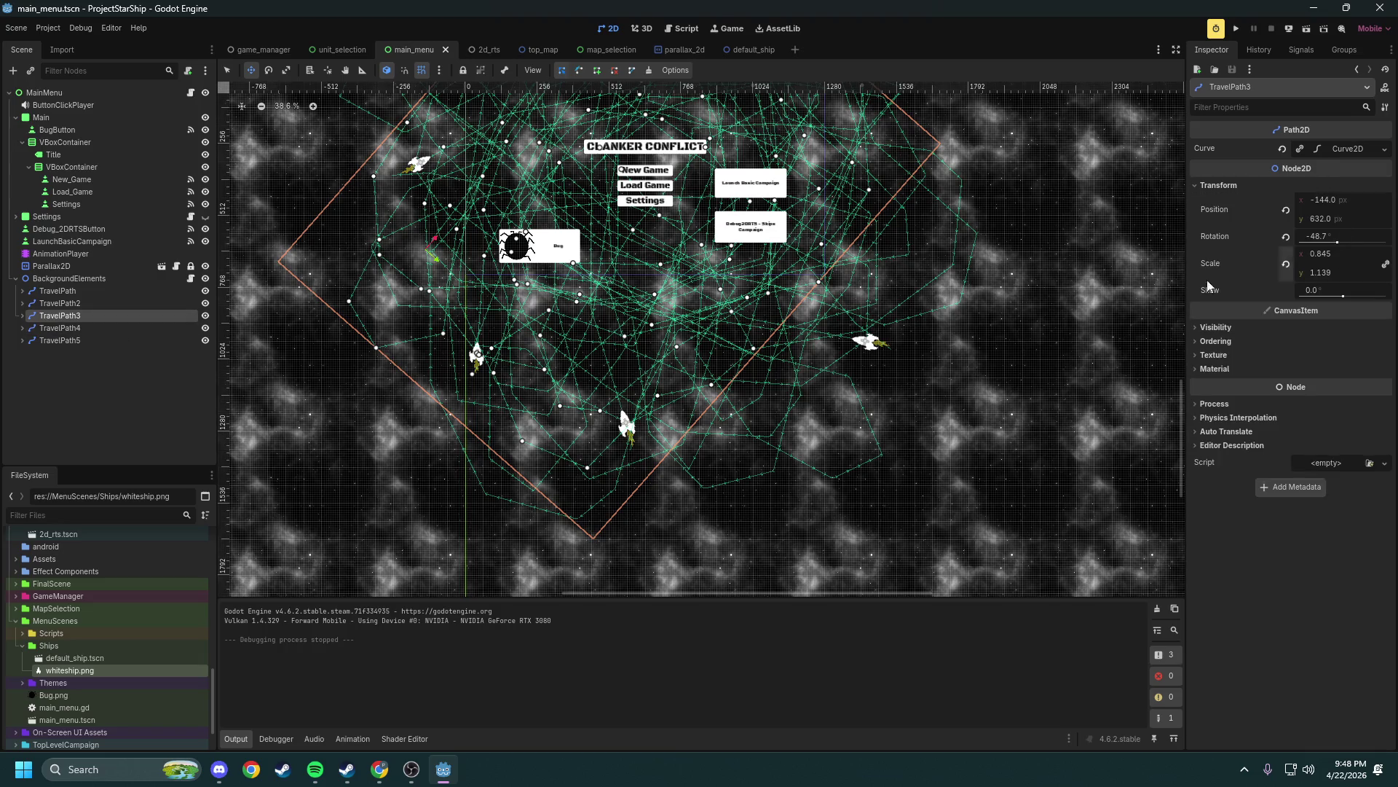
left_click(109, 328)
left_click(1286, 185)
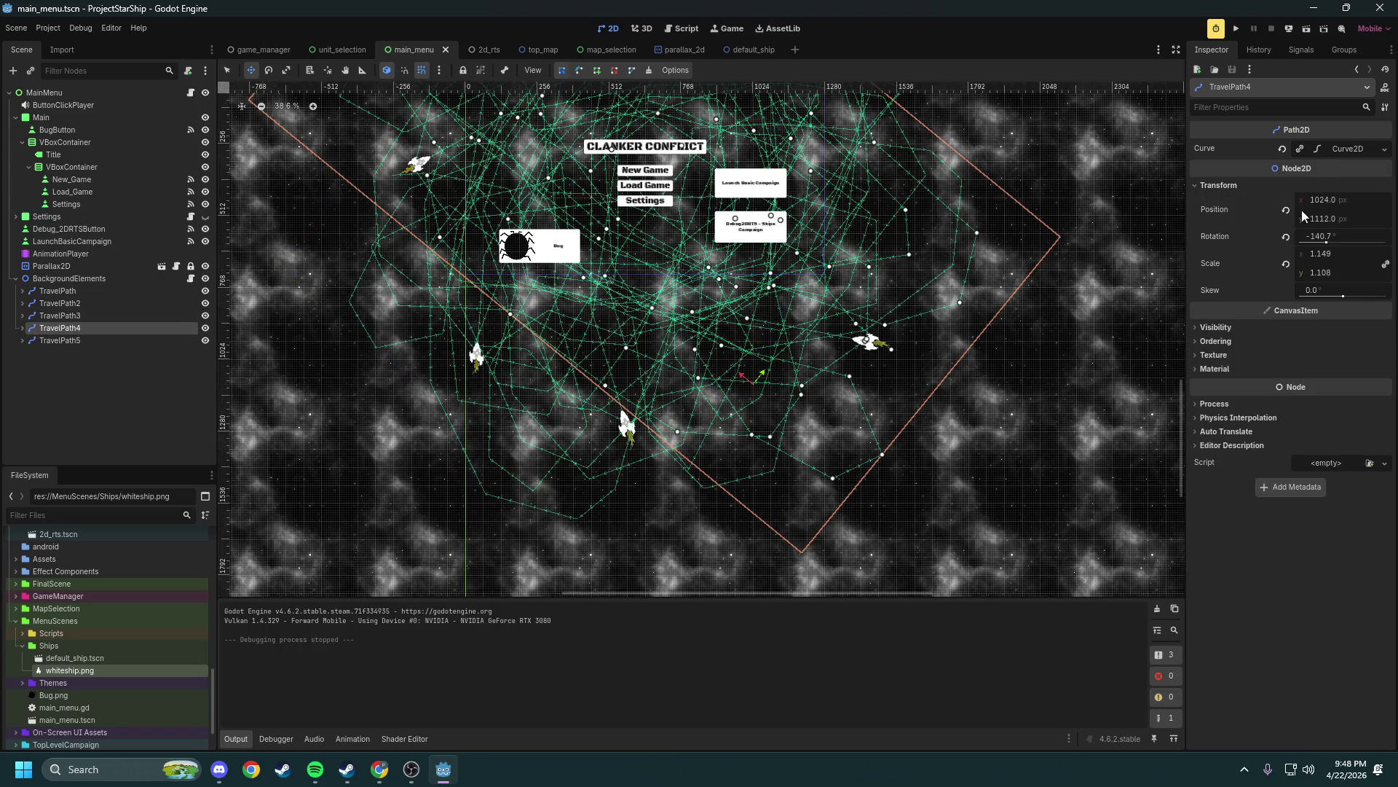
left_click(64, 342)
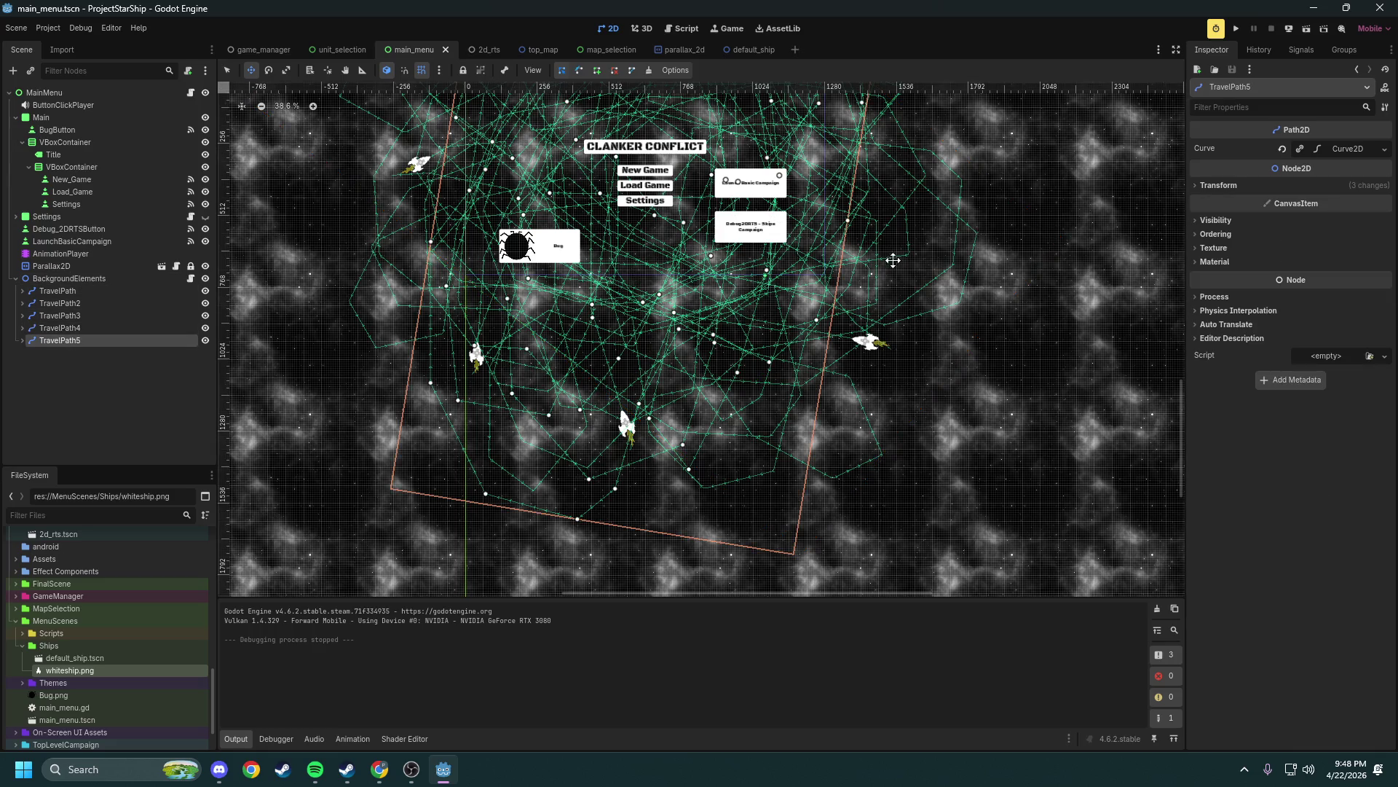
left_click(1287, 187)
left_click(1236, 29)
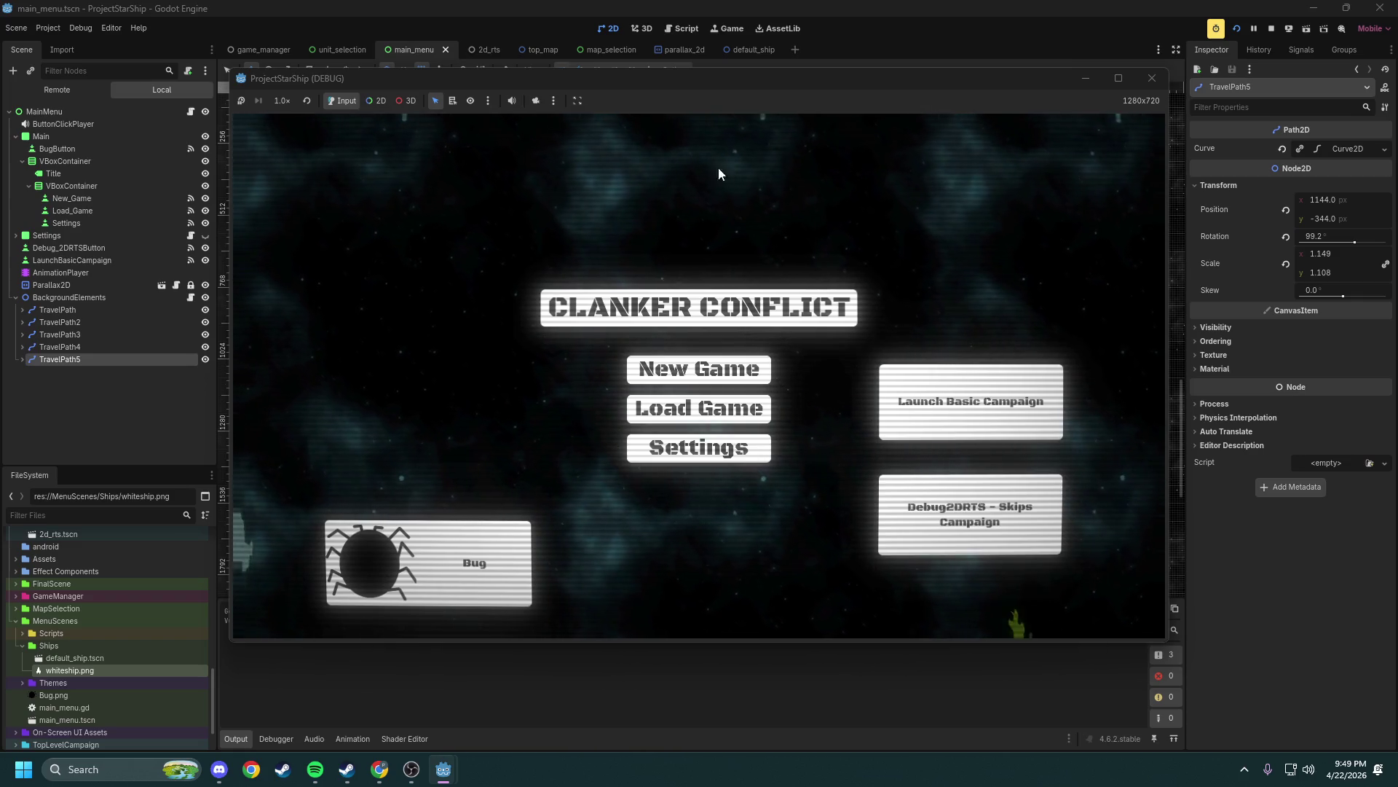
Stop the running game and relaunch the main menu scene
left_click(1158, 78)
mouse_move(305, 771)
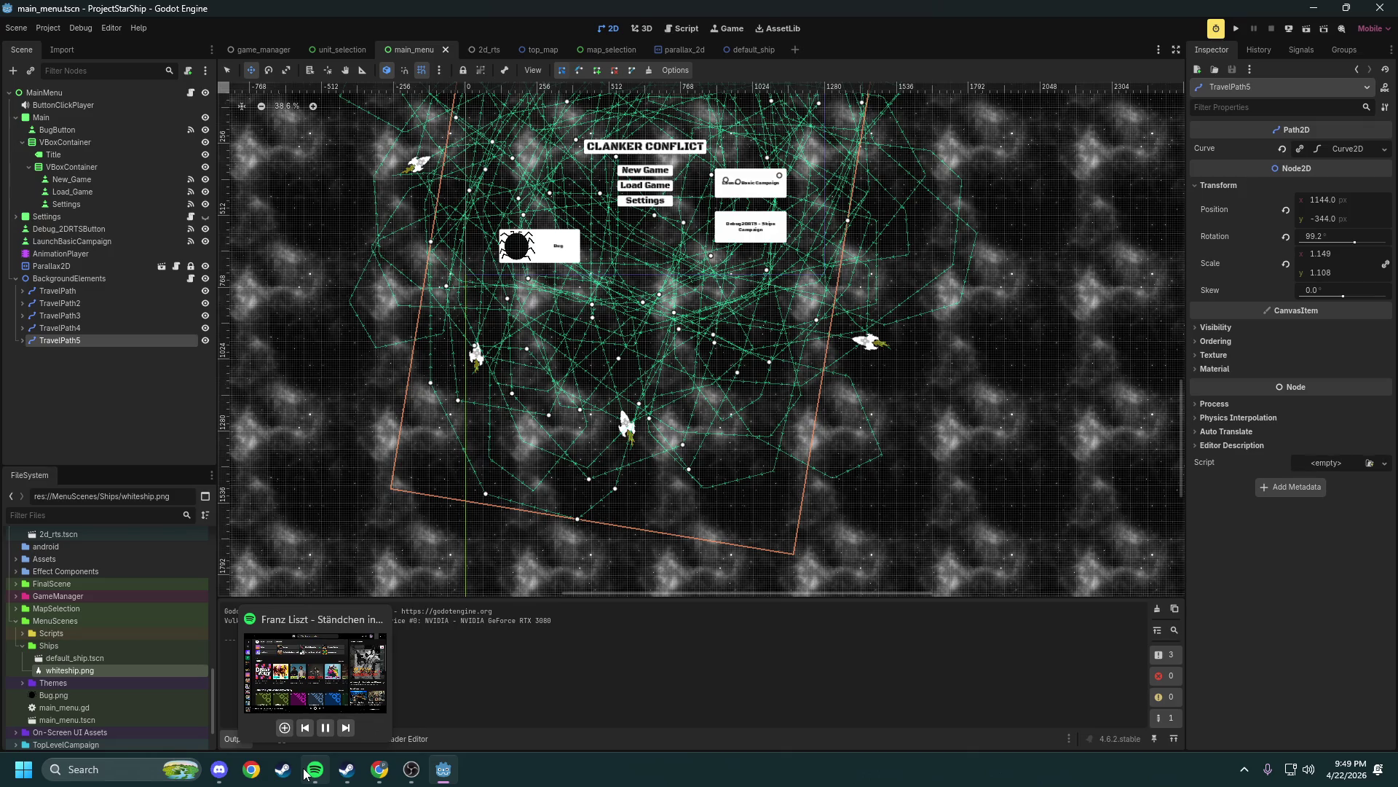
left_click(1235, 29)
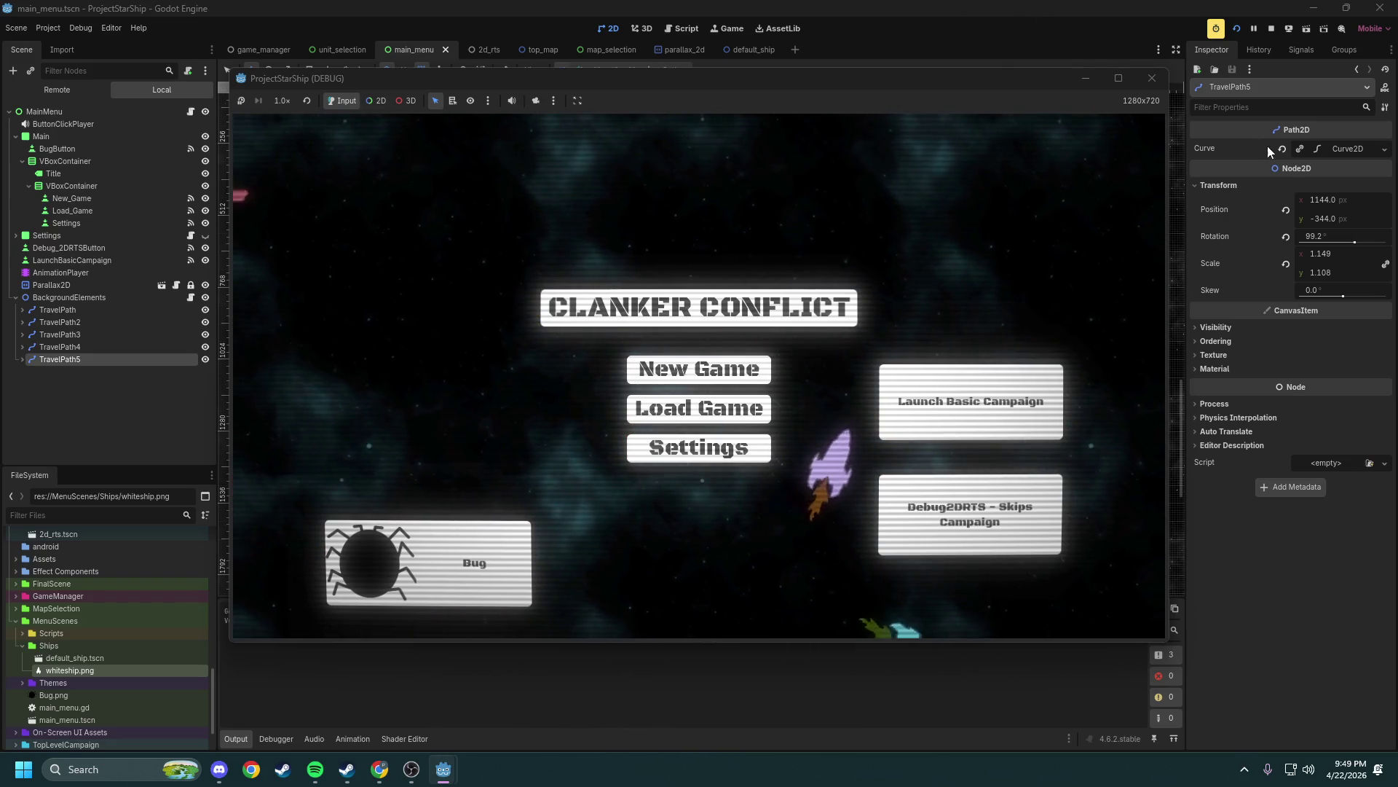
Expand TravelPath5's Curve2D to review its Bake Interval and curve points
left_click(1338, 137)
left_click(1338, 147)
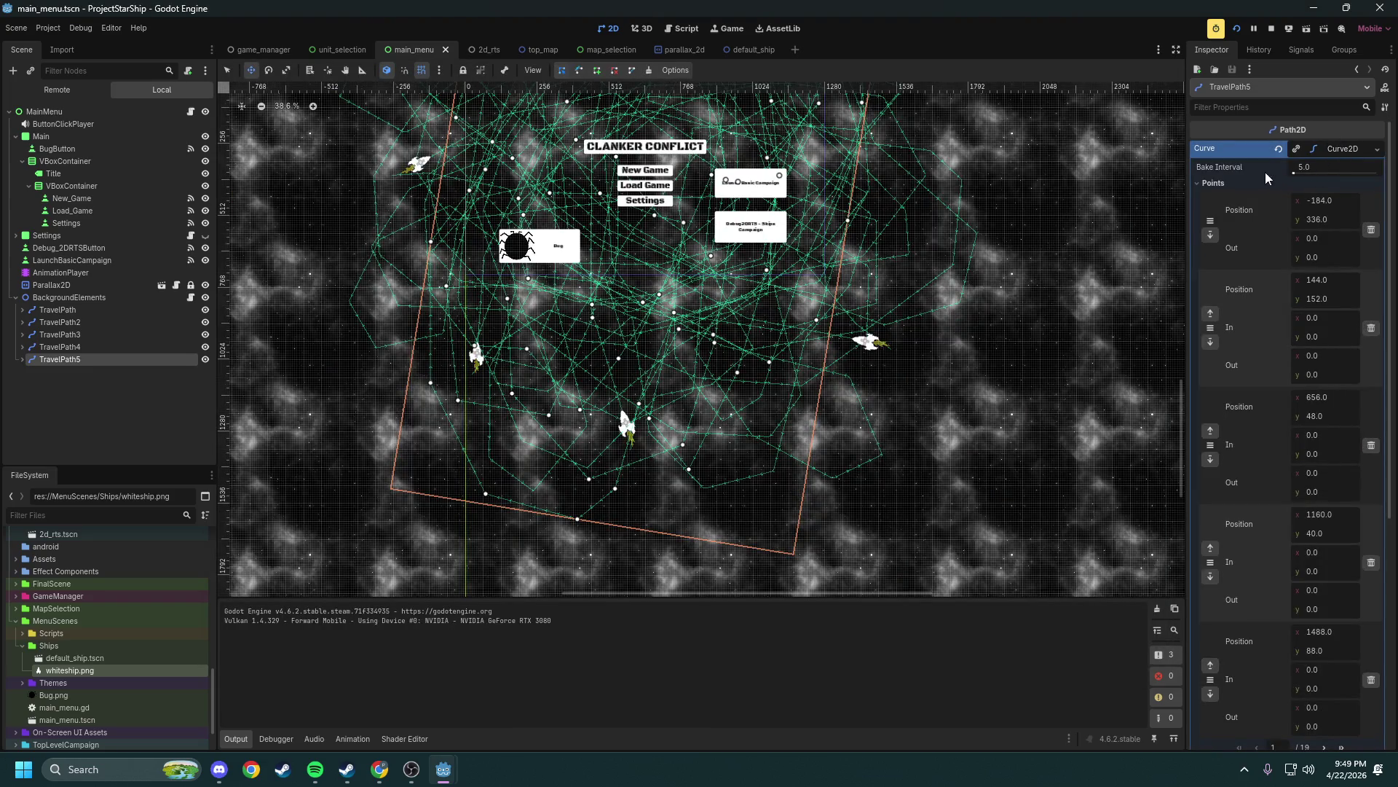
mouse_move(1233, 166)
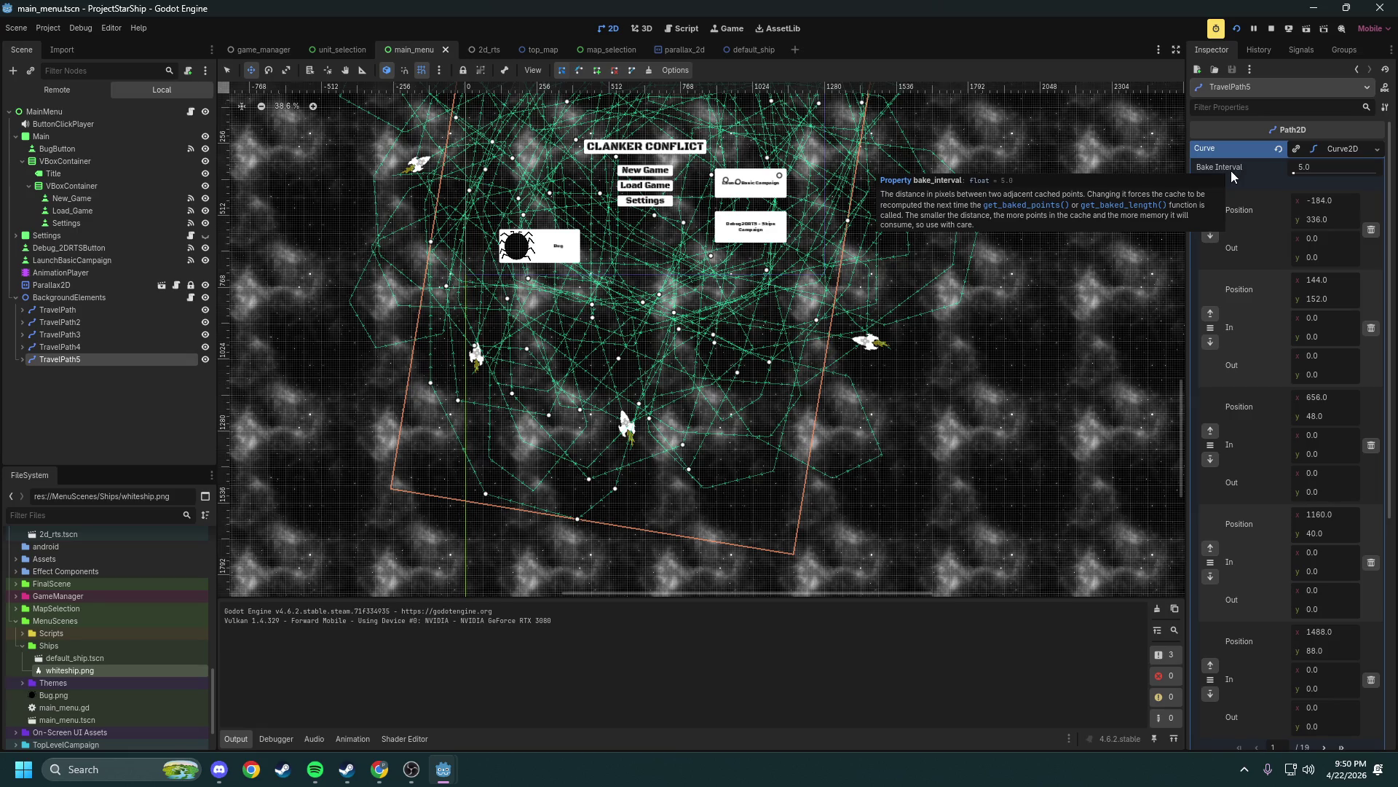
scroll(1252, 303, "down", 5)
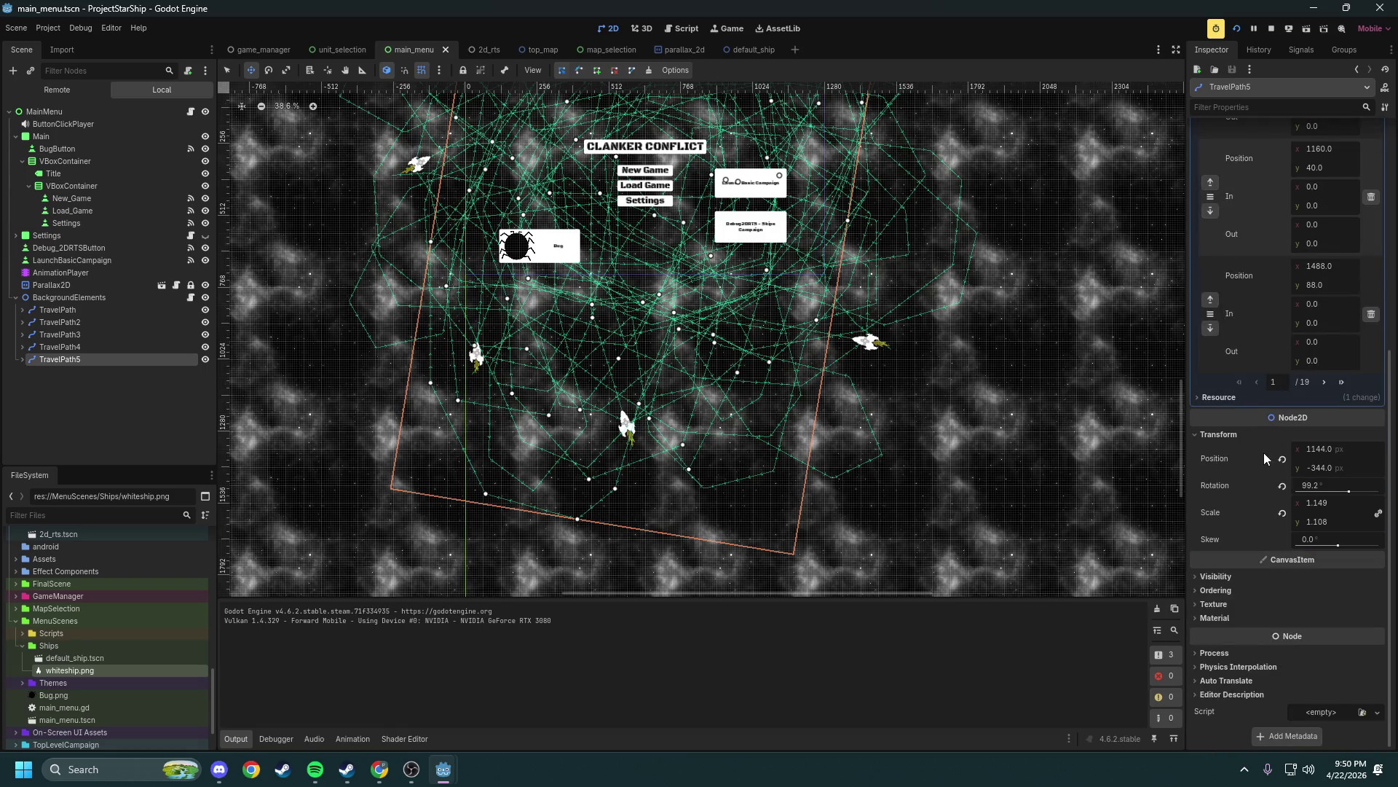
scroll(1243, 619, "up", 5)
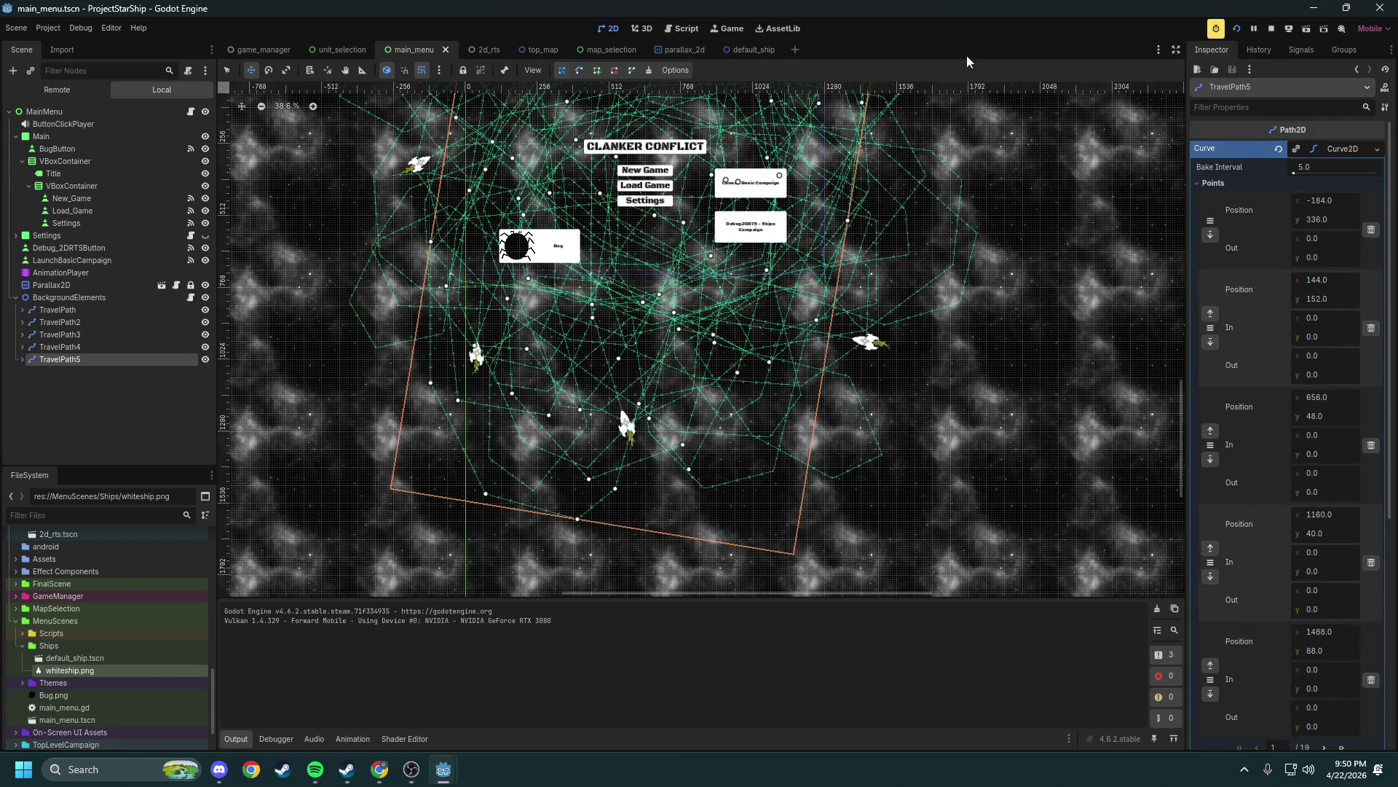
Watch the coloured ships in the running game, then stop it
mouse_move(441, 778)
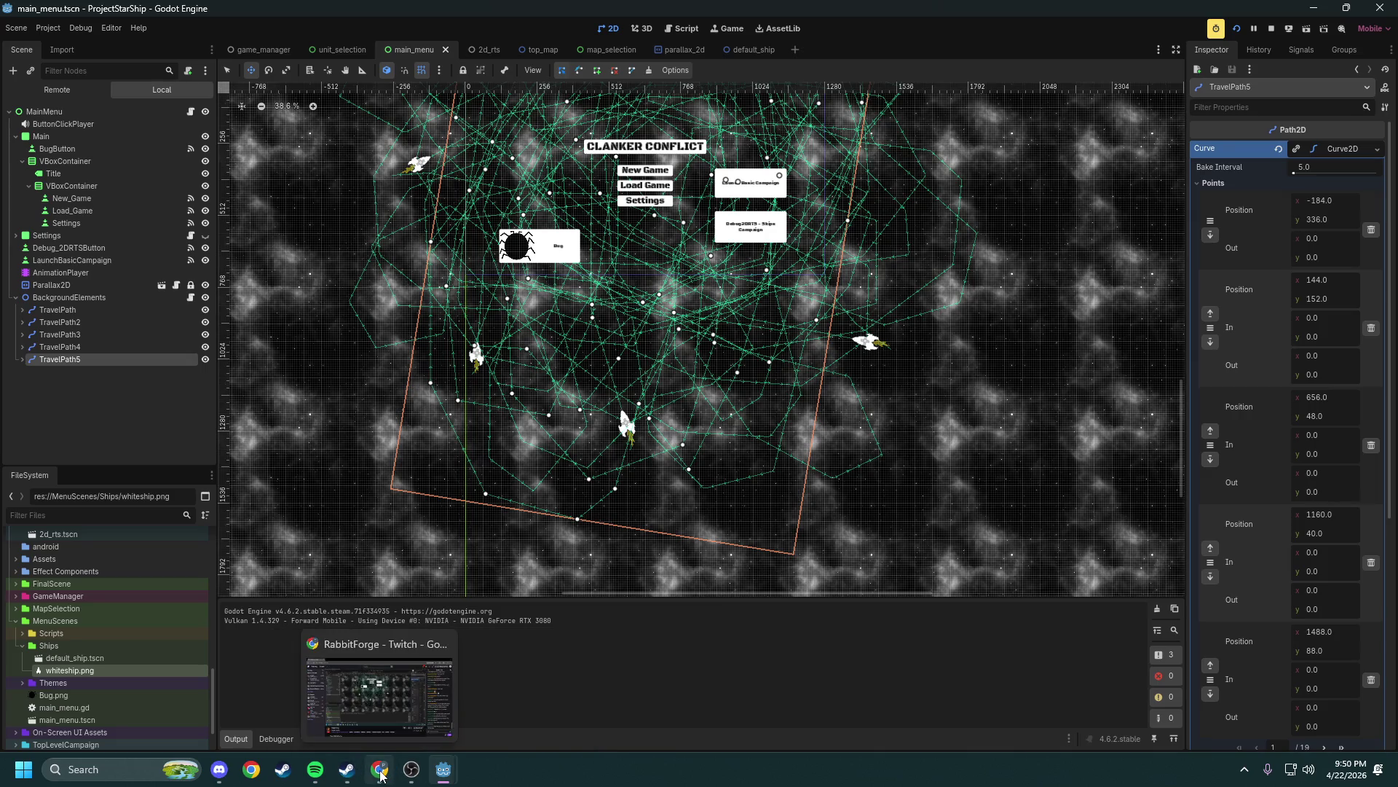
left_click(533, 699)
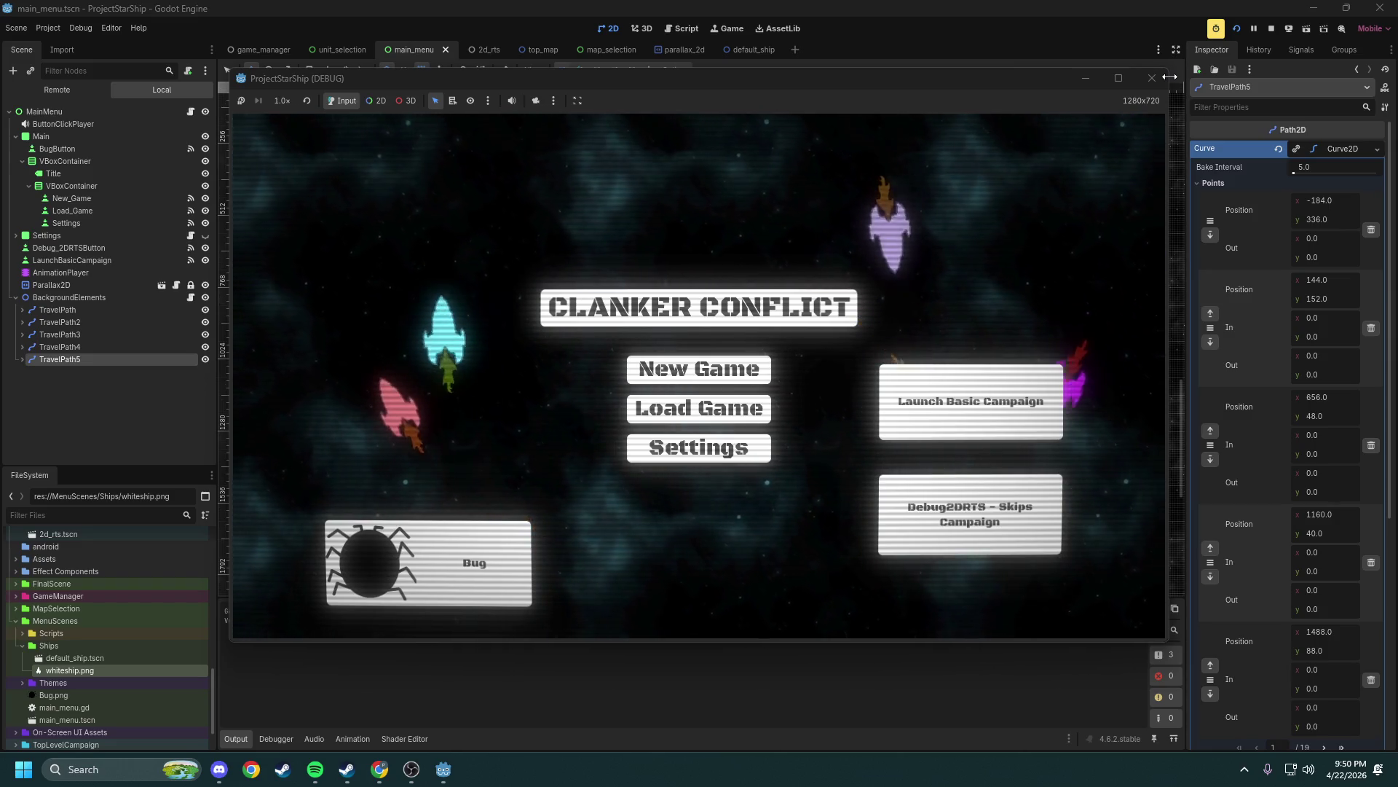
left_click(1152, 78)
Collapse TravelPath5's Curve2D points list in the Inspector
scroll(888, 332, "up", 8)
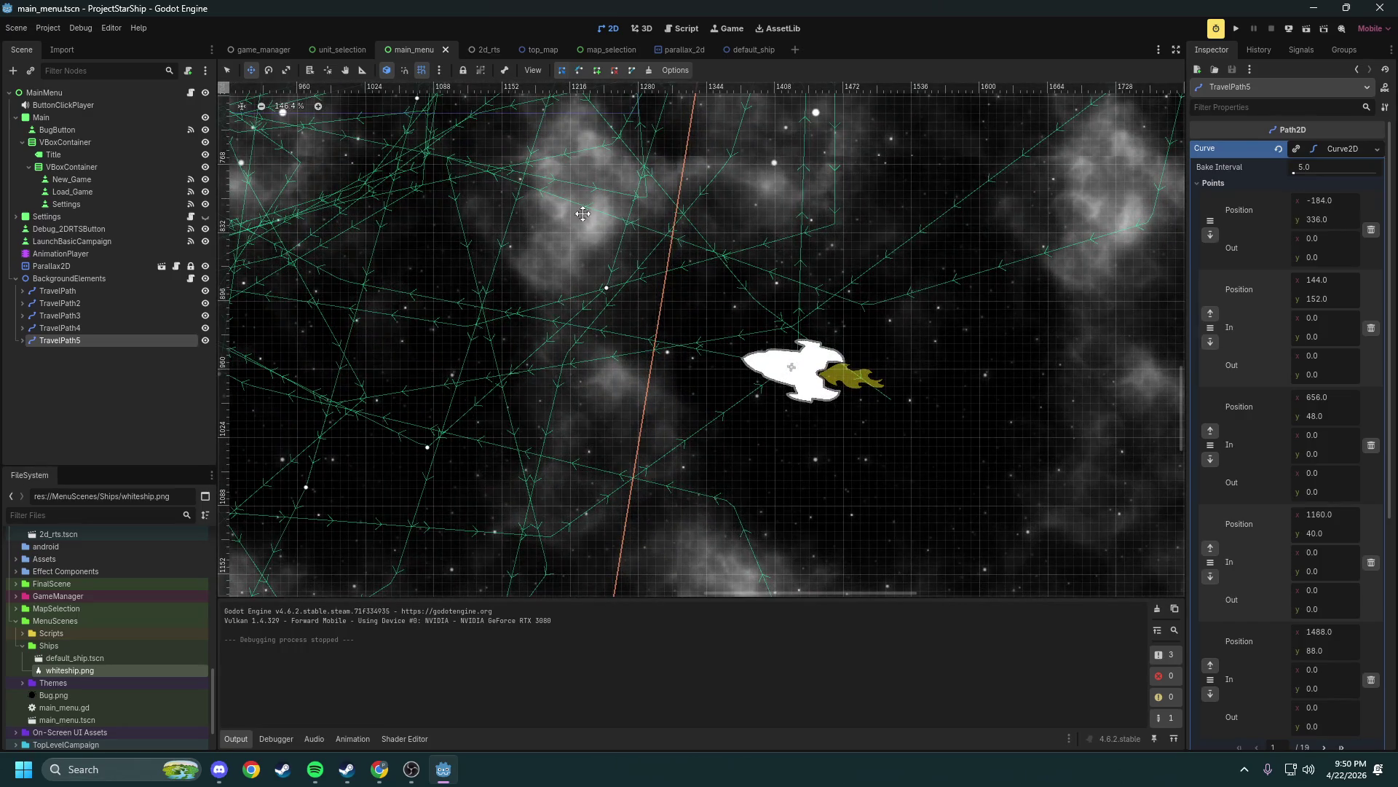
scroll(780, 284, "down", 6)
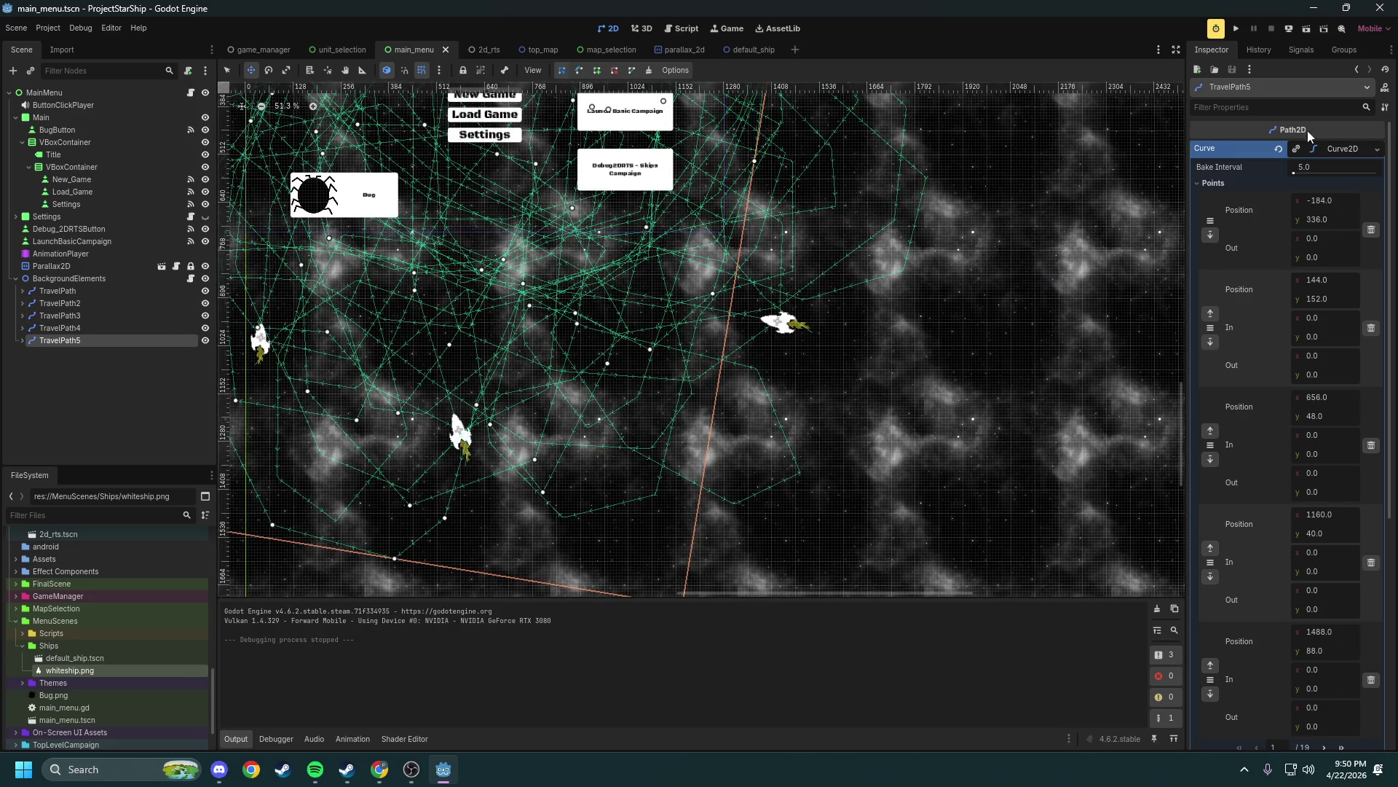
left_click(1337, 149)
left_click(1335, 145)
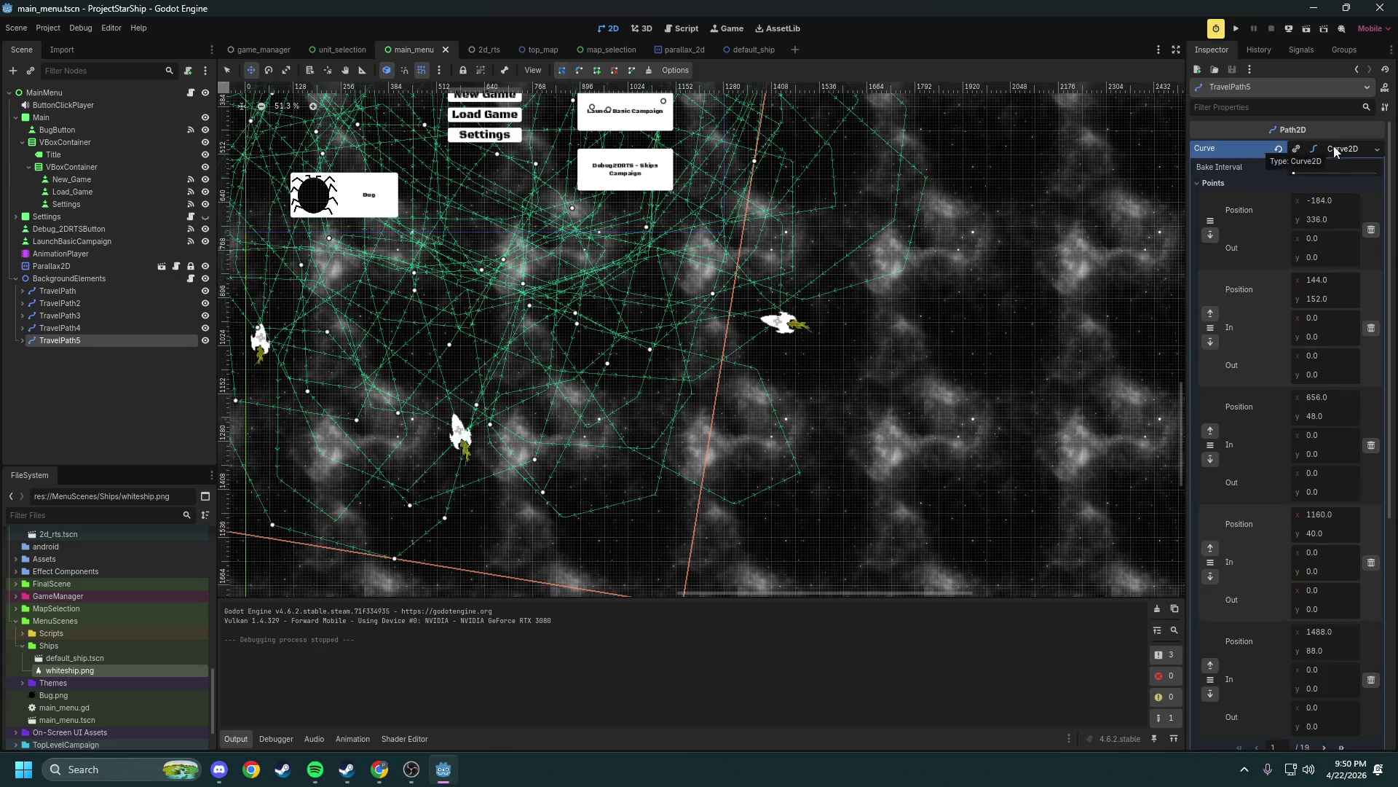
left_click(1334, 146)
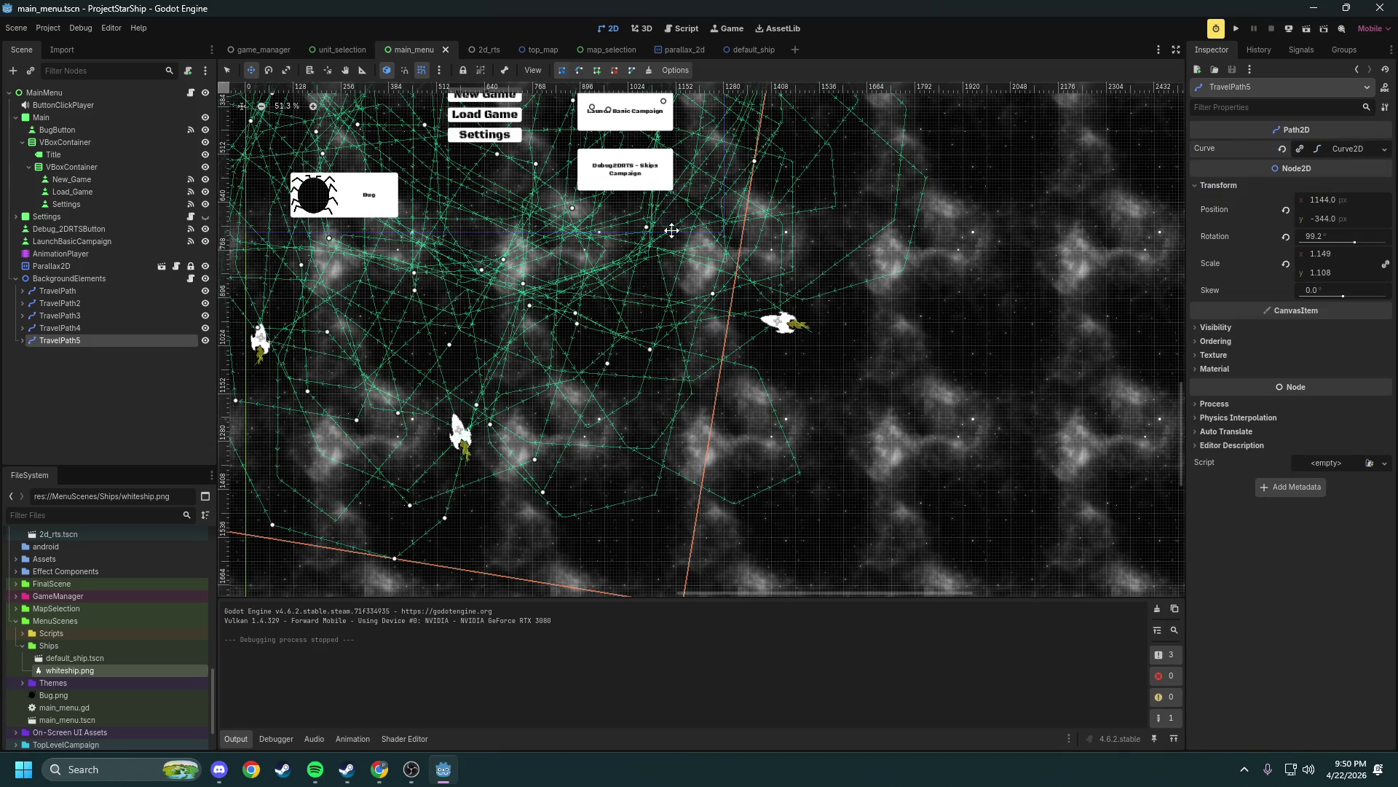
Search for a 'curve' node type to add under BackgroundElements, then cancel without adding
right_click(46, 281)
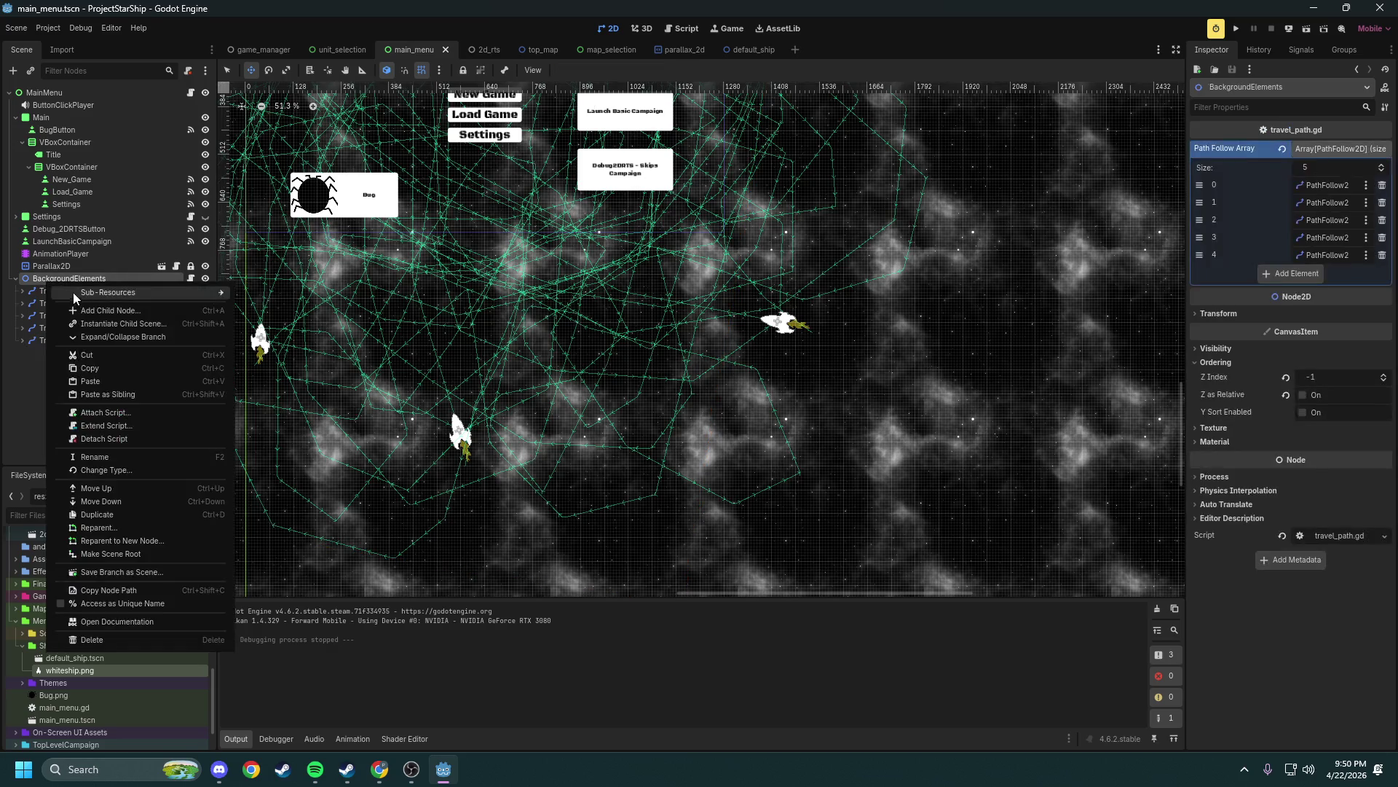
left_click(87, 311)
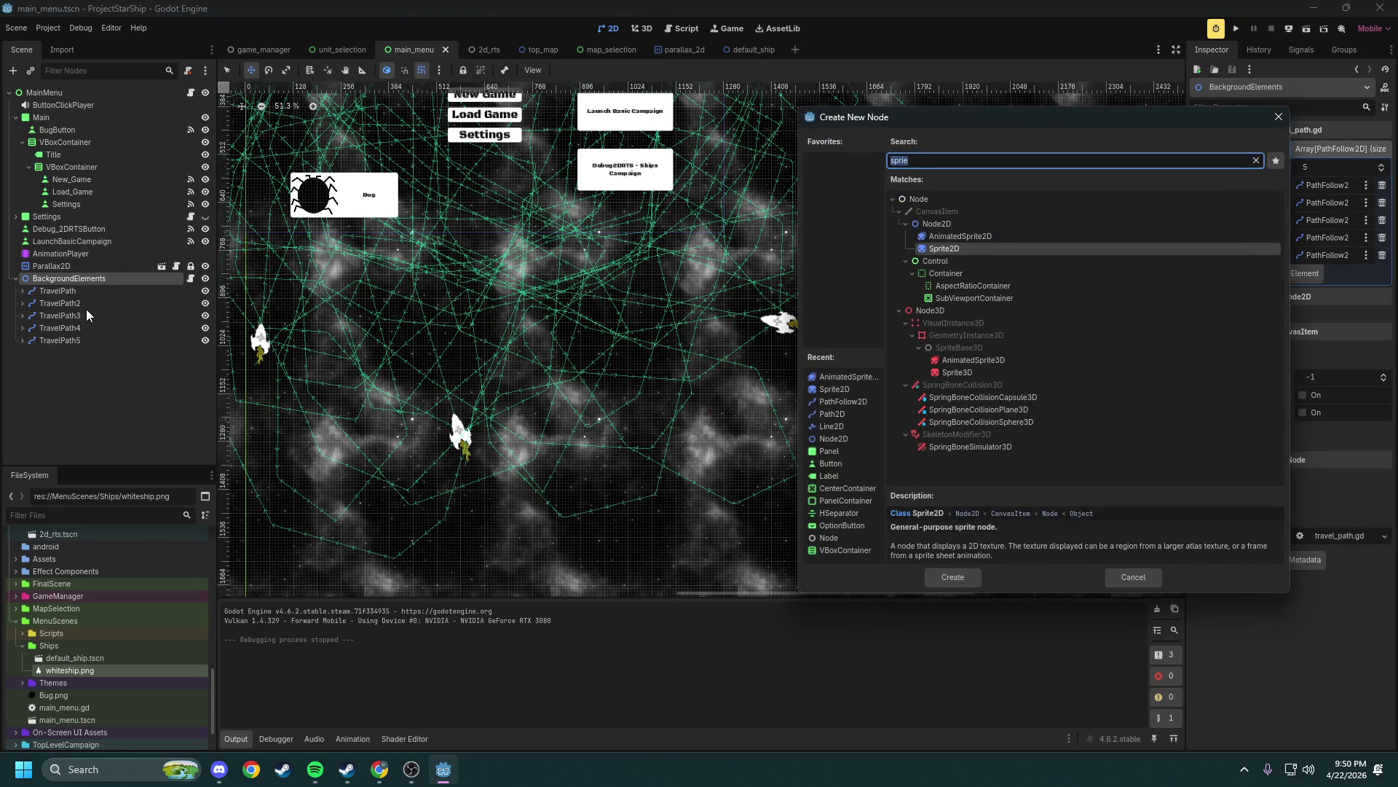
type("curve")
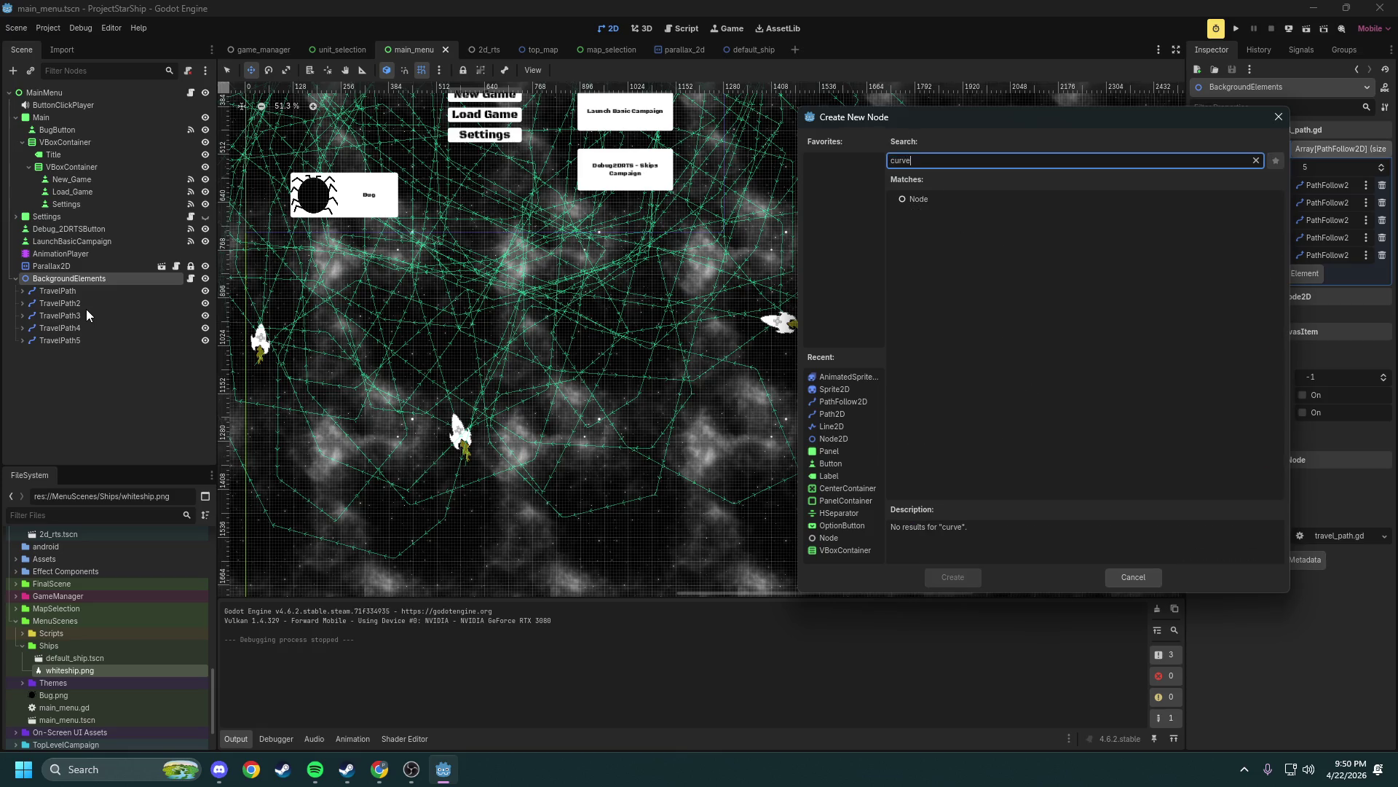
key("BackSpace")
key("BackSpace")
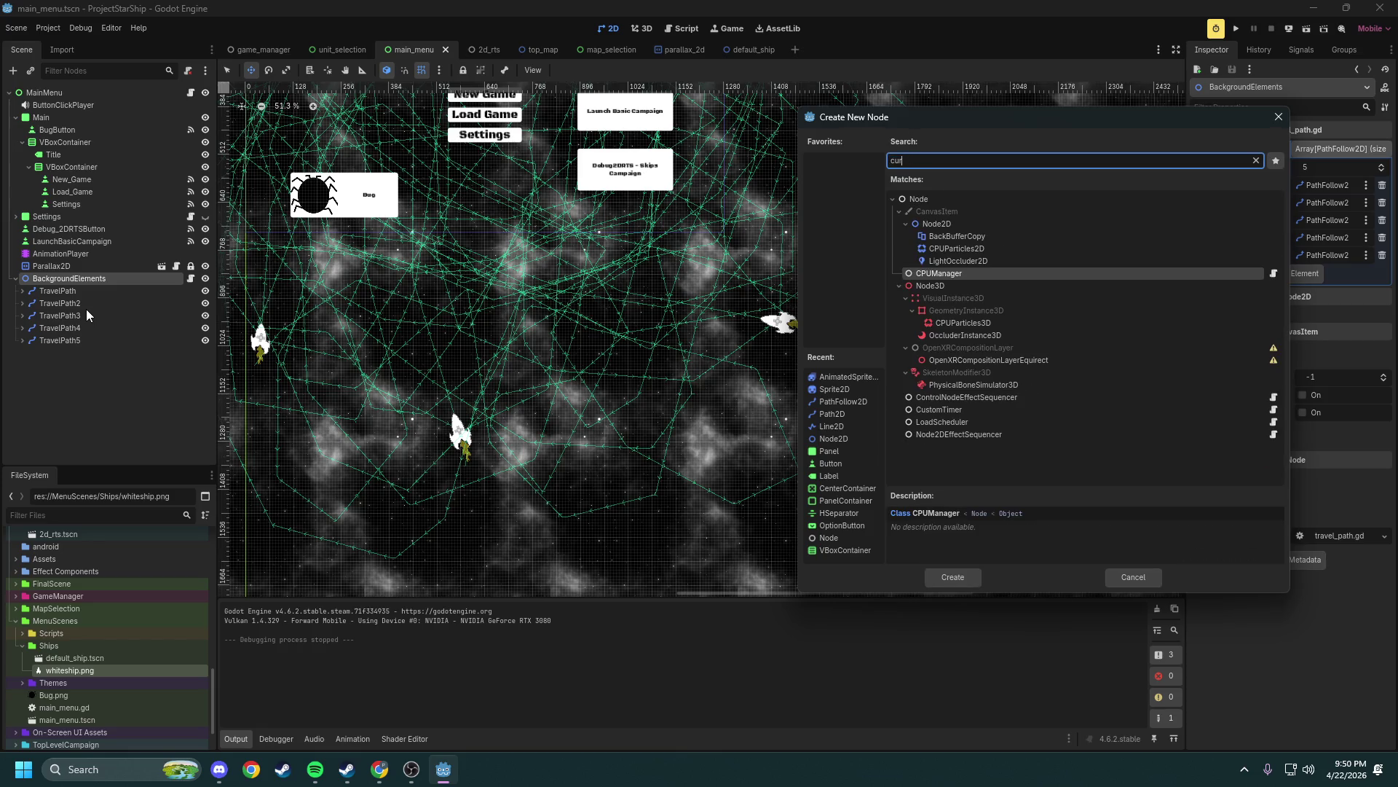
key("BackSpace")
key("BackSpace")
key("BackSpace")
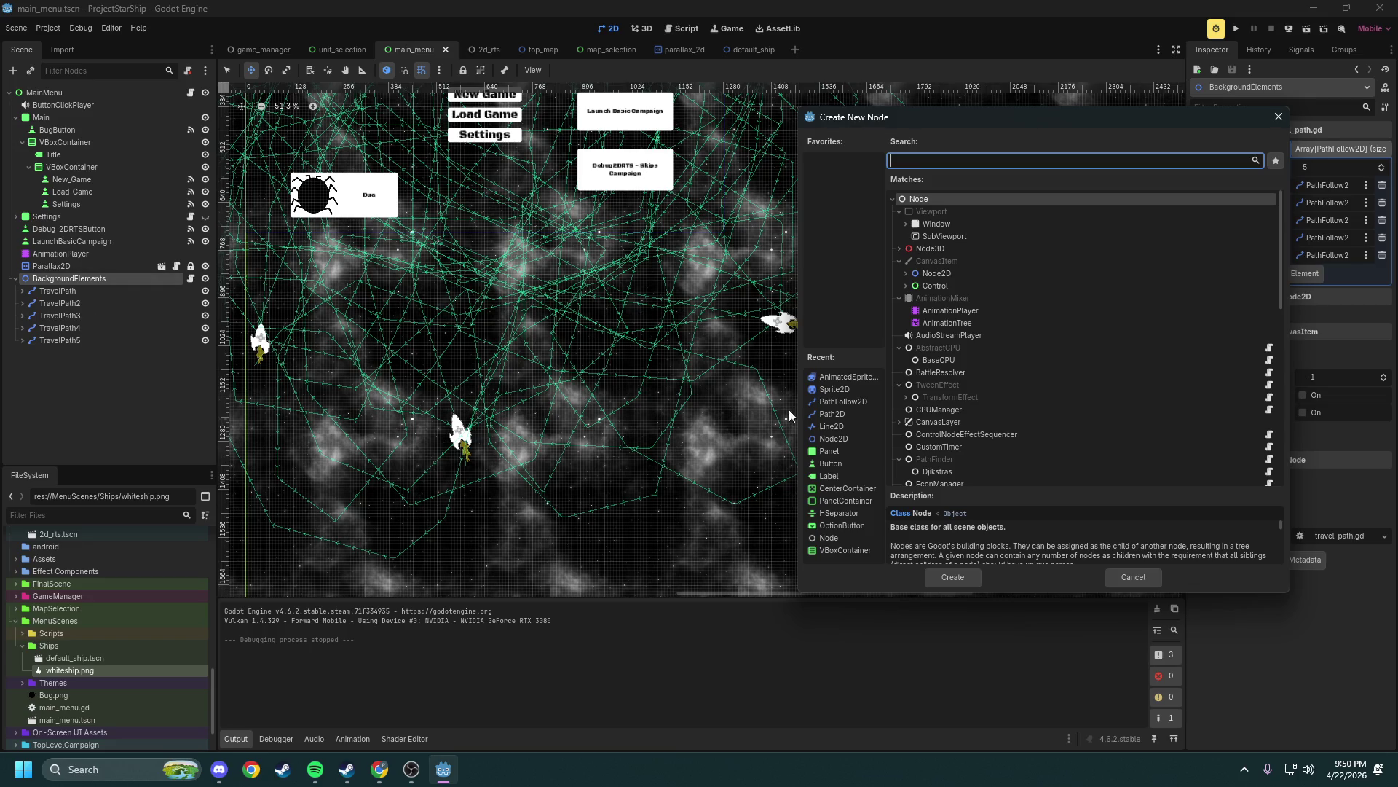
scroll(964, 436, "down", 5)
scroll(970, 436, "down", 7)
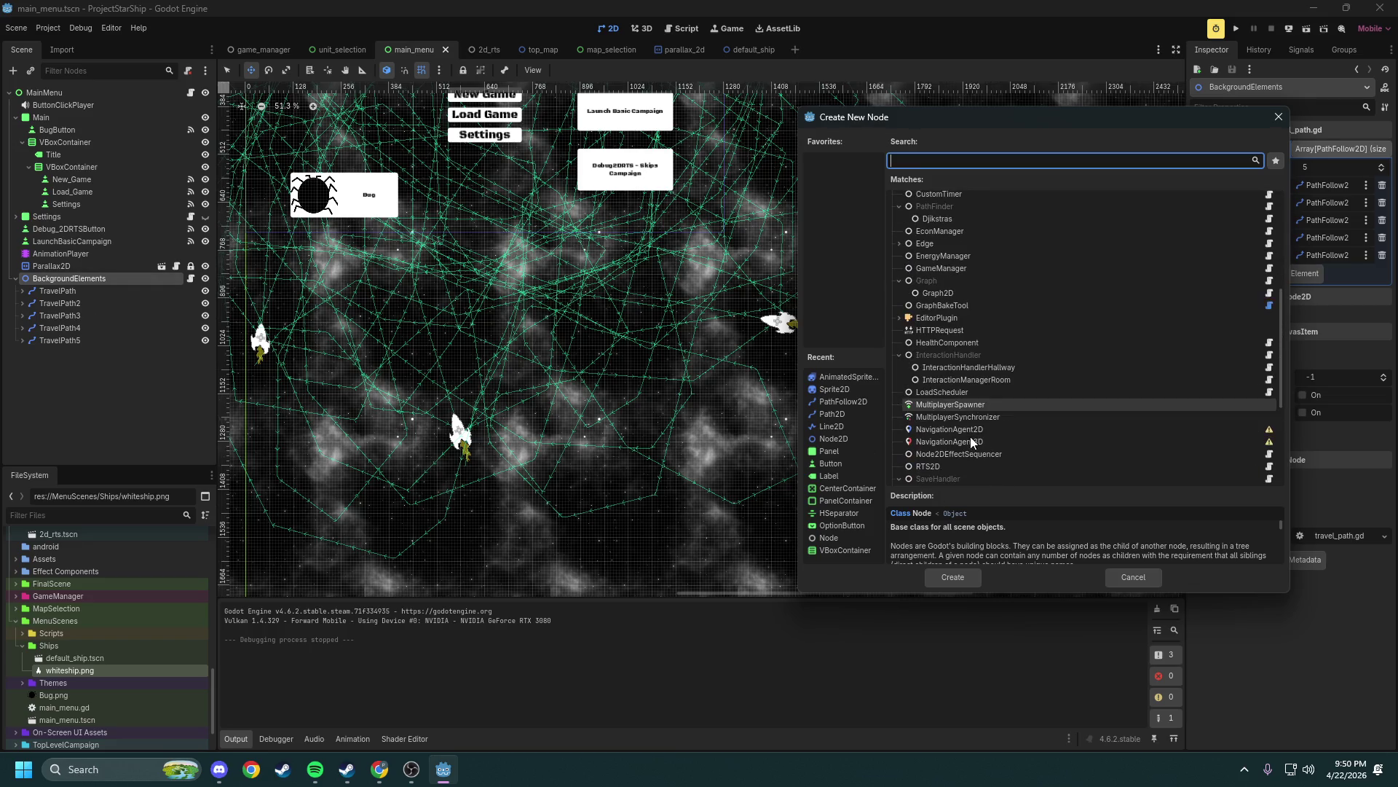
left_click(1131, 574)
Select the first TravelPath and expand its Curve2D to show bake interval and points
left_click(1326, 186)
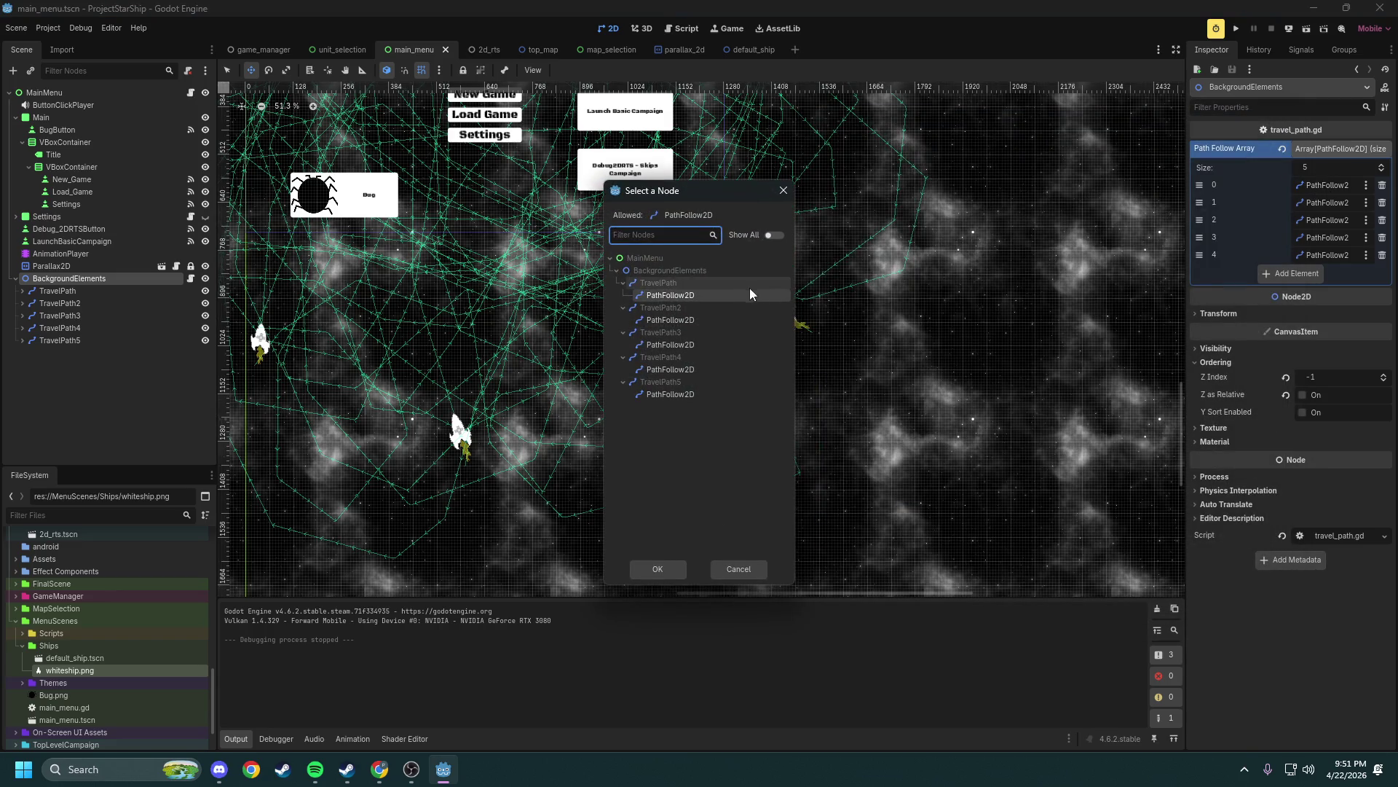
left_click(783, 190)
left_click(62, 290)
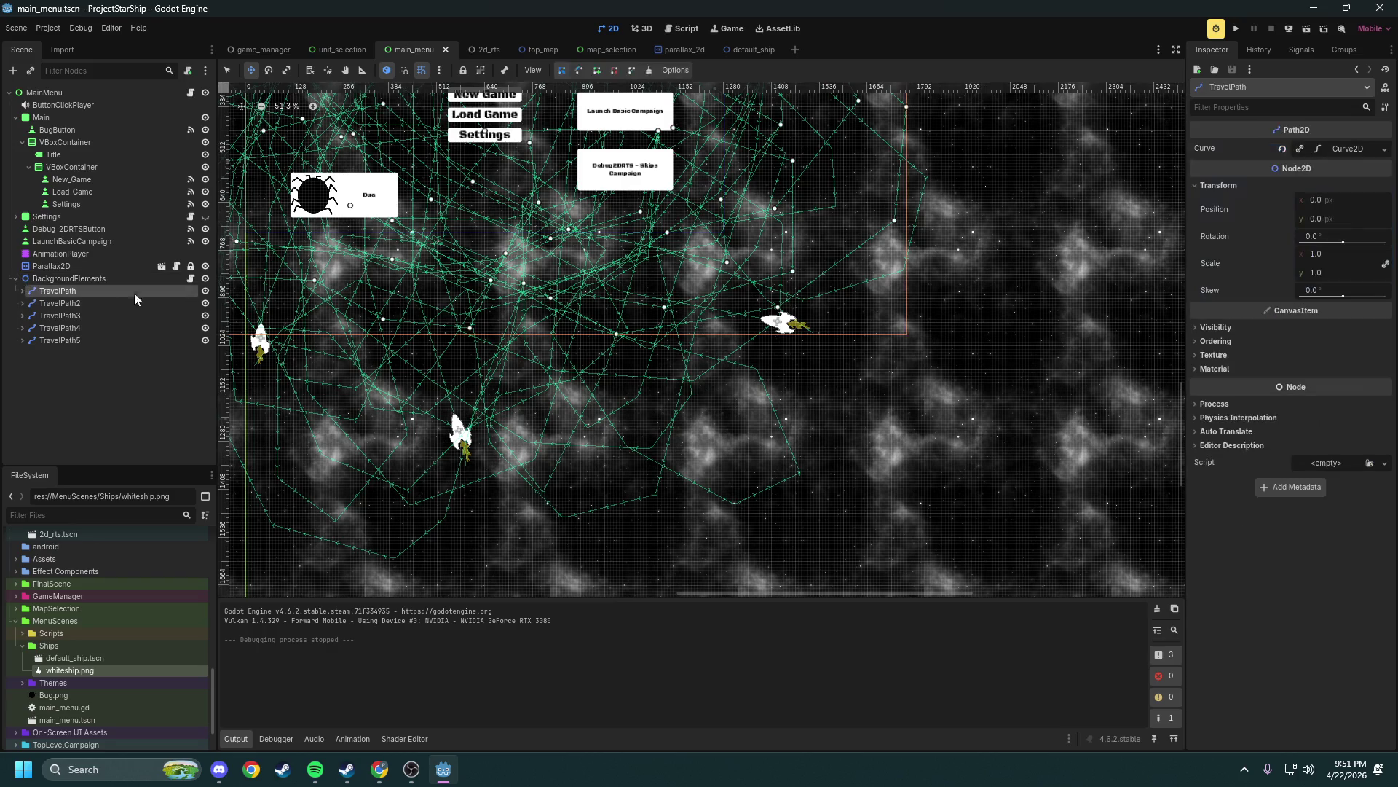
left_click(1330, 149)
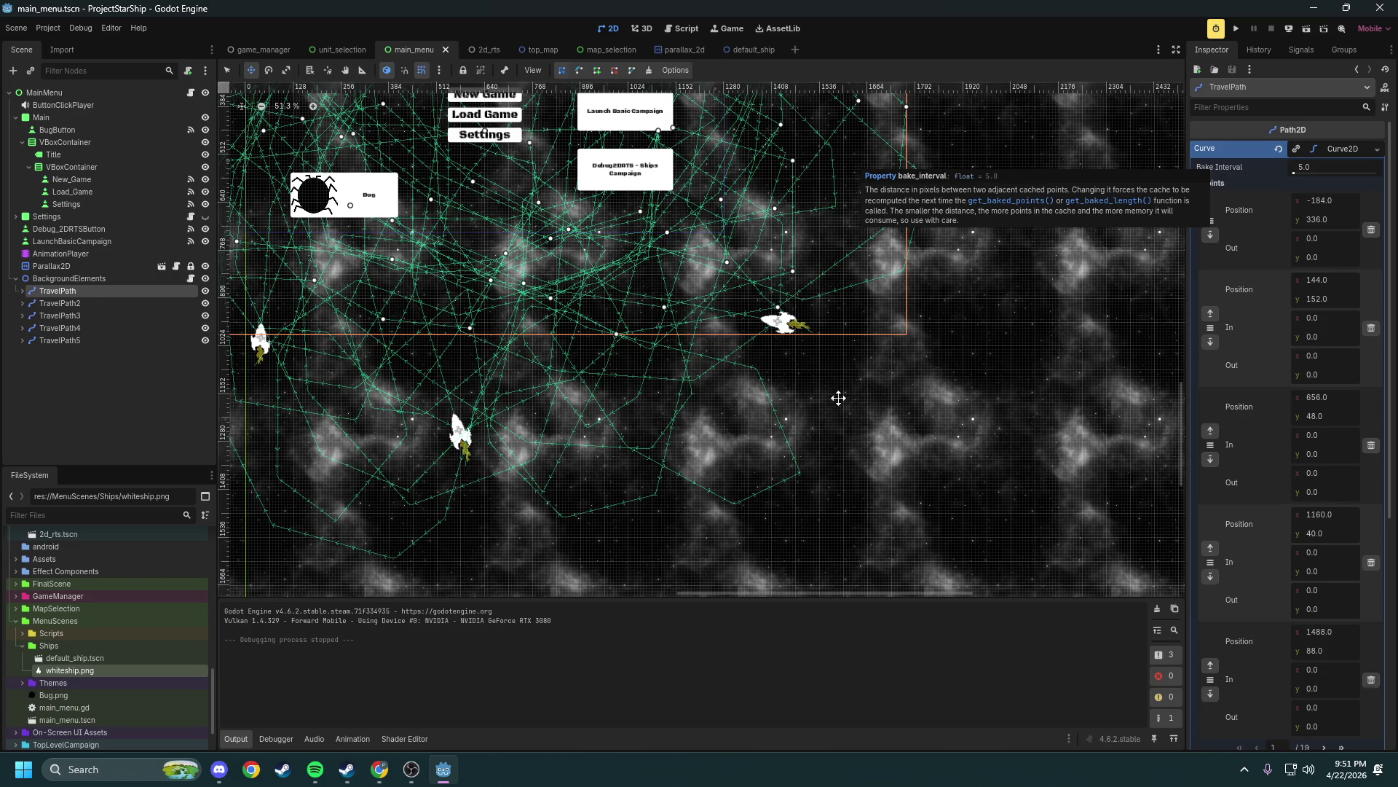
scroll(845, 397, "up", 10)
left_click_drag(741, 322, 750, 247)
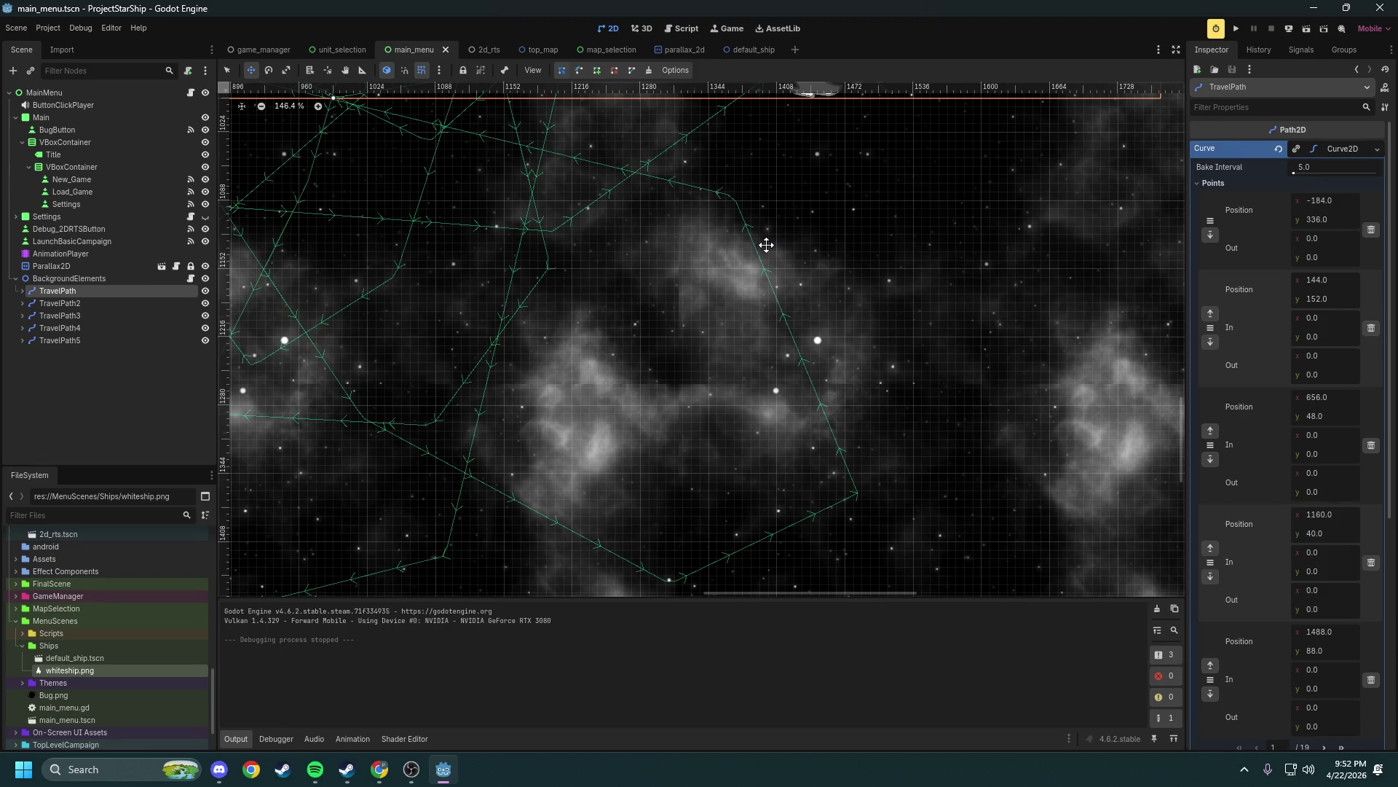
scroll(767, 244, "down", 6)
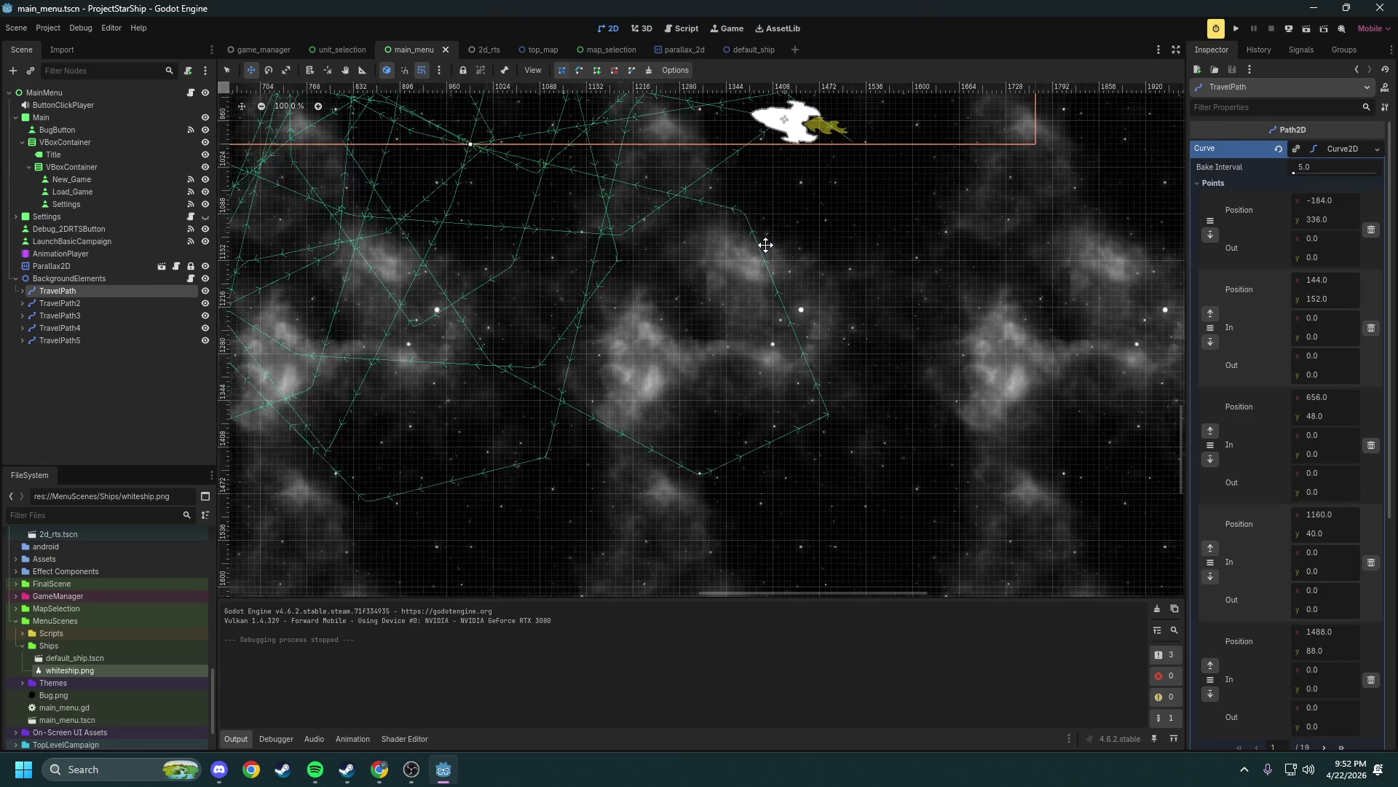
left_click_drag(751, 276, 760, 317)
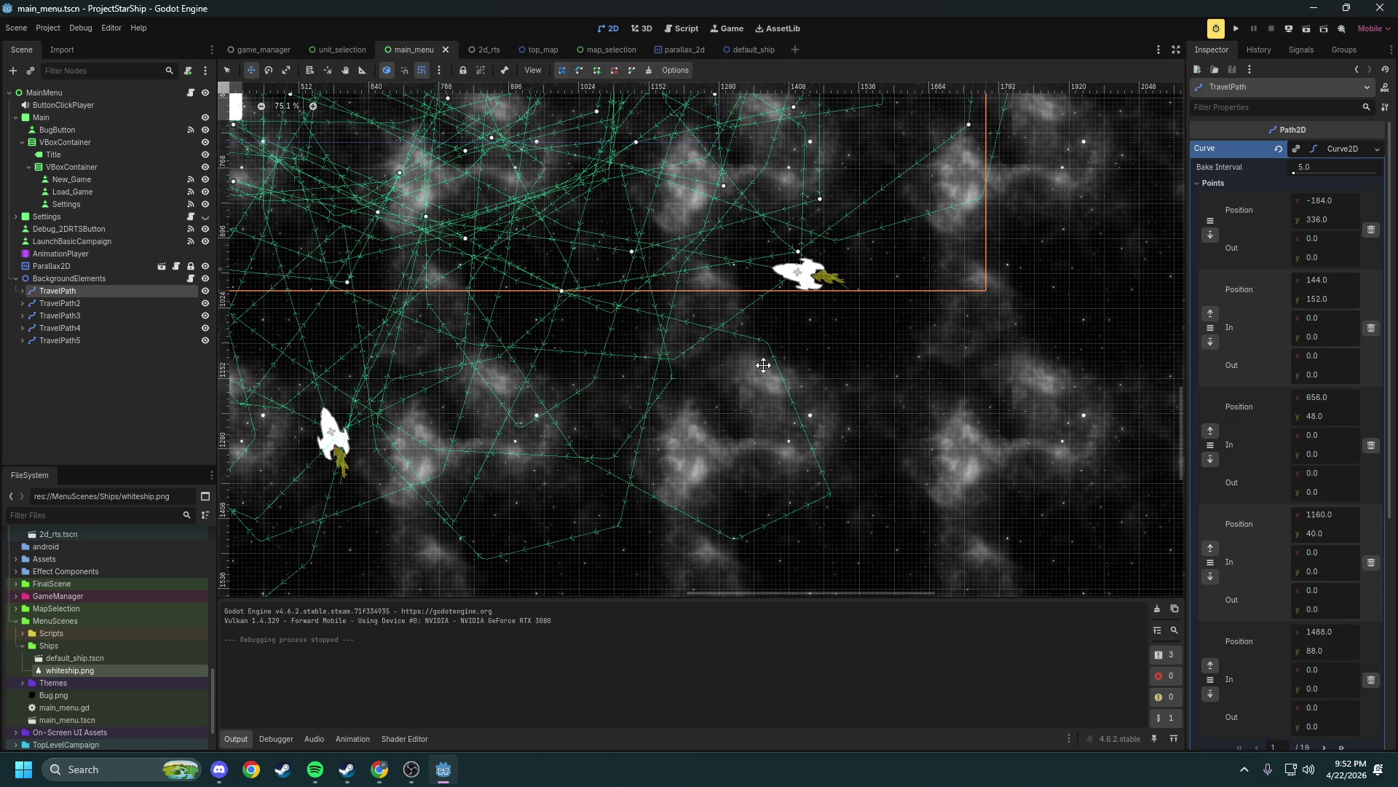
scroll(762, 365, "up", 6)
left_click_drag(774, 419, 680, 269)
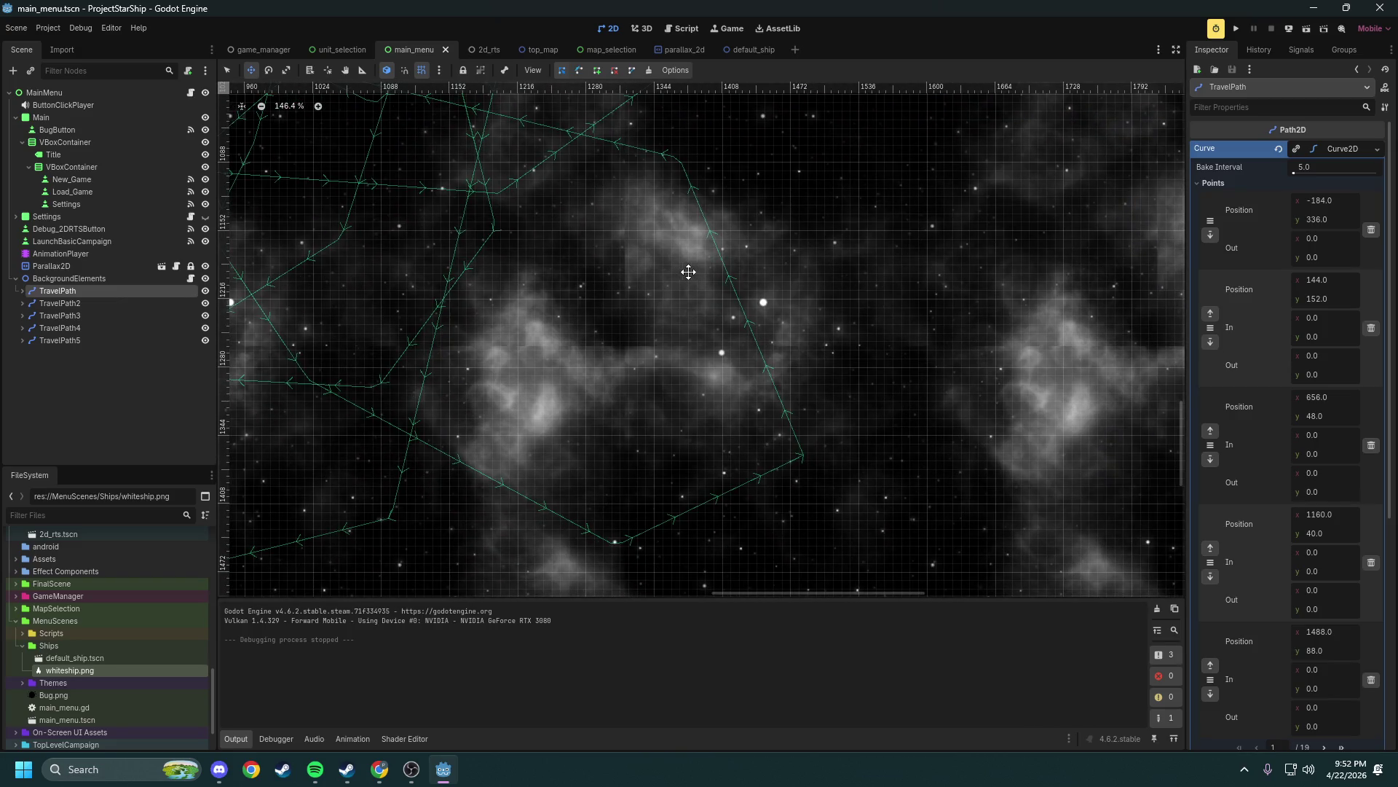
Collapse the Points list and expand TravelPath to reveal its PathFollow2D and DefaultShip
left_click(1212, 183)
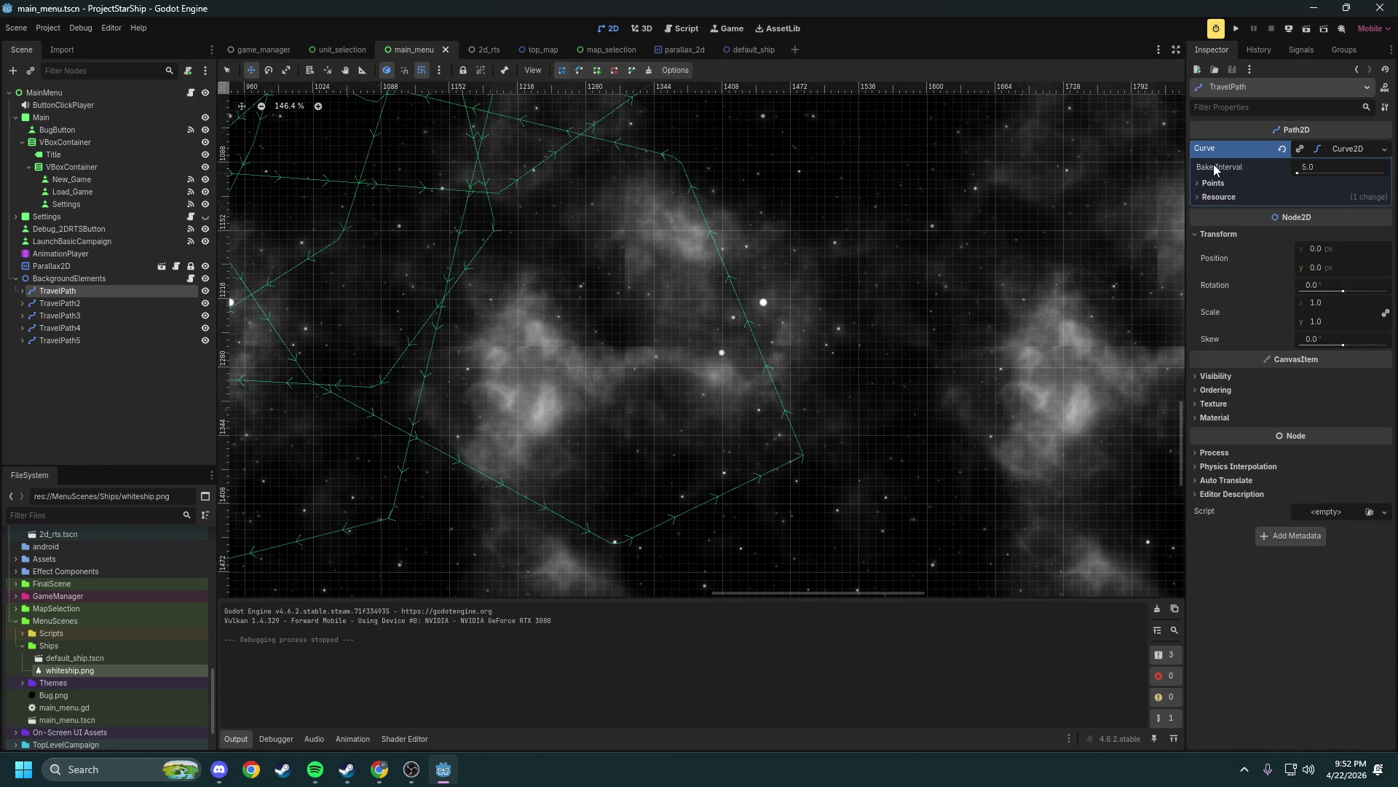
mouse_move(1209, 177)
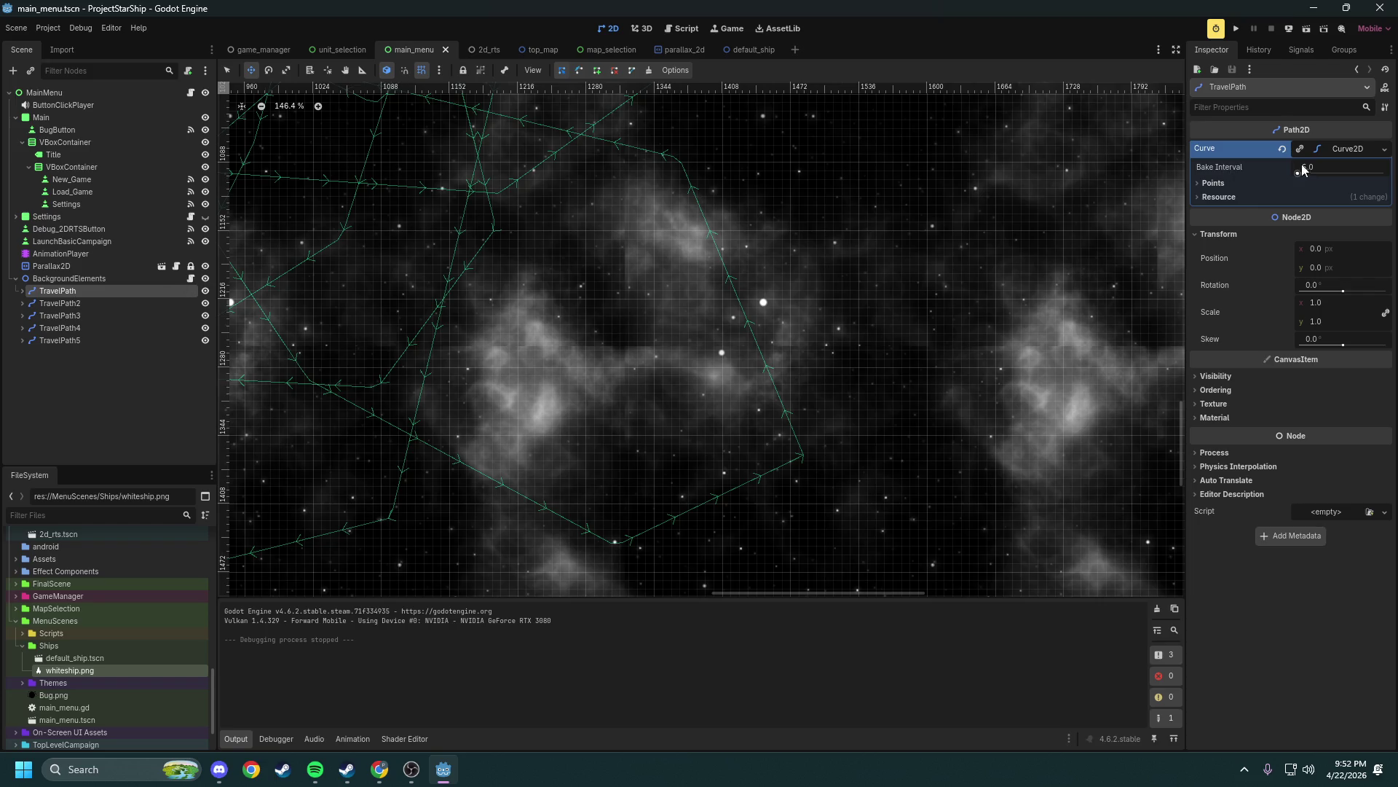
left_click(22, 290)
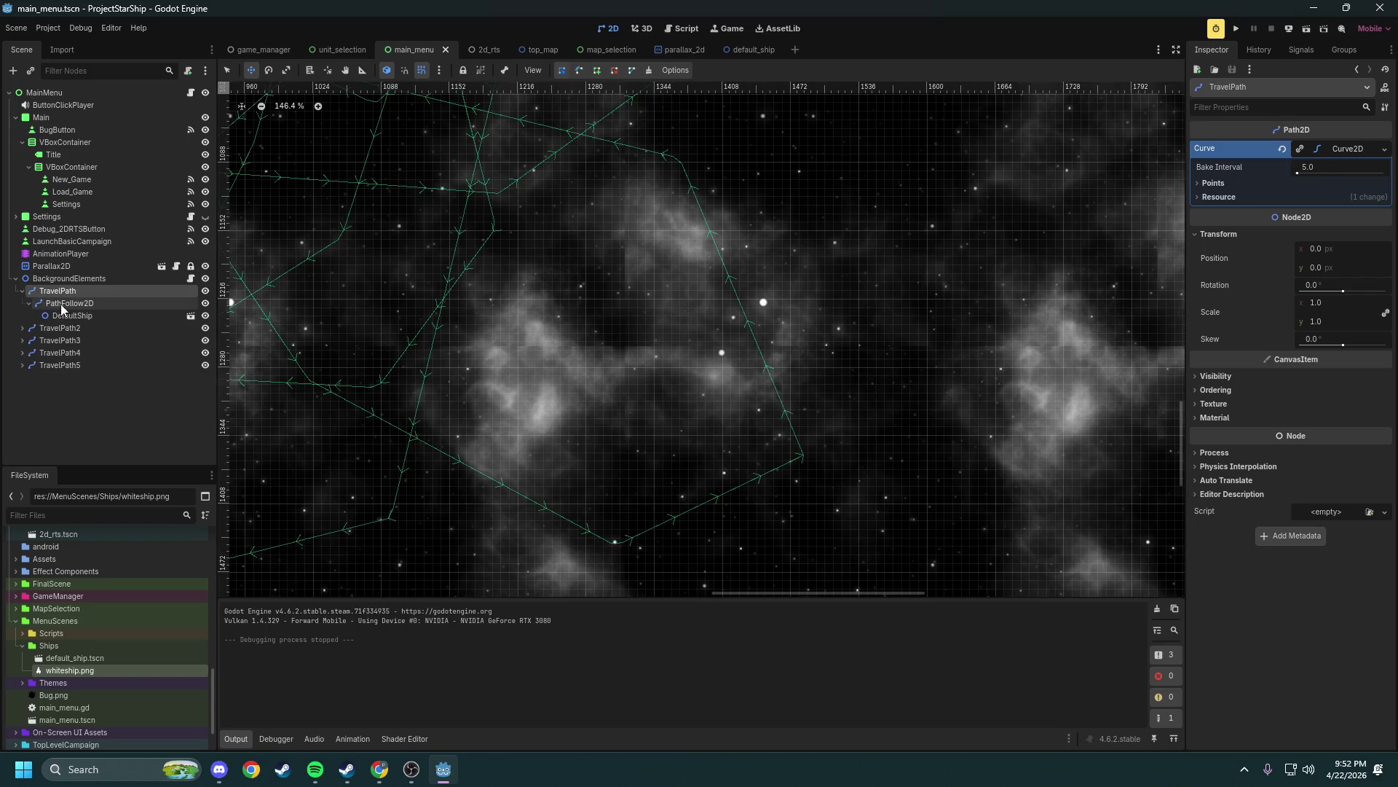
Inspect TravelPath's PathFollow2D: Progress 27.23 px, with Rotates, Cubic Interp and Loop enabled
left_click(69, 303)
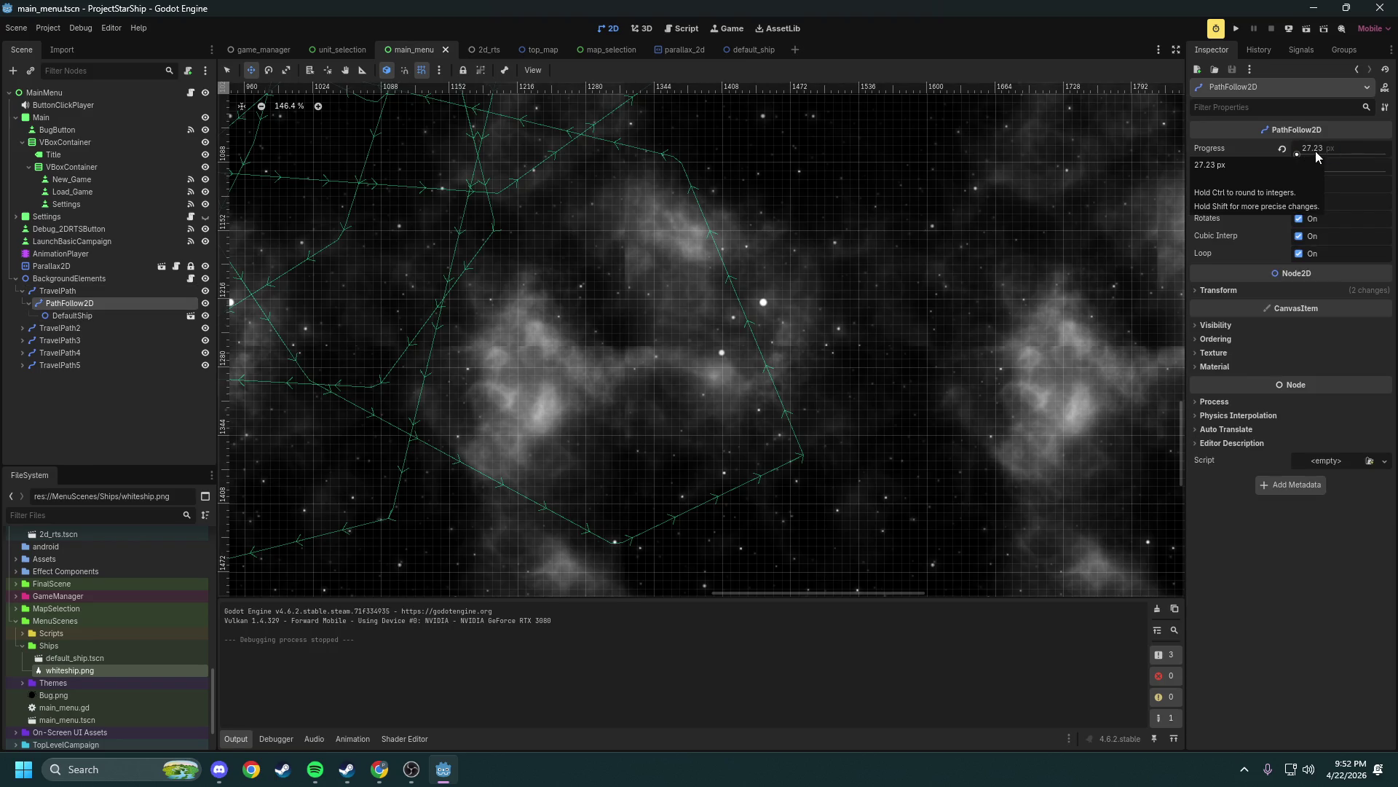
scroll(547, 274, "down", 1)
scroll(758, 374, "down", 5)
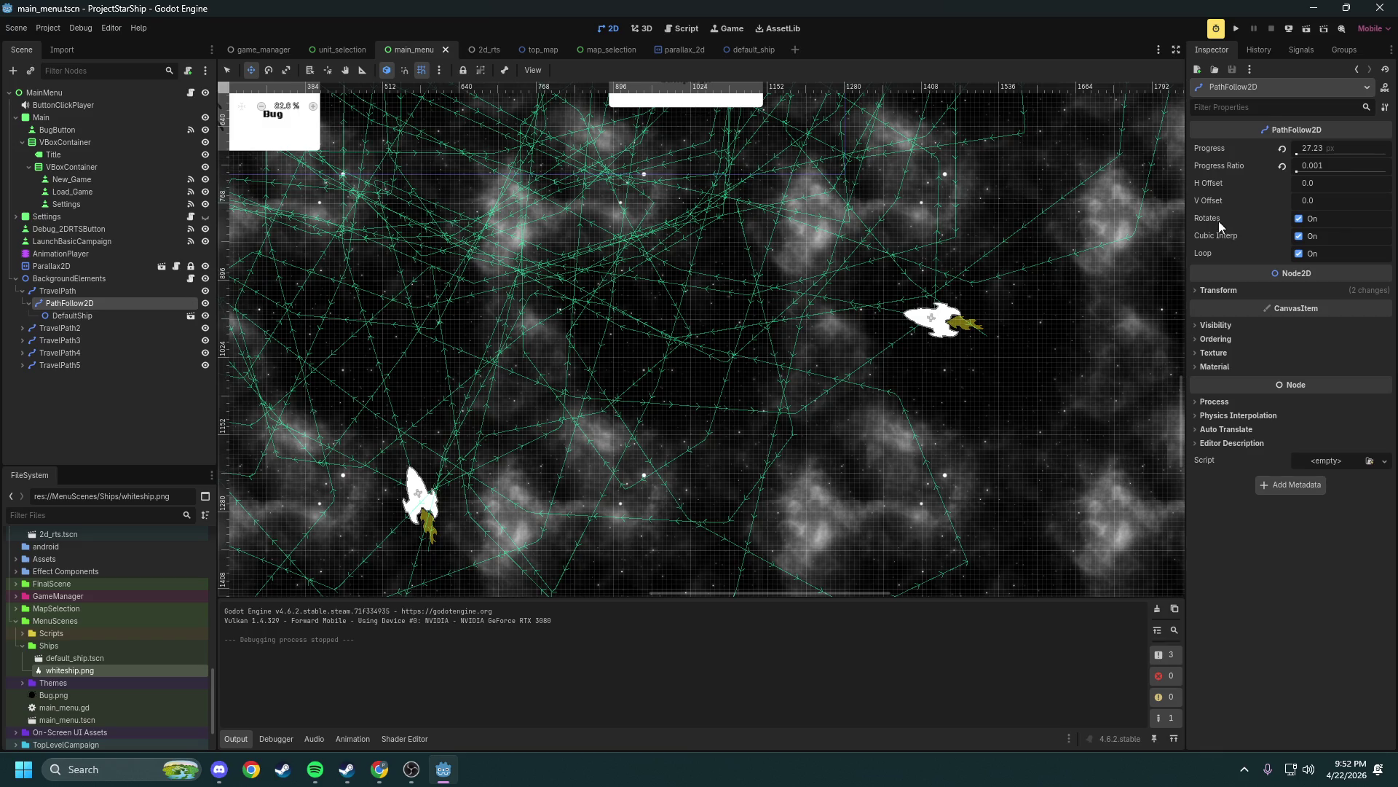
mouse_move(1207, 238)
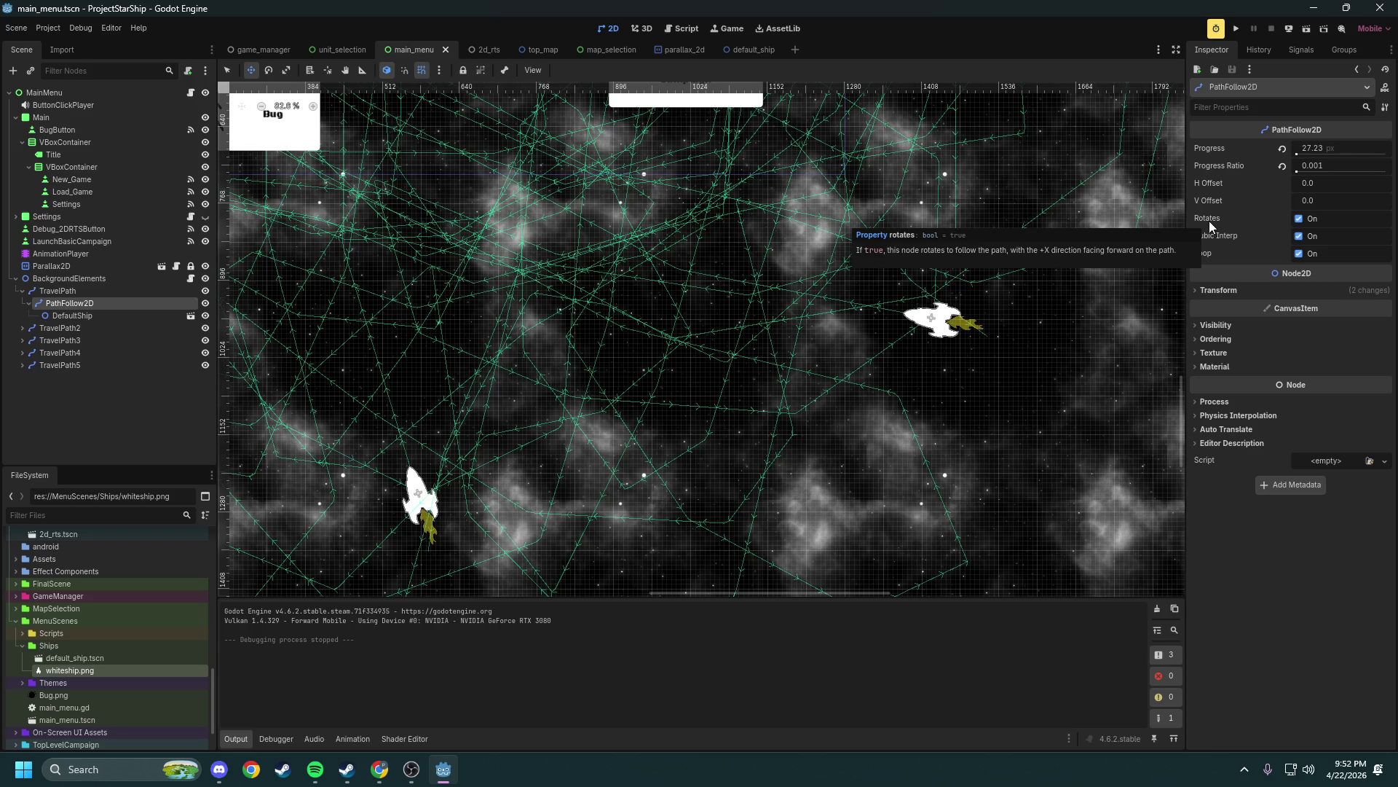
scroll(697, 314, "down", 3)
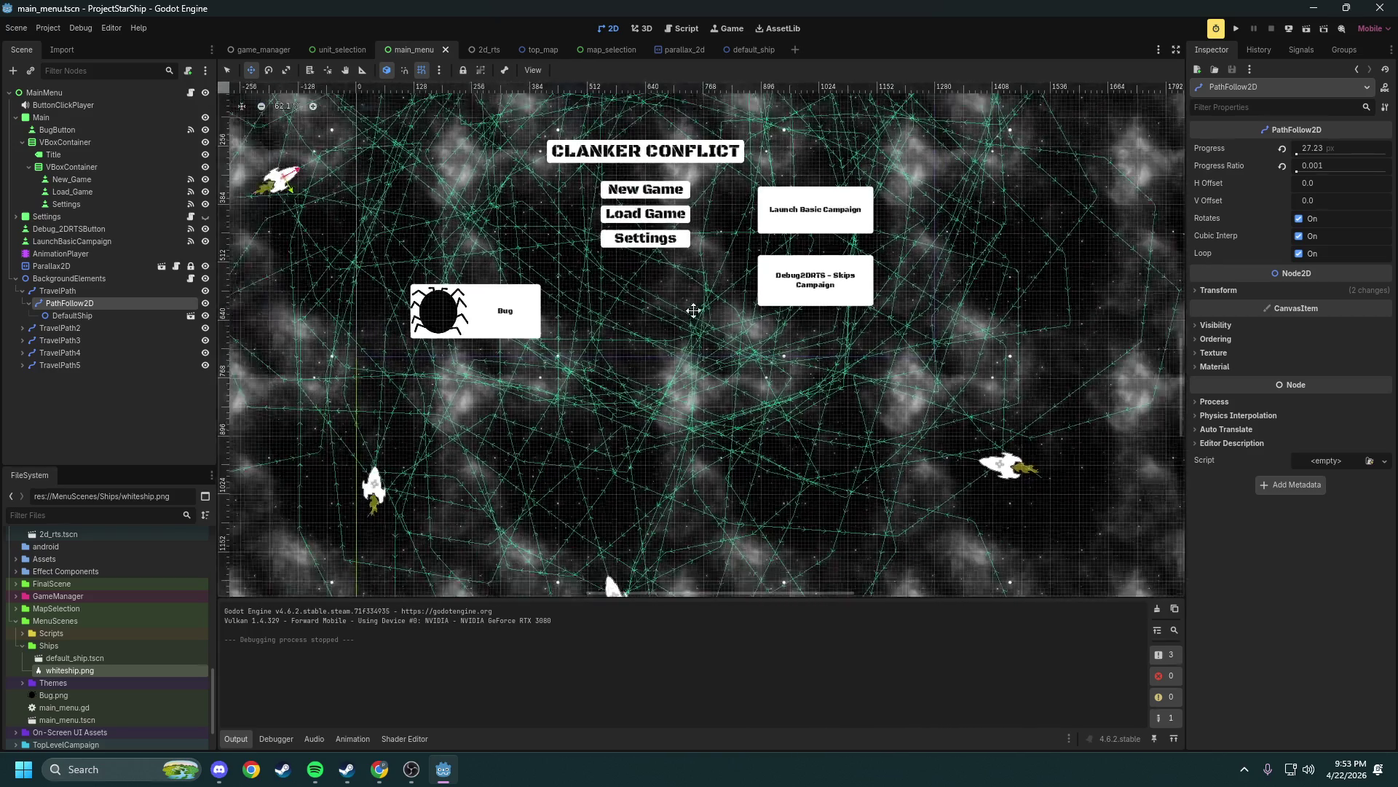
Run ProjectStarShip to preview coloured ships flying across the main menu, moving the game window aside
left_click(1238, 30)
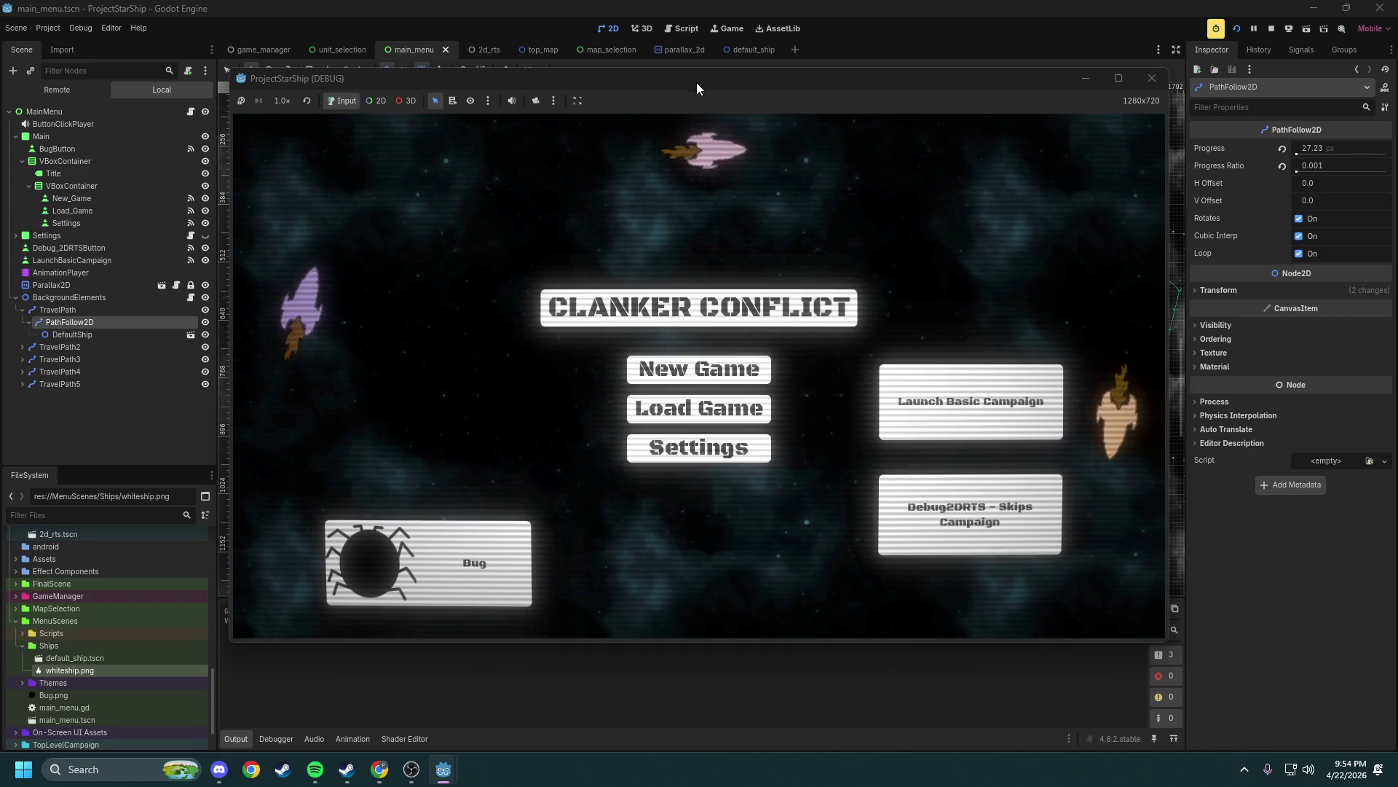
left_click_drag(673, 80, 610, 67)
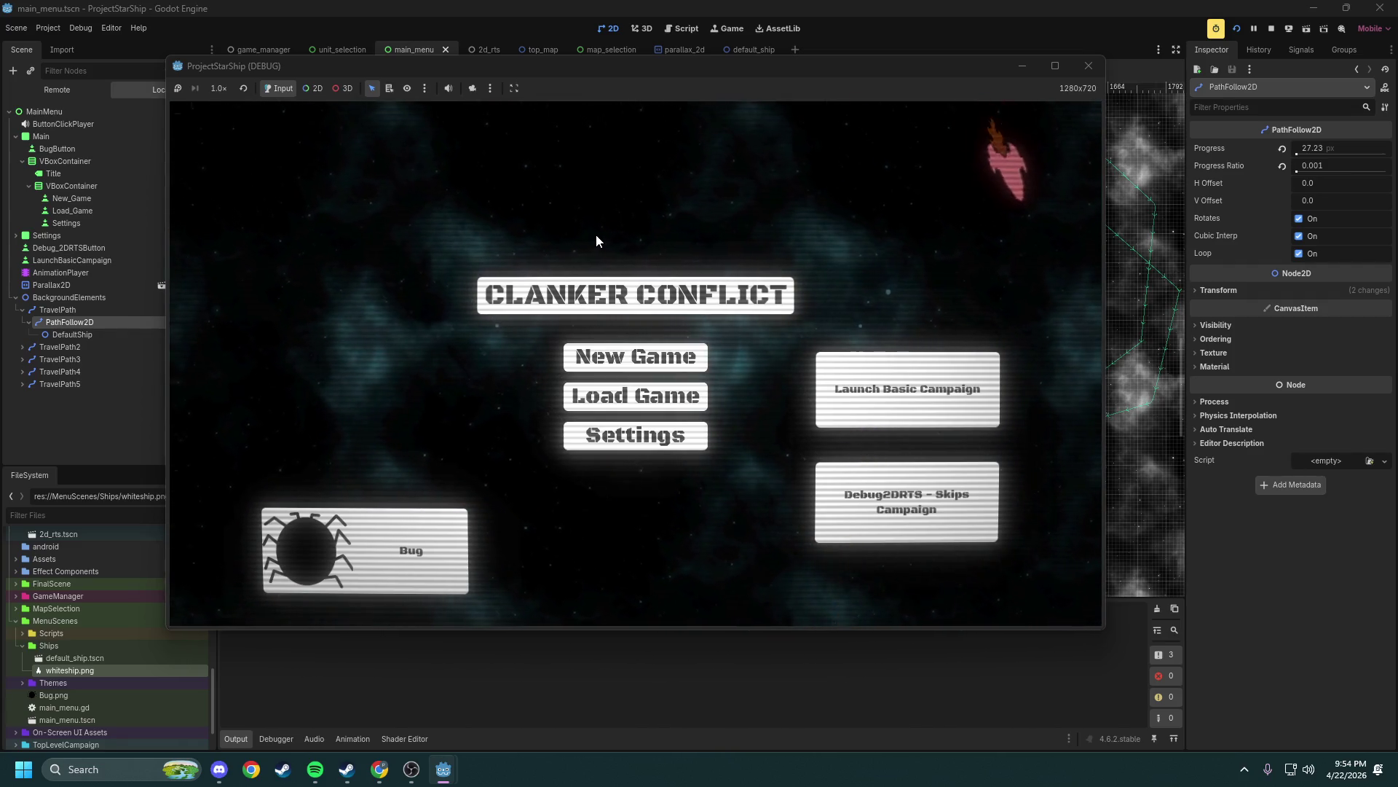
left_click(97, 770)
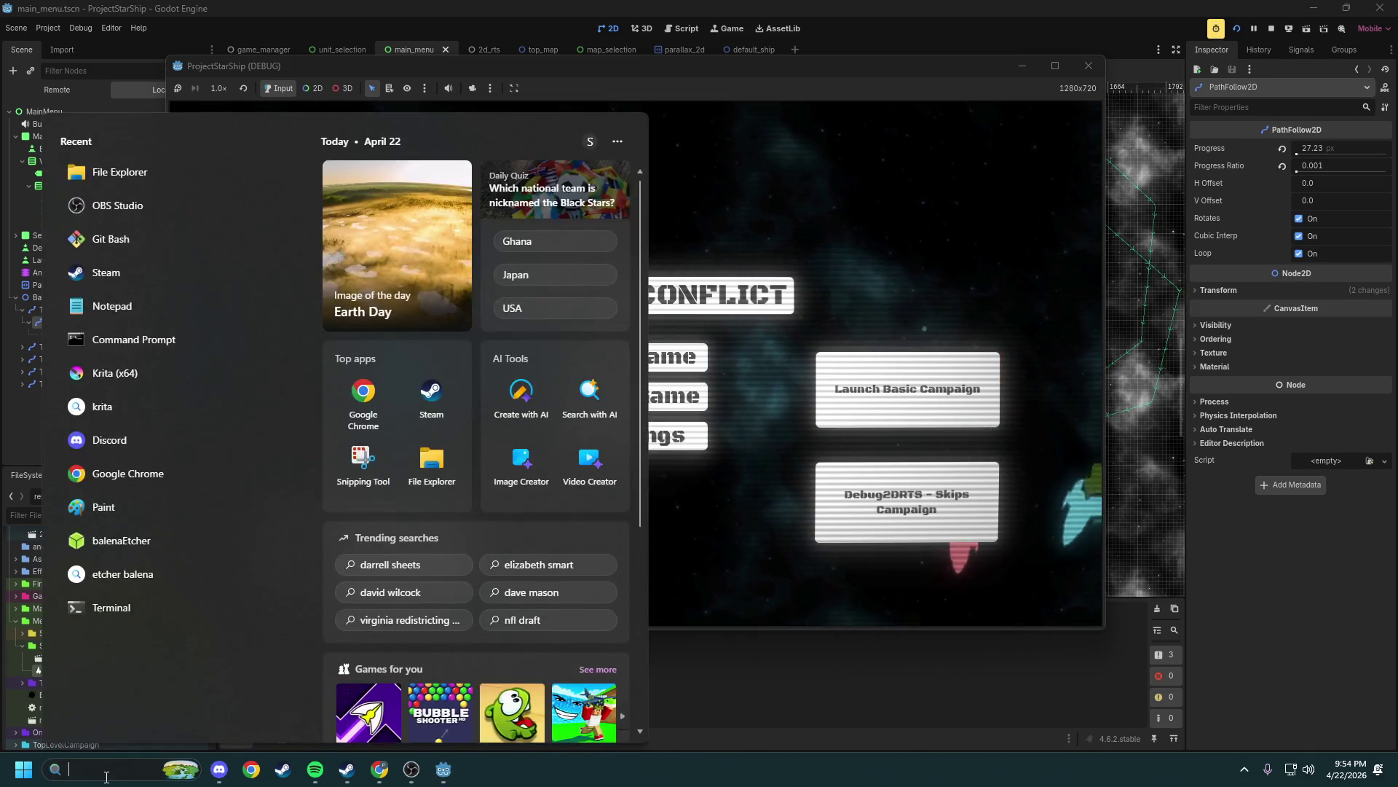
Launch Git Bash, move into D:/Godot/Projects/ProjectStarShip, and check git status
type("git bash")
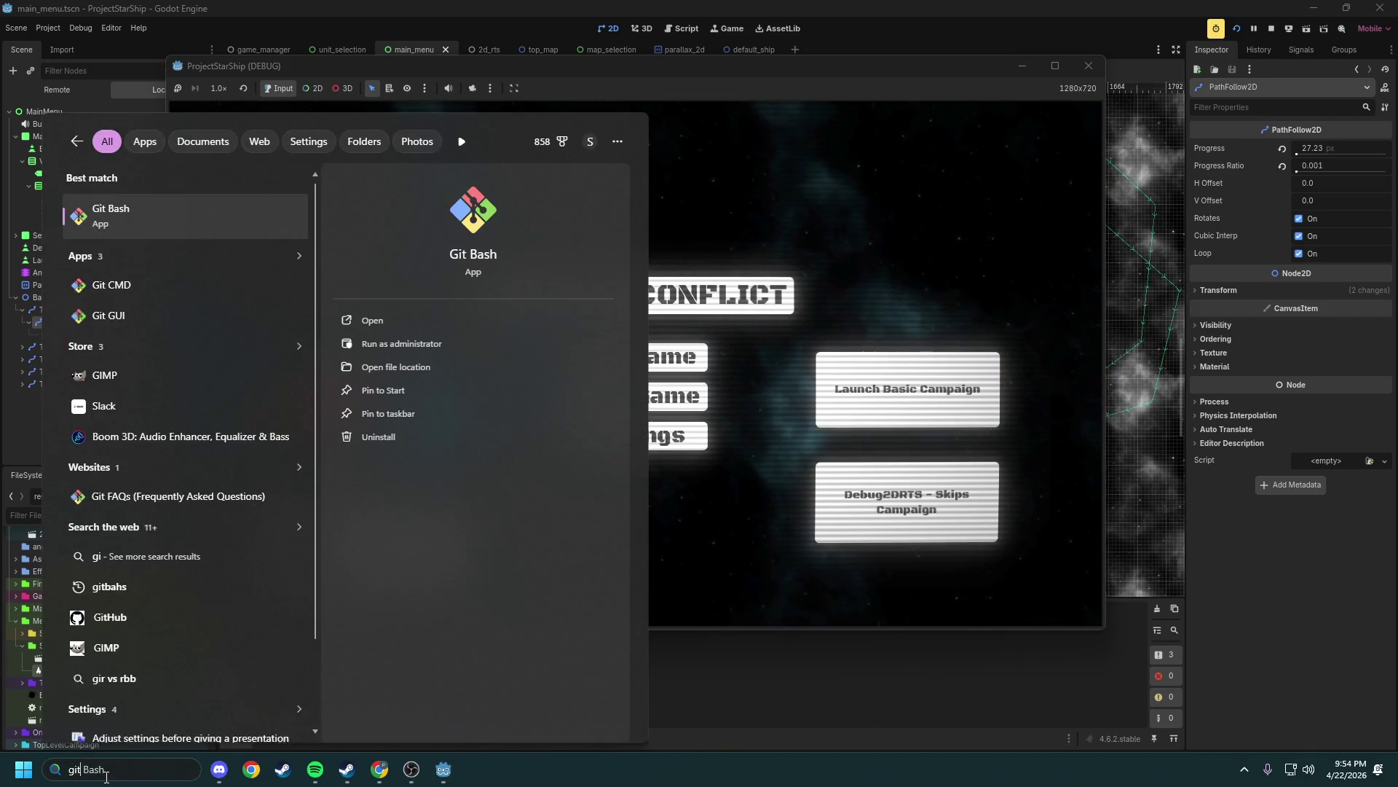
key("Return")
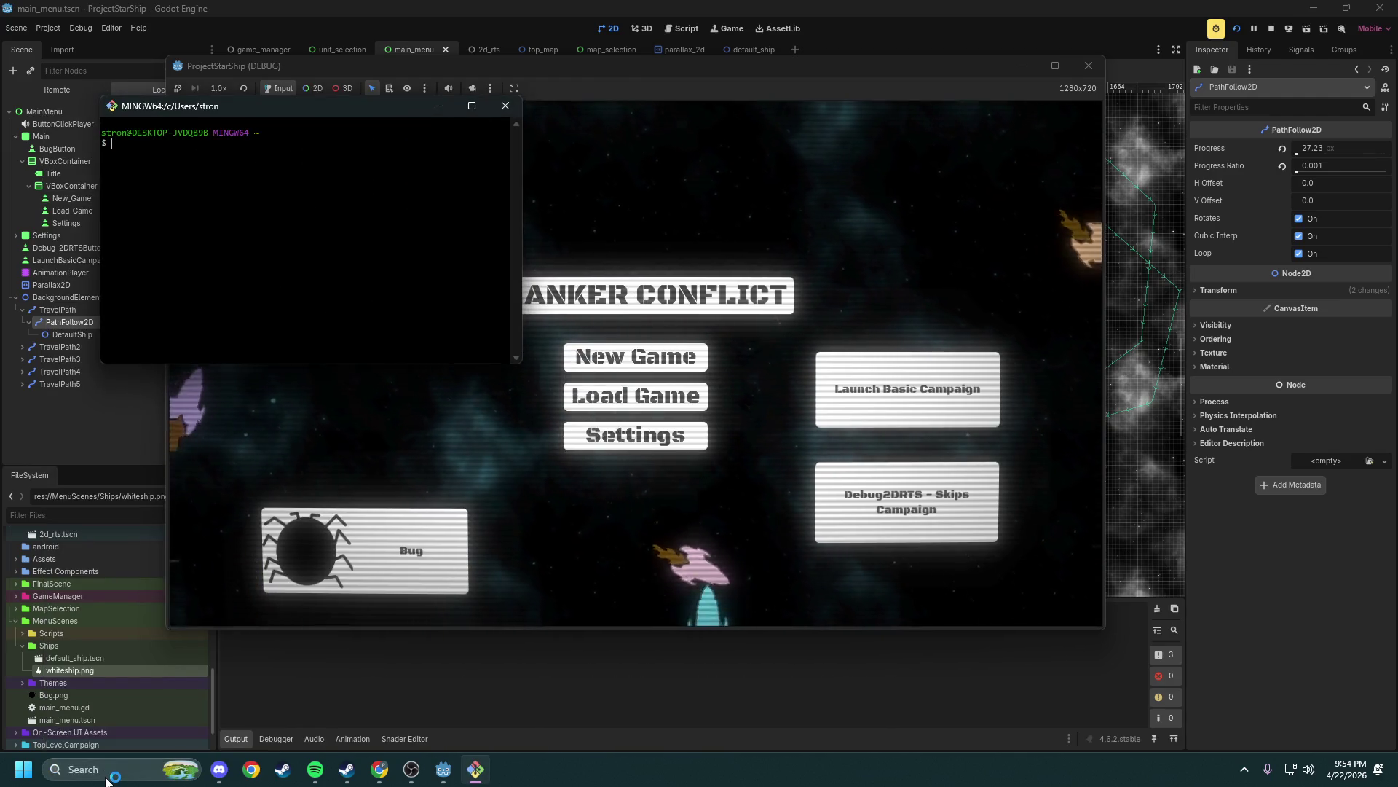
type("cd D:")
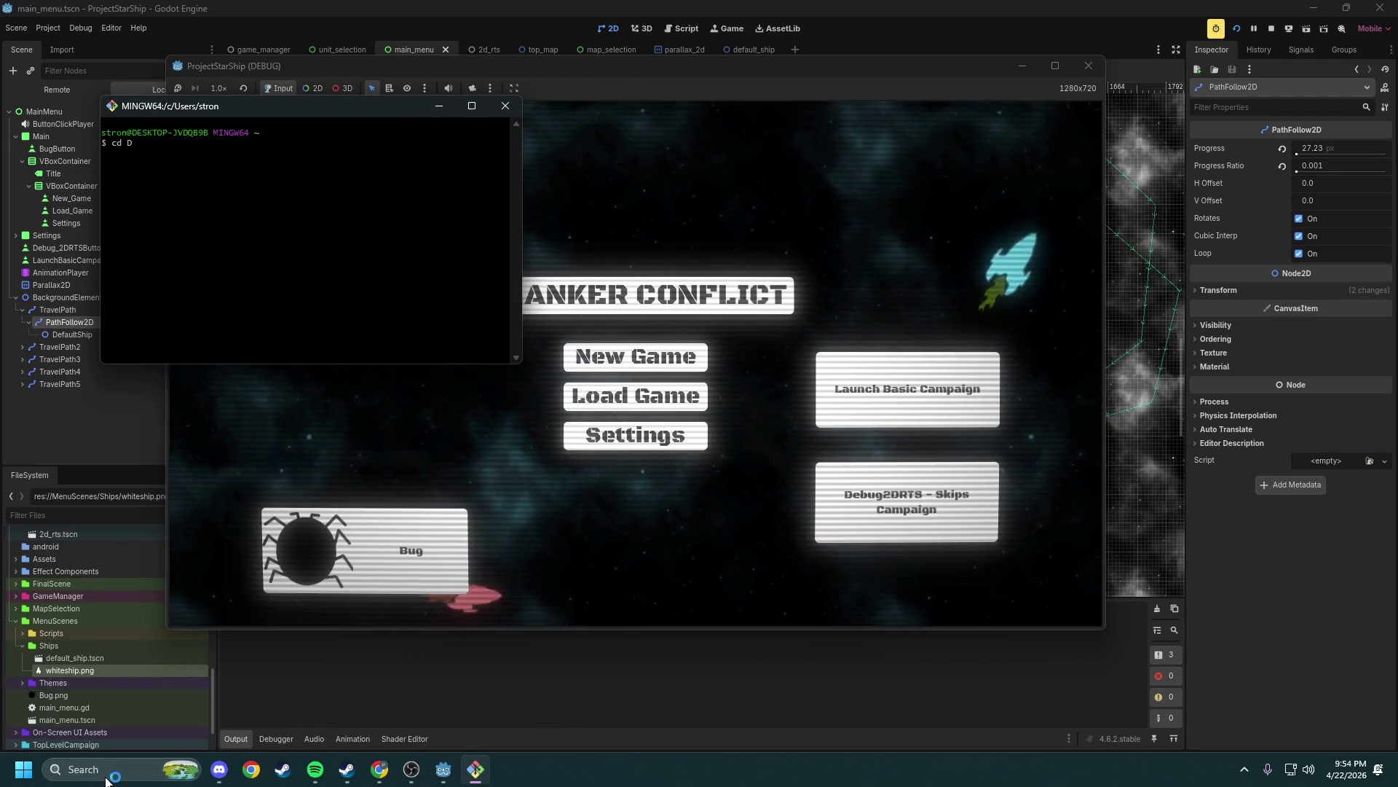
key("Return")
type("cd Godot/Projects/ProjectStarShip/")
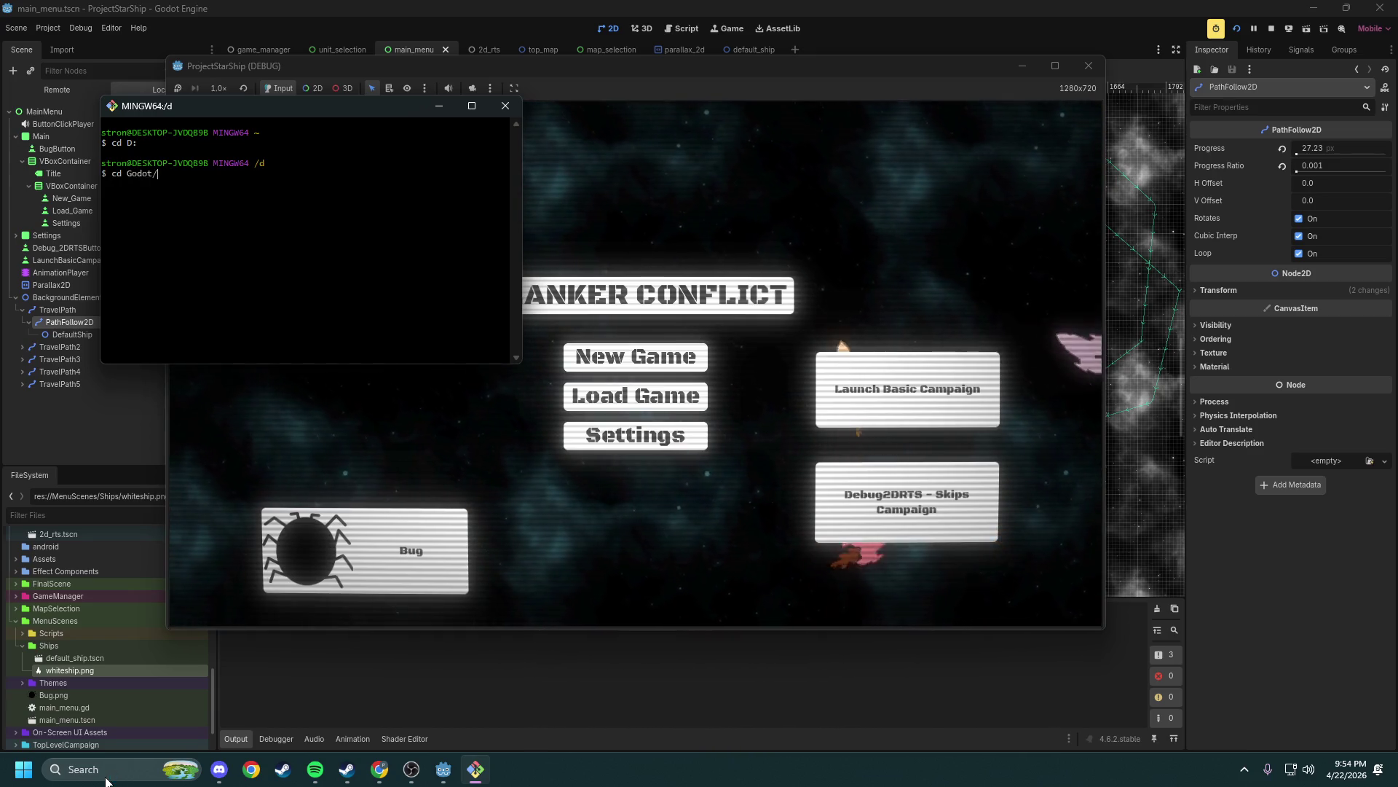
key("Return")
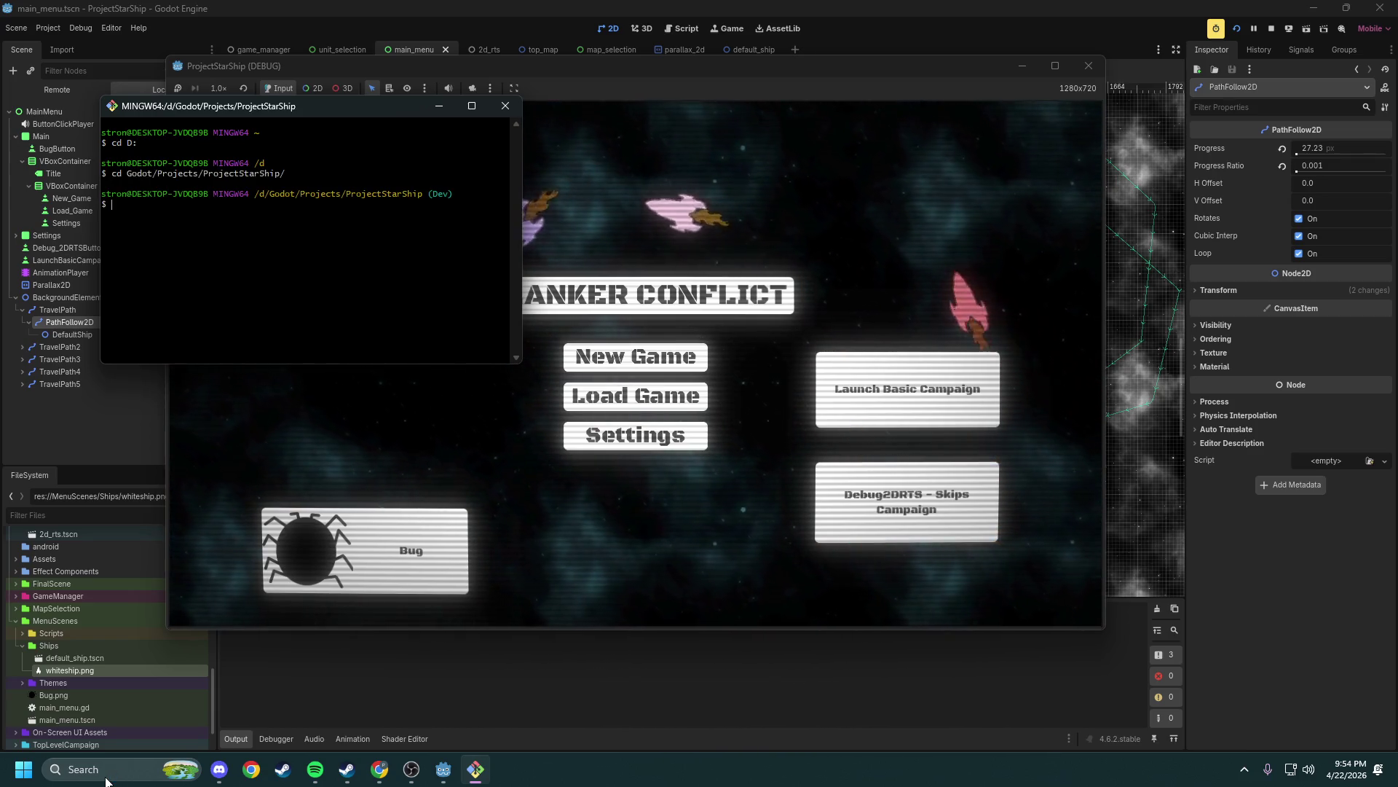
type("git status")
key("Return")
type("git add -A")
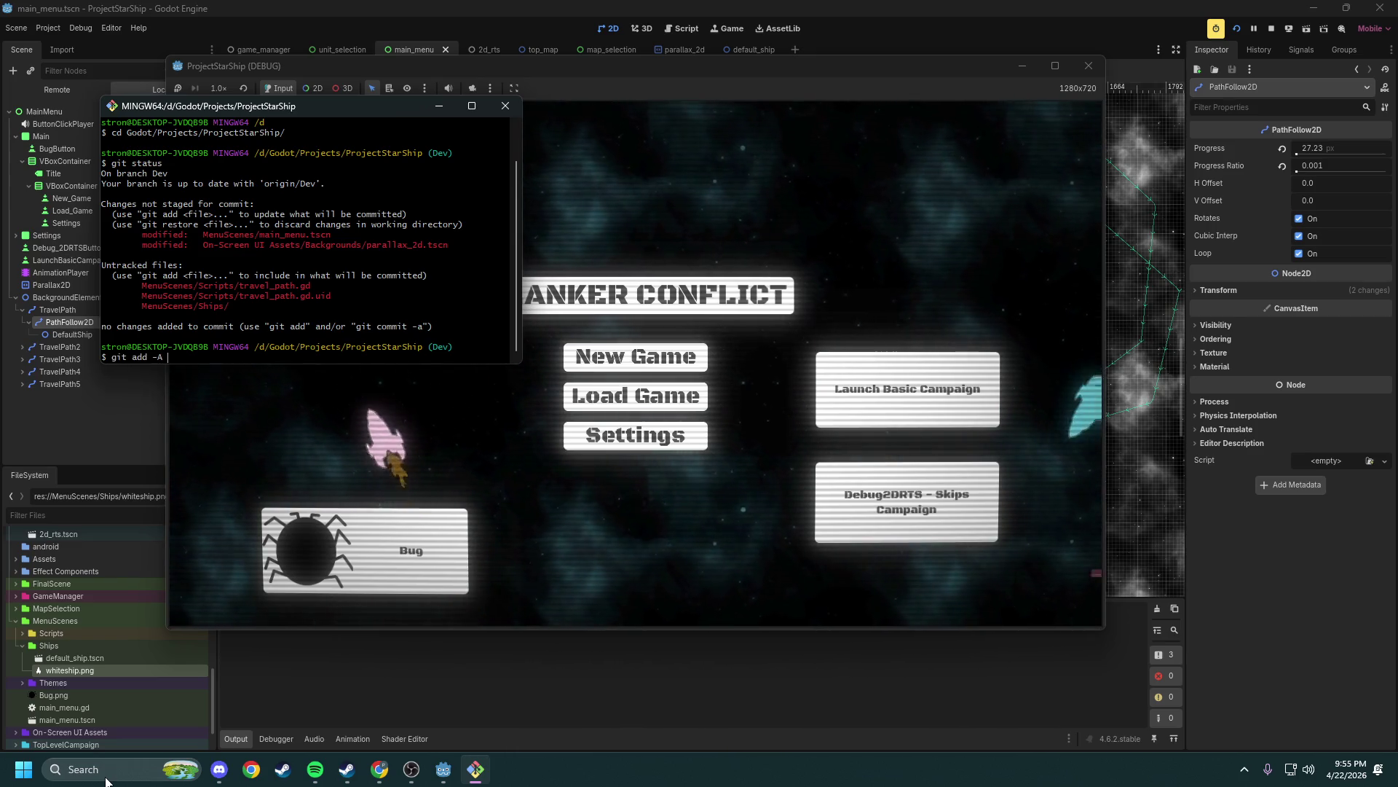
Stage all changes and commit them as "added flying ships in main menu"
type("\"")
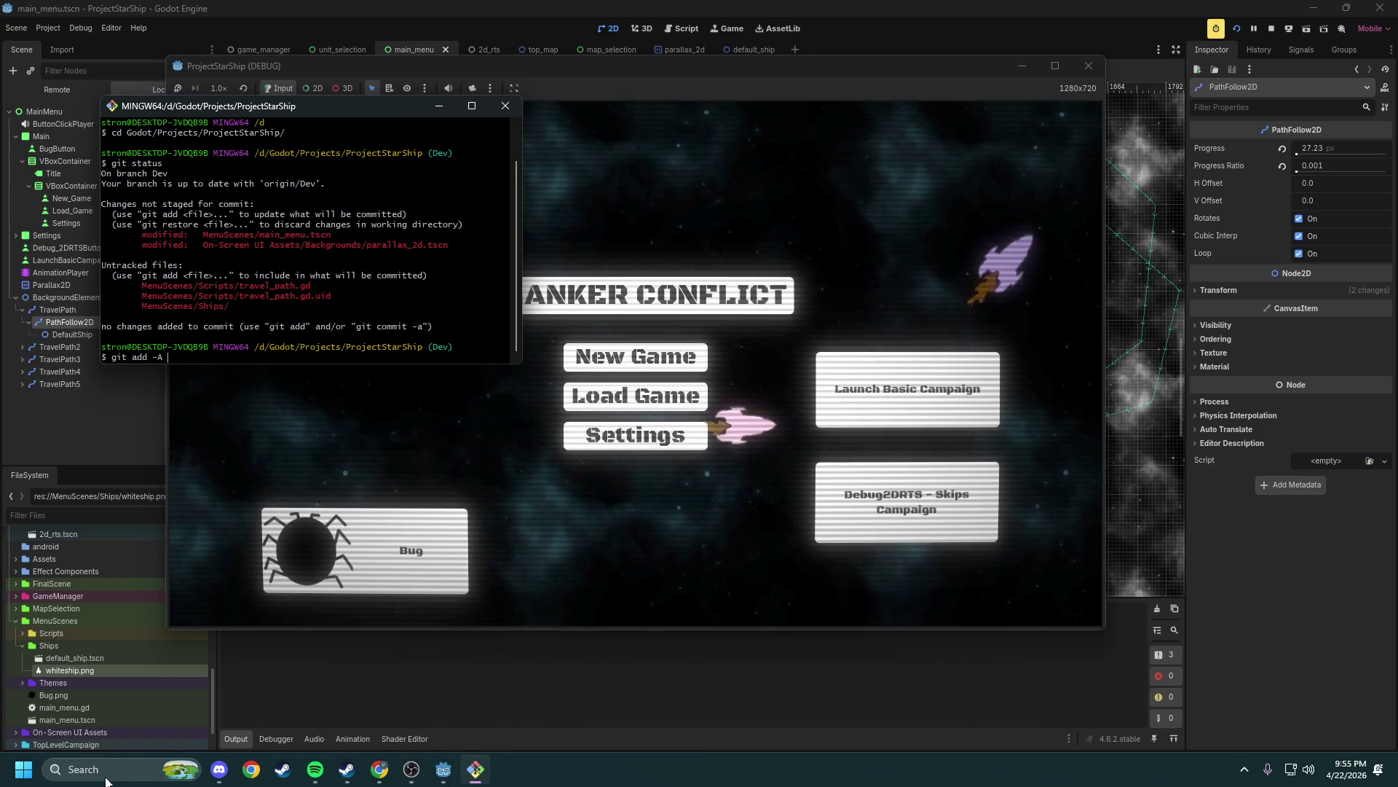
key("BackSpace")
key("Return")
type("git commit -")
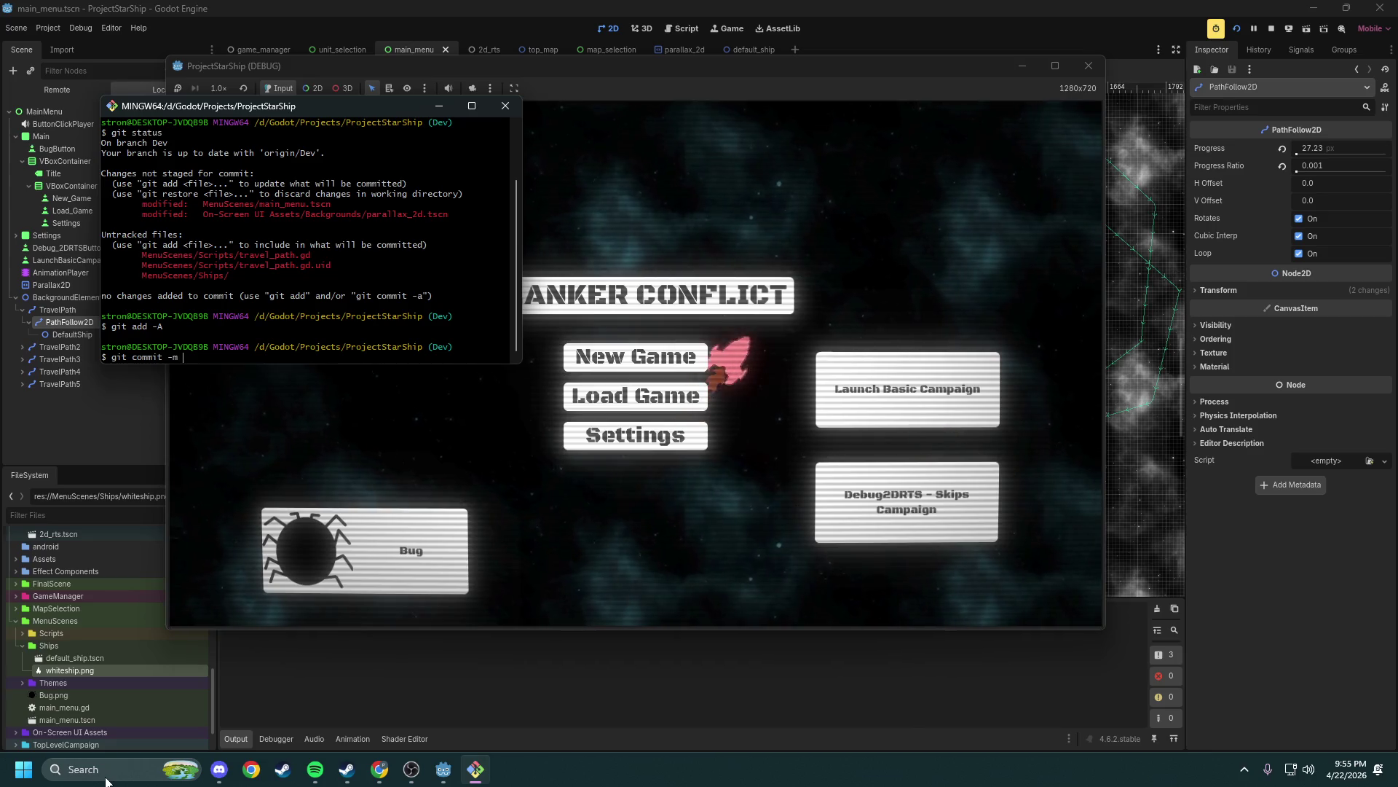
type("m \"")
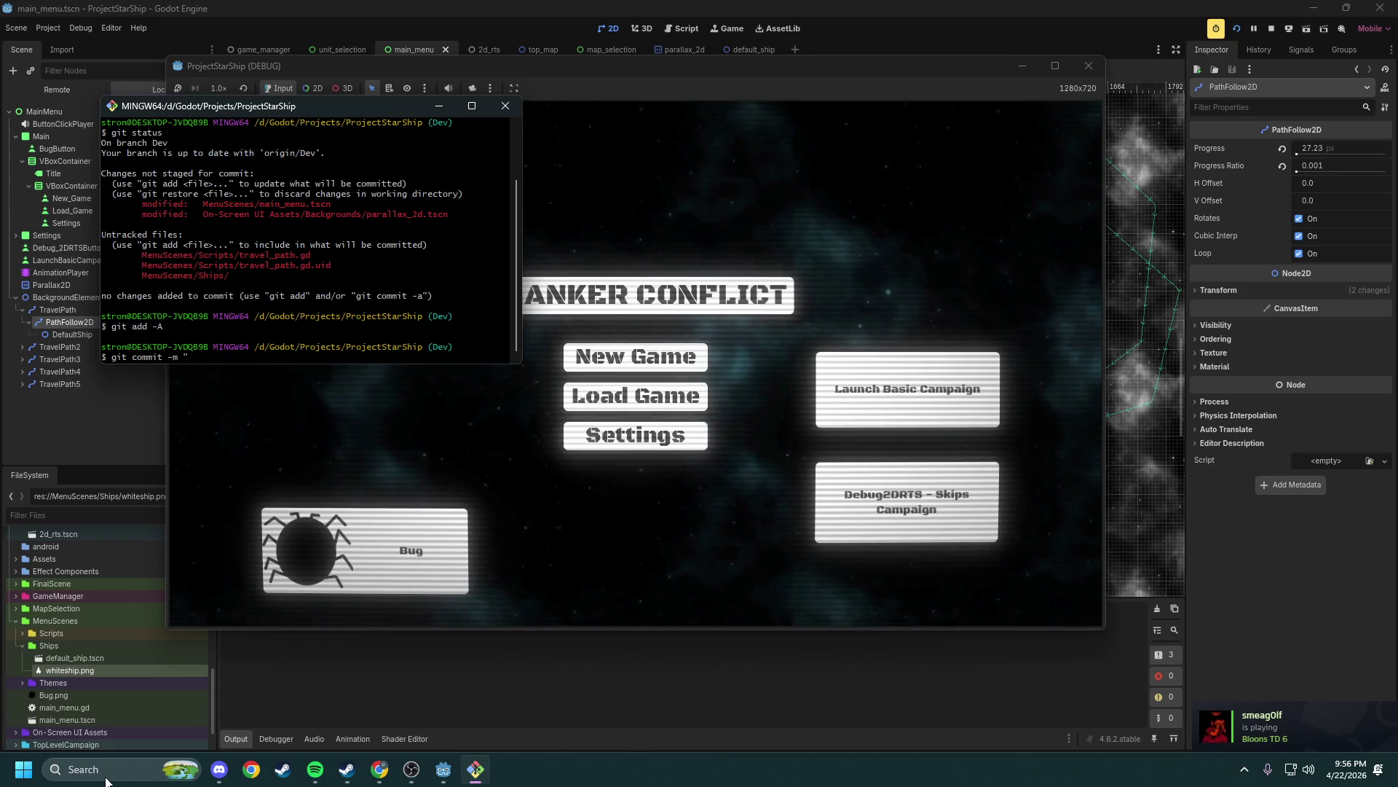
type("added flyingshi")
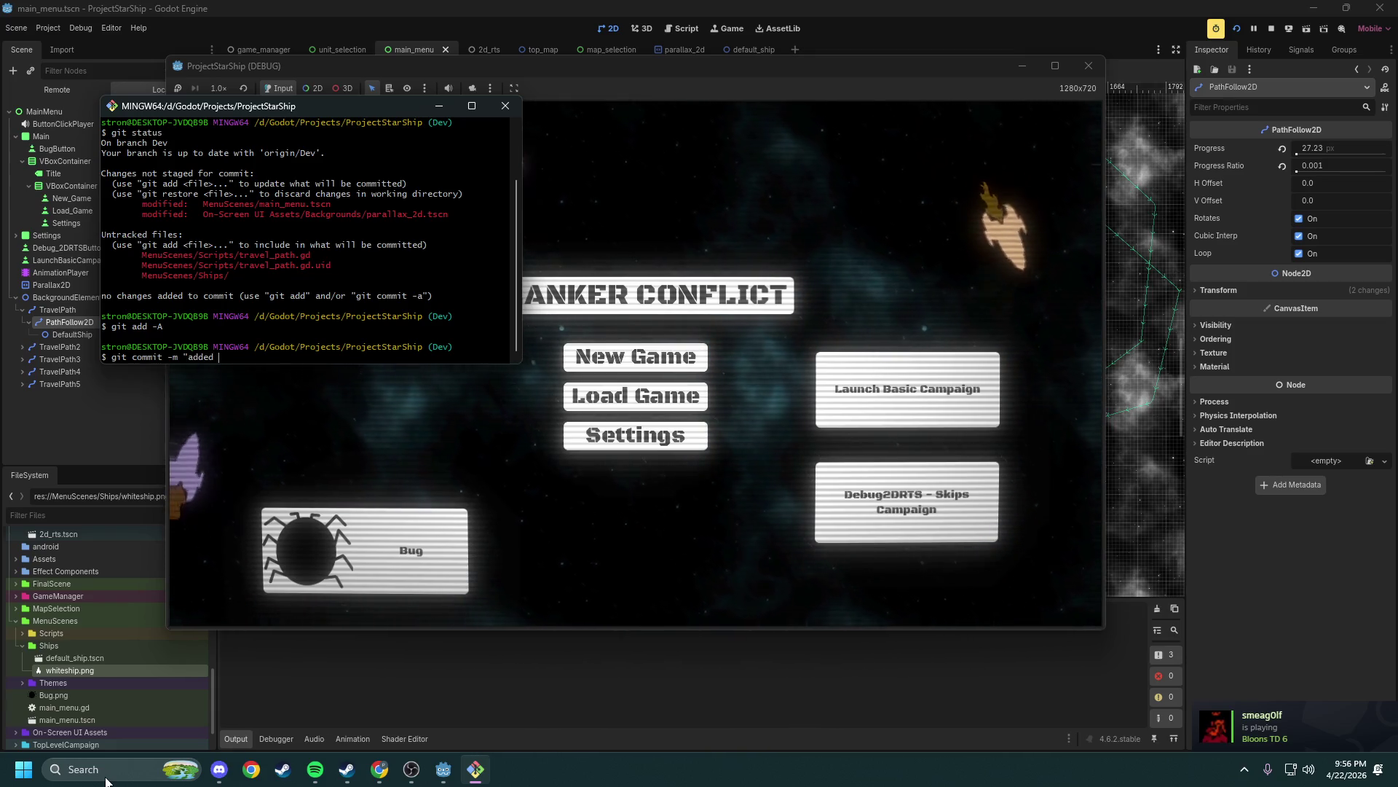
key("BackSpace")
key("BackSpace")
key("BackSpace")
type("ships in men")
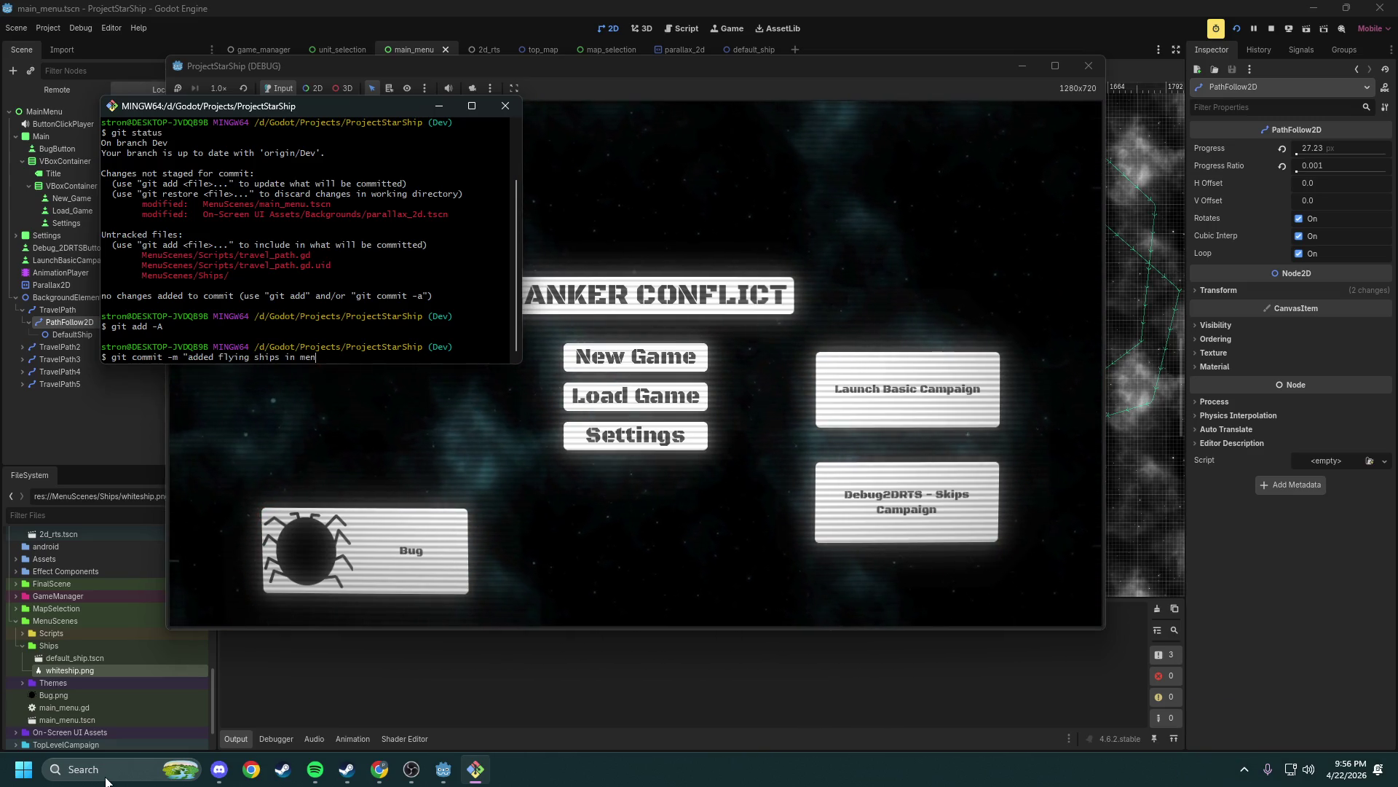
key("BackSpace")
key("BackSpace")
type("ain menu\"")
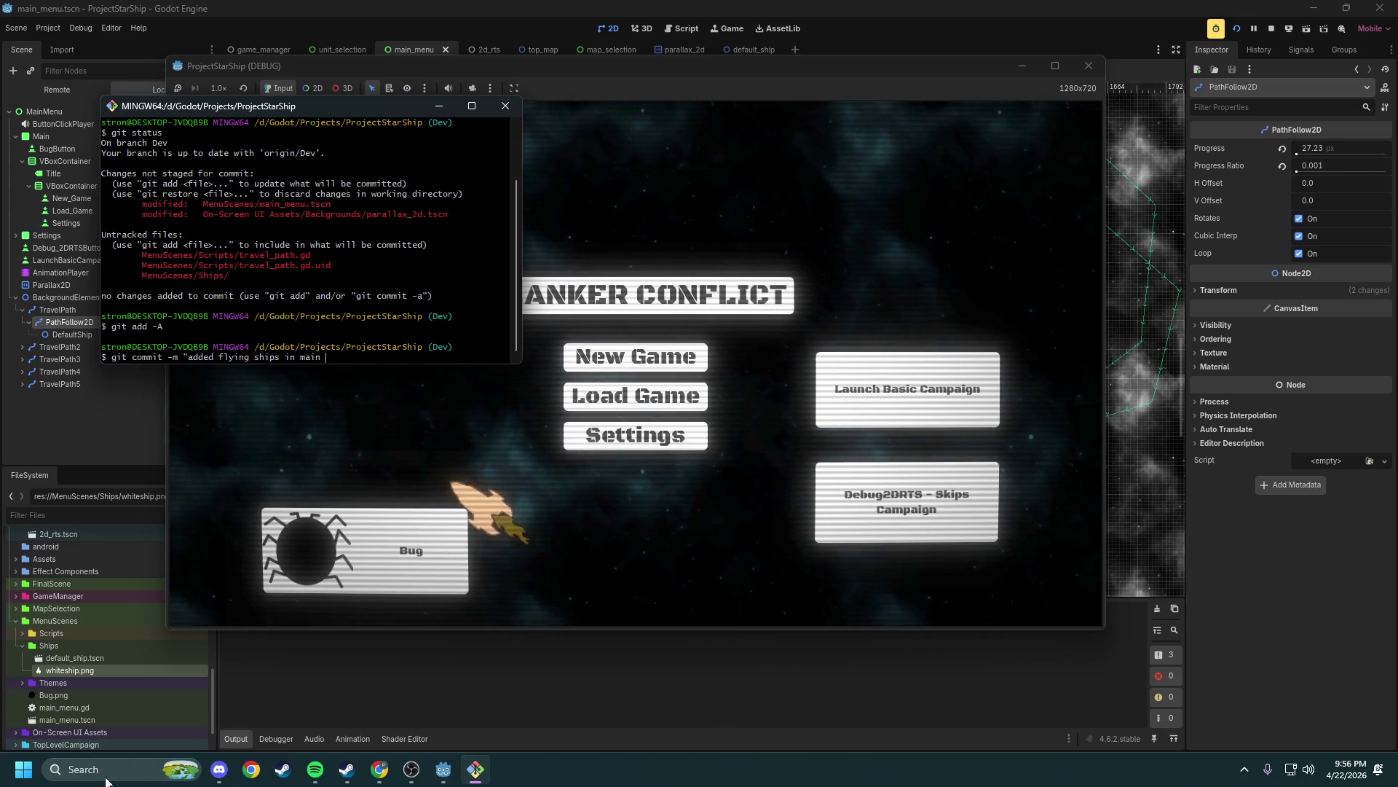
Run git pull and accept the default merge message in nano
type("git pull")
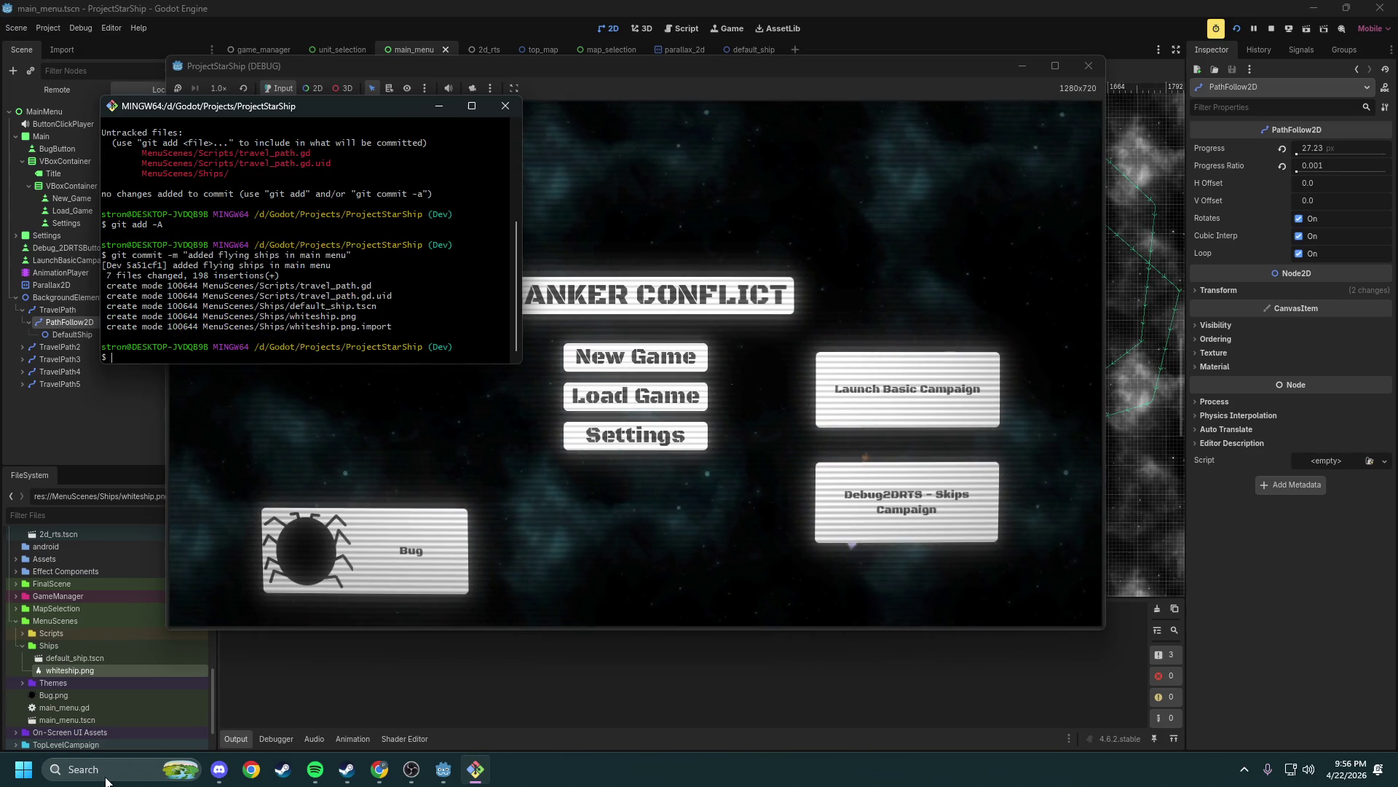
key("Return")
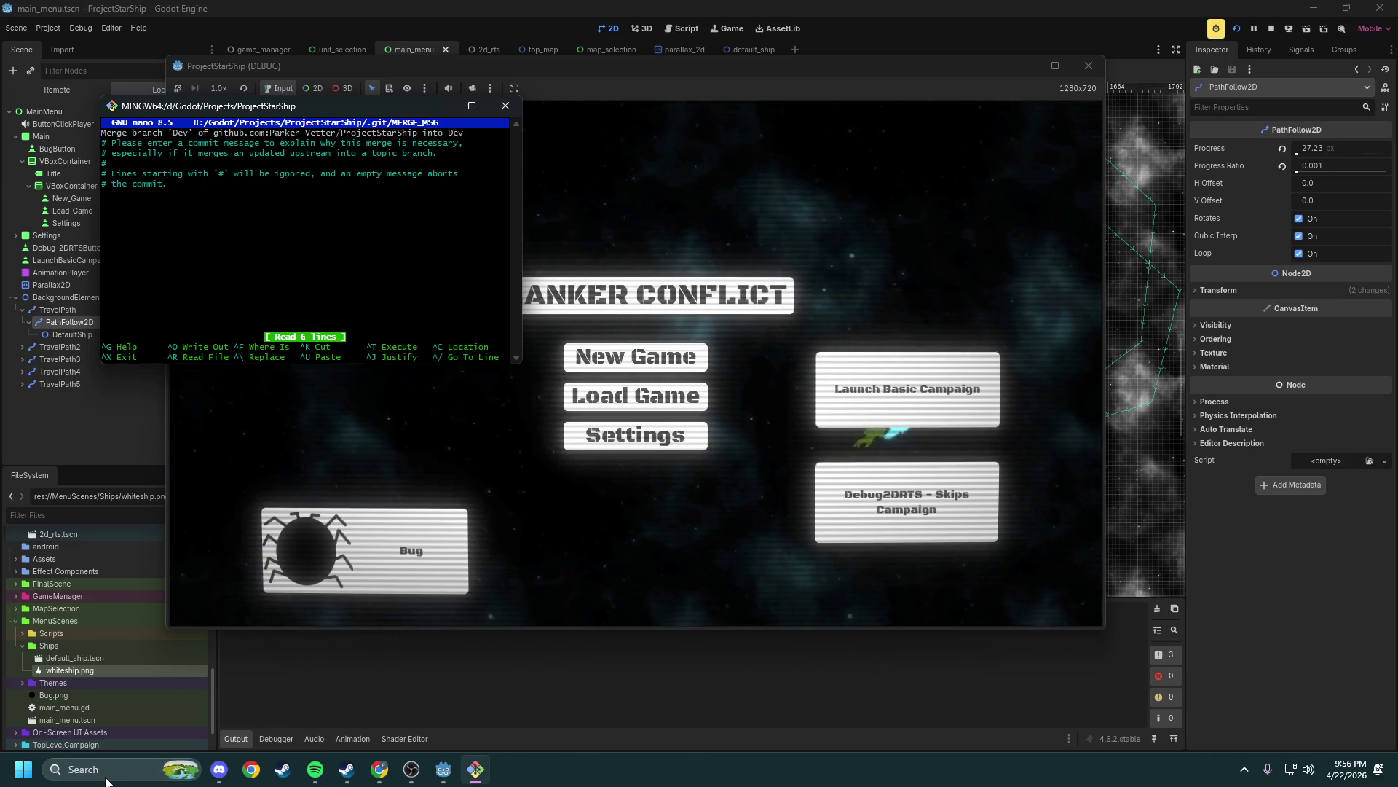
key("ctrl+x")
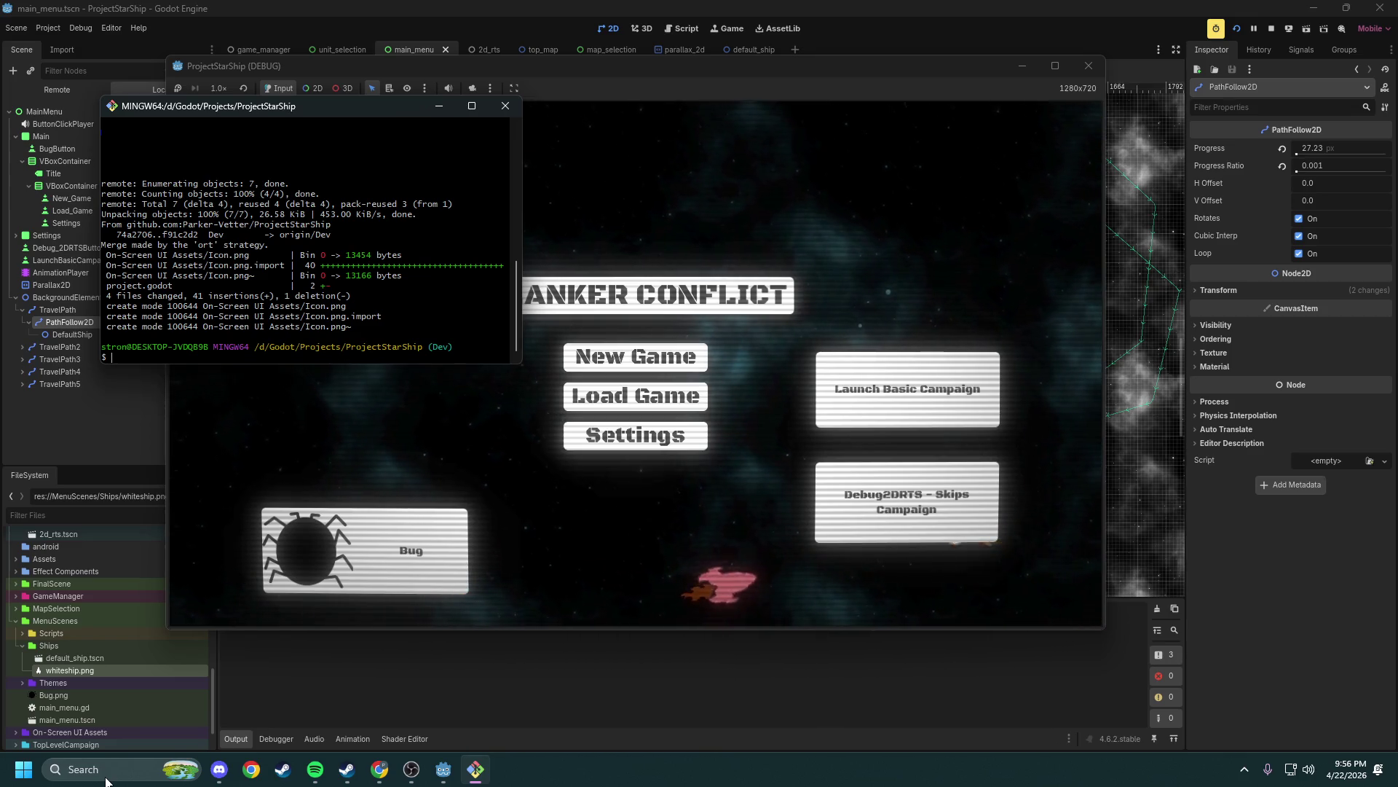
Close the running game, reload project.godot from disk, and reopen ProjectStarShip from the Project Manager
left_click(1088, 66)
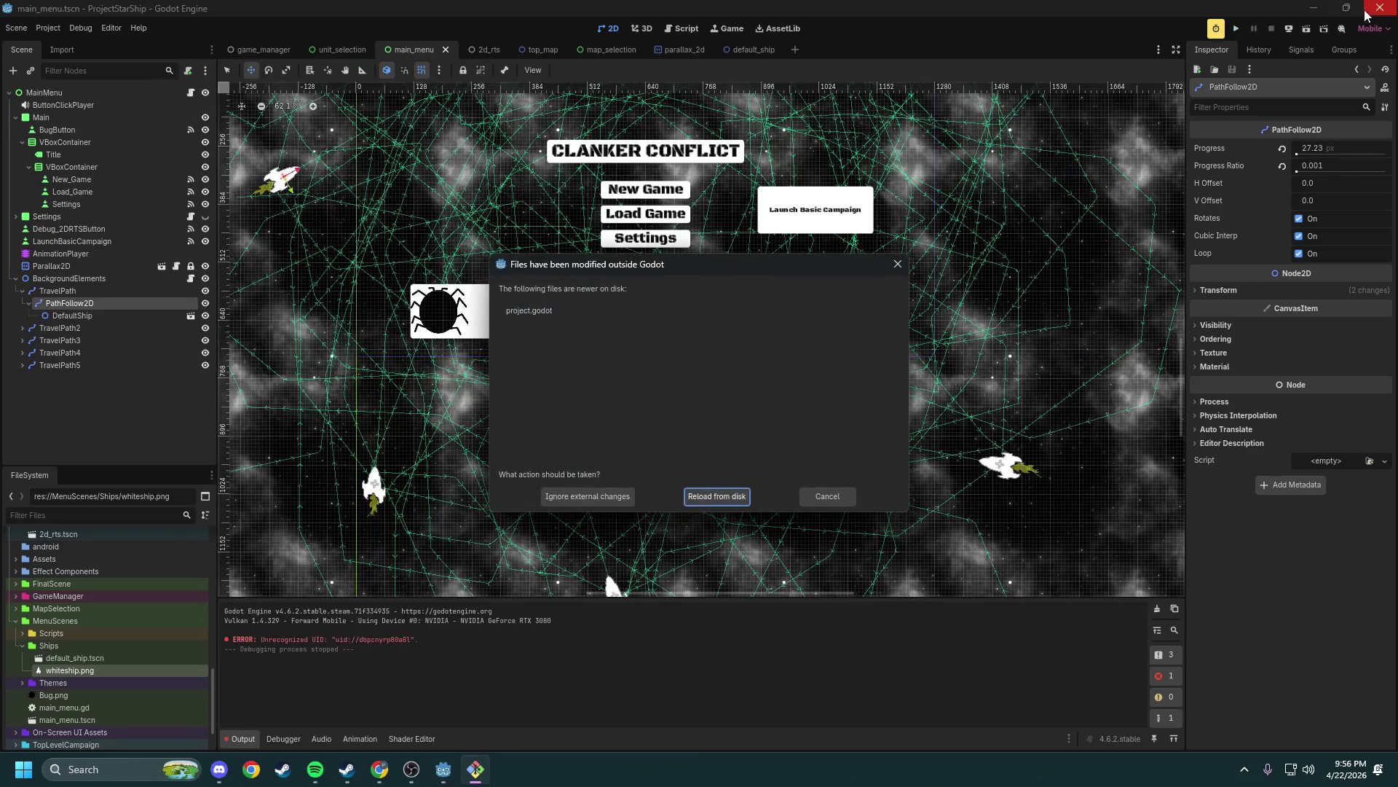
left_click(711, 495)
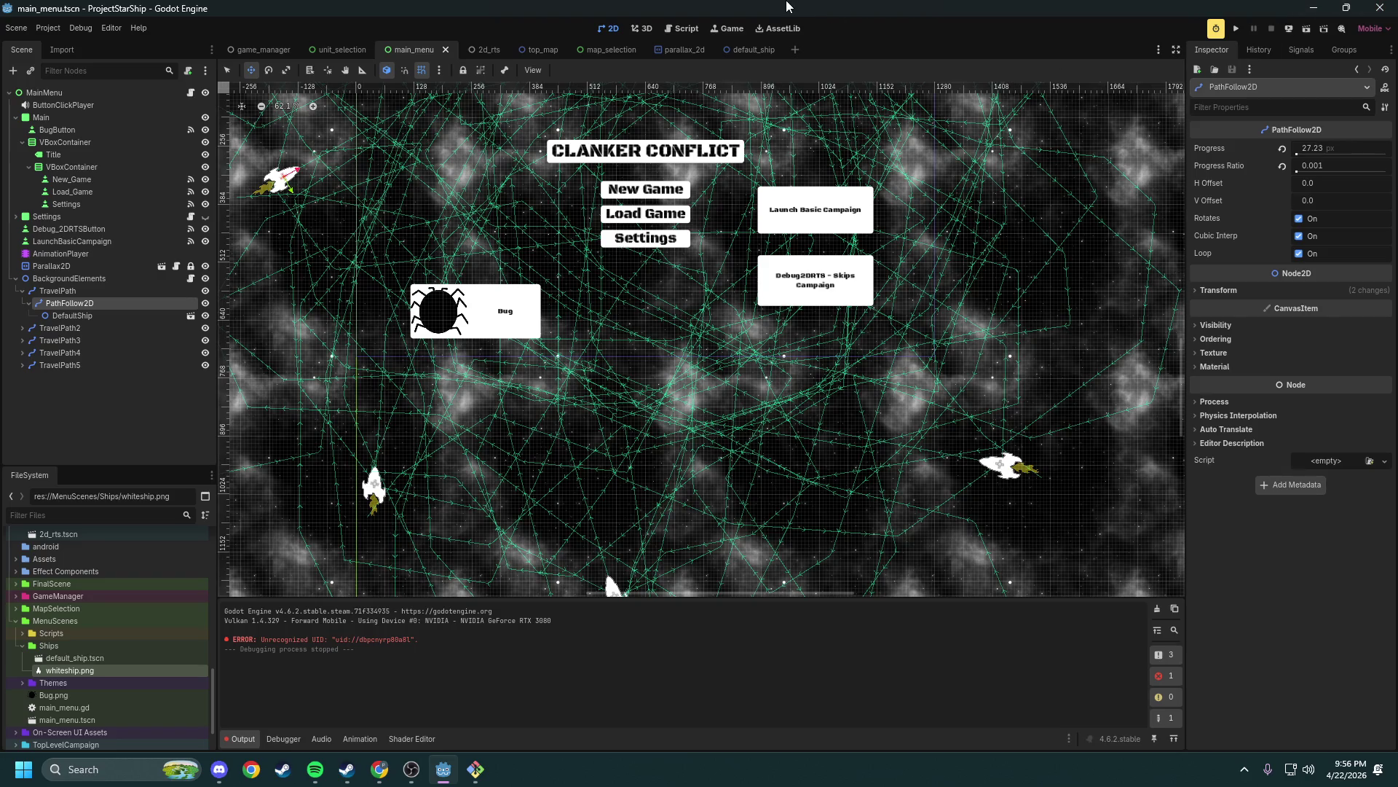
key("ctrl+shift+q")
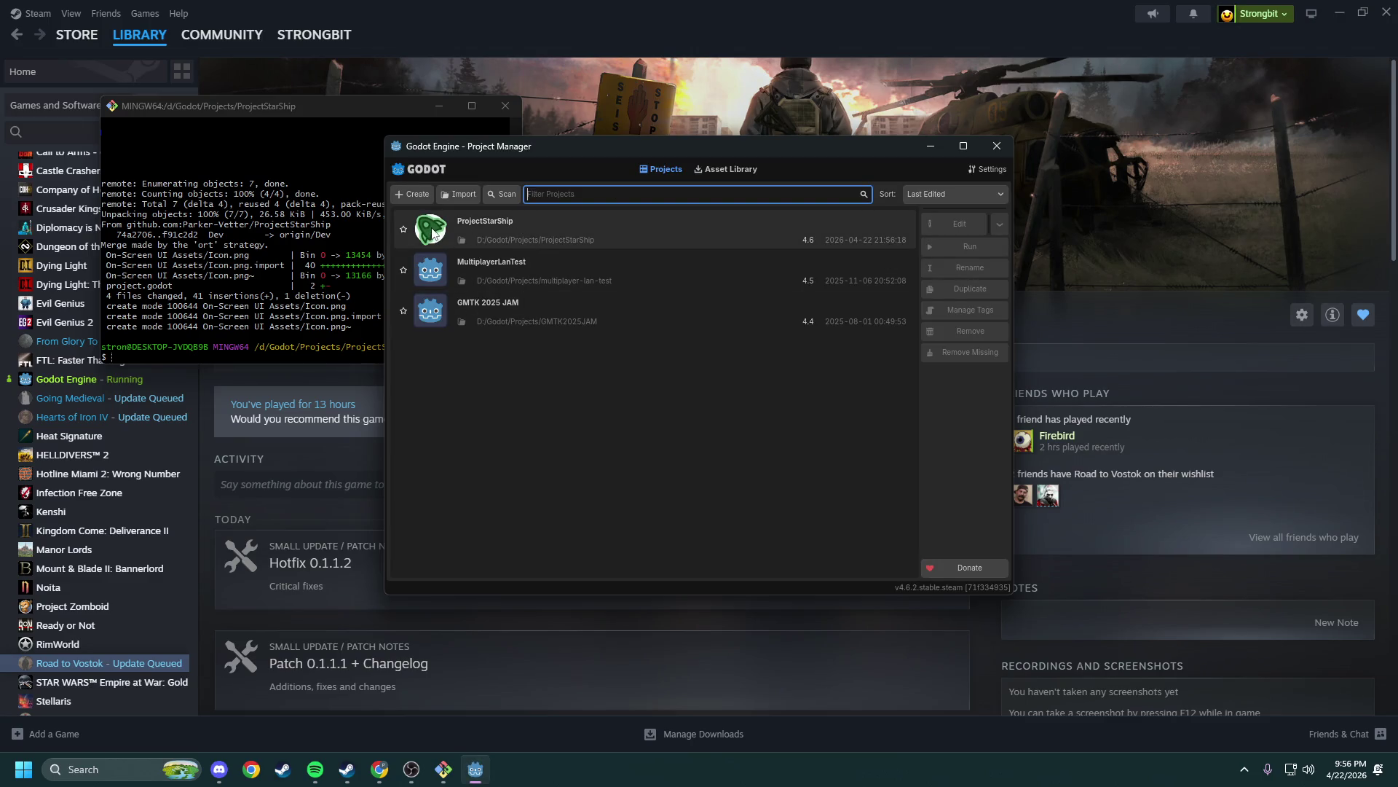
double_click(610, 233)
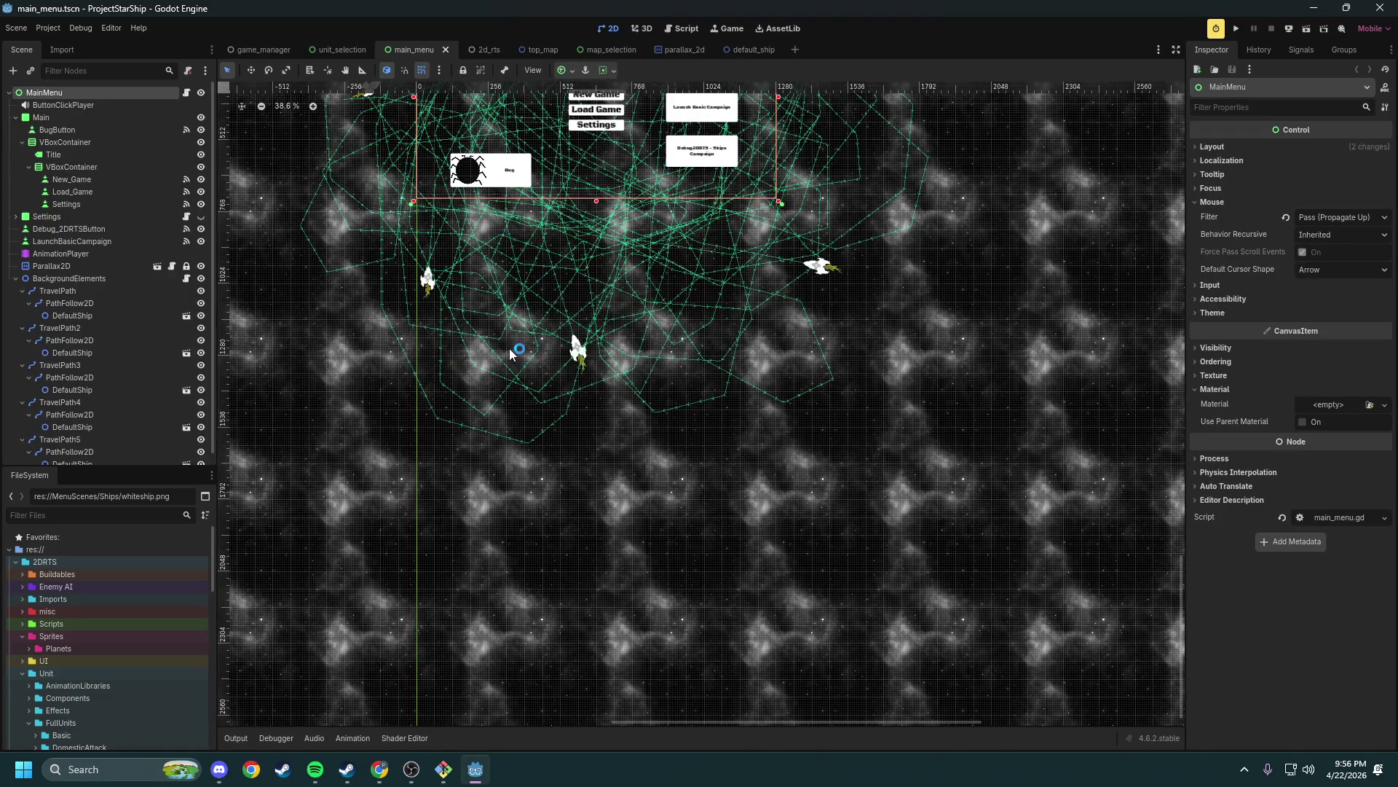
left_click_drag(592, 243, 674, 355)
key("F5")
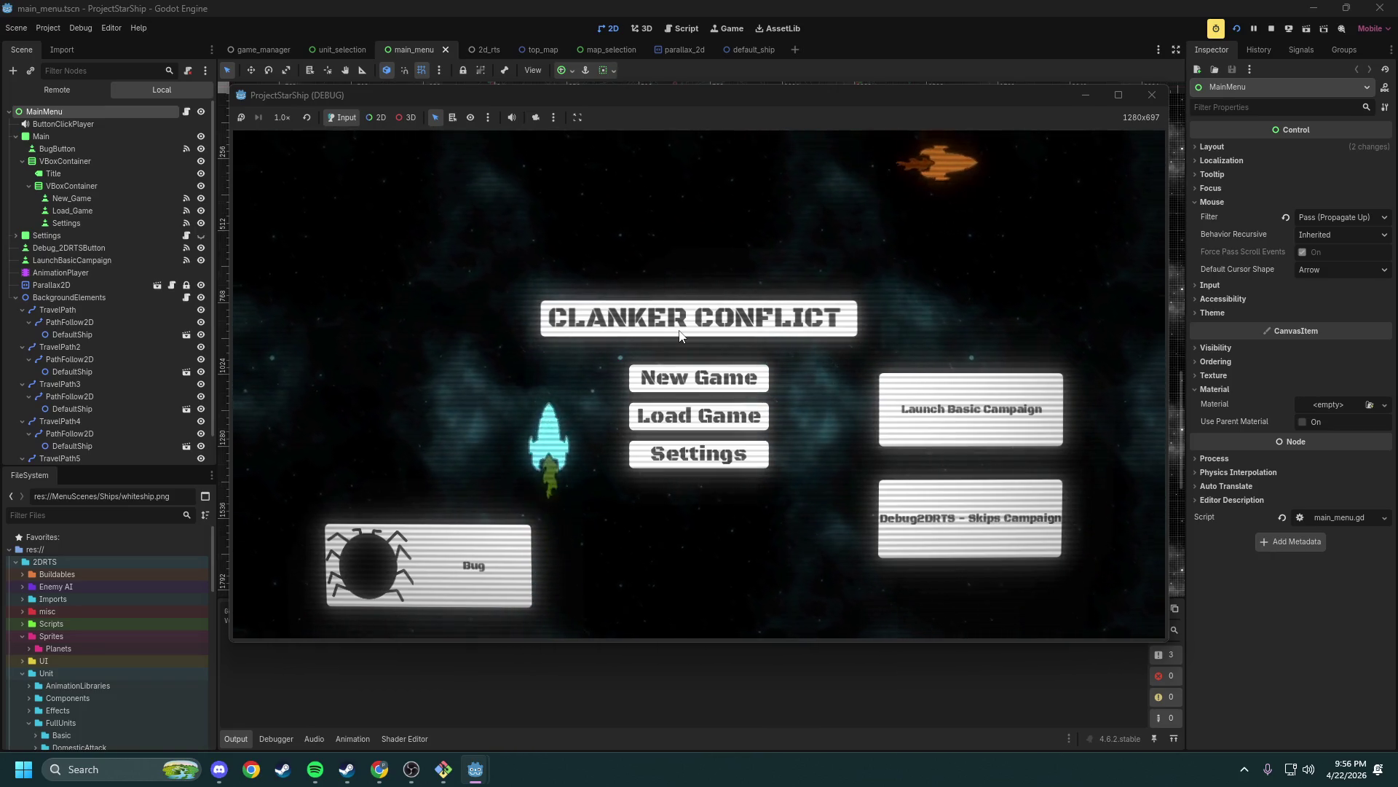
left_click(701, 379)
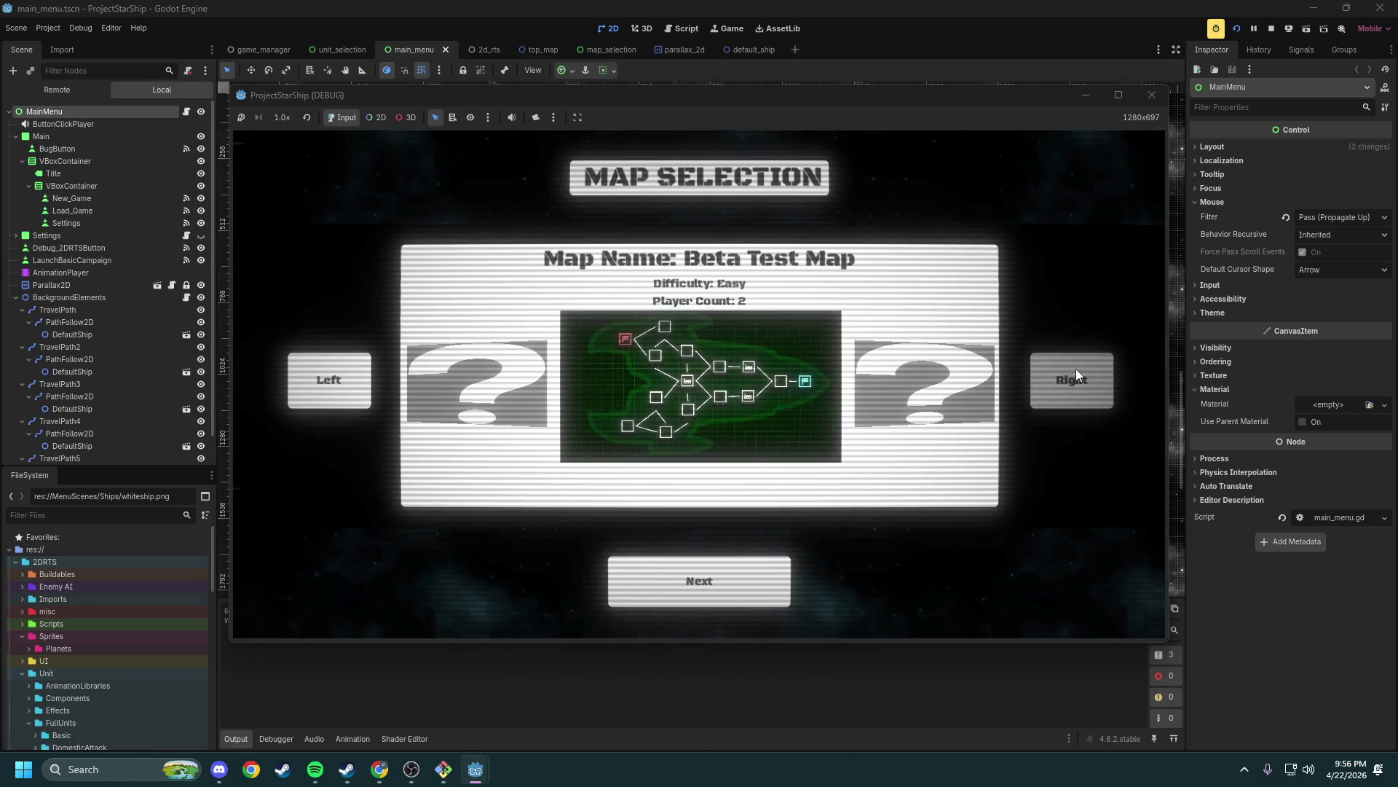
left_click(1076, 376)
left_click(335, 379)
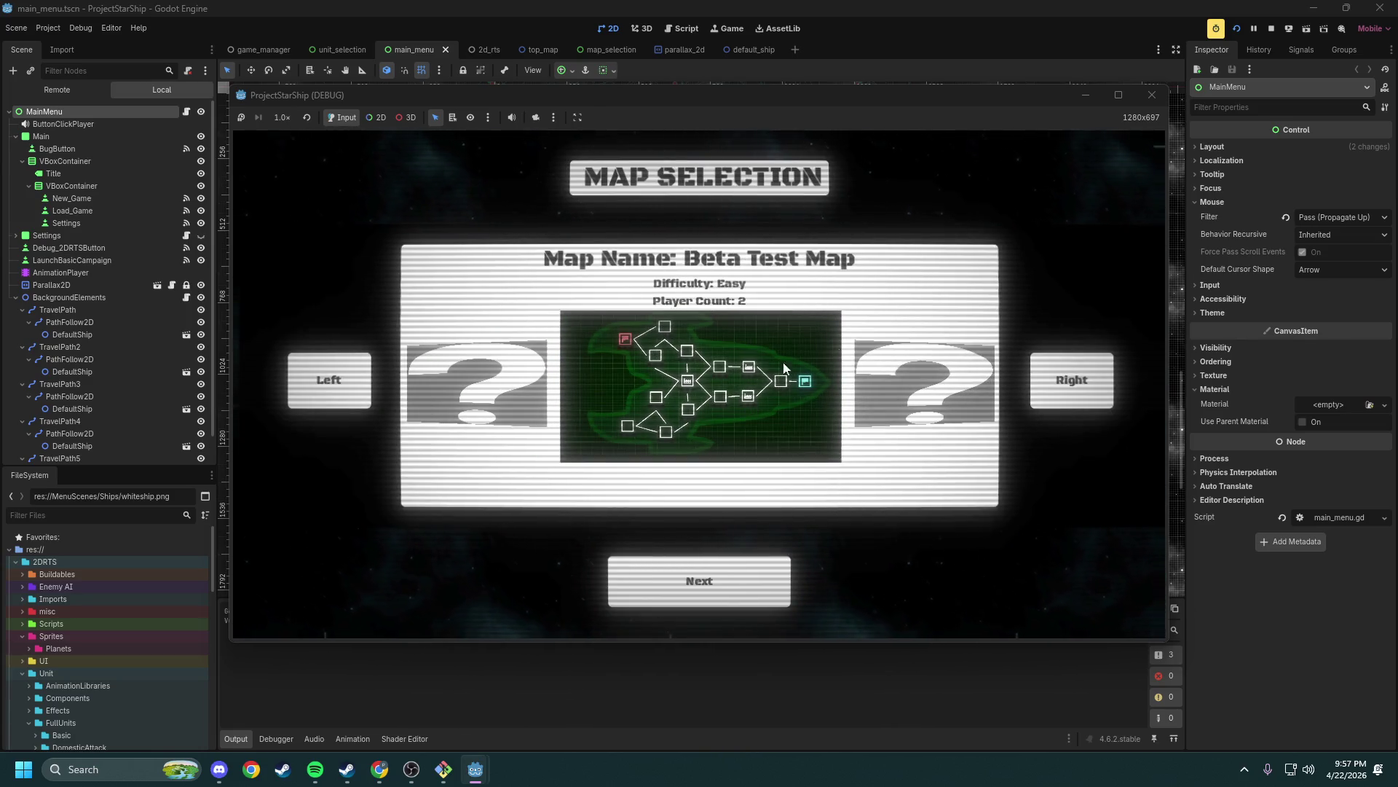
left_click(1151, 94)
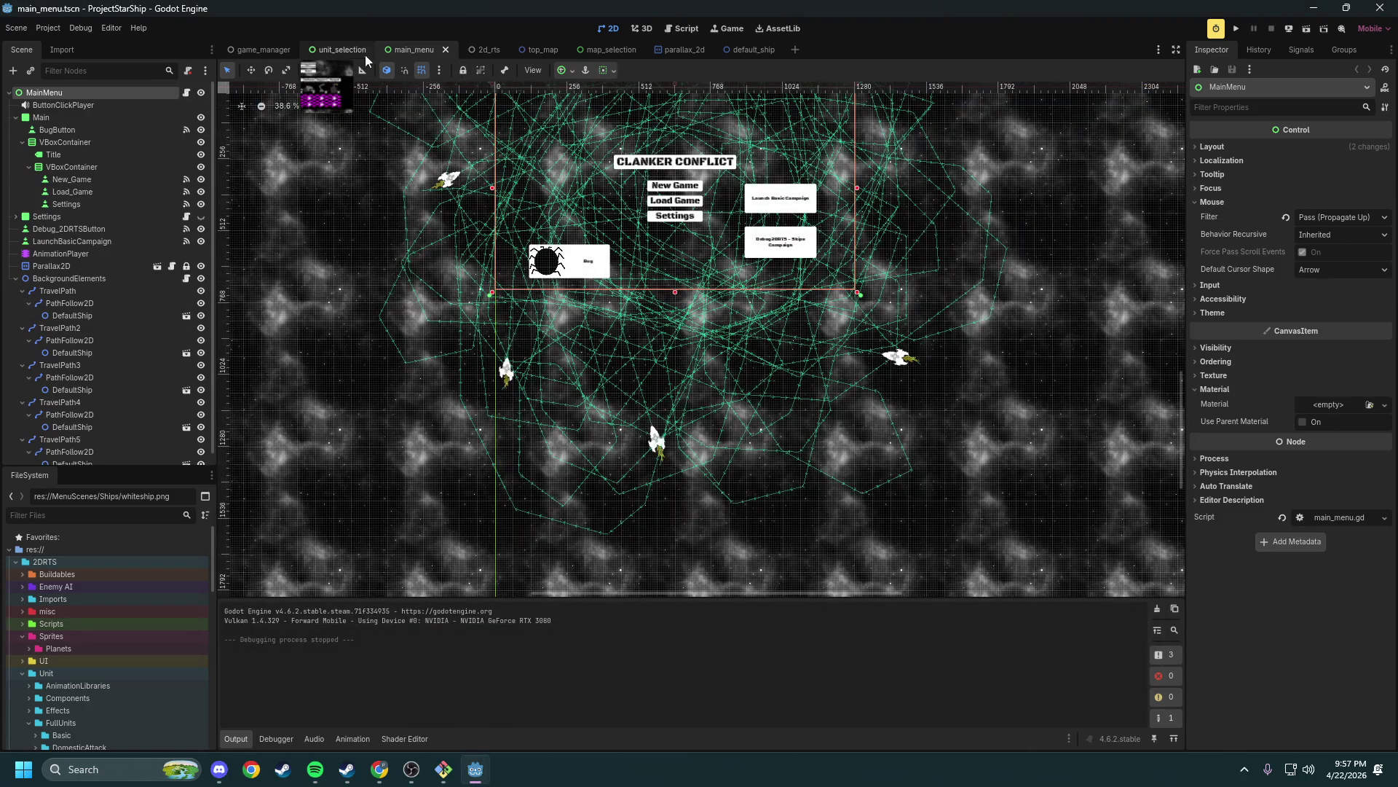
Open carousel.gd from the map_selection scene and review _ready and its move_right/move_left calls
left_click(608, 50)
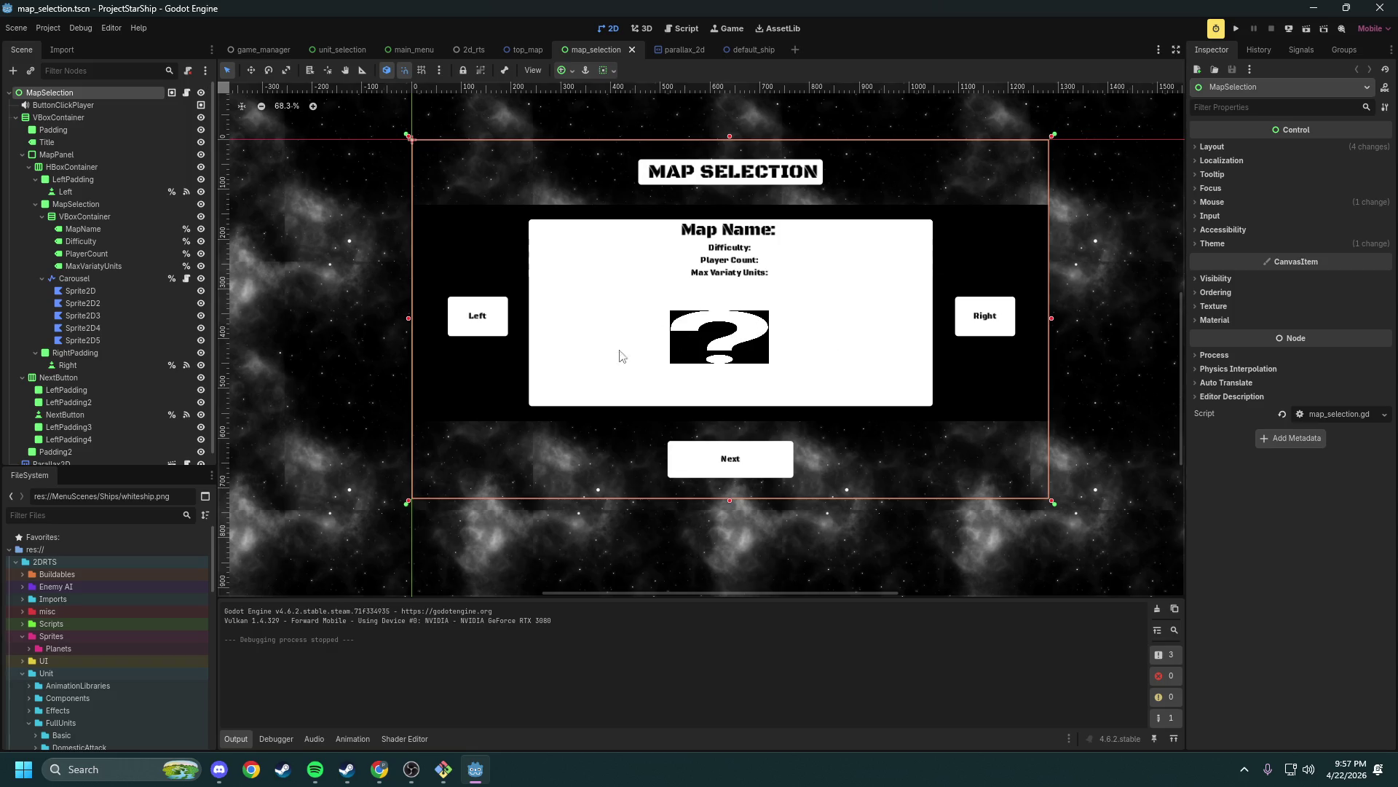
left_click(185, 92)
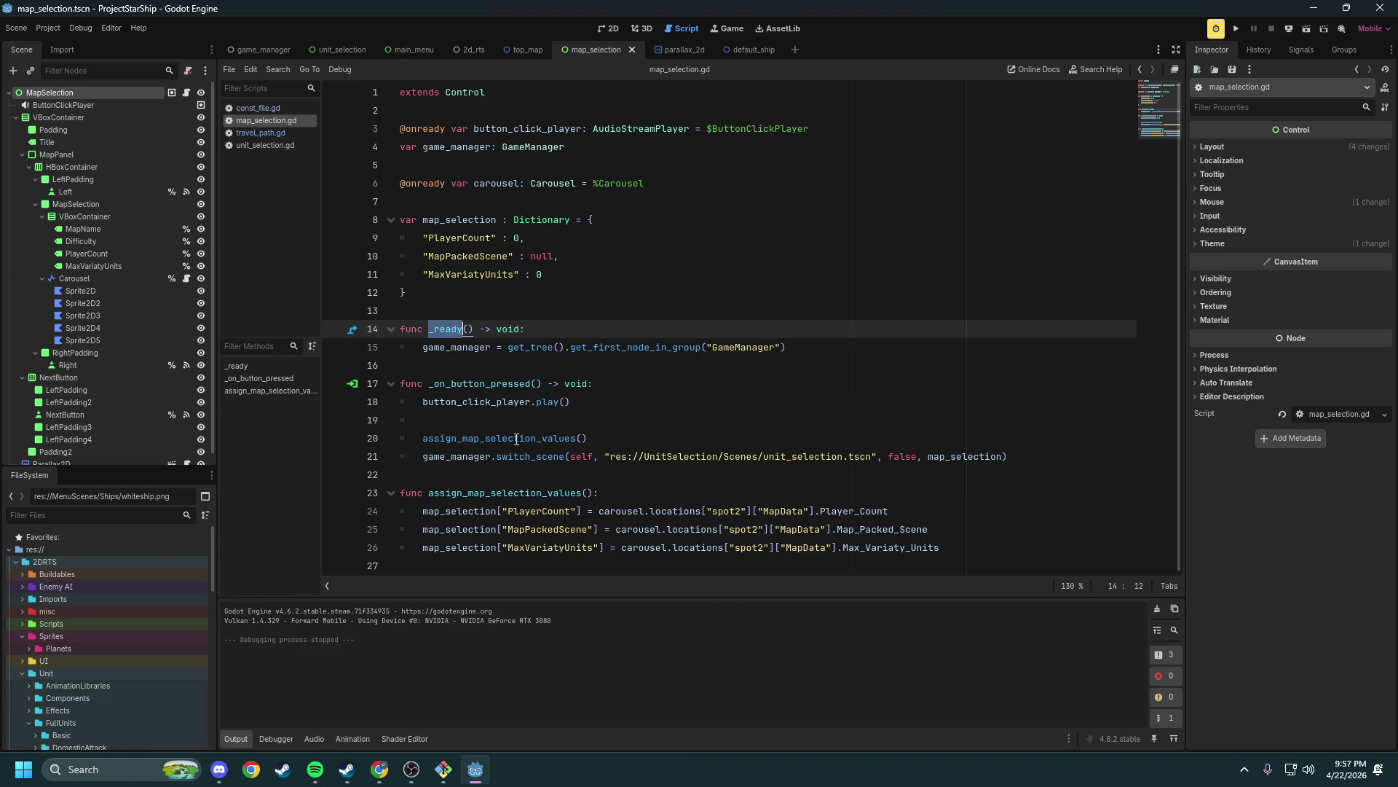
left_click(187, 278)
scroll(598, 321, "down", 10)
scroll(557, 358, "down", 5)
double_click(459, 384)
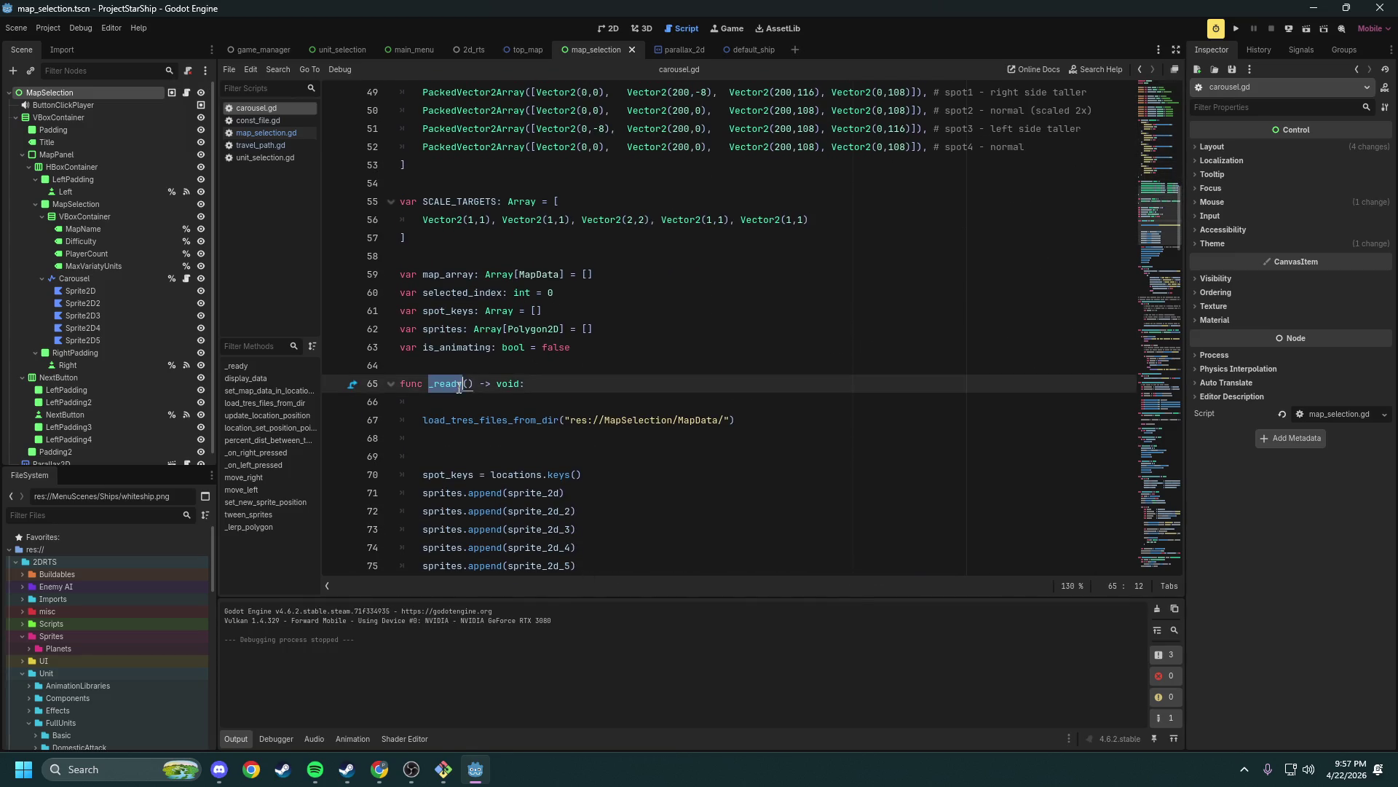
scroll(508, 377, "down", 4)
left_click_drag(509, 513, 423, 493)
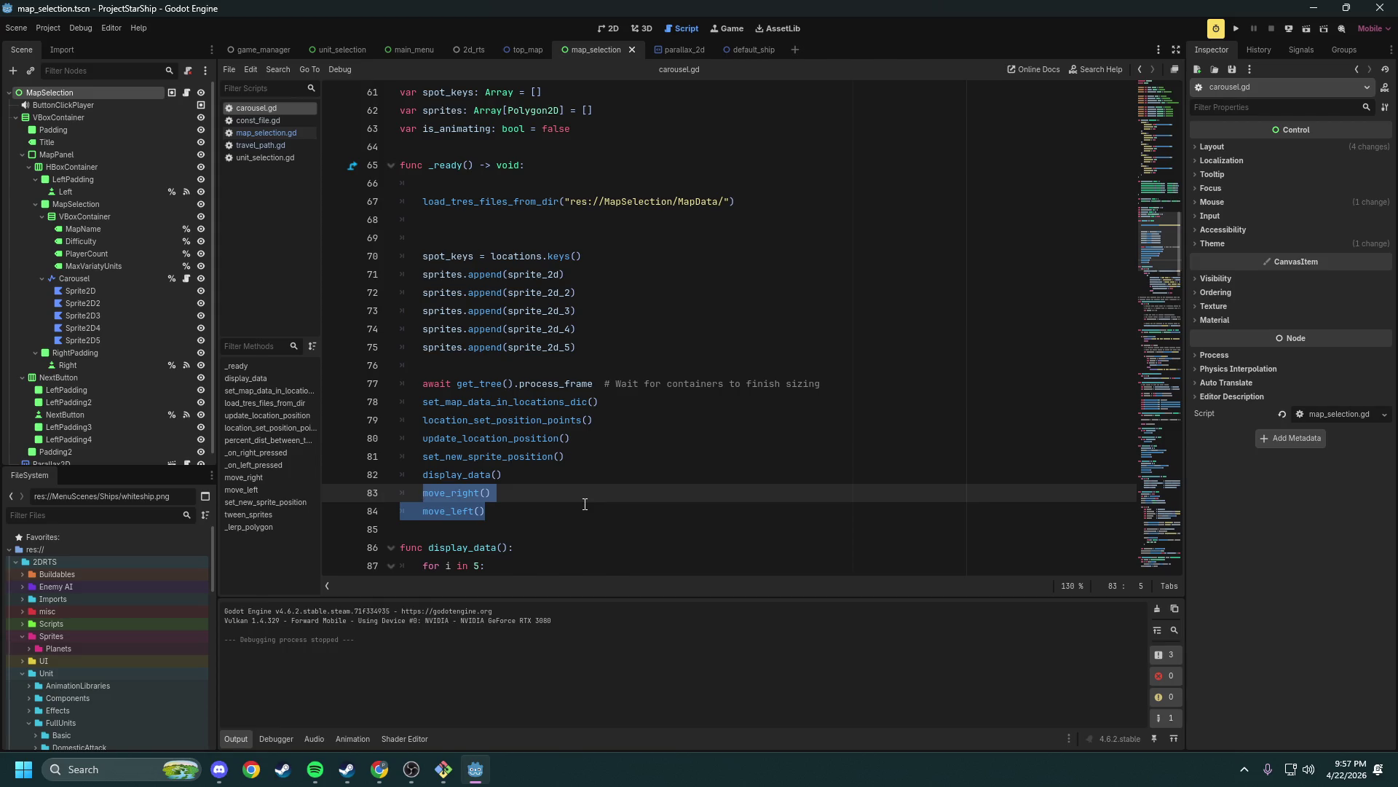
Review the POLYGON_TARGETS and SCALE_TARGETS arrays defining the five carousel spots
scroll(583, 466, "up", 7)
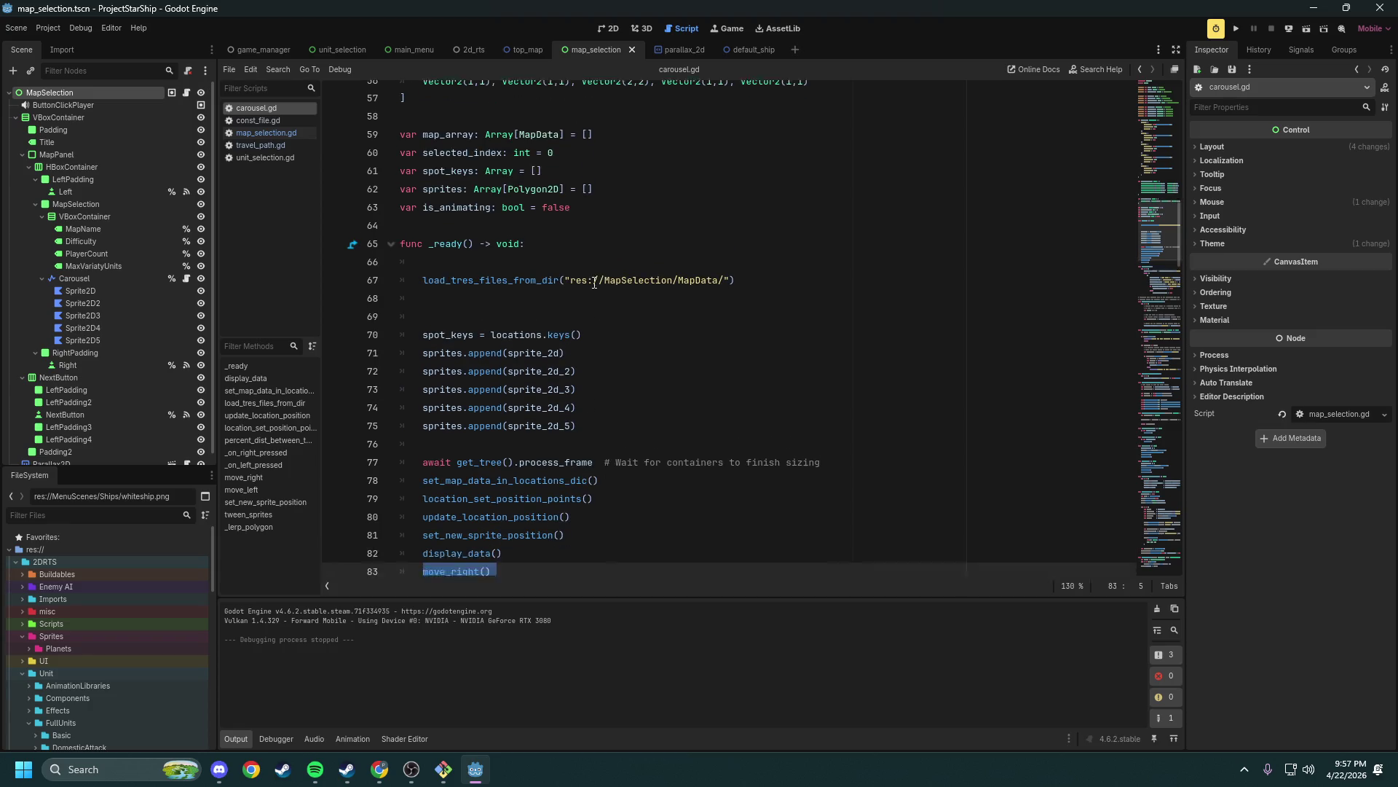
scroll(511, 234, "up", 7)
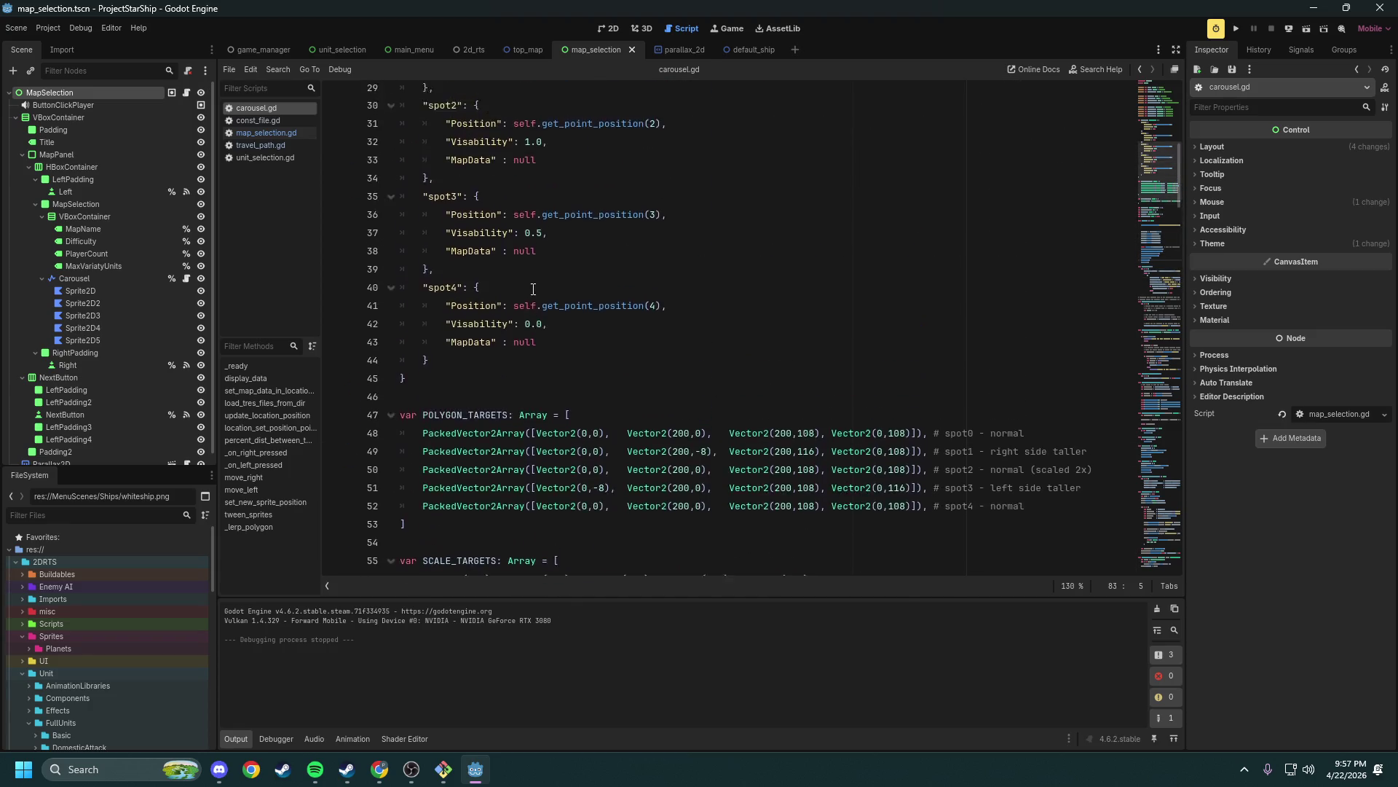
scroll(523, 379, "down", 11)
scroll(522, 379, "down", 7)
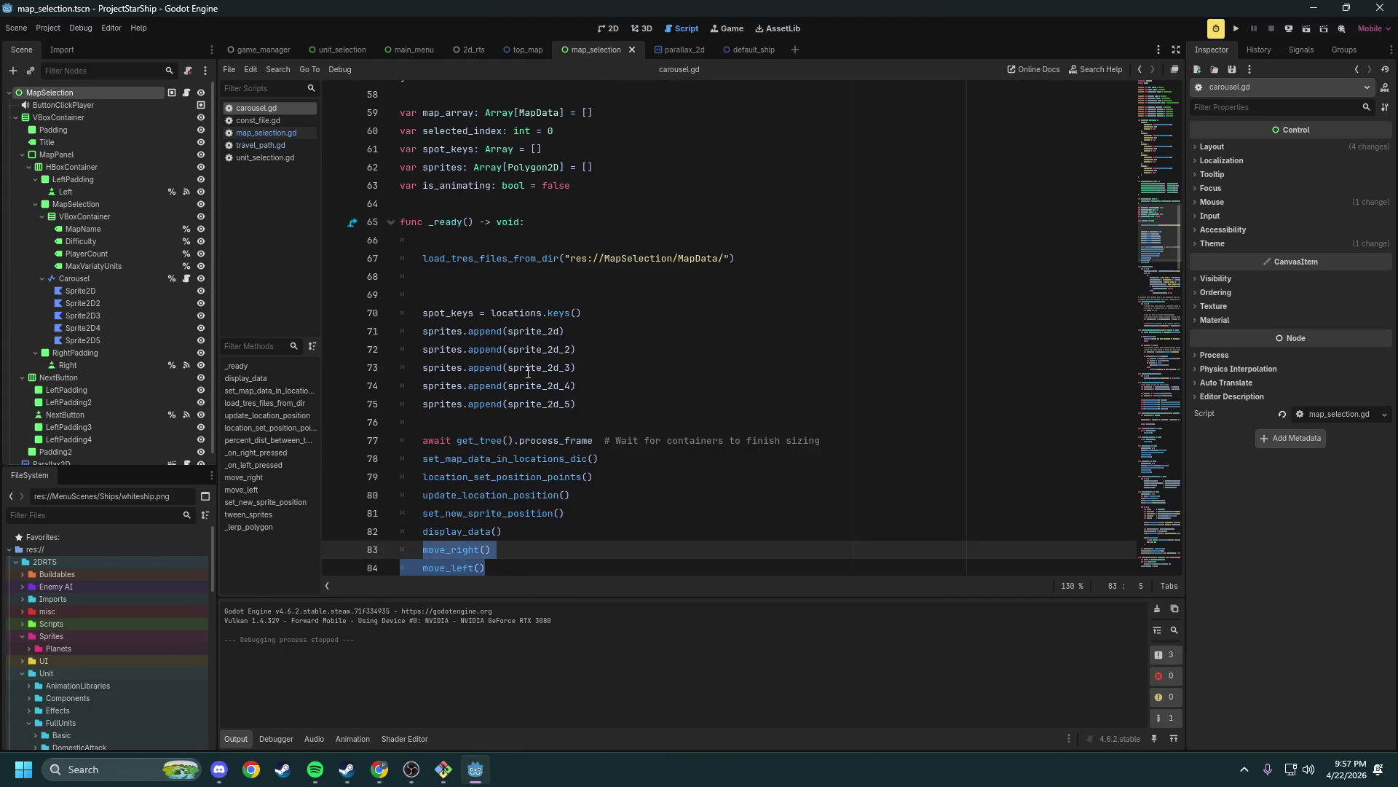
scroll(530, 364, "down", 6)
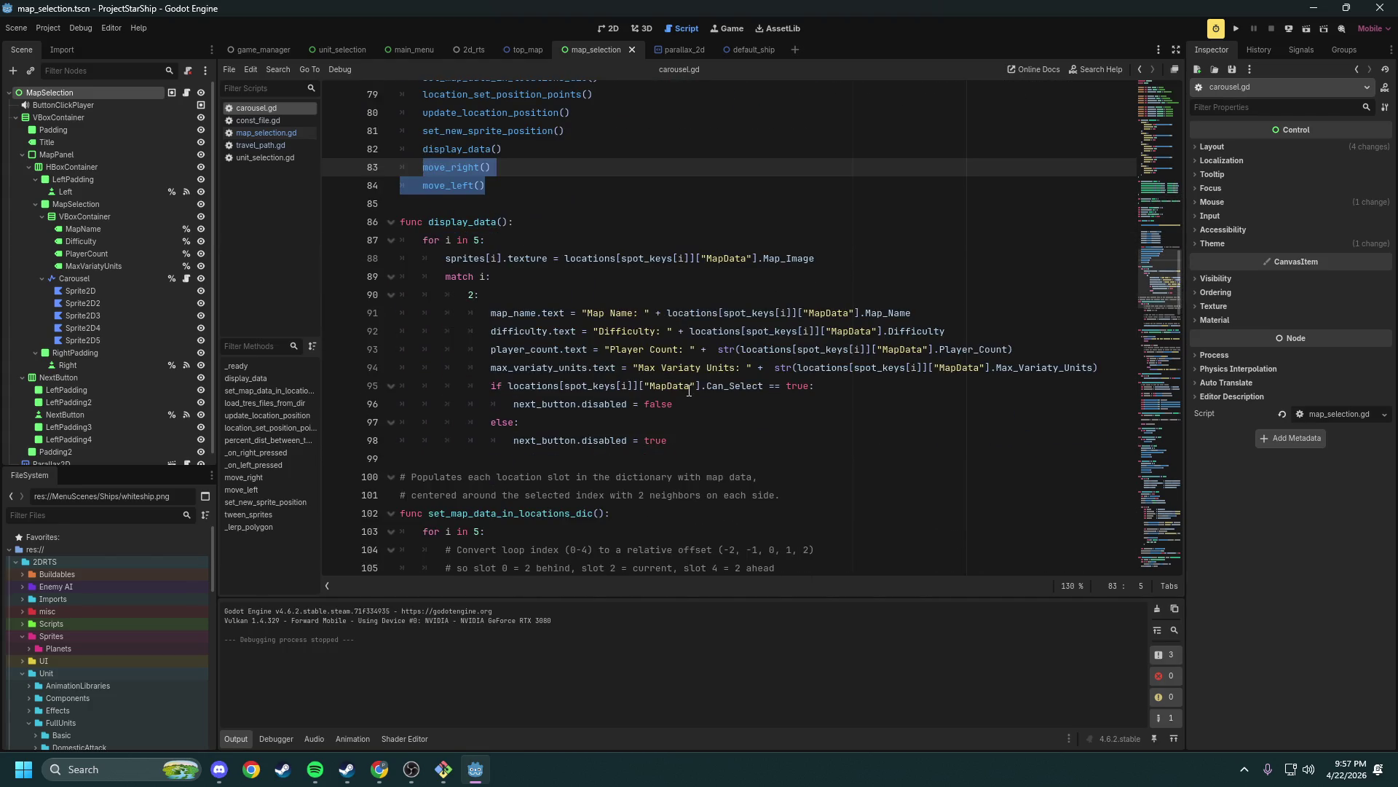
scroll(716, 448, "down", 1)
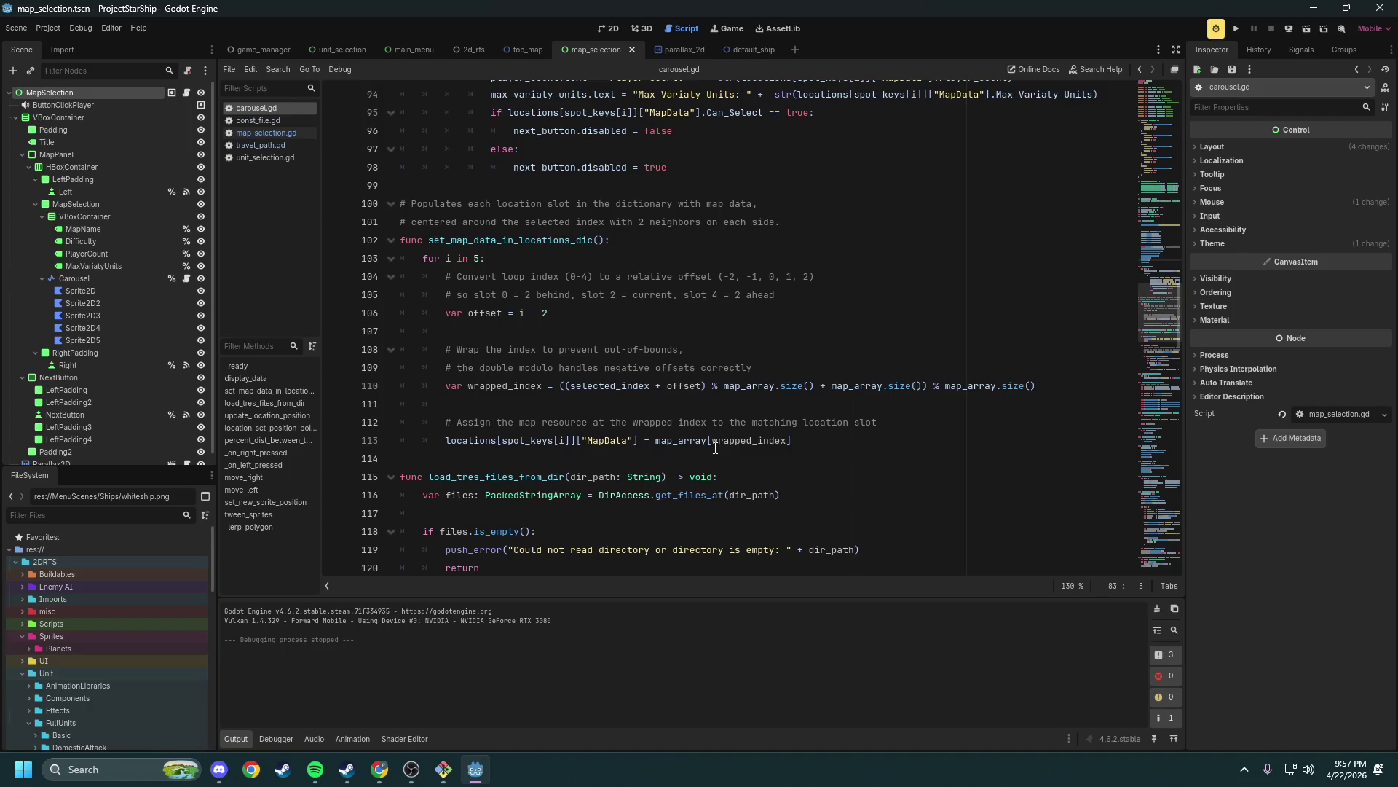
scroll(715, 448, "down", 5)
scroll(717, 445, "up", 9)
scroll(716, 445, "up", 8)
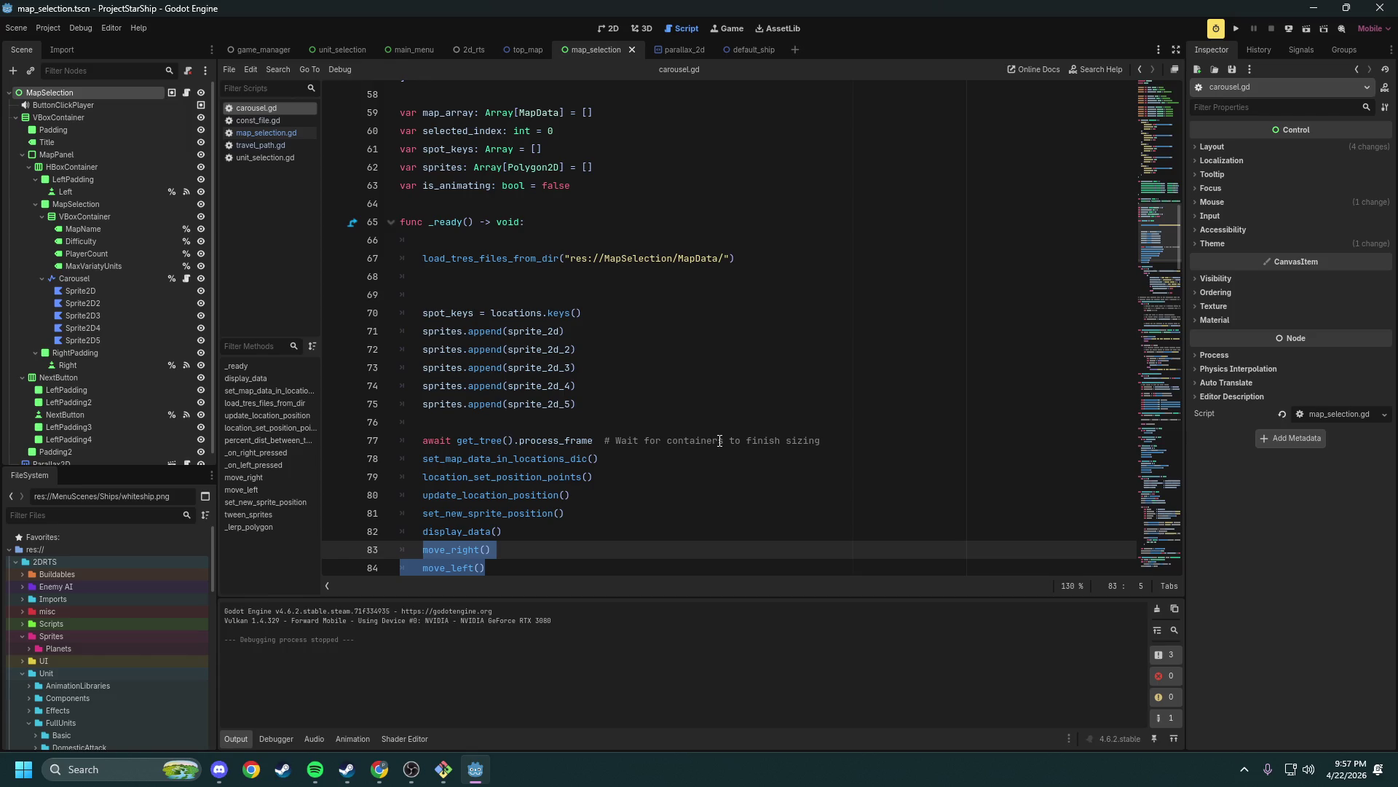
scroll(720, 440, "up", 7)
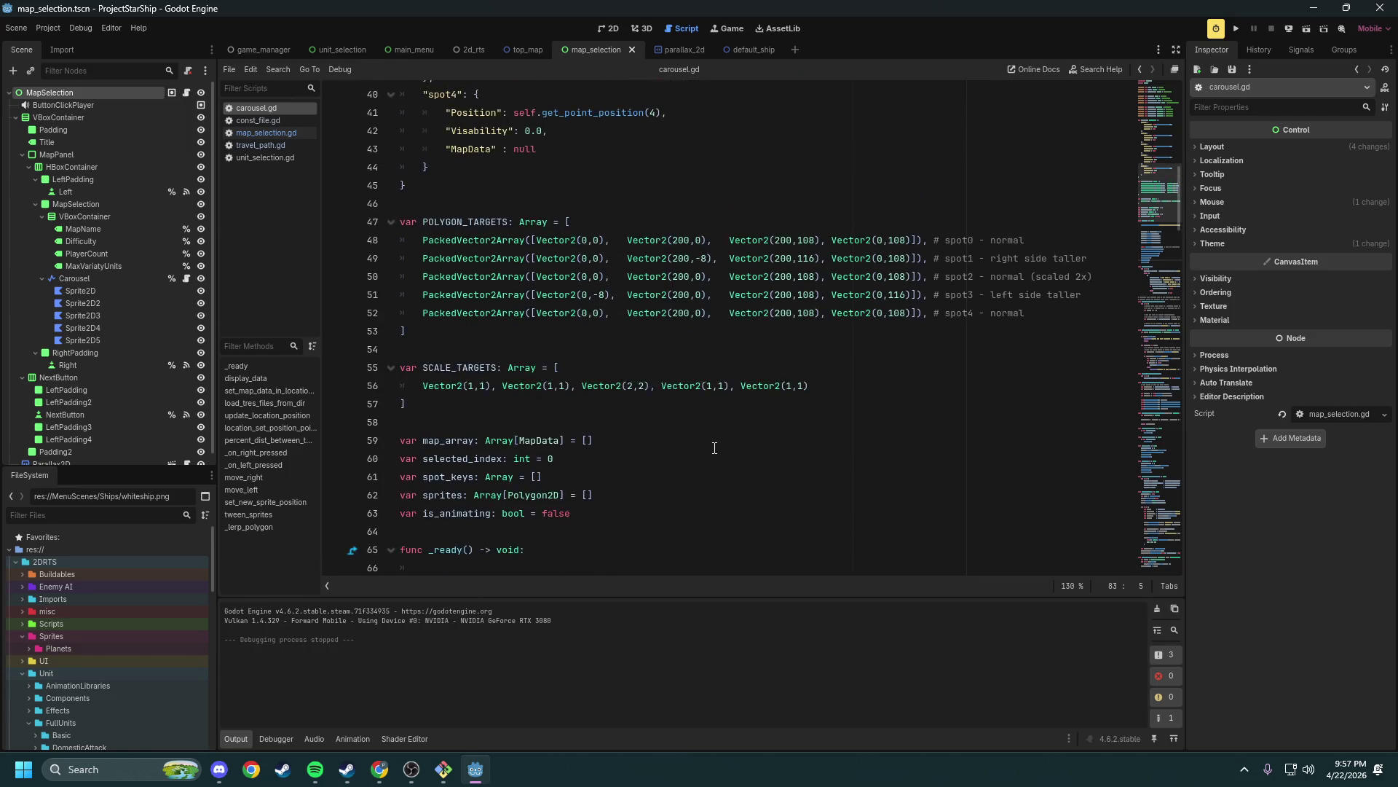
left_click(491, 380)
left_click_drag(491, 381, 360, 271)
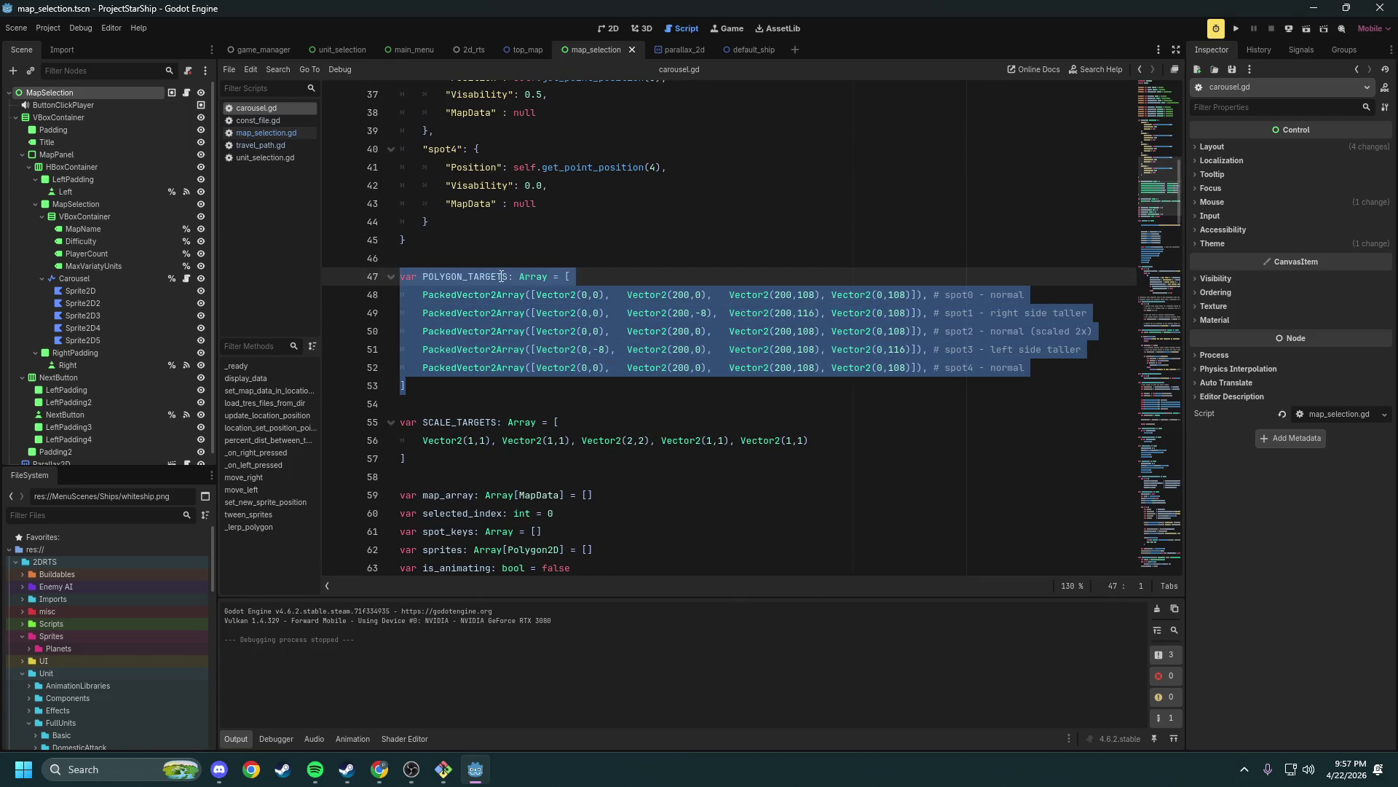
left_click(515, 394)
left_click_drag(437, 459, 401, 276)
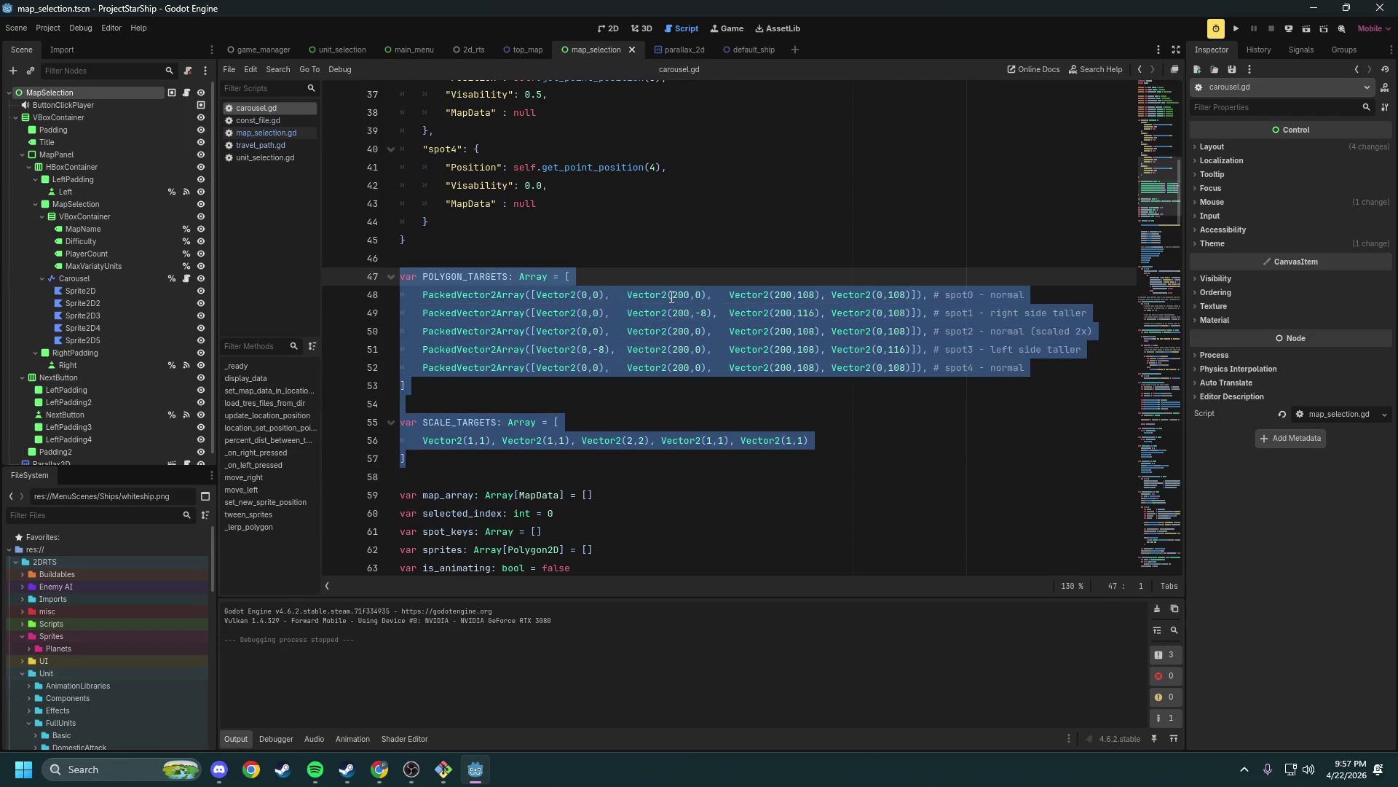
key("Up")
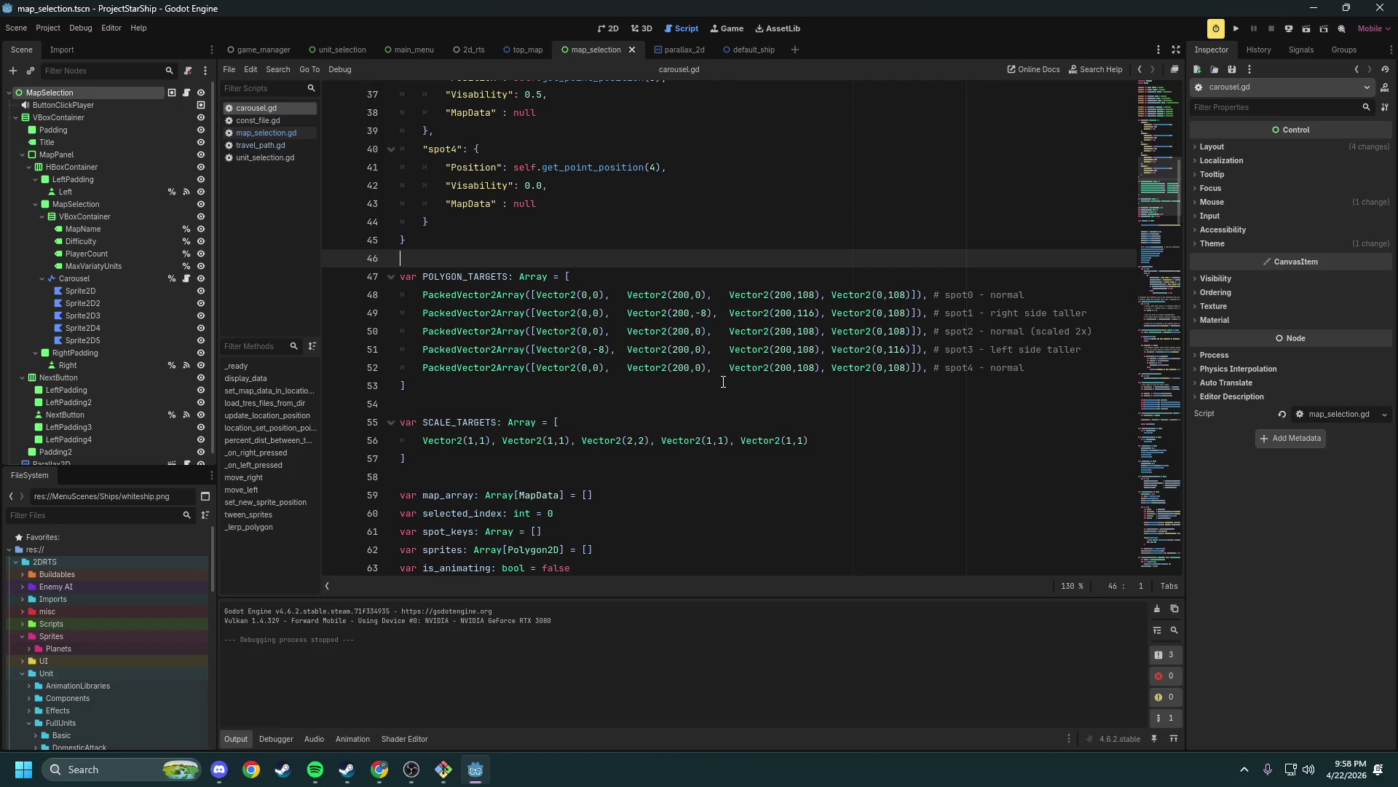
Highlight the spot0–spot4 polygon comments in carousel.gd
left_click_drag(1049, 300, 941, 298)
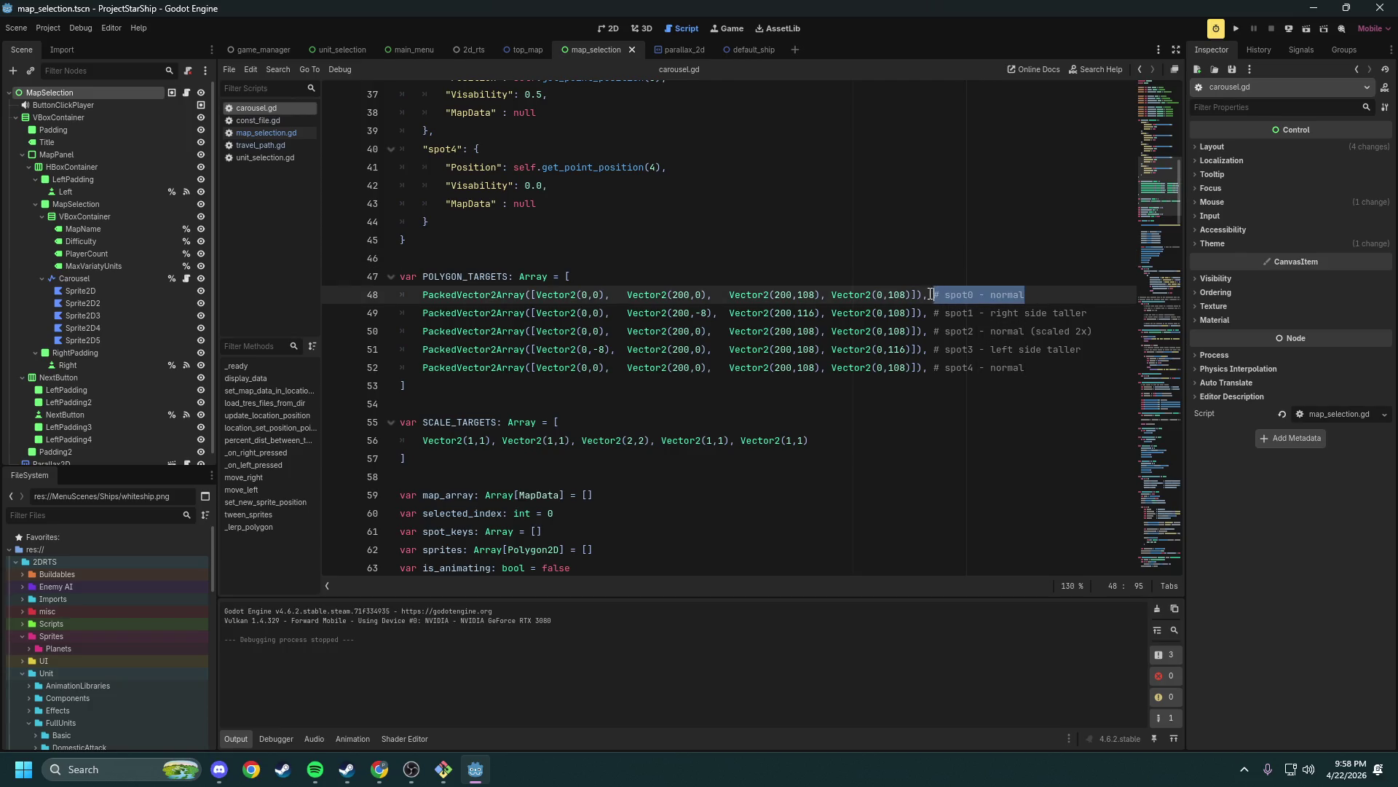
left_click_drag(1102, 313, 937, 306)
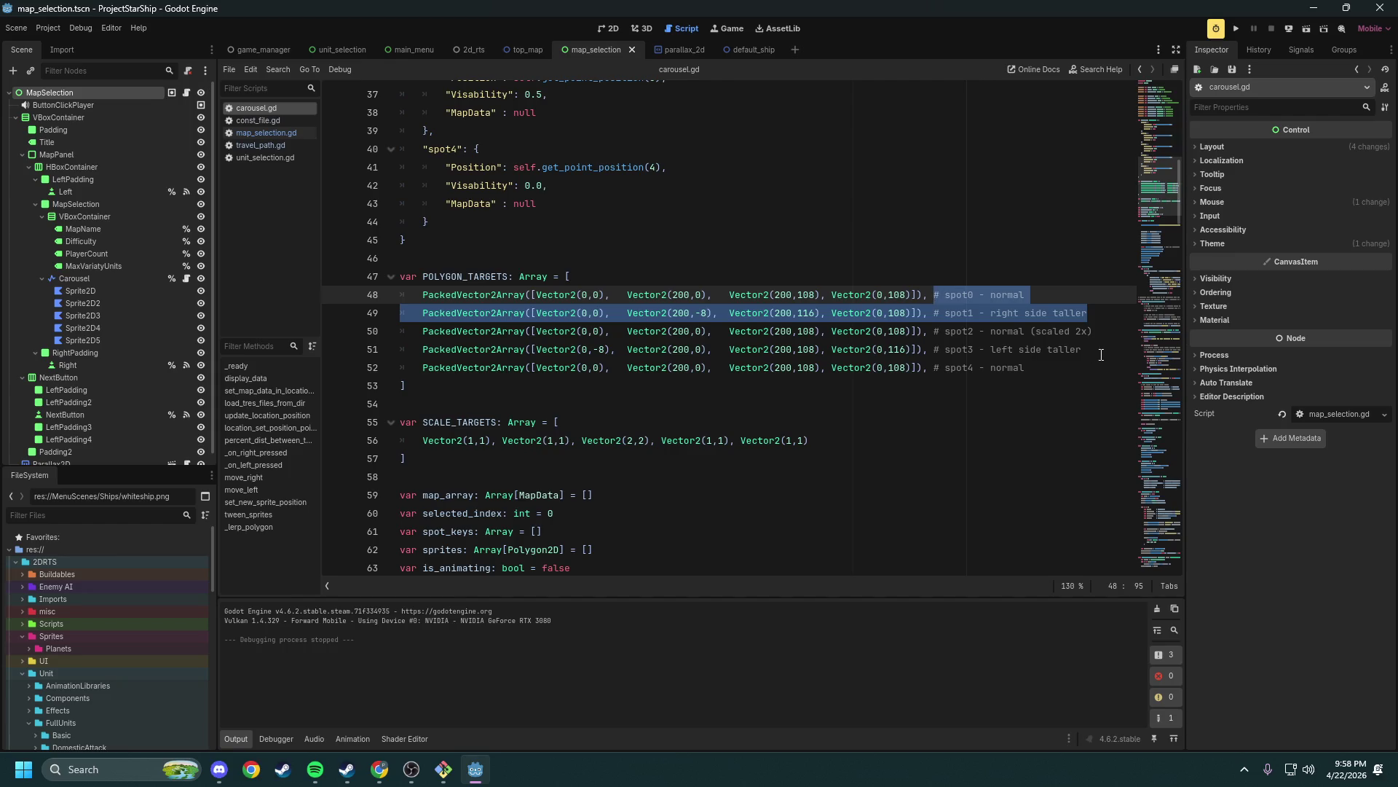
left_click_drag(1027, 368, 932, 355)
left_click(947, 424)
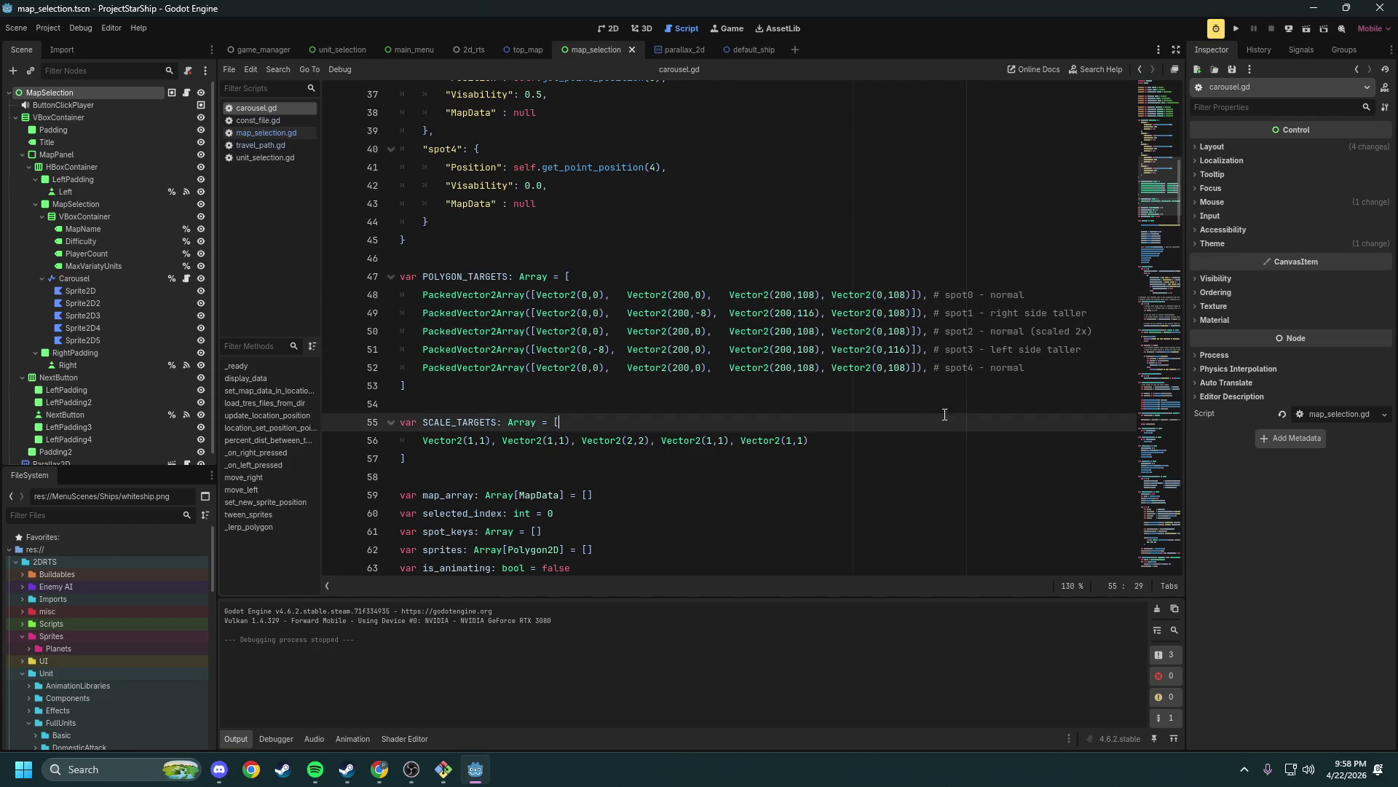
Review the wait-for-sizing comment and the location, sprite-position, display_data and move_right calls
scroll(802, 407, "up", 10)
scroll(732, 357, "up", 2)
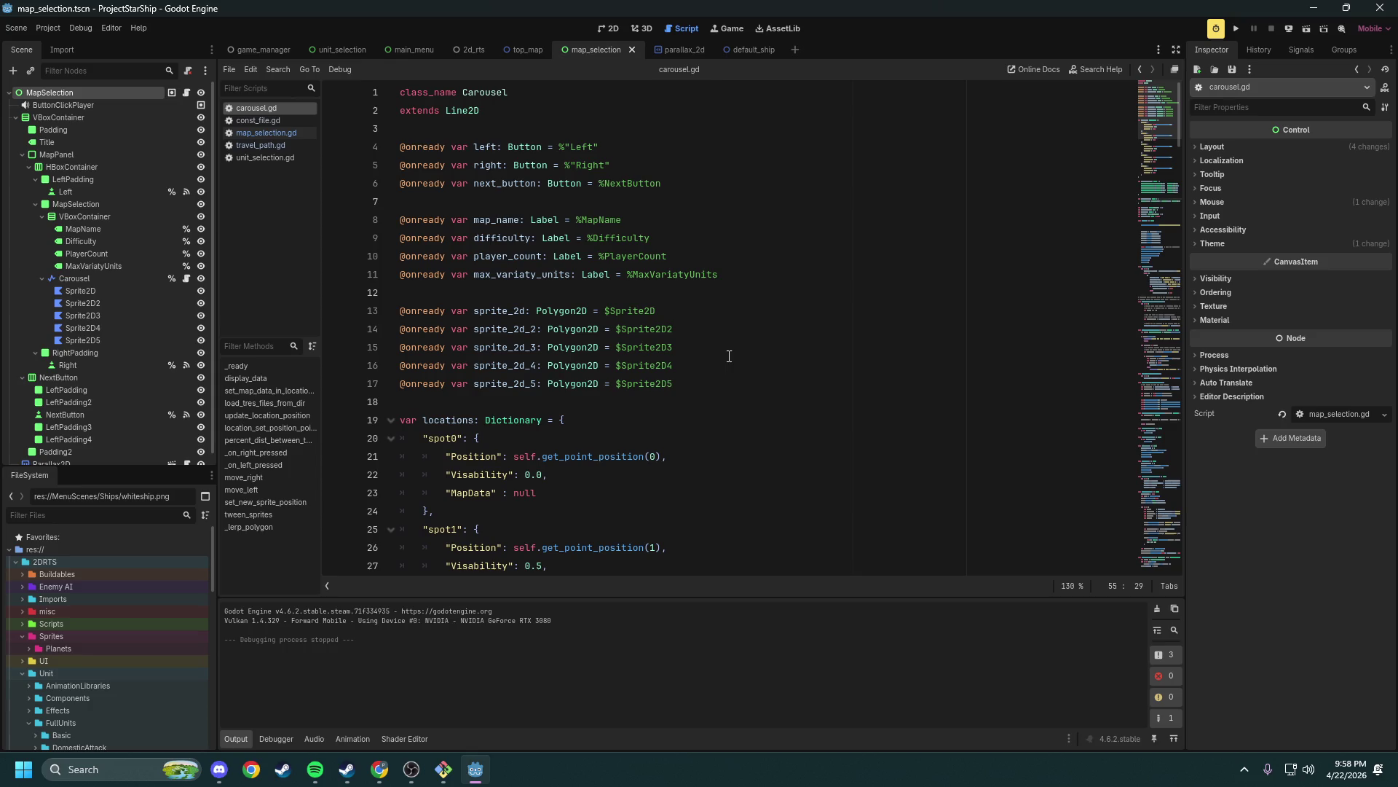
scroll(719, 351, "down", 14)
scroll(699, 350, "down", 6)
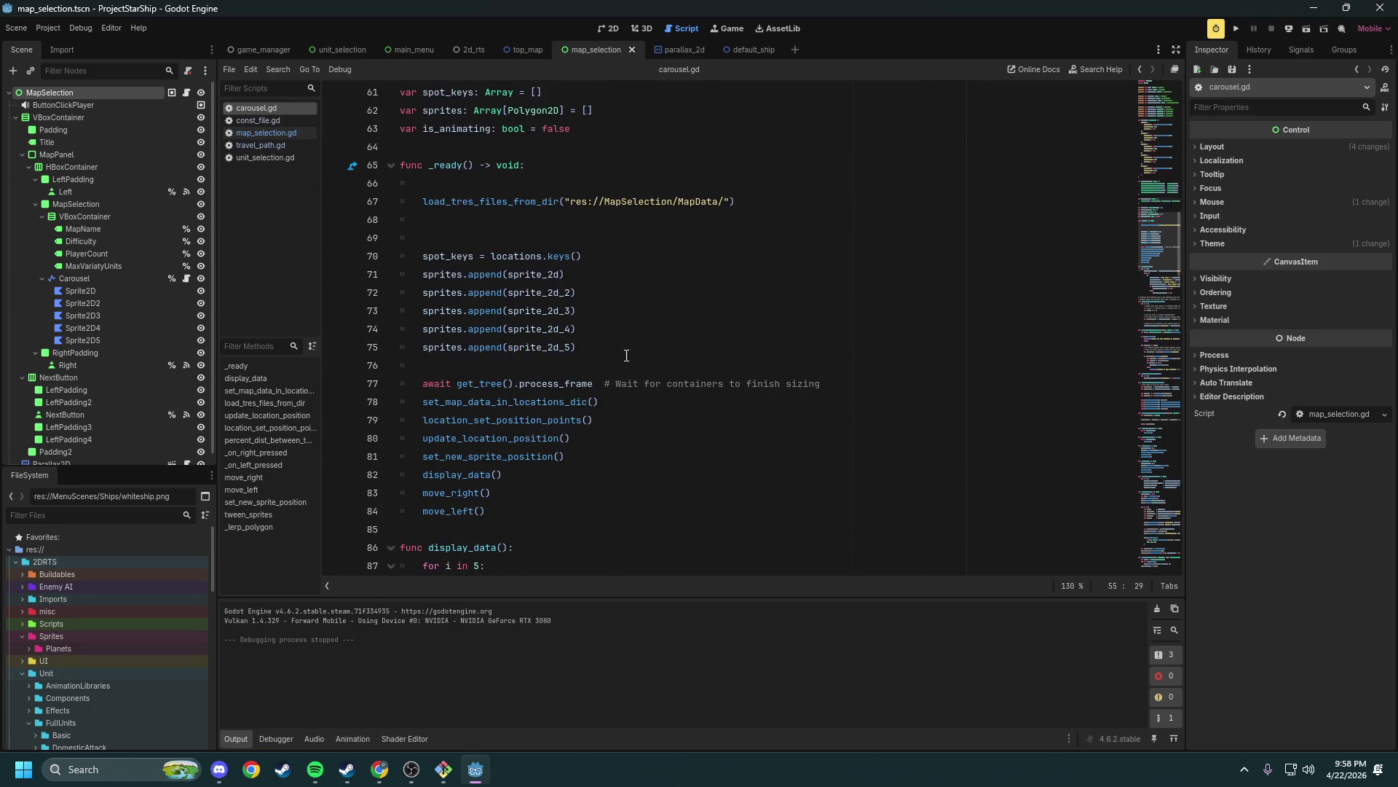
scroll(583, 349, "down", 1)
mouse_move(826, 328)
left_mouse_down()
mouse_move(609, 331)
mouse_move(431, 358)
left_mouse_up()
left_click_drag(618, 365, 420, 362)
left_click_drag(577, 378, 421, 383)
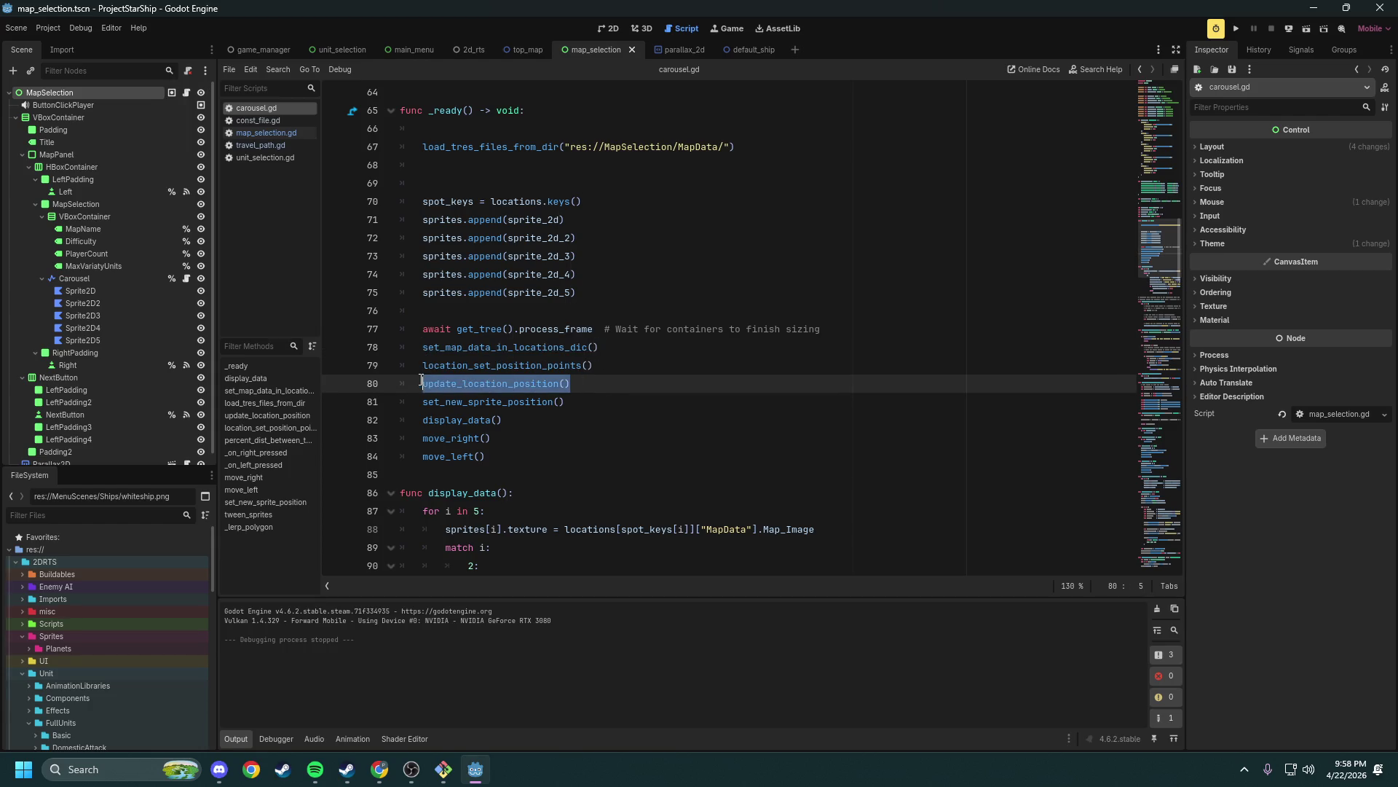
left_click(565, 402)
left_click_drag(565, 402, 420, 401)
mouse_move(529, 421)
left_mouse_down()
mouse_move(422, 420)
mouse_move(489, 439)
mouse_move(429, 438)
left_mouse_up()
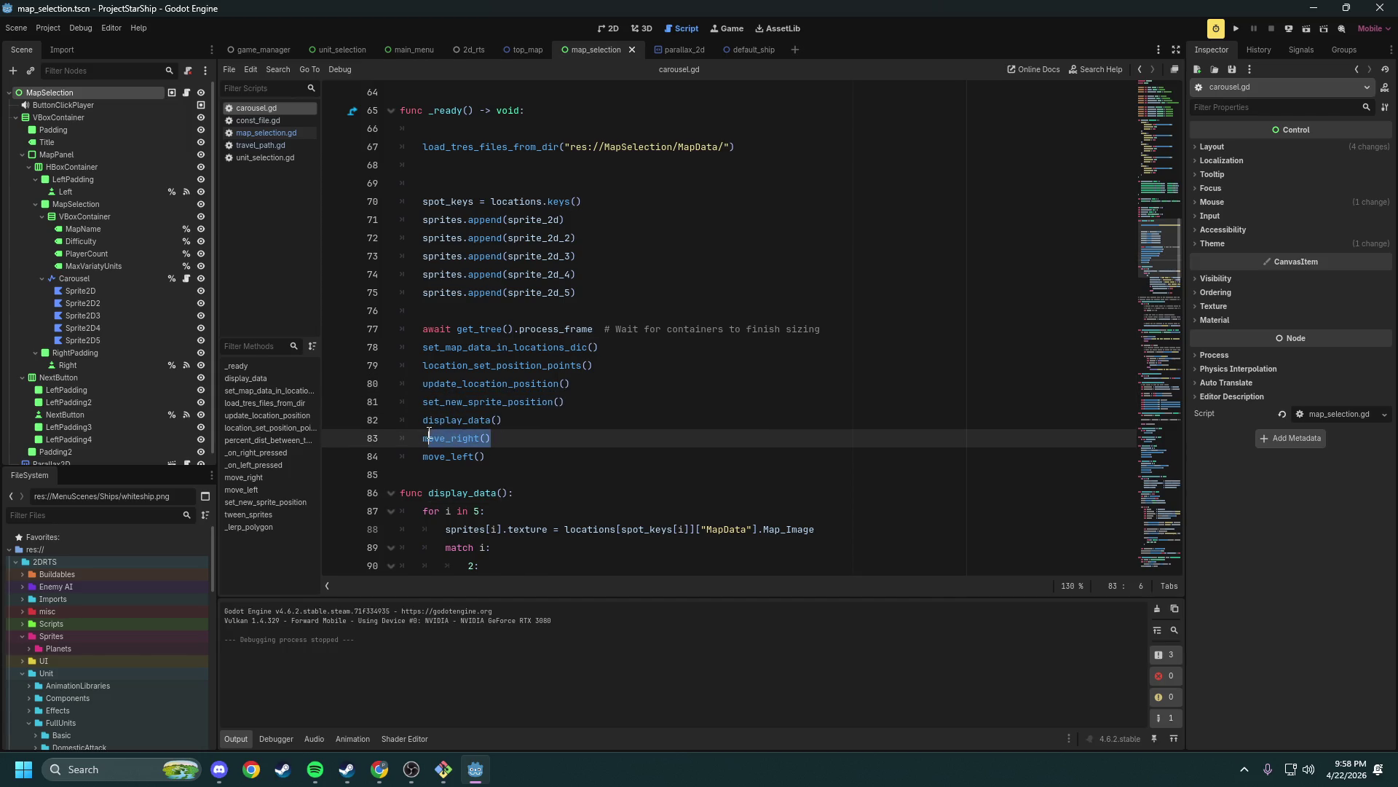
Select the map-file loading loop lines to inspect them
scroll(429, 435, "down", 3)
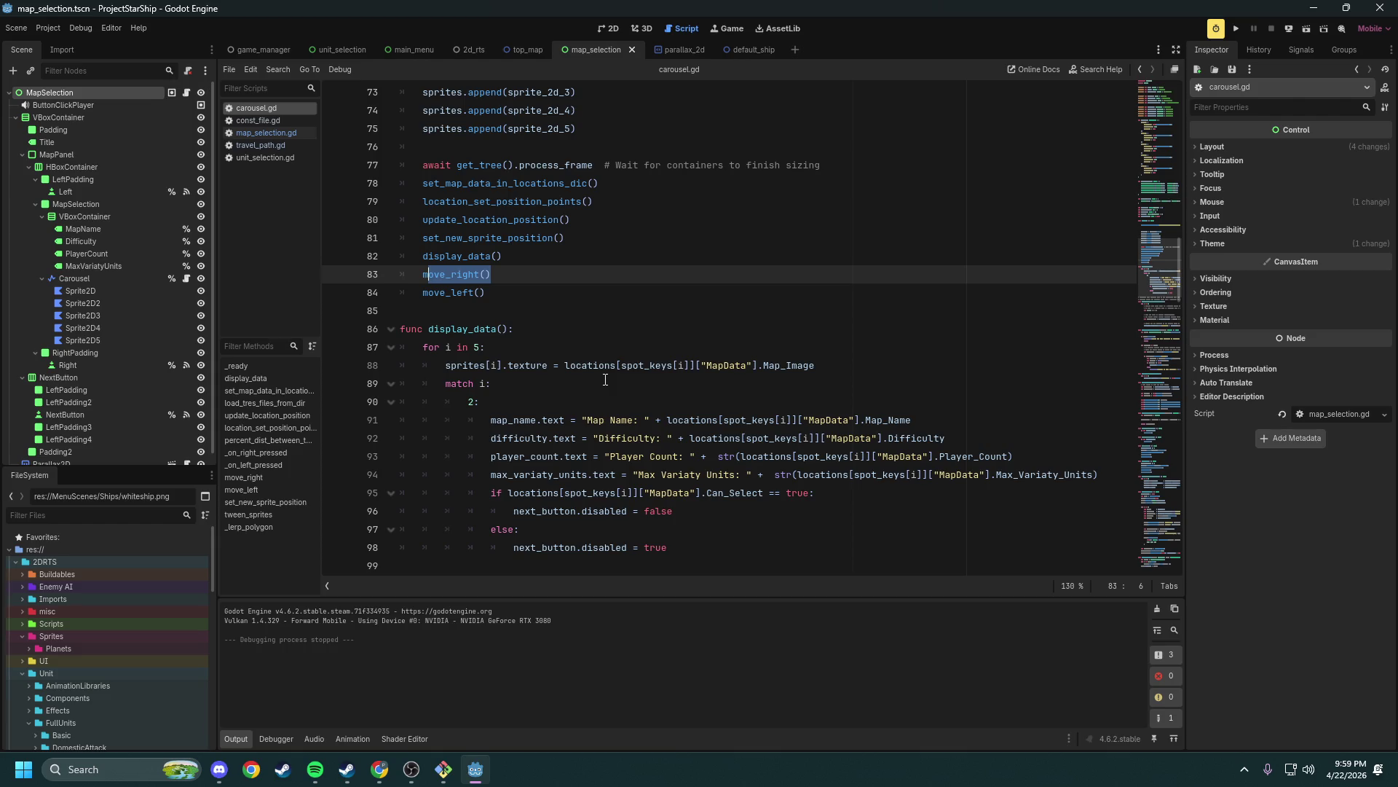
scroll(605, 380, "down", 3)
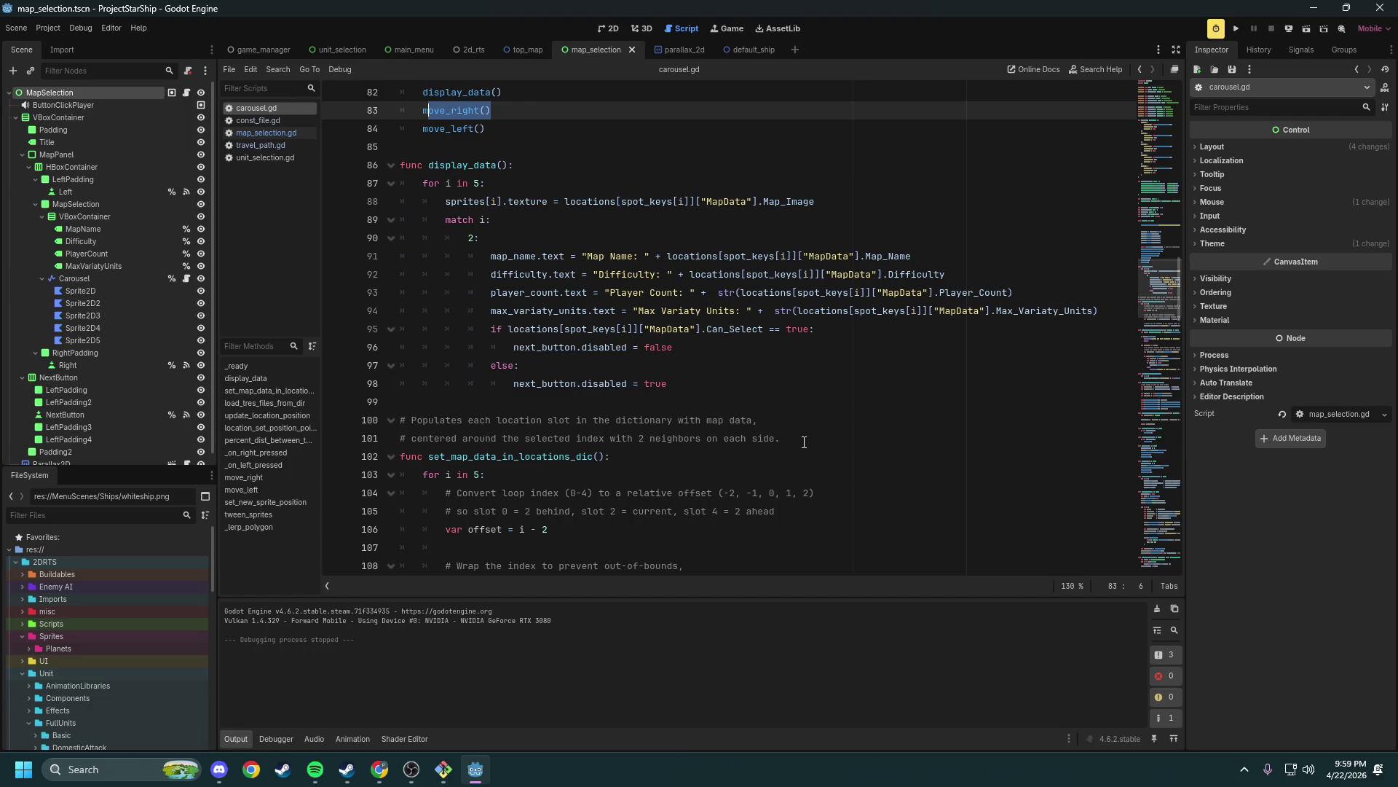
mouse_move(805, 434)
left_mouse_down()
mouse_move(510, 430)
mouse_move(459, 386)
left_mouse_up()
scroll(611, 409, "down", 7)
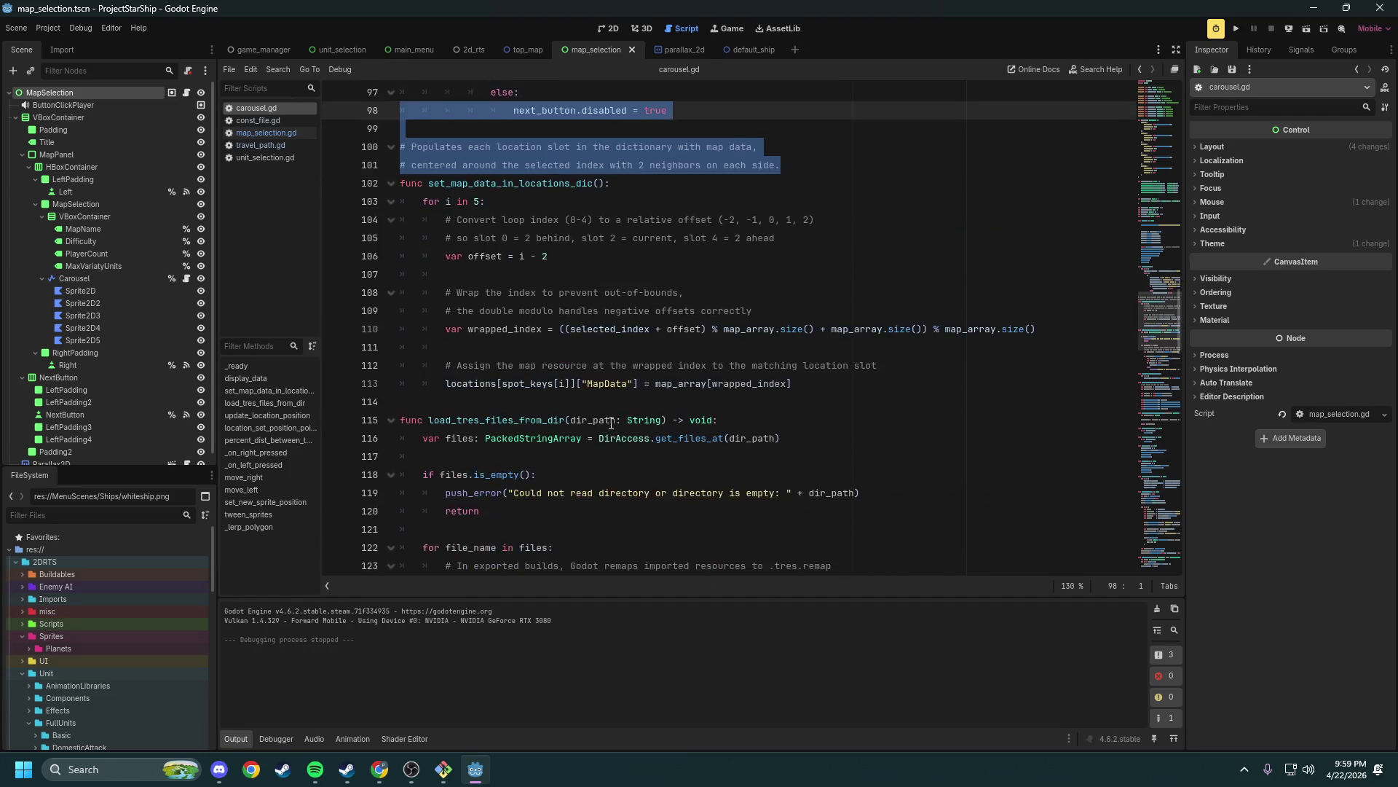
scroll(611, 409, "down", 1)
left_click_drag(845, 420, 424, 384)
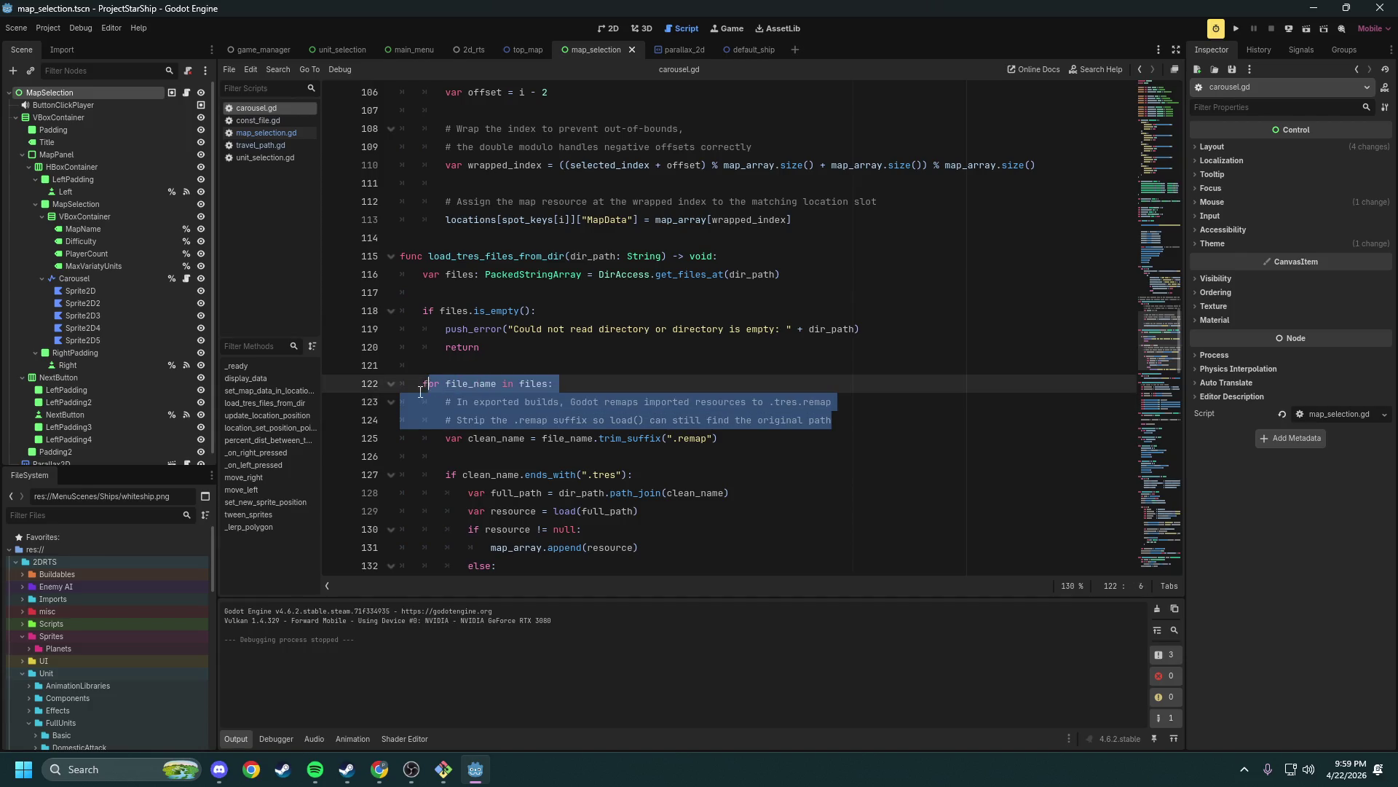
left_click(658, 379)
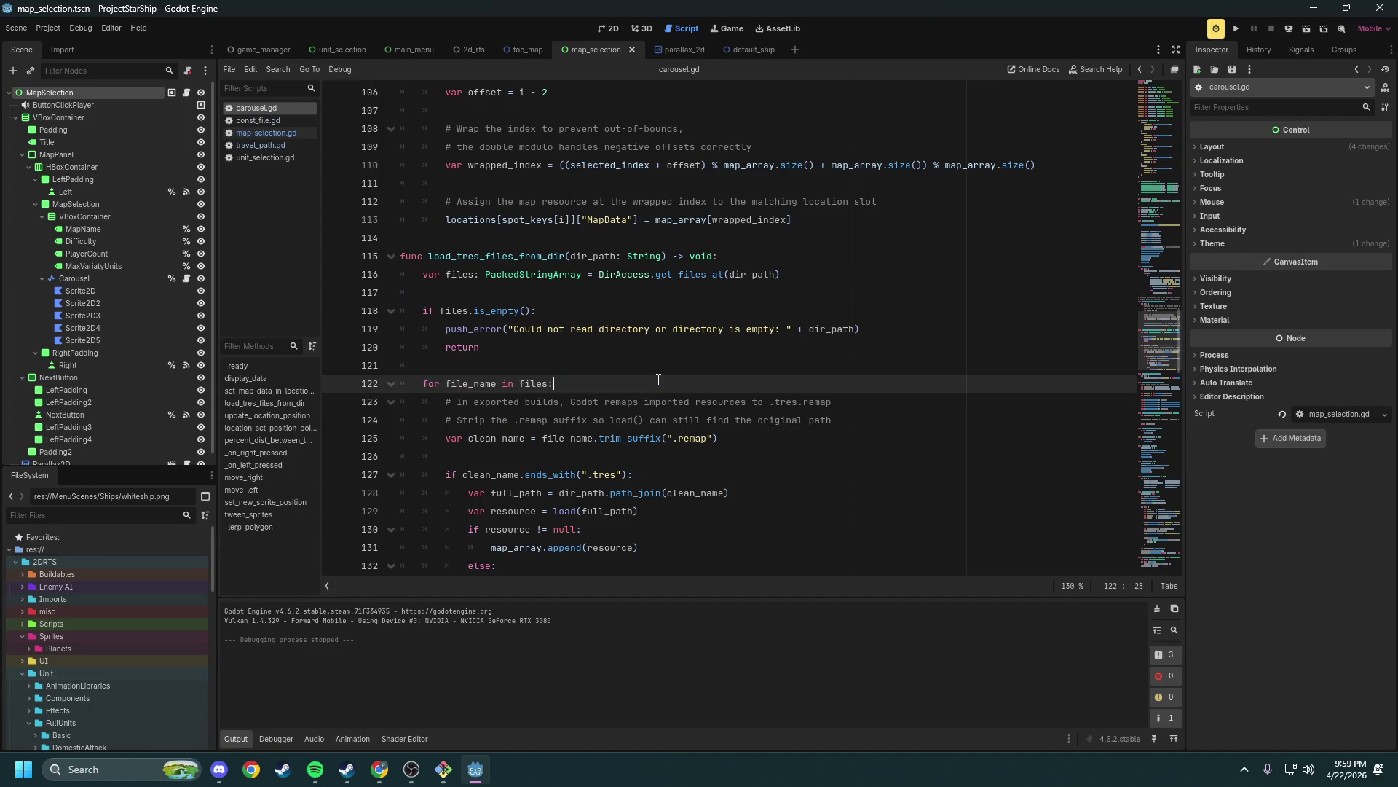
Inspect the .remap suffix comments and the index wrapping code
left_click_drag(832, 421, 445, 402)
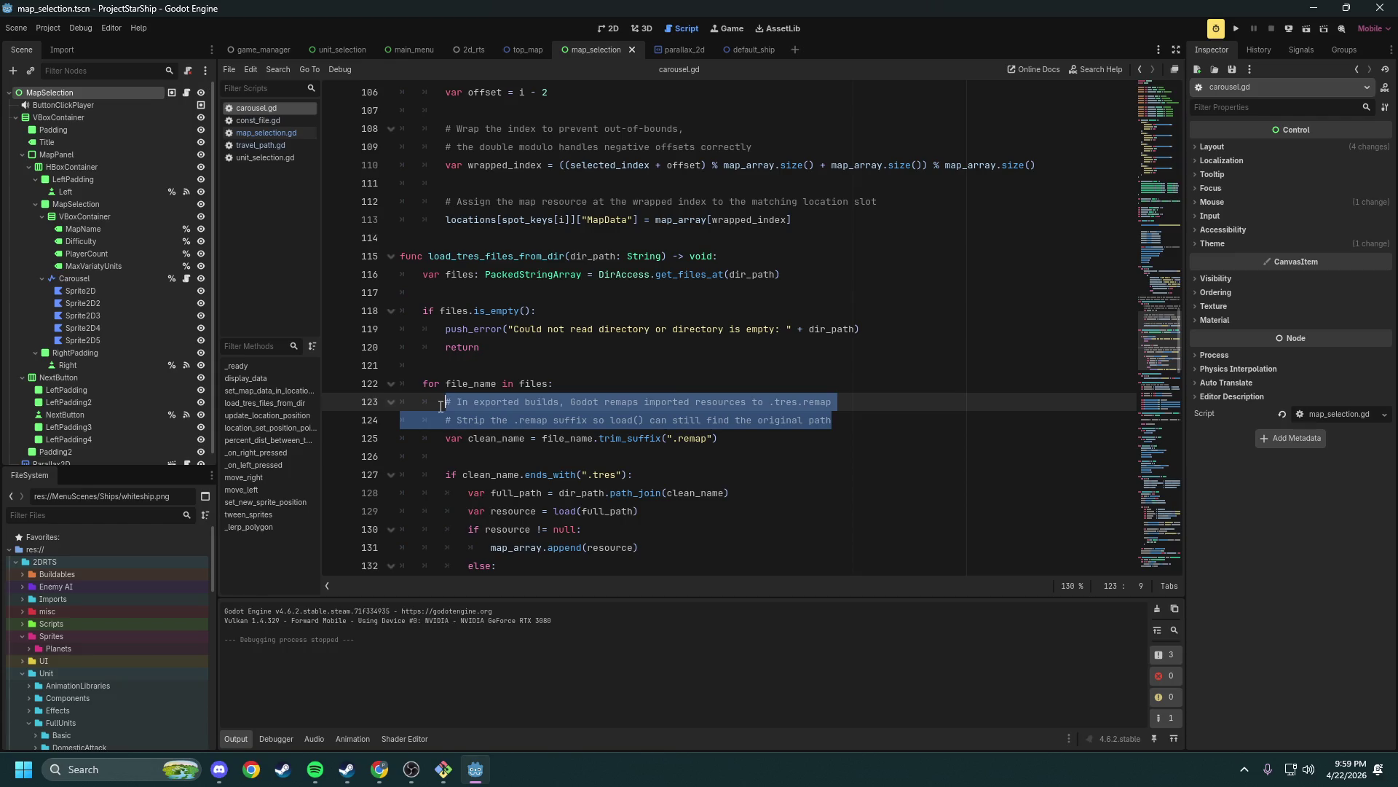
left_click(677, 365)
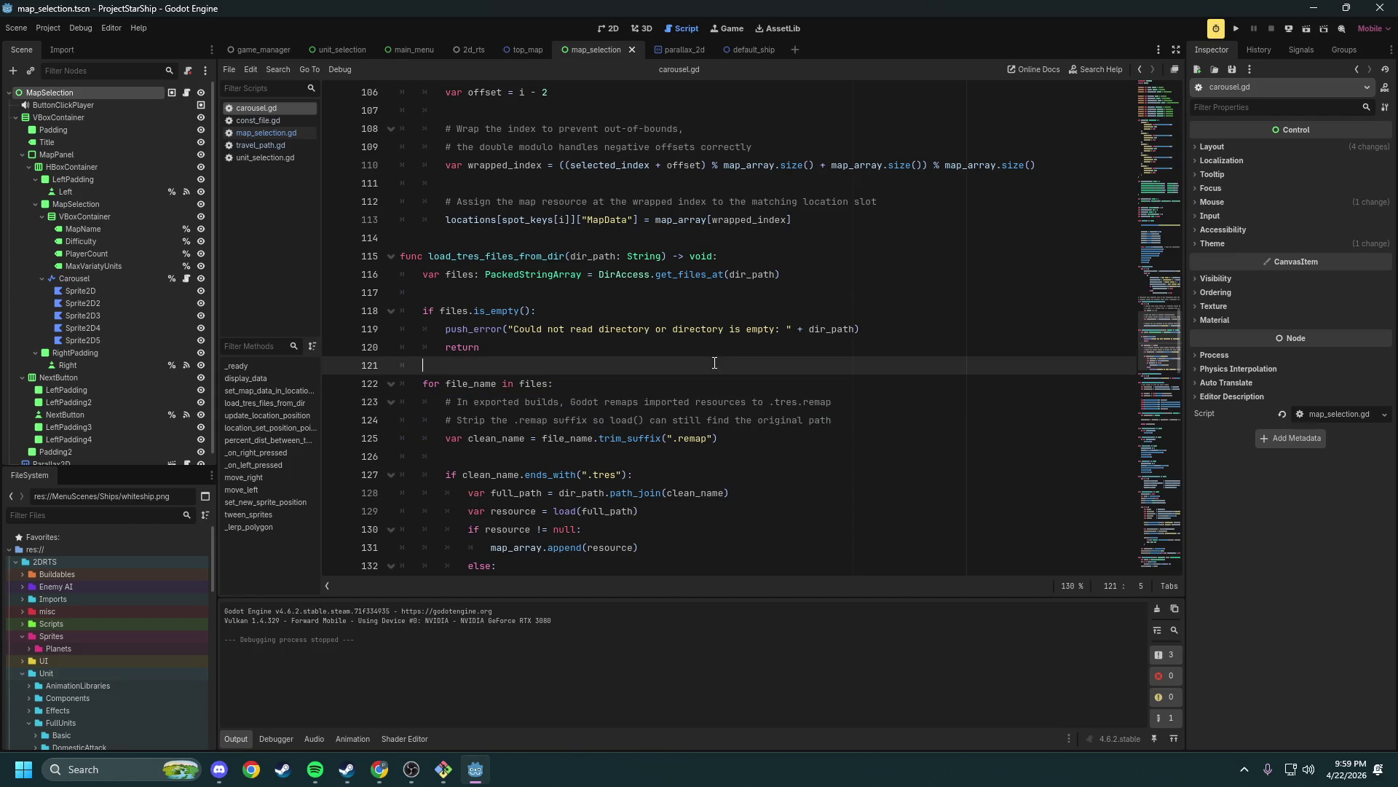
scroll(673, 379, "up", 3)
left_click_drag(673, 385, 648, 218)
left_click(639, 282)
scroll(639, 283, "down", 6)
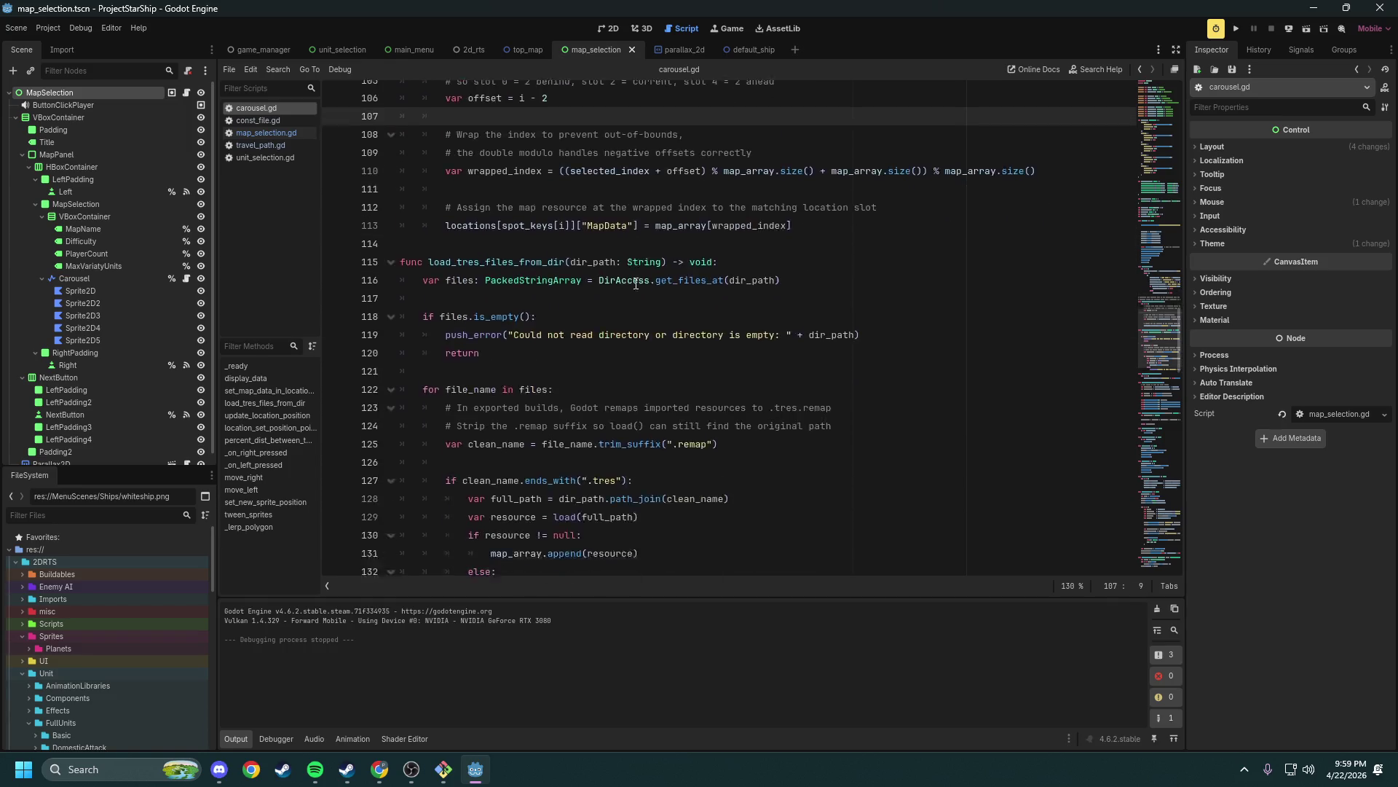
left_click_drag(848, 255, 445, 237)
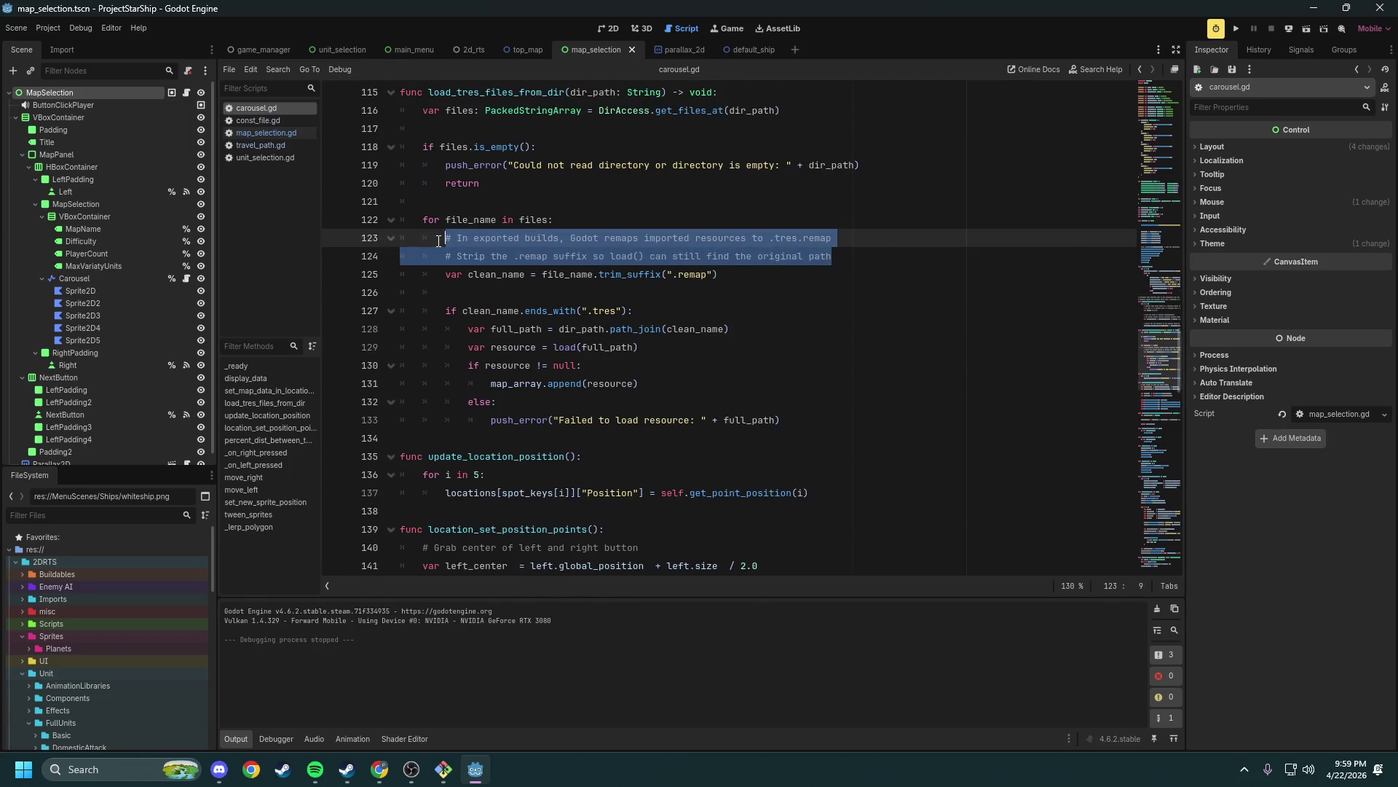
Examine the five set_point_position lines and the left_pos/right_pos 0.20 calculations on lines 148–149
scroll(743, 370, "up", 2)
scroll(743, 370, "down", 1)
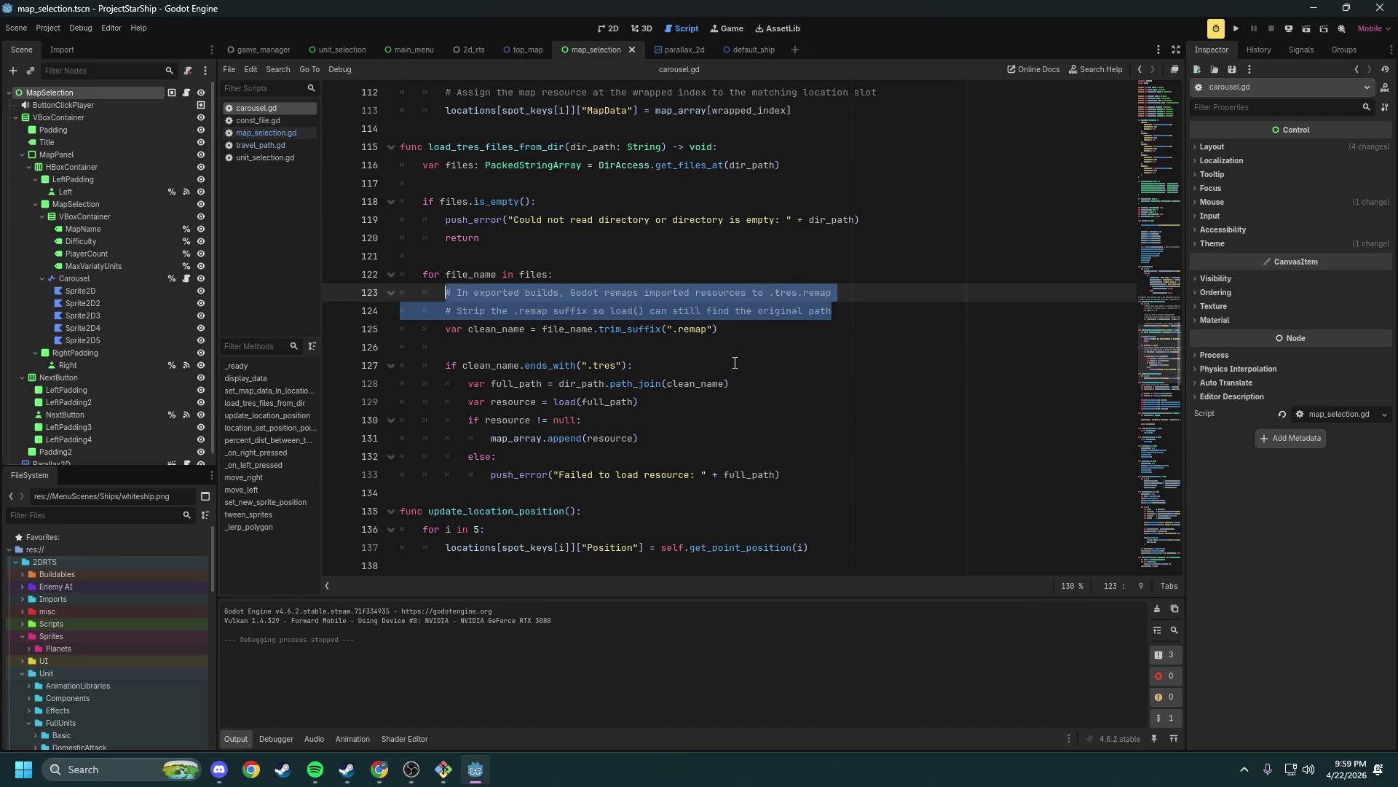
scroll(713, 327, "down", 6)
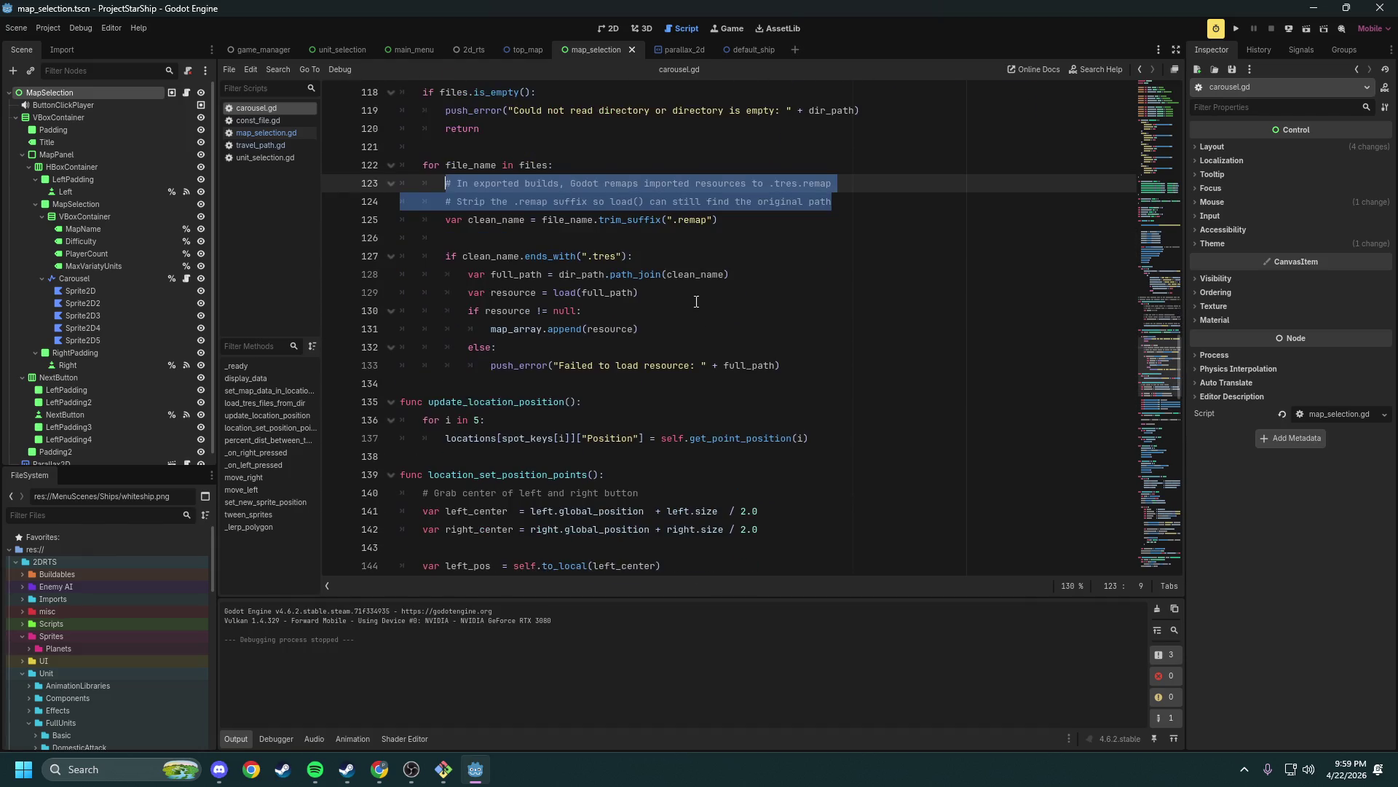
scroll(694, 310, "down", 1)
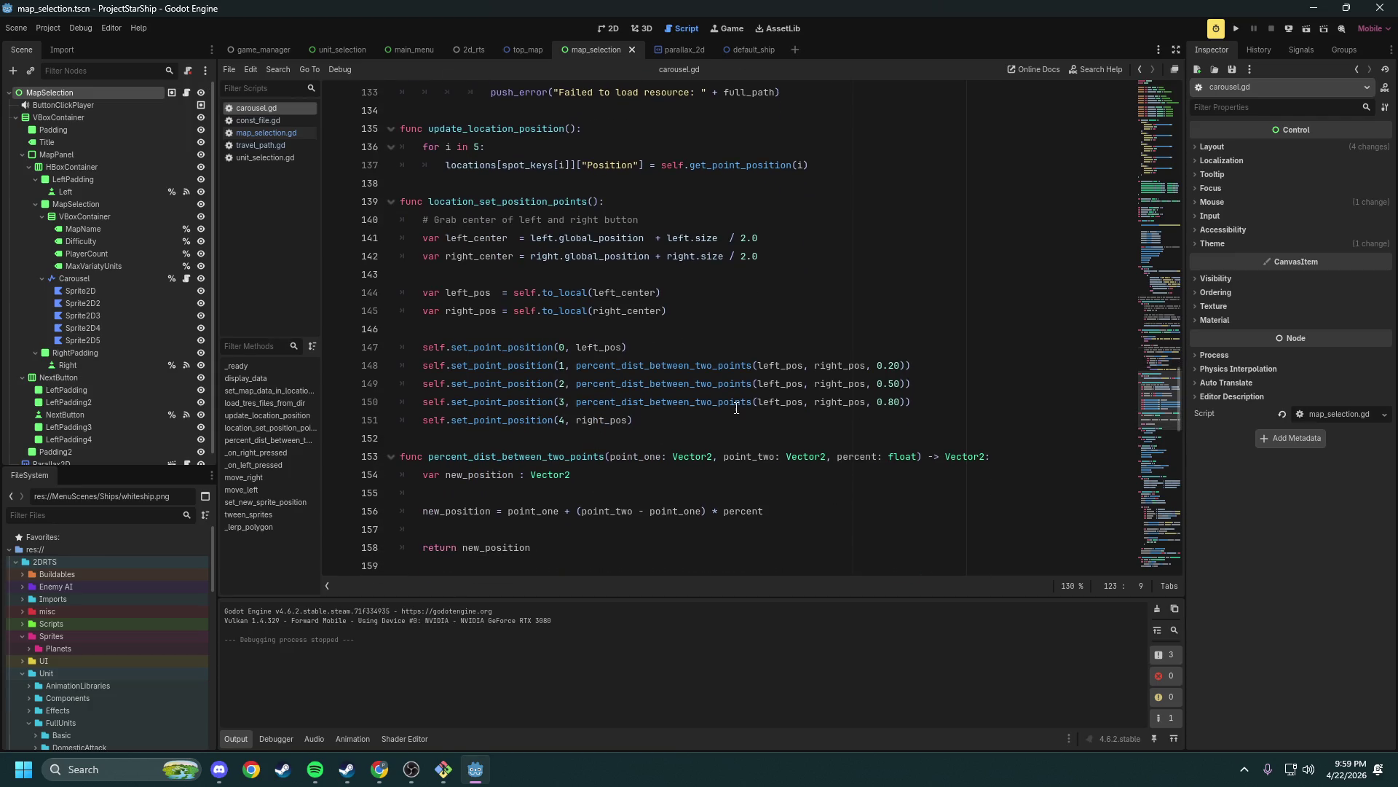
left_click_drag(634, 420, 413, 342)
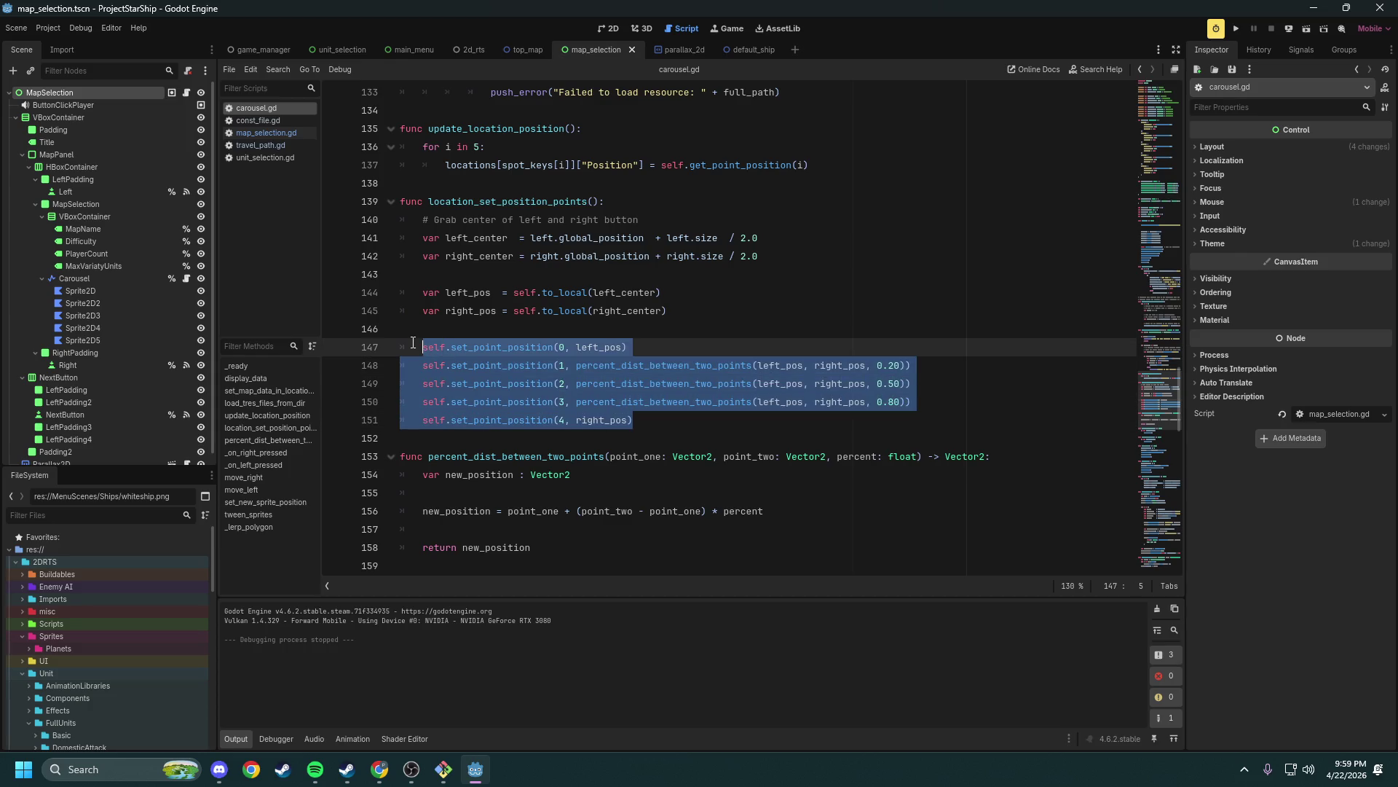
left_click(582, 350)
double_click(602, 347)
left_click(850, 365)
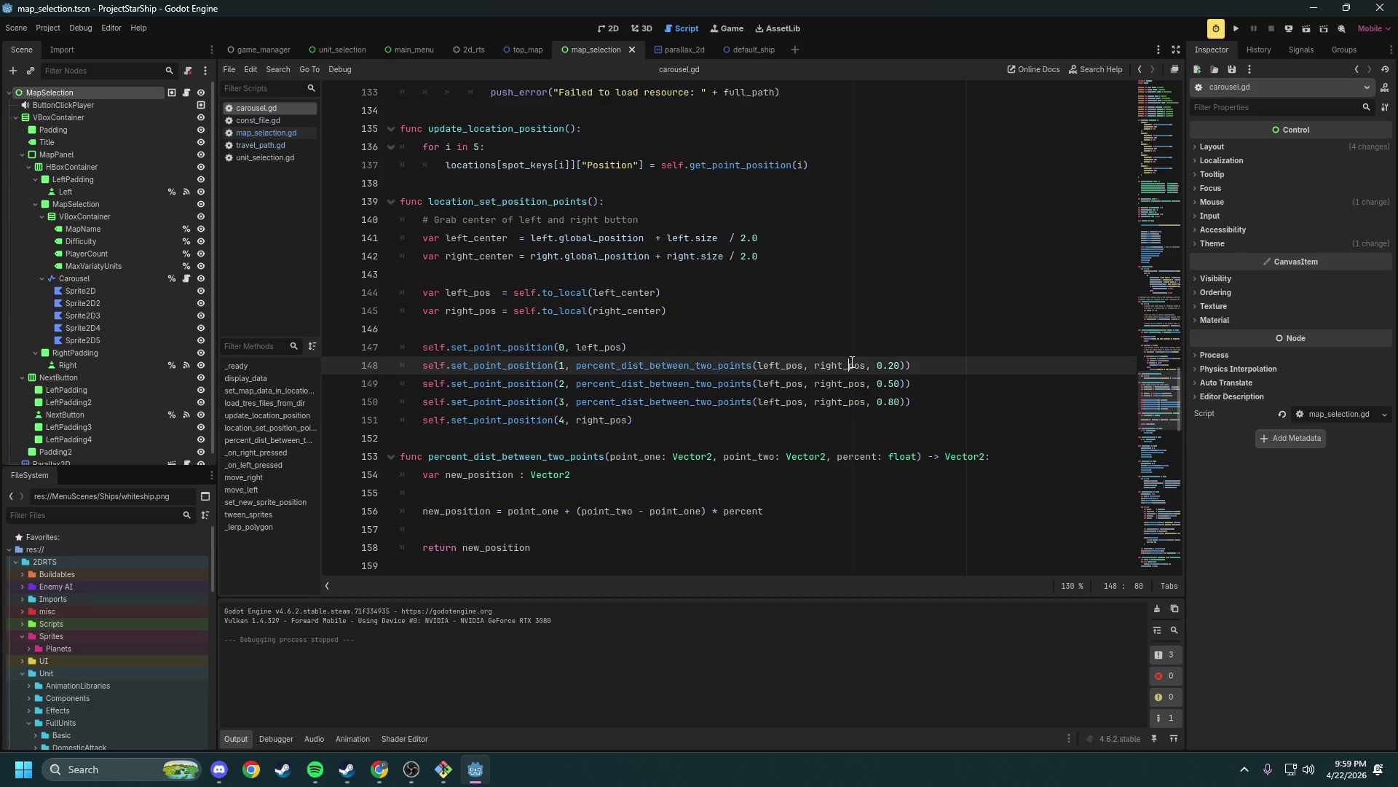
left_click(845, 383)
double_click(779, 383)
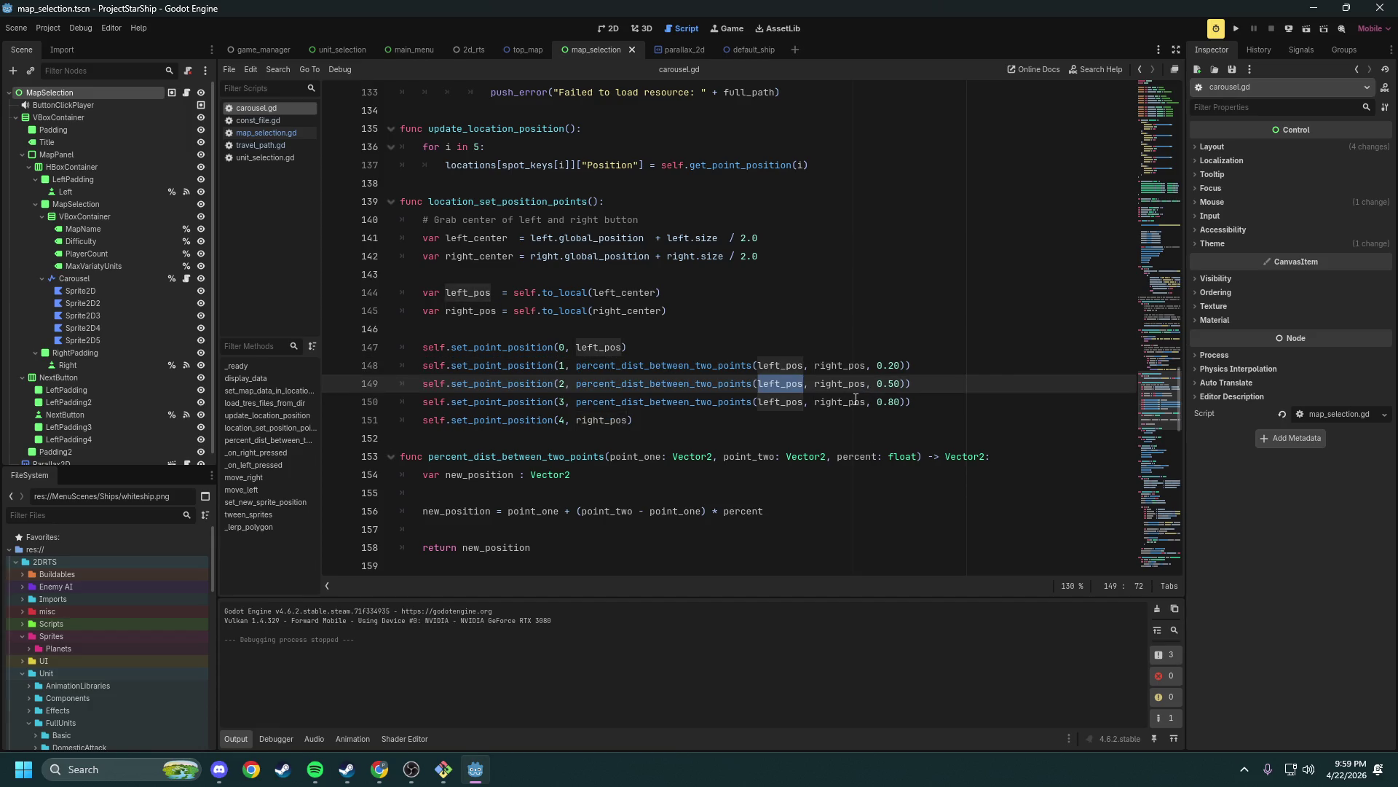
double_click(887, 366)
left_click(690, 413)
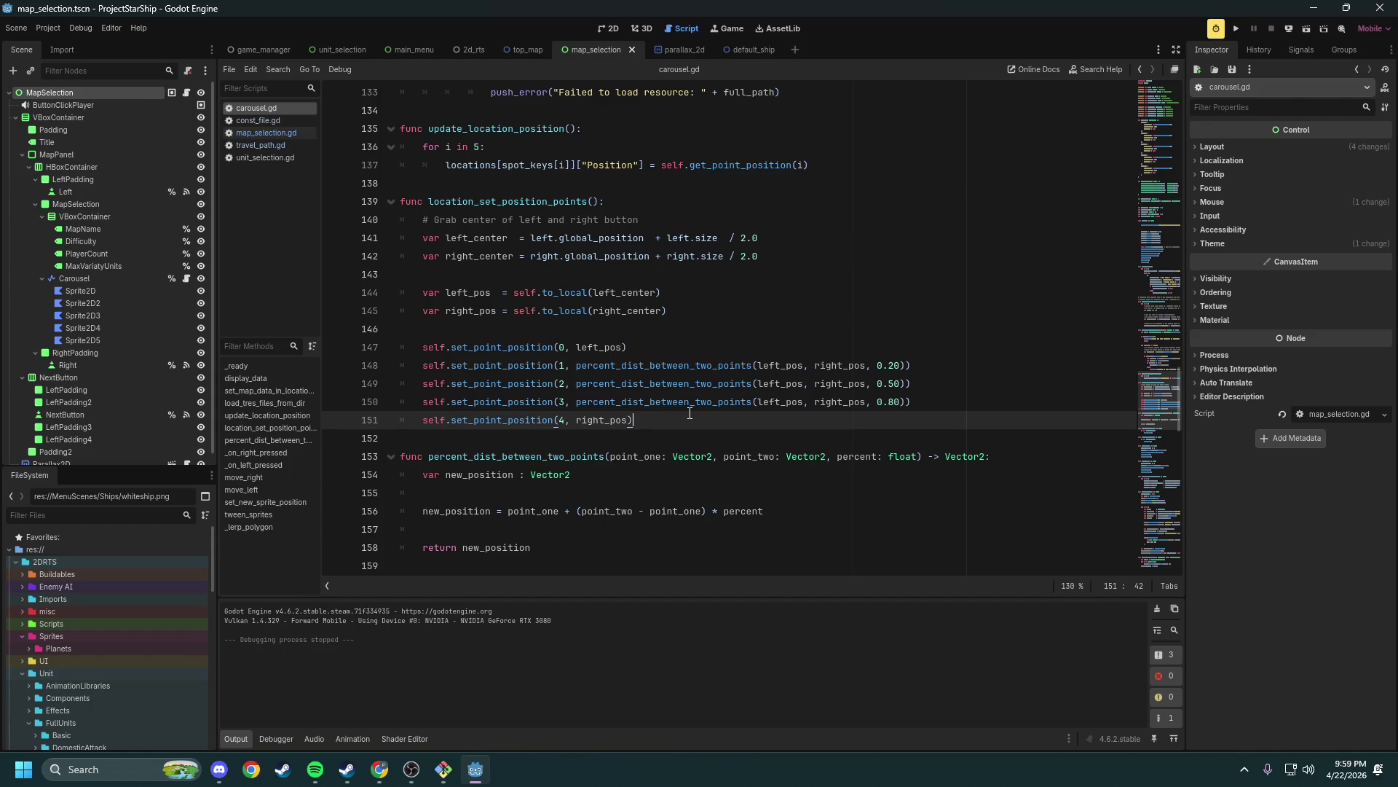
Review the _on_right_pressed handler, its move_right call, and move_right's tween_sprites call
scroll(768, 408, "down", 4)
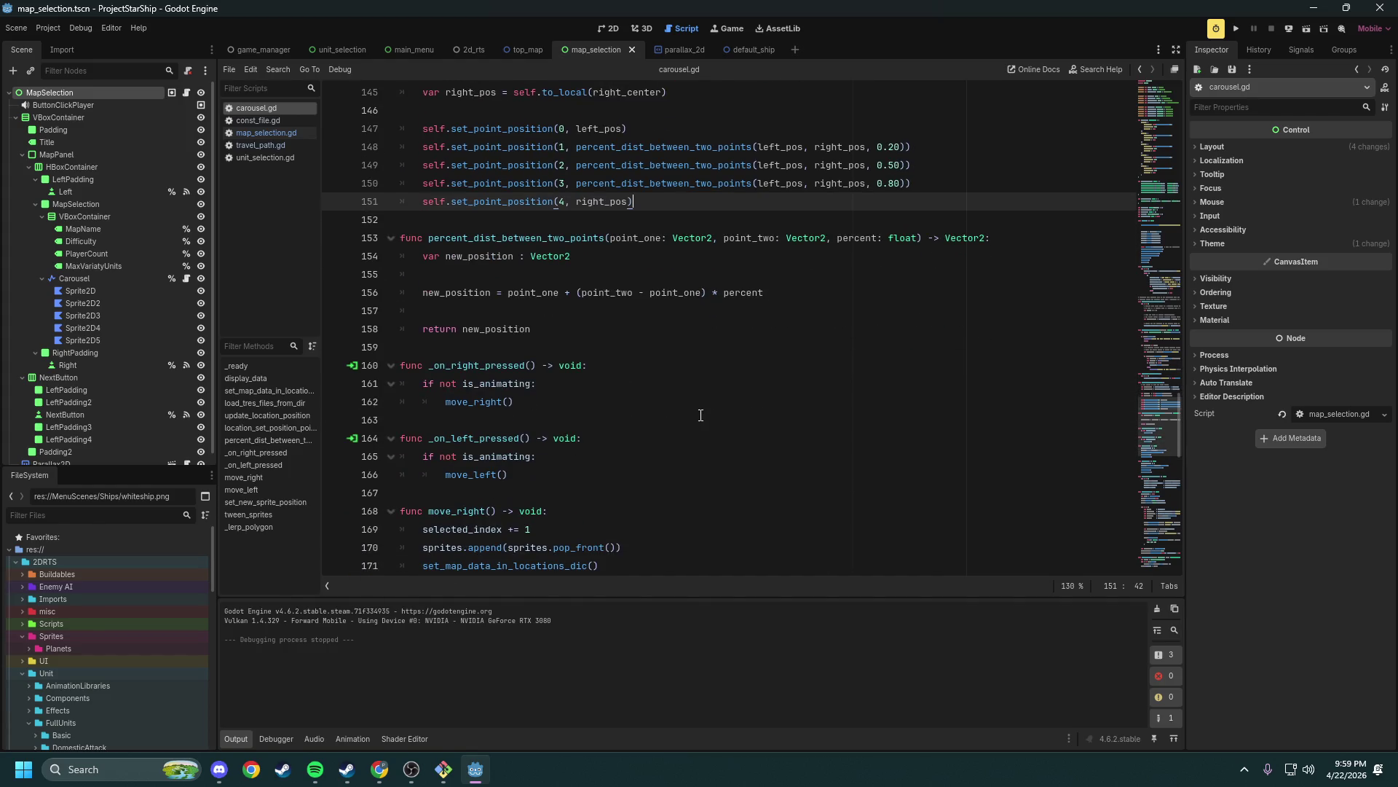
scroll(700, 416, "down", 4)
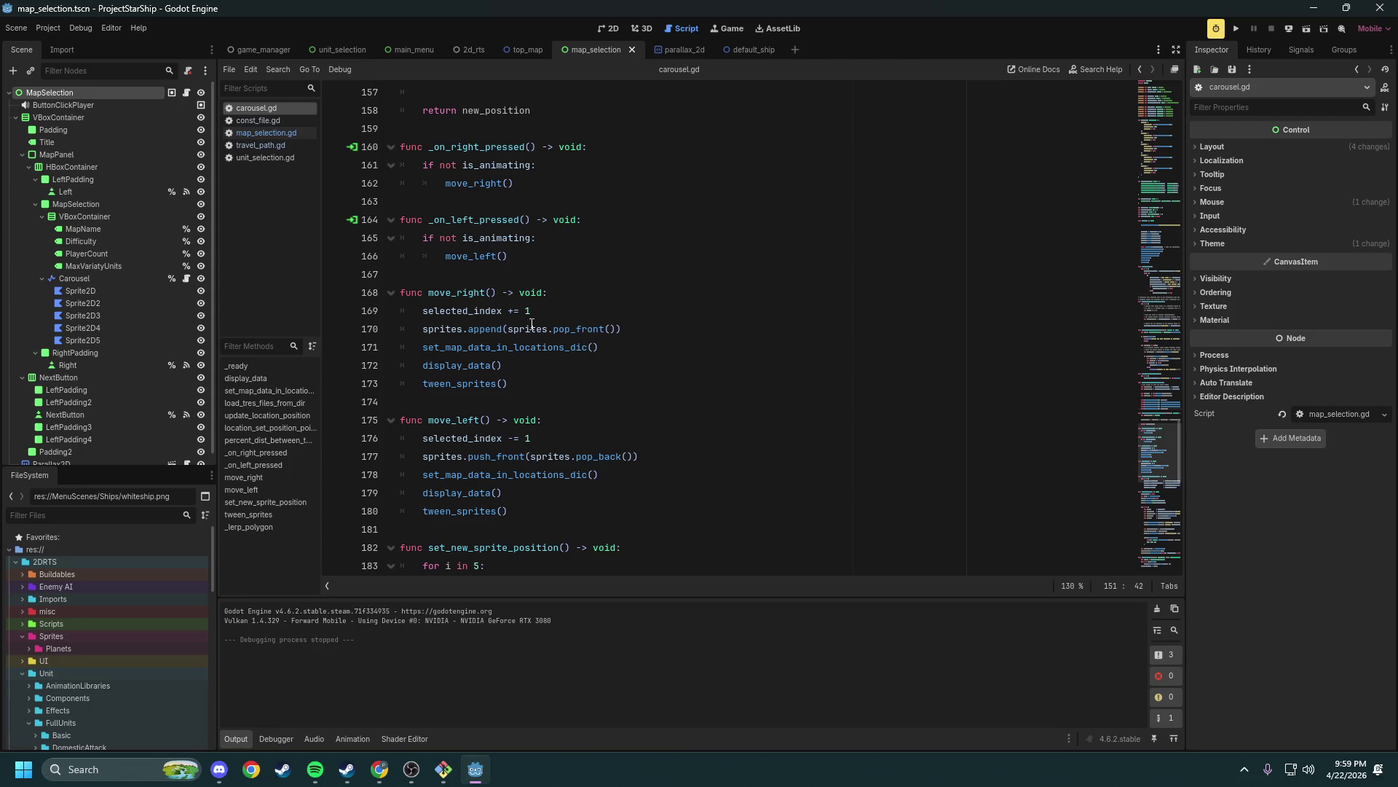
double_click(465, 148)
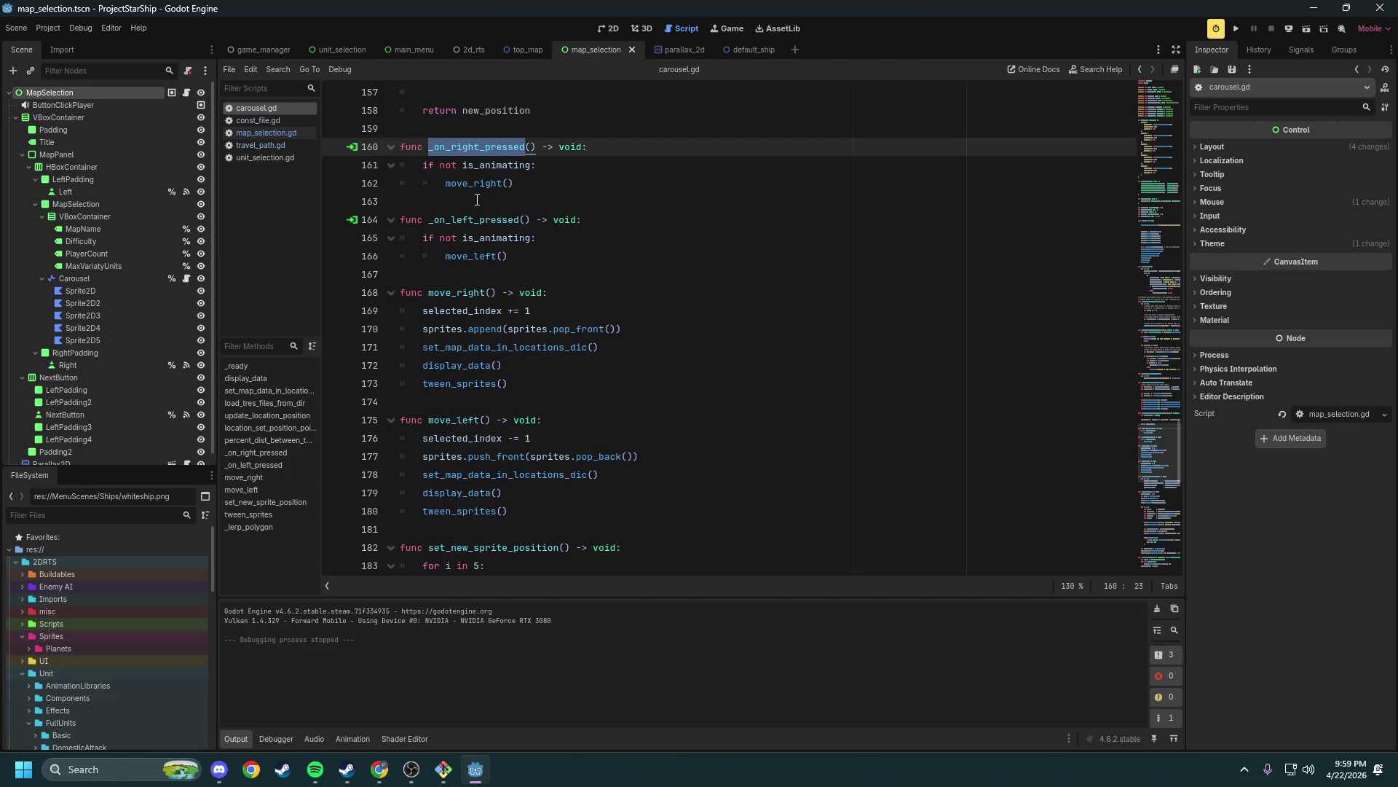
left_click_drag(514, 183, 446, 182)
scroll(434, 295, "down", 1)
left_click_drag(508, 329, 481, 329)
left_click_drag(400, 238, 572, 310)
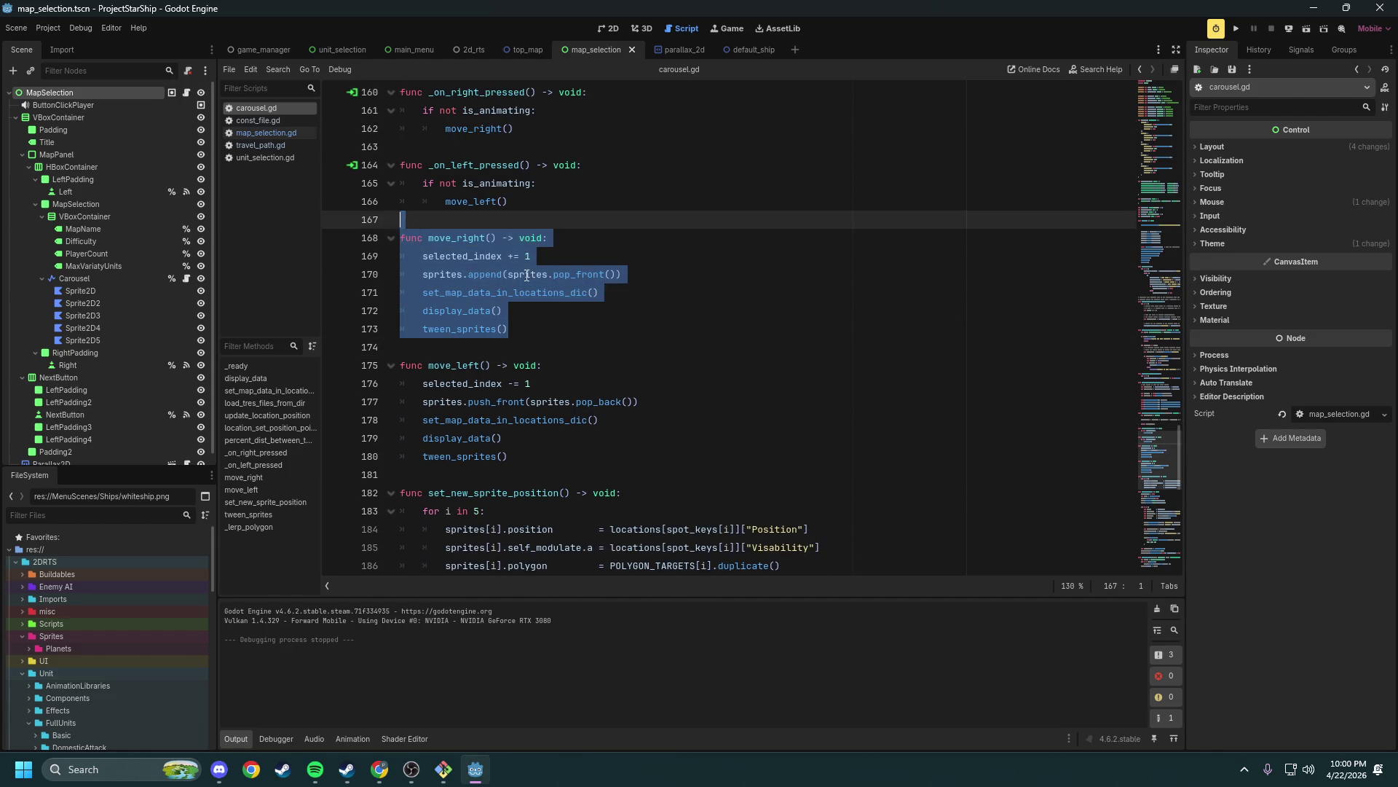
left_click(571, 311)
Locate set_new_sprite_position and mark the tail of the tween code
scroll(571, 311, "down", 3)
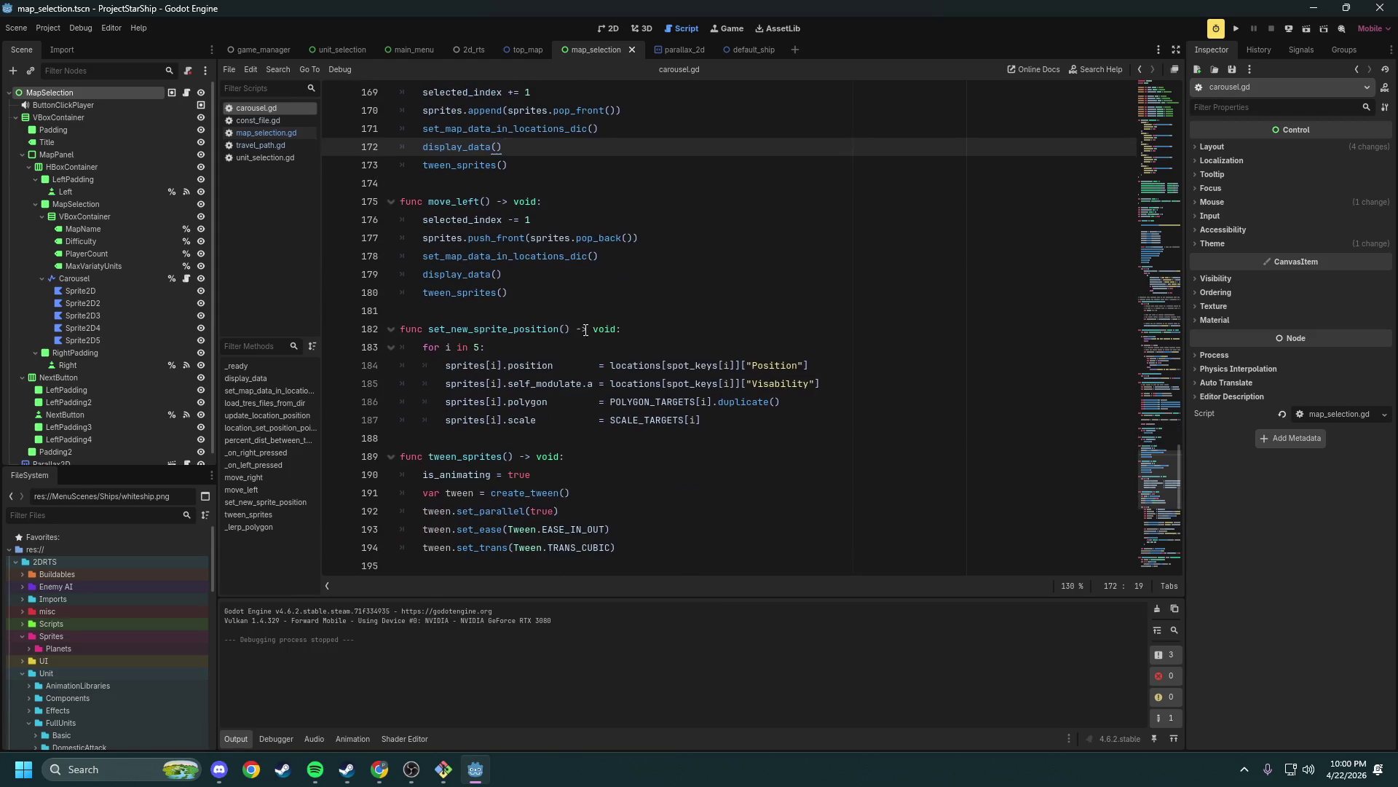
scroll(583, 320, "down", 1)
double_click(486, 273)
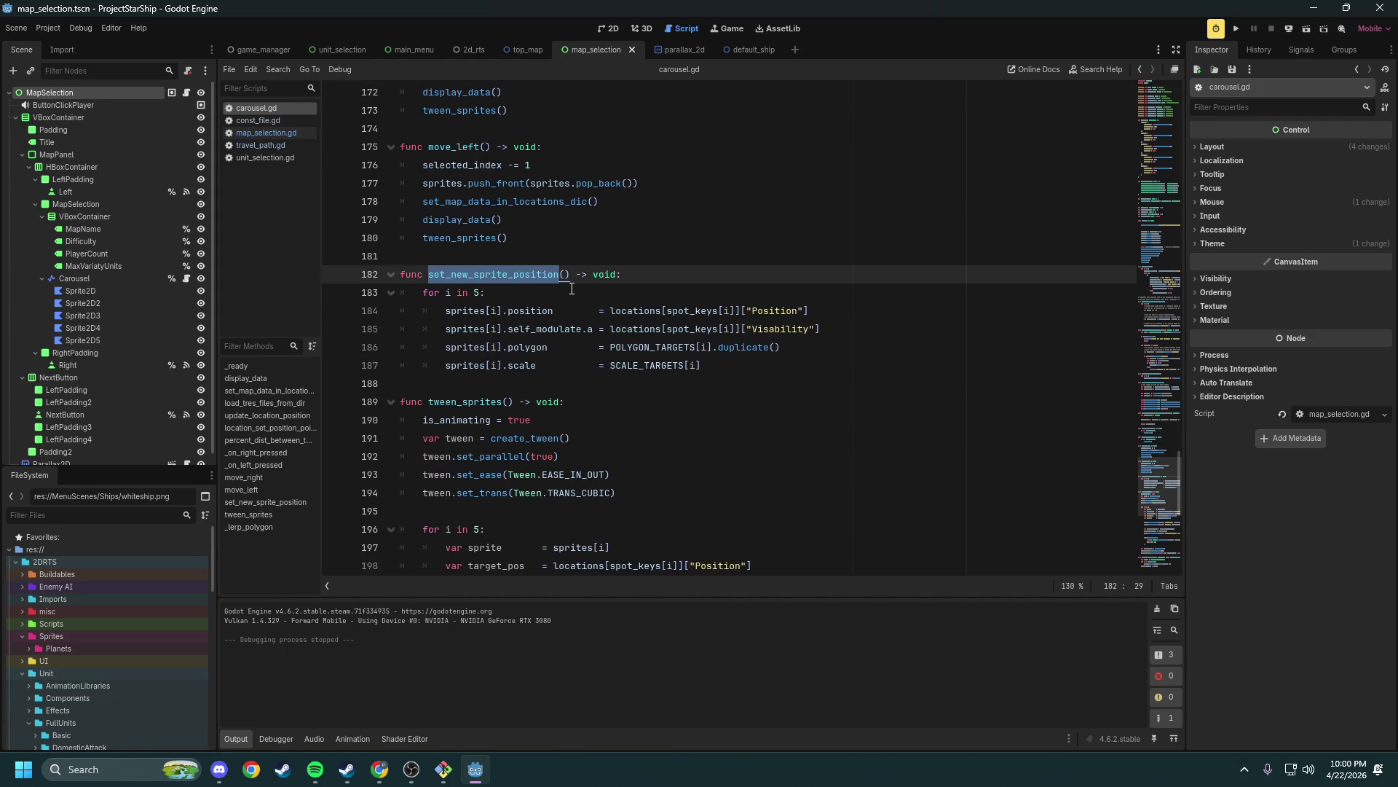
scroll(664, 285, "down", 2)
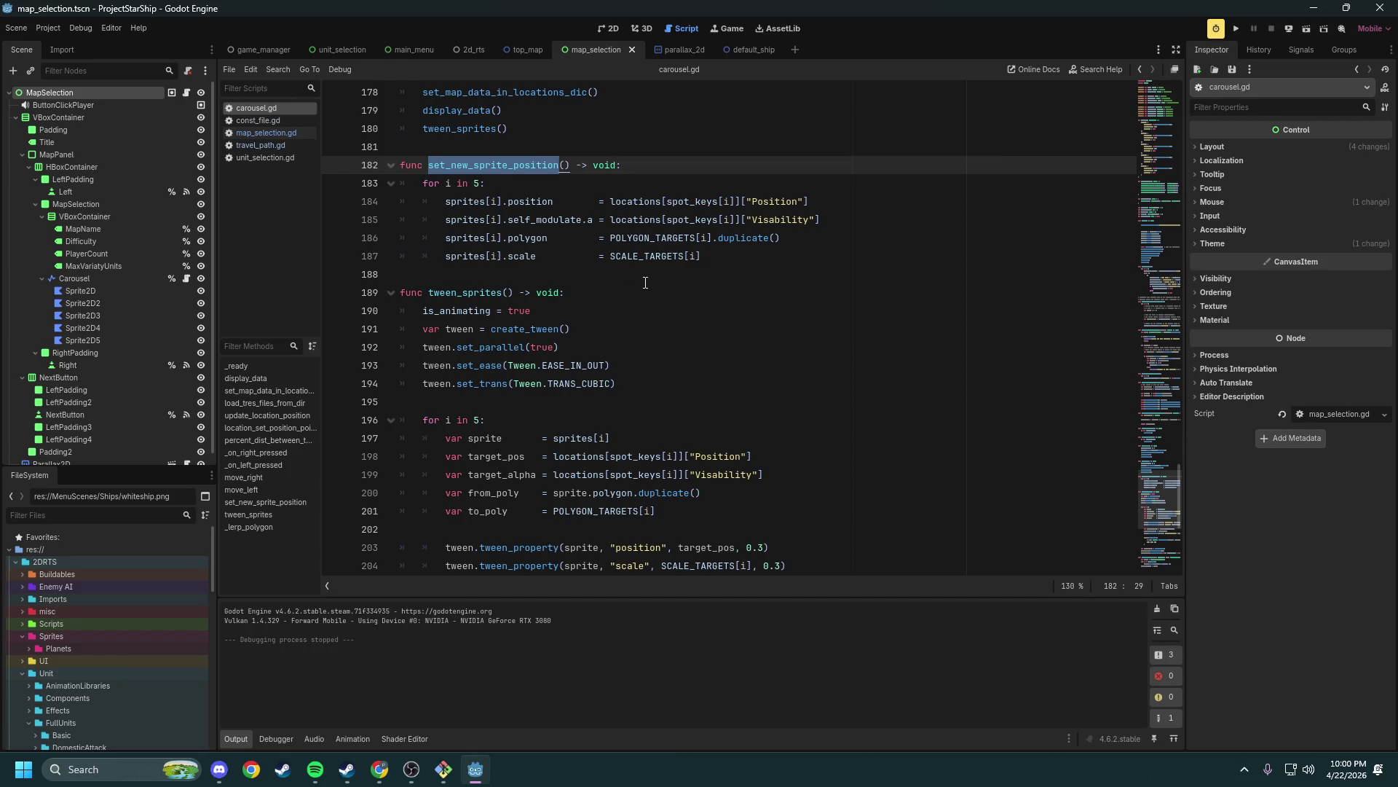
scroll(646, 282, "down", 2)
scroll(619, 258, "down", 5)
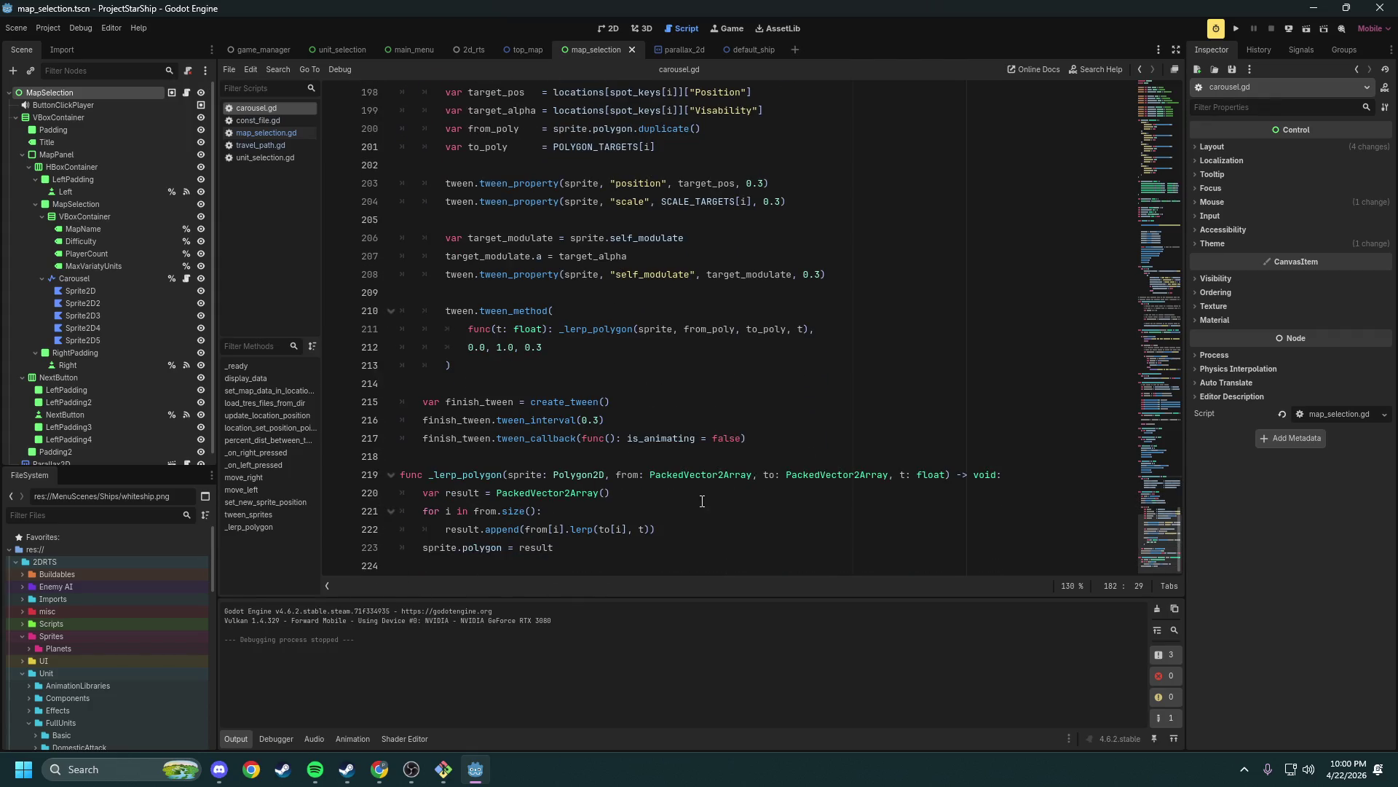
mouse_move(604, 548)
left_mouse_down()
mouse_move(561, 95)
mouse_move(408, 146)
mouse_move(401, 195)
left_mouse_up()
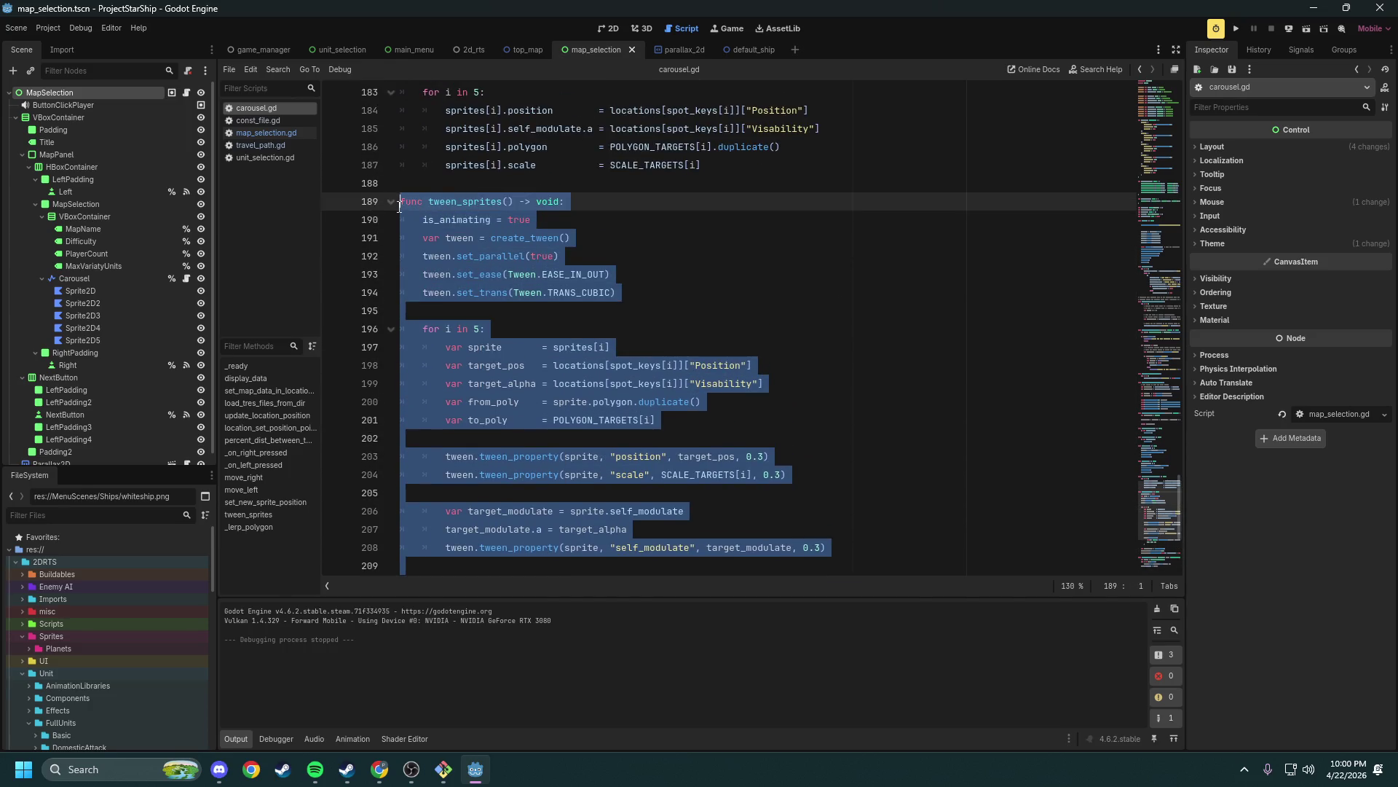
Select tween lines 204–213 for review
scroll(537, 257, "down", 1)
scroll(537, 257, "down", 2)
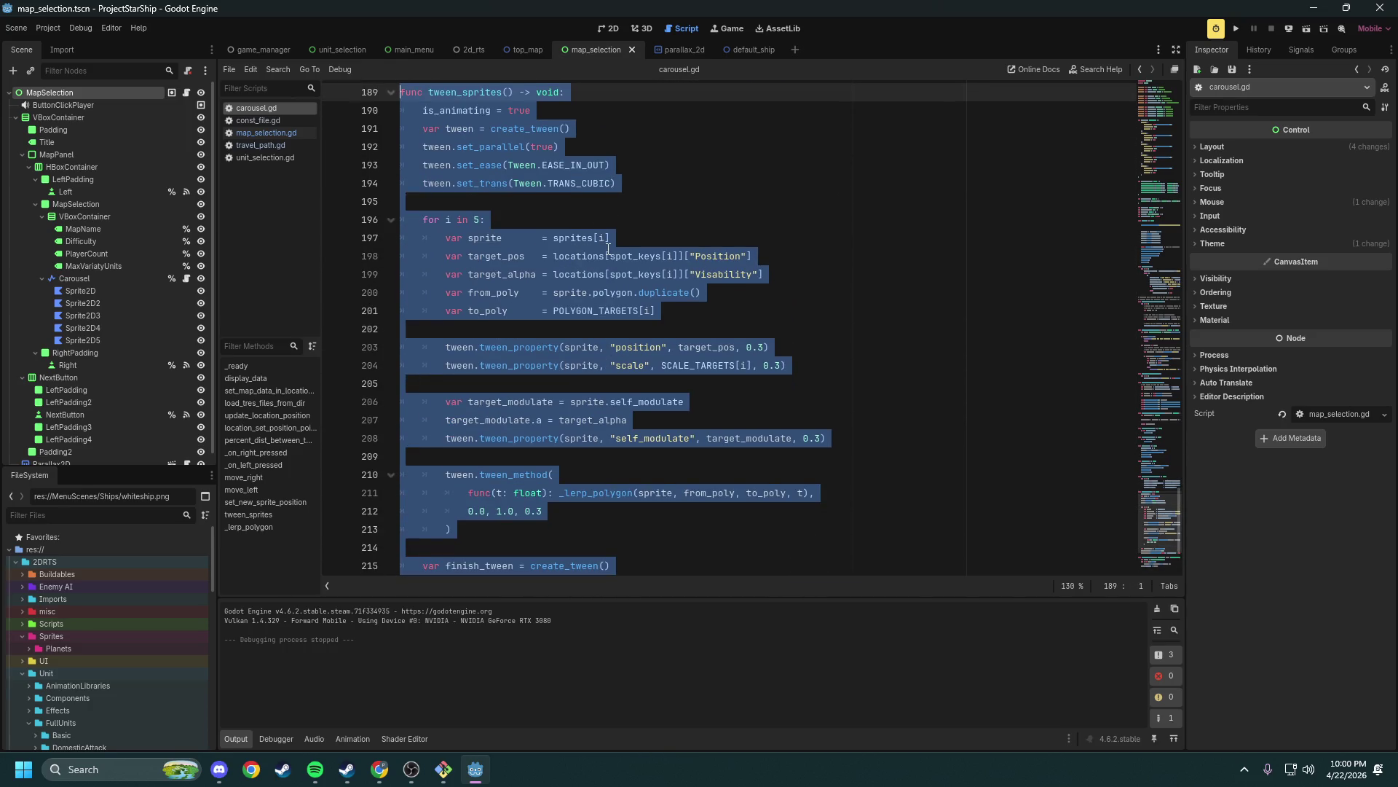
scroll(610, 260, "down", 2)
scroll(581, 301, "down", 1)
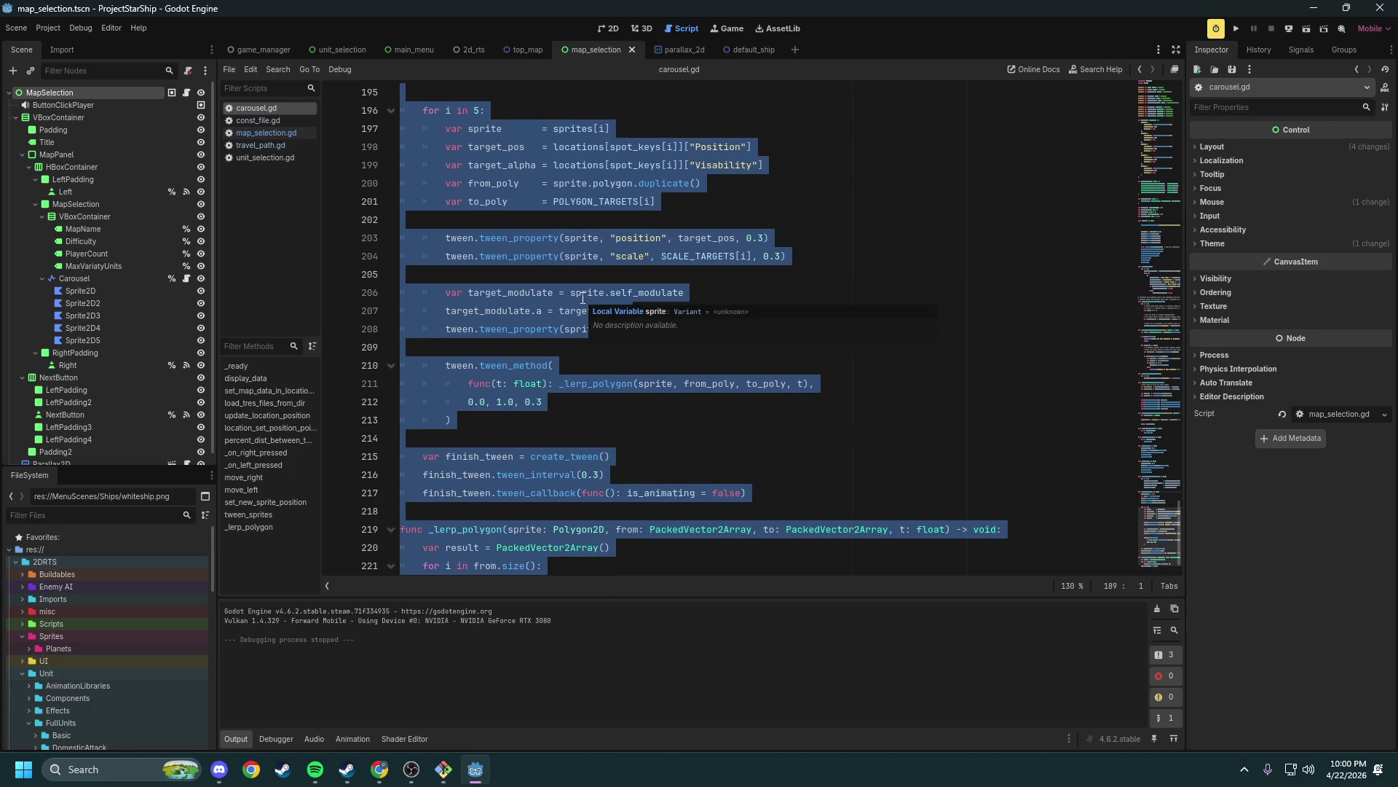
left_click(617, 402)
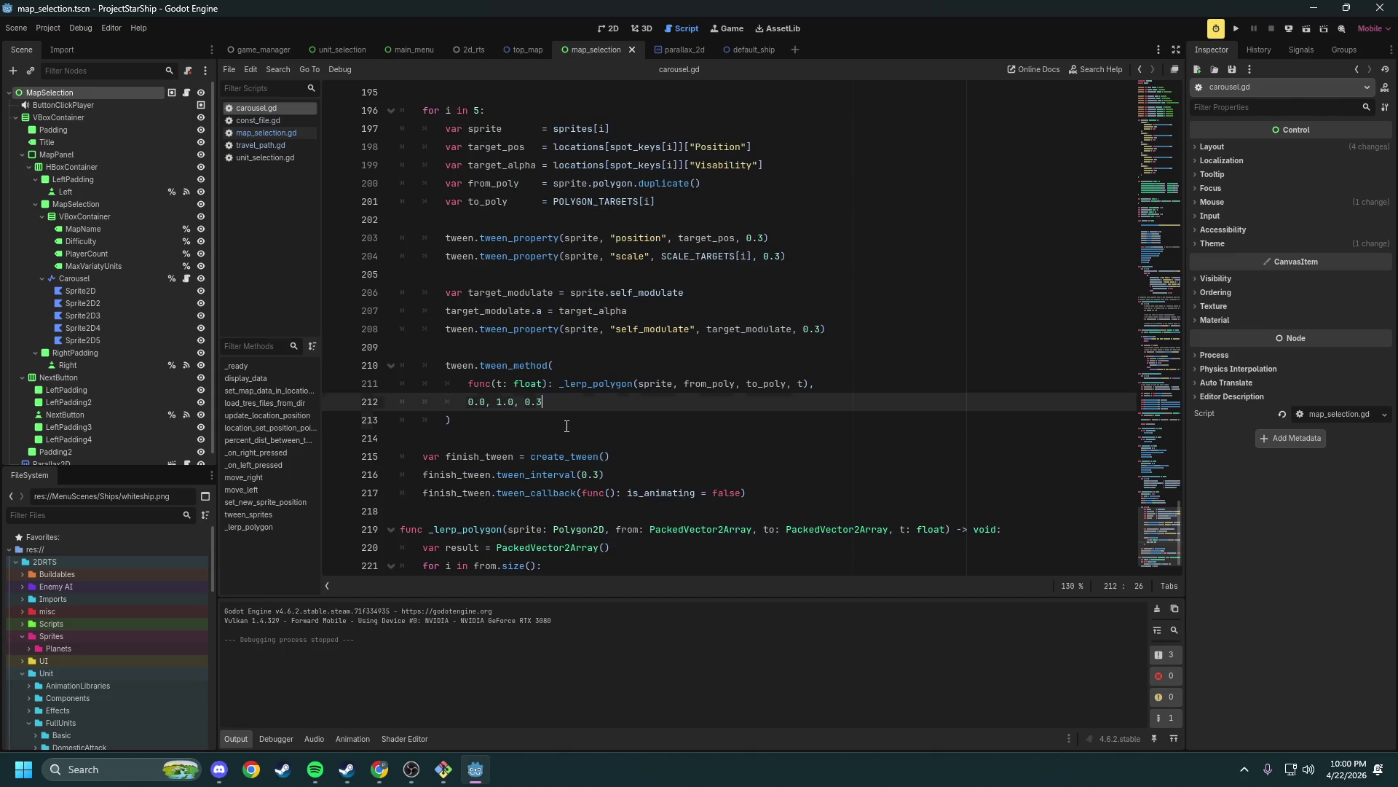
left_click_drag(567, 425, 401, 256)
left_click(654, 369)
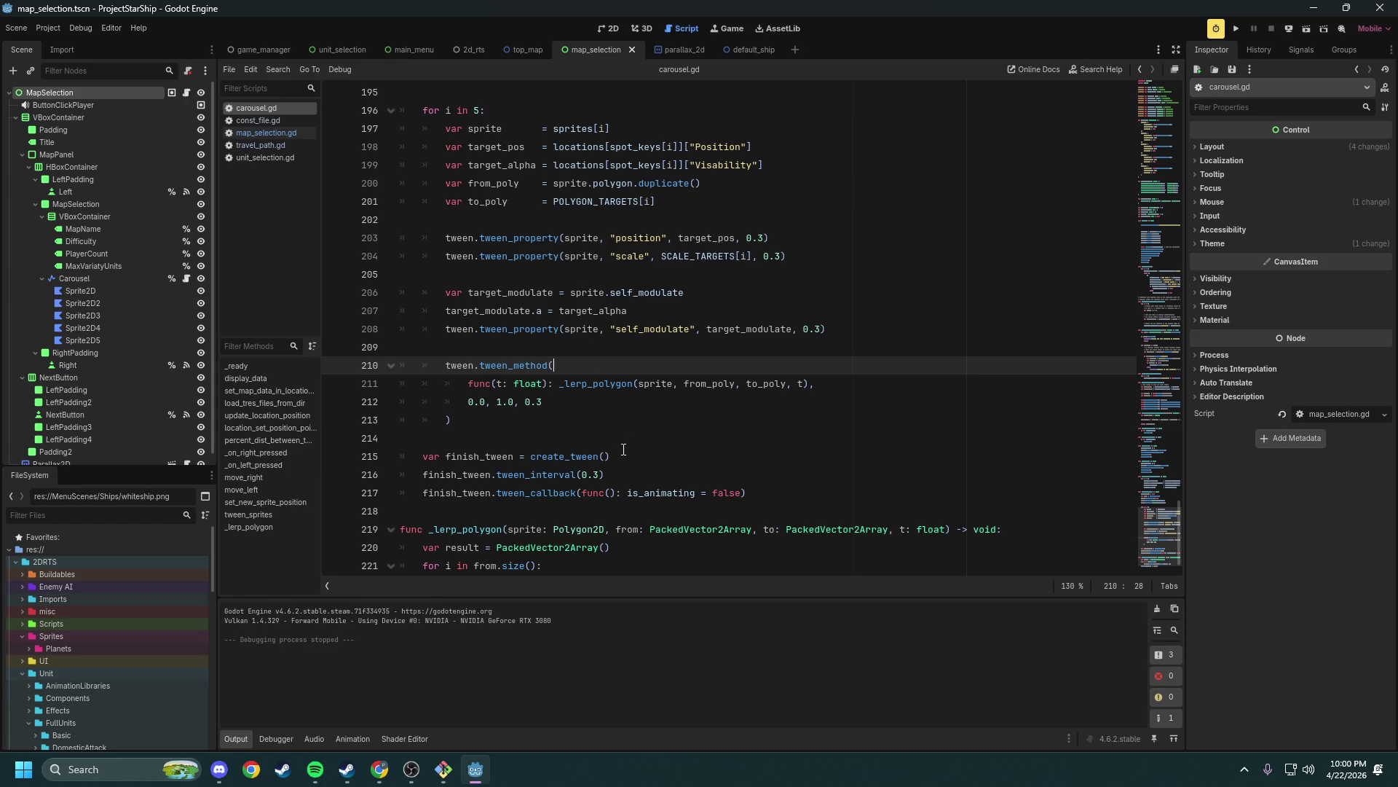
Open travel_path.gd, then return to the carousel script
scroll(675, 300, "up", 2)
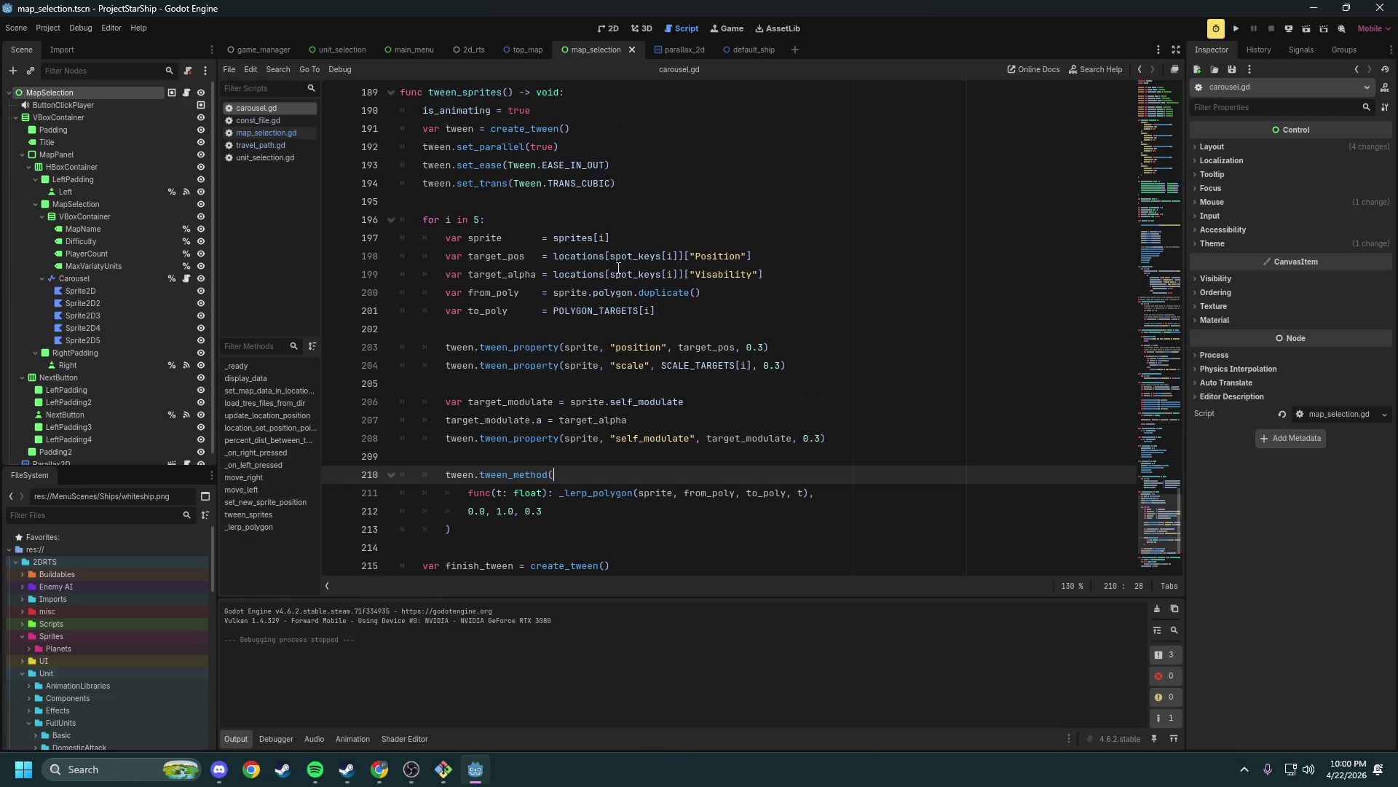
scroll(611, 396, "down", 2)
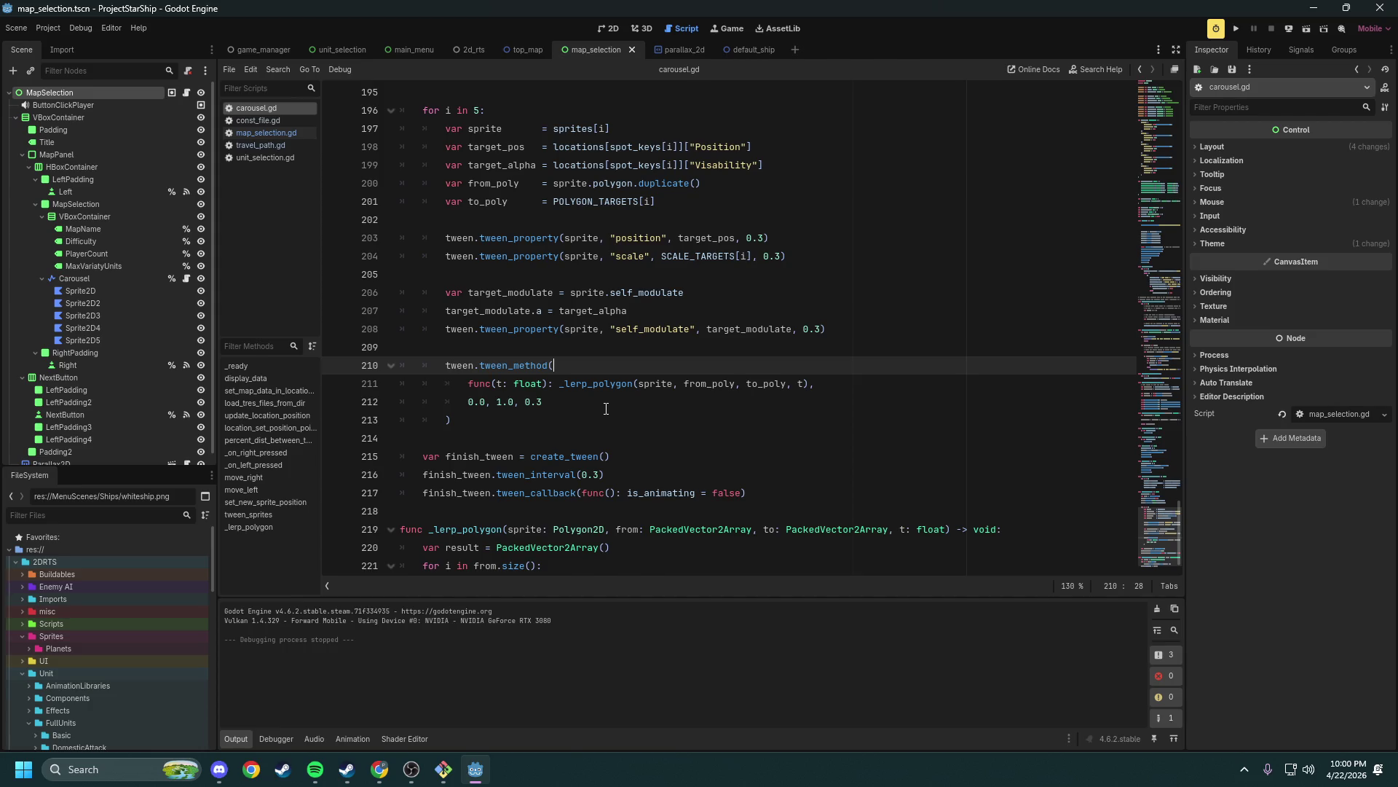
scroll(606, 409, "up", 20)
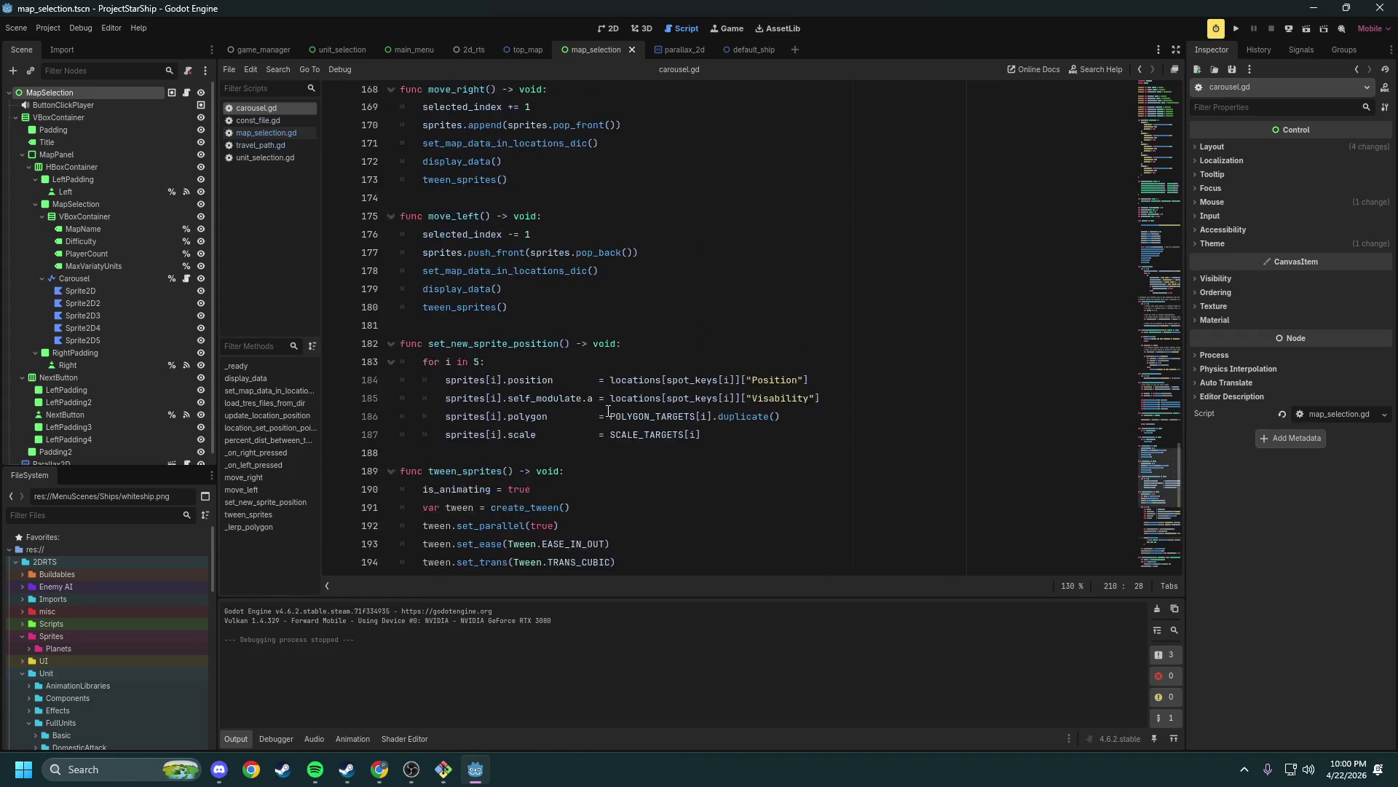
scroll(641, 409, "up", 19)
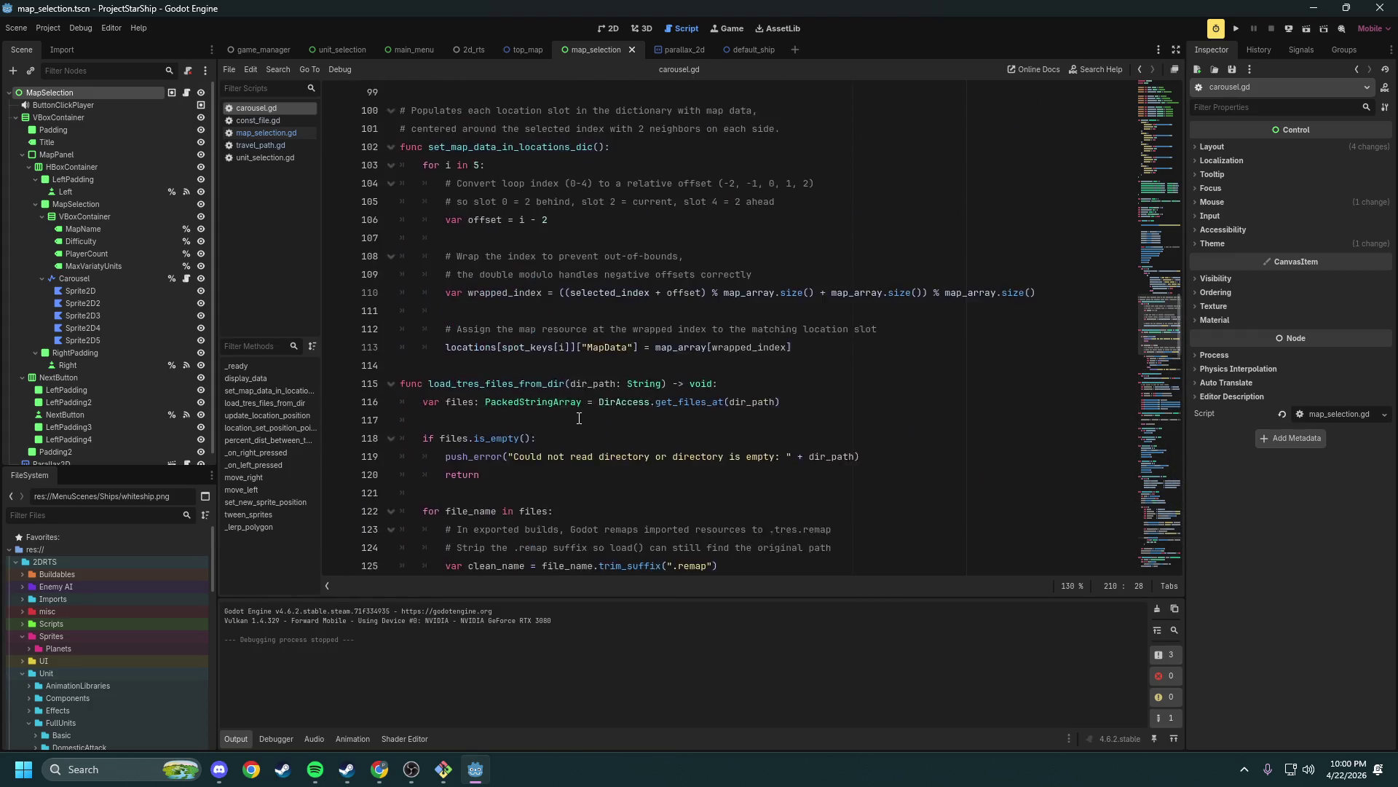
scroll(587, 448, "up", 20)
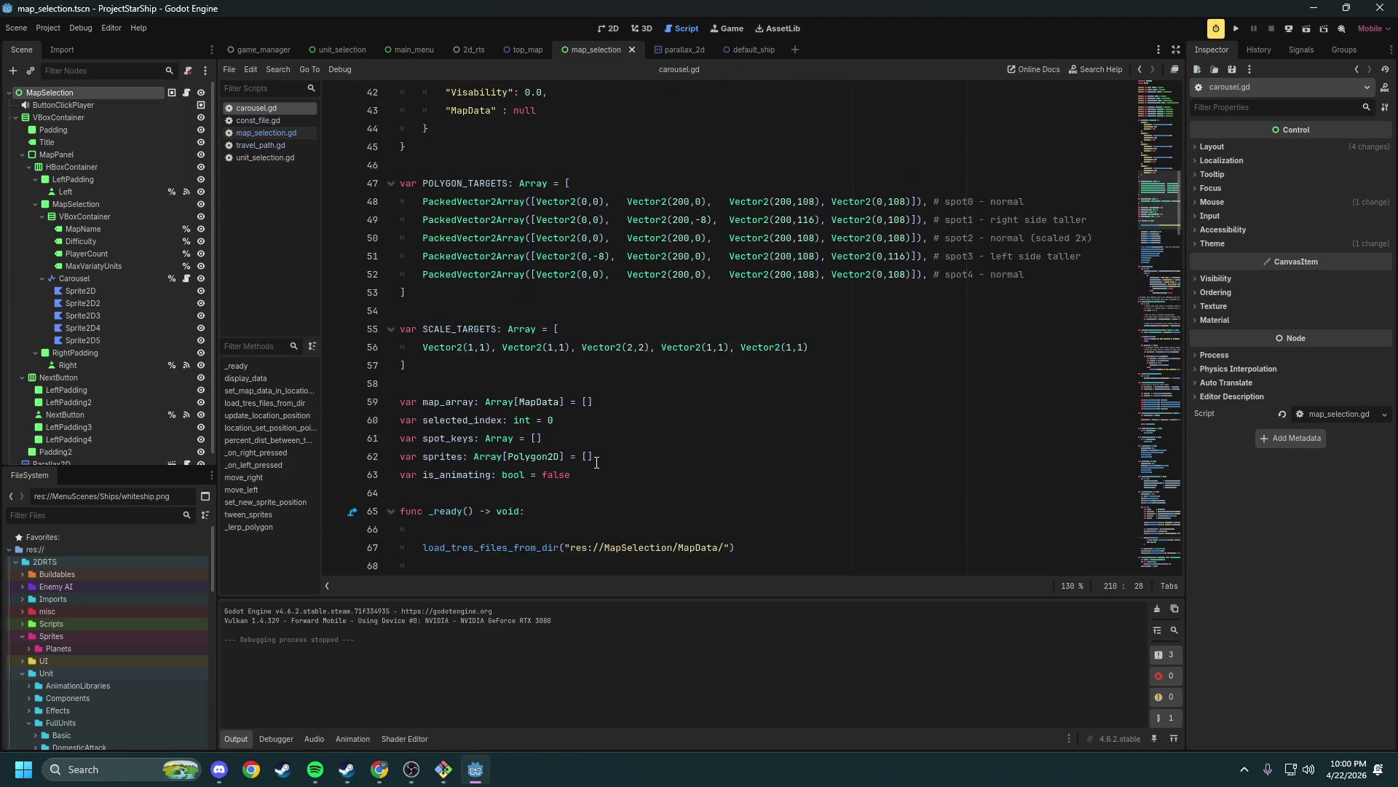
scroll(570, 437, "up", 6)
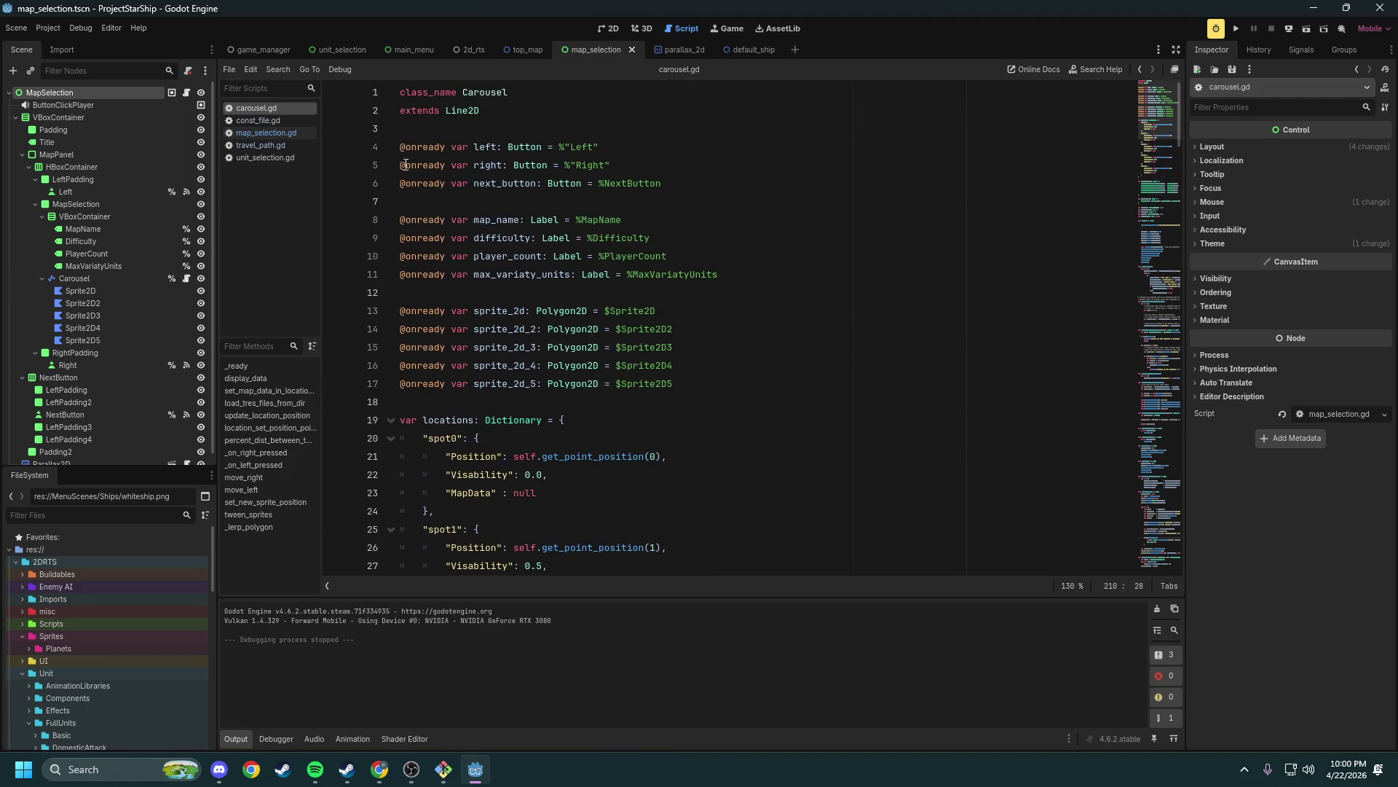
left_click(268, 144)
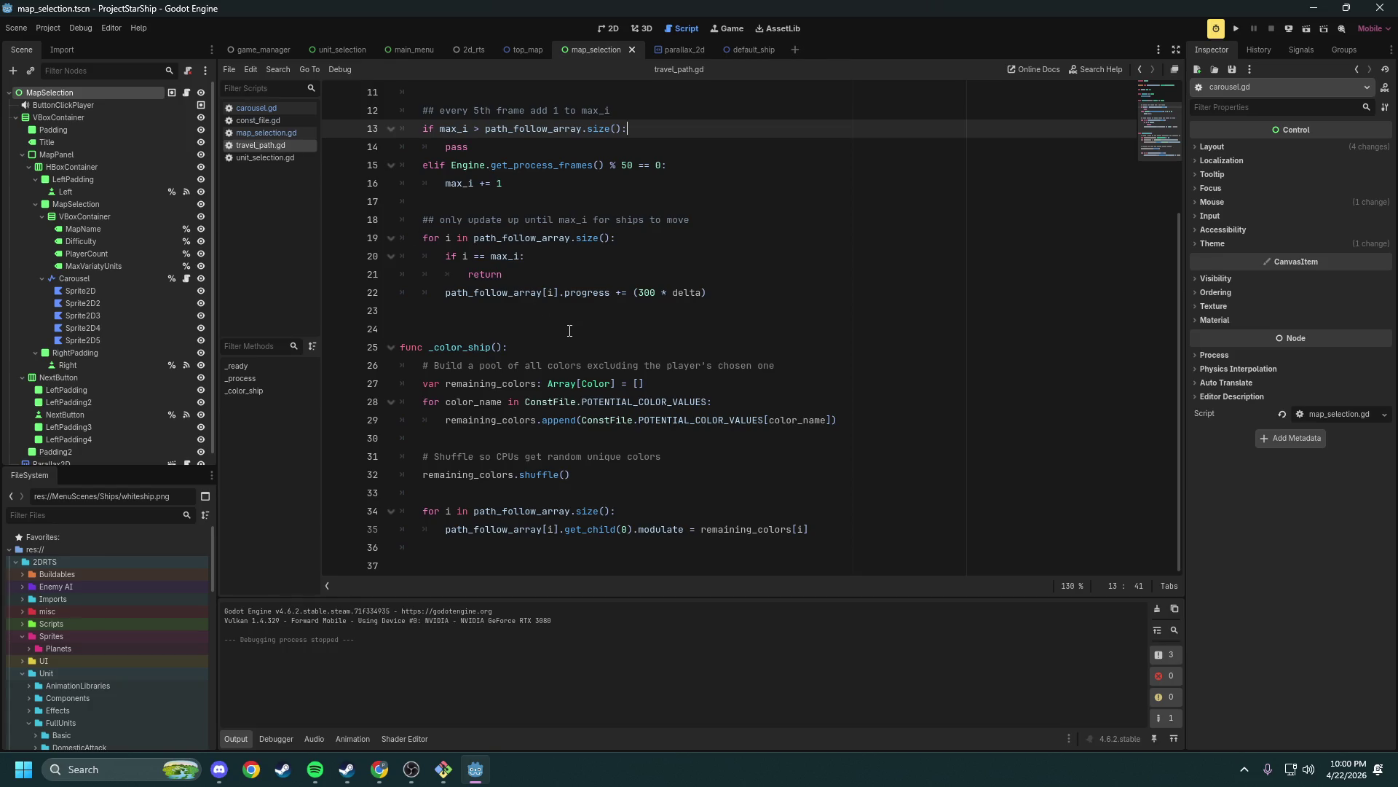
scroll(605, 347, "up", 4)
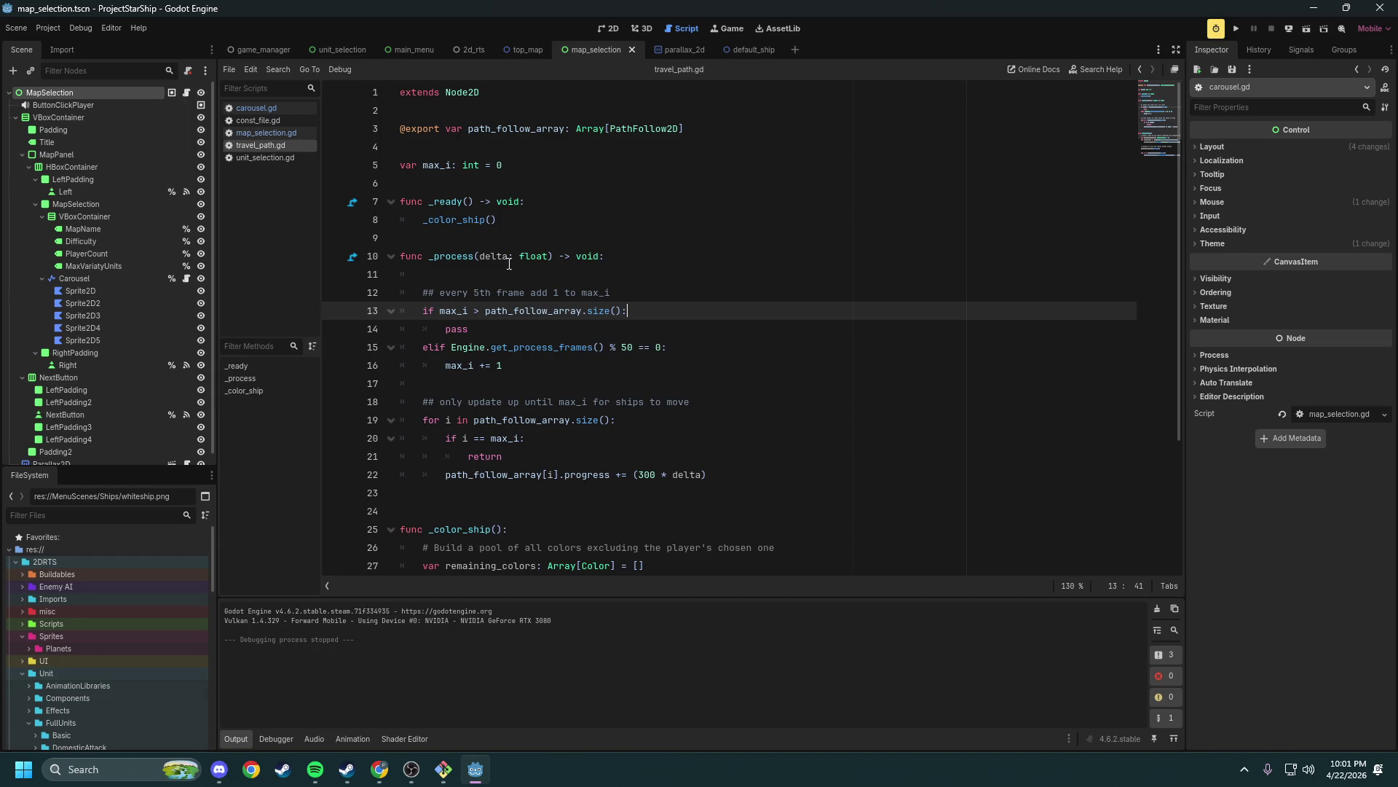
left_click(256, 134)
left_click(244, 110)
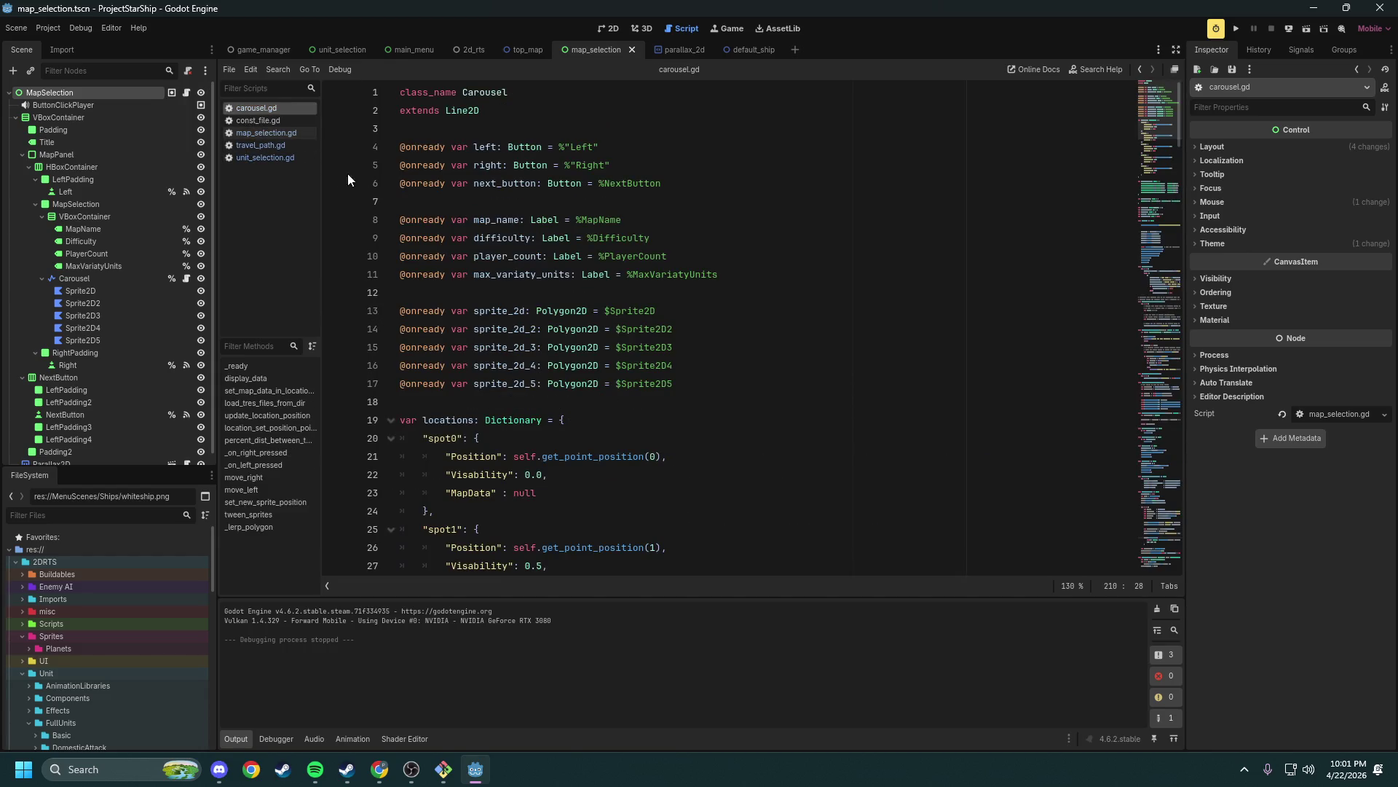
scroll(547, 281, "down", 7)
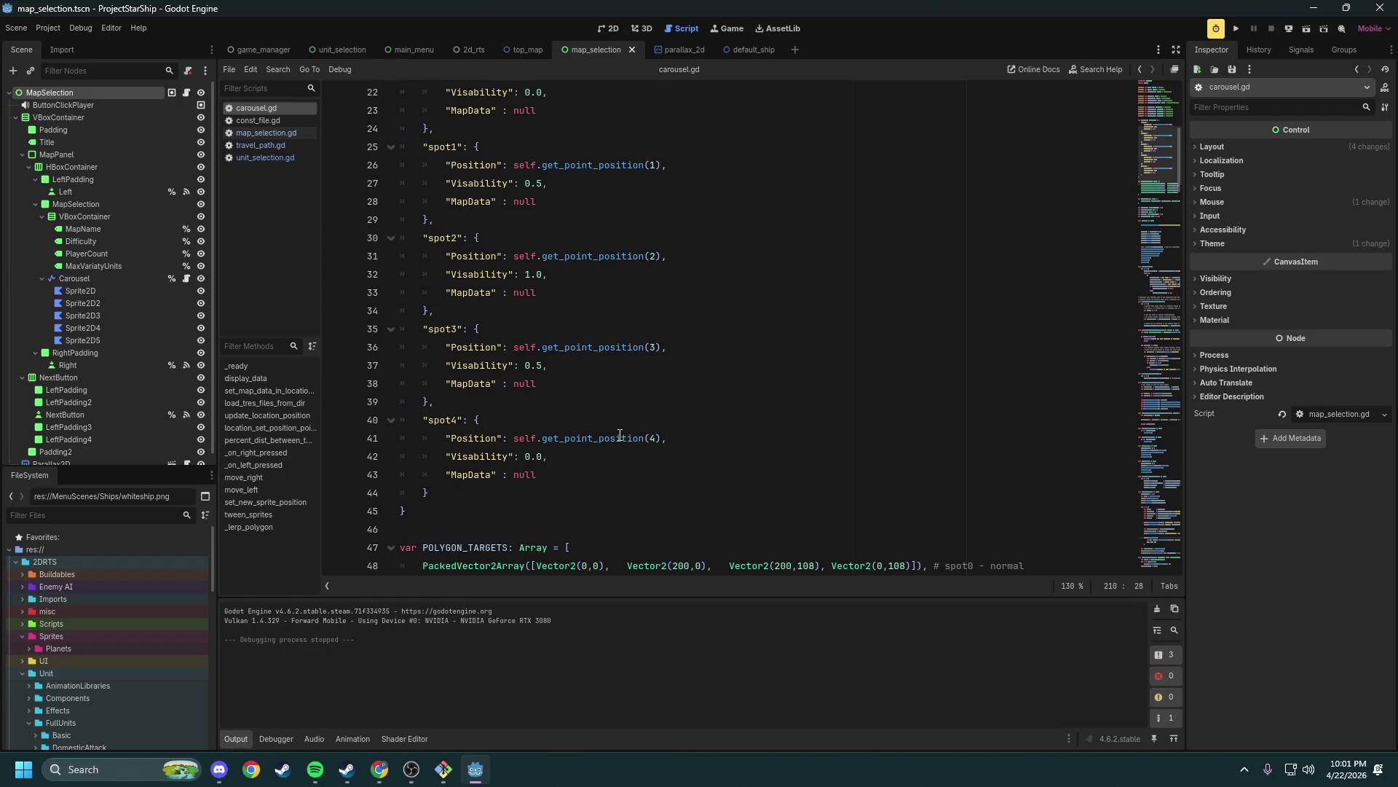
double_click(450, 420)
scroll(453, 422, "up", 3)
scroll(576, 347, "down", 8)
mouse_move(805, 398)
left_mouse_down()
mouse_move(522, 400)
mouse_move(405, 273)
left_mouse_up()
left_click(538, 402)
scroll(538, 301, "down", 3)
left_click_drag(538, 302, 423, 183)
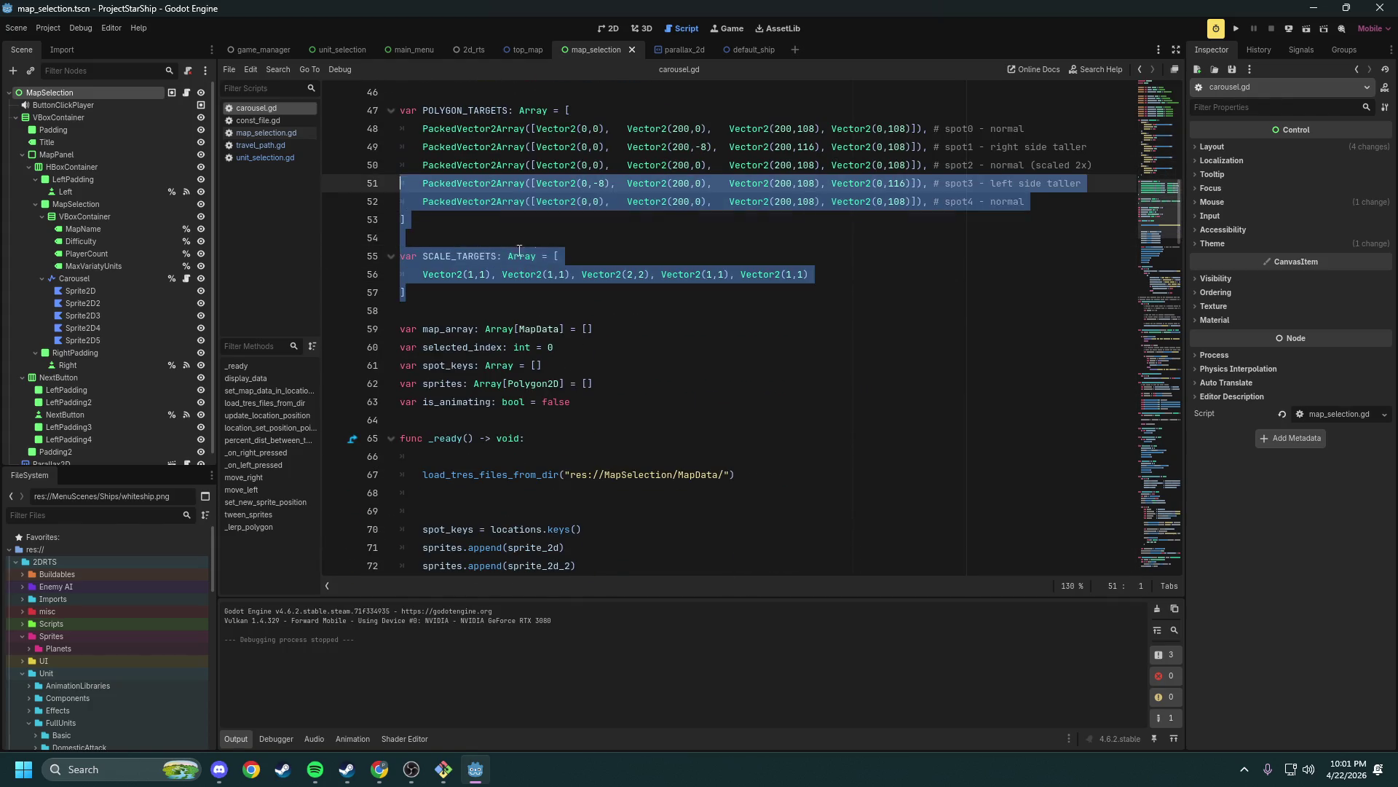
left_click(565, 256)
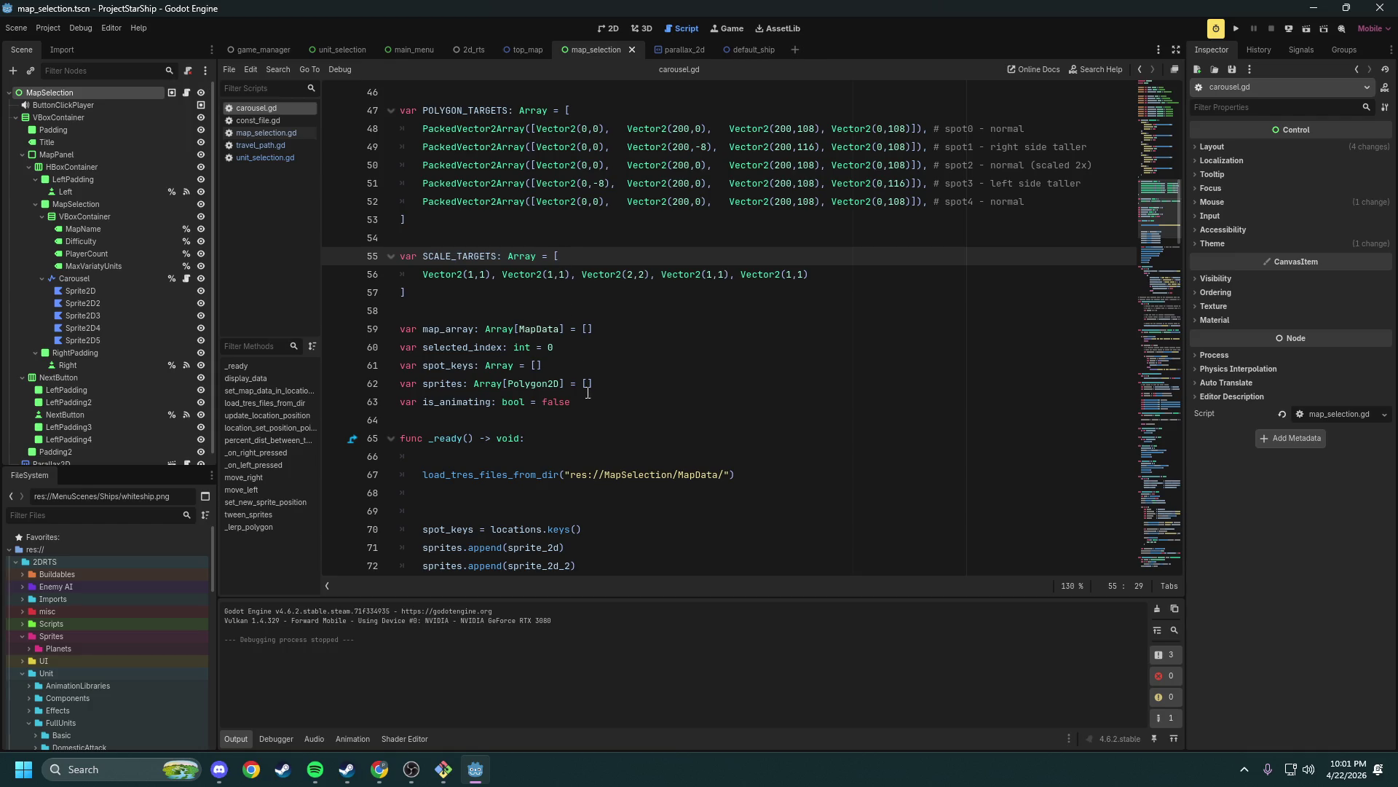
left_click_drag(588, 420, 605, 331)
left_click(612, 338)
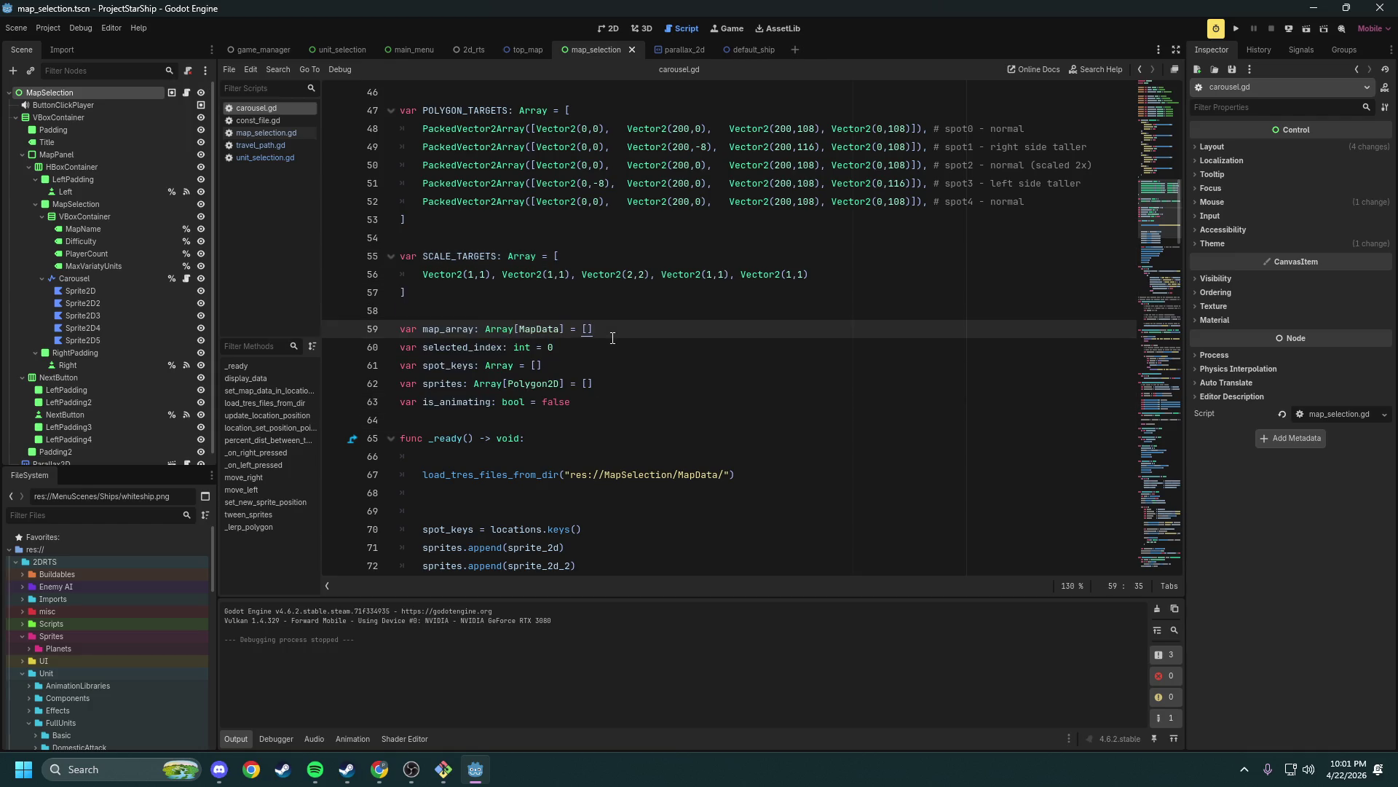
scroll(608, 328, "down", 4)
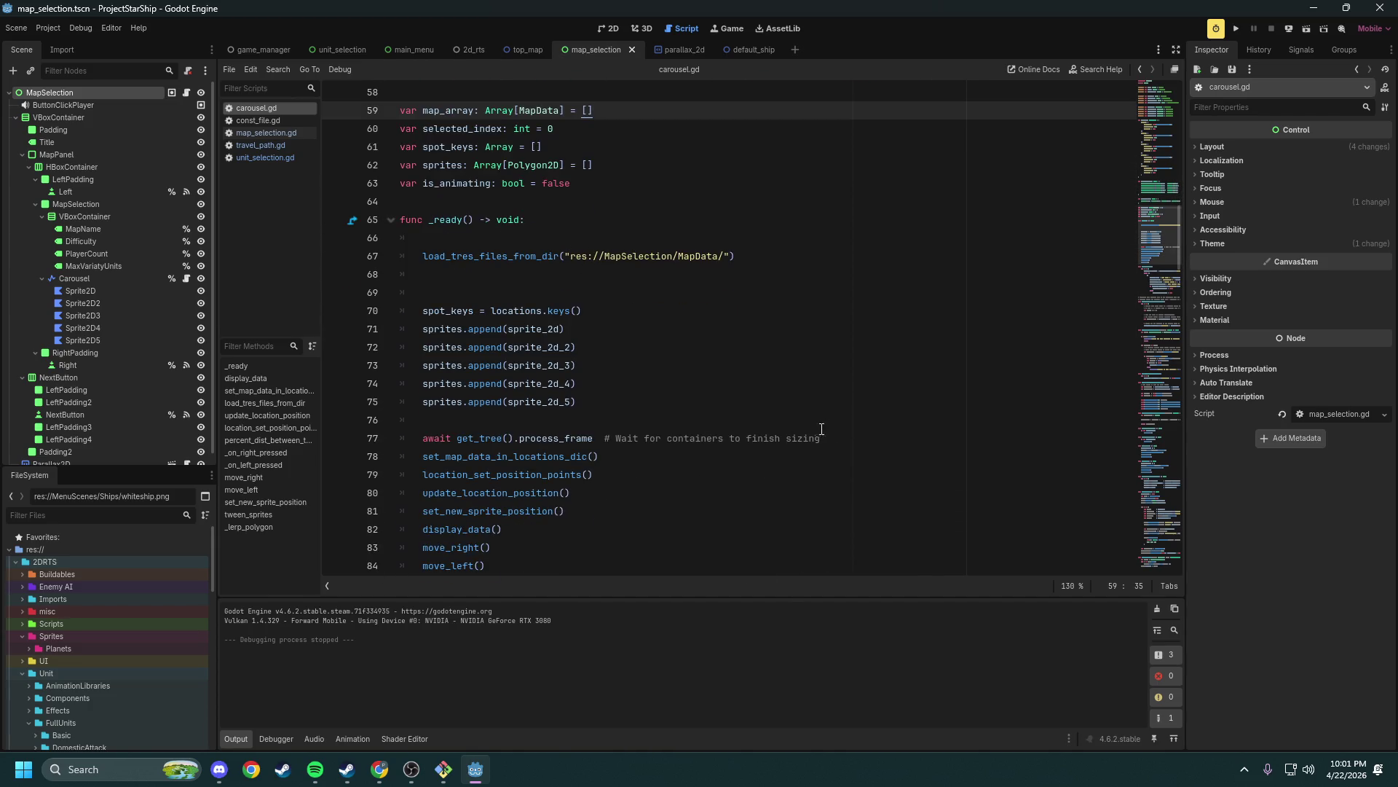
scroll(834, 432, "down", 1)
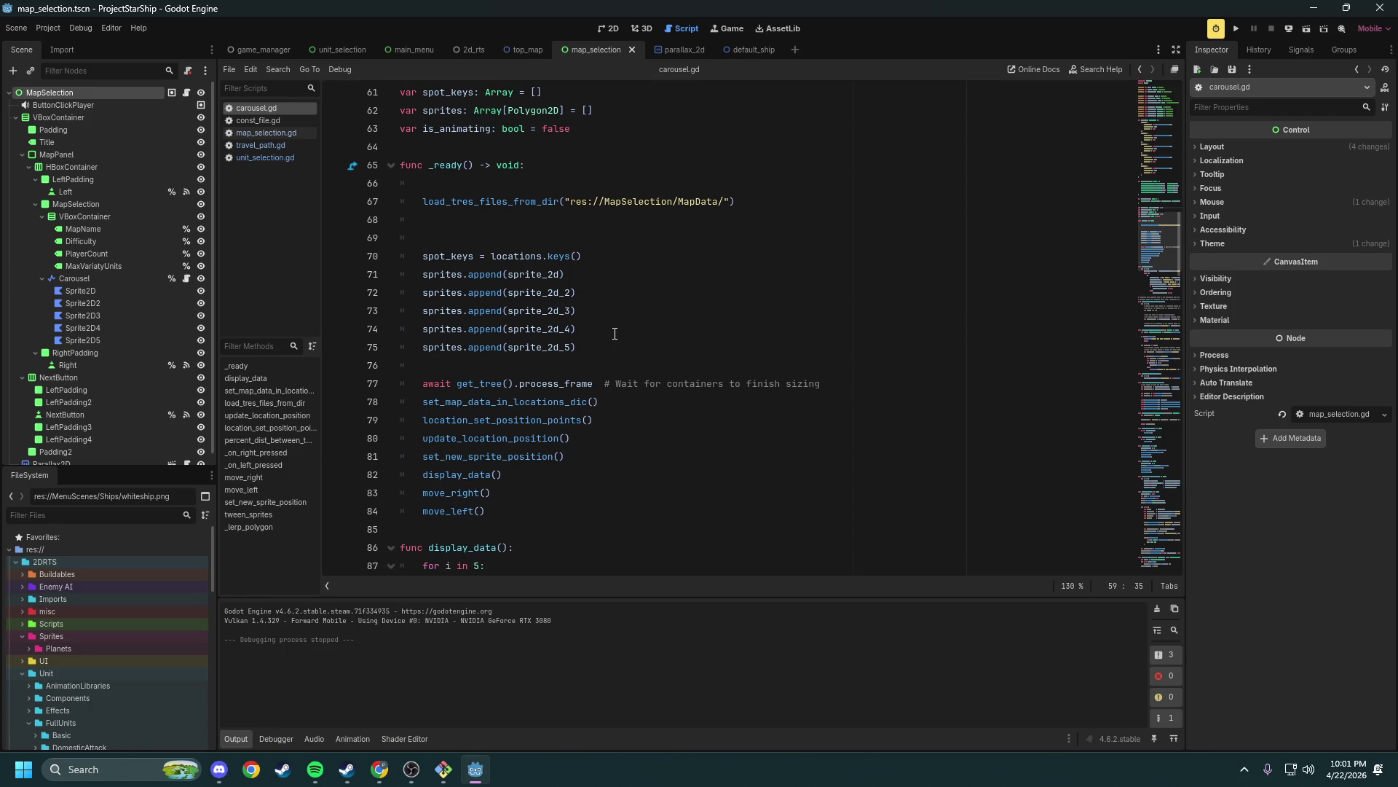
mouse_move(616, 344)
left_mouse_down()
mouse_move(594, 310)
mouse_move(585, 239)
left_mouse_up()
left_click(585, 239)
scroll(585, 296, "up", 3)
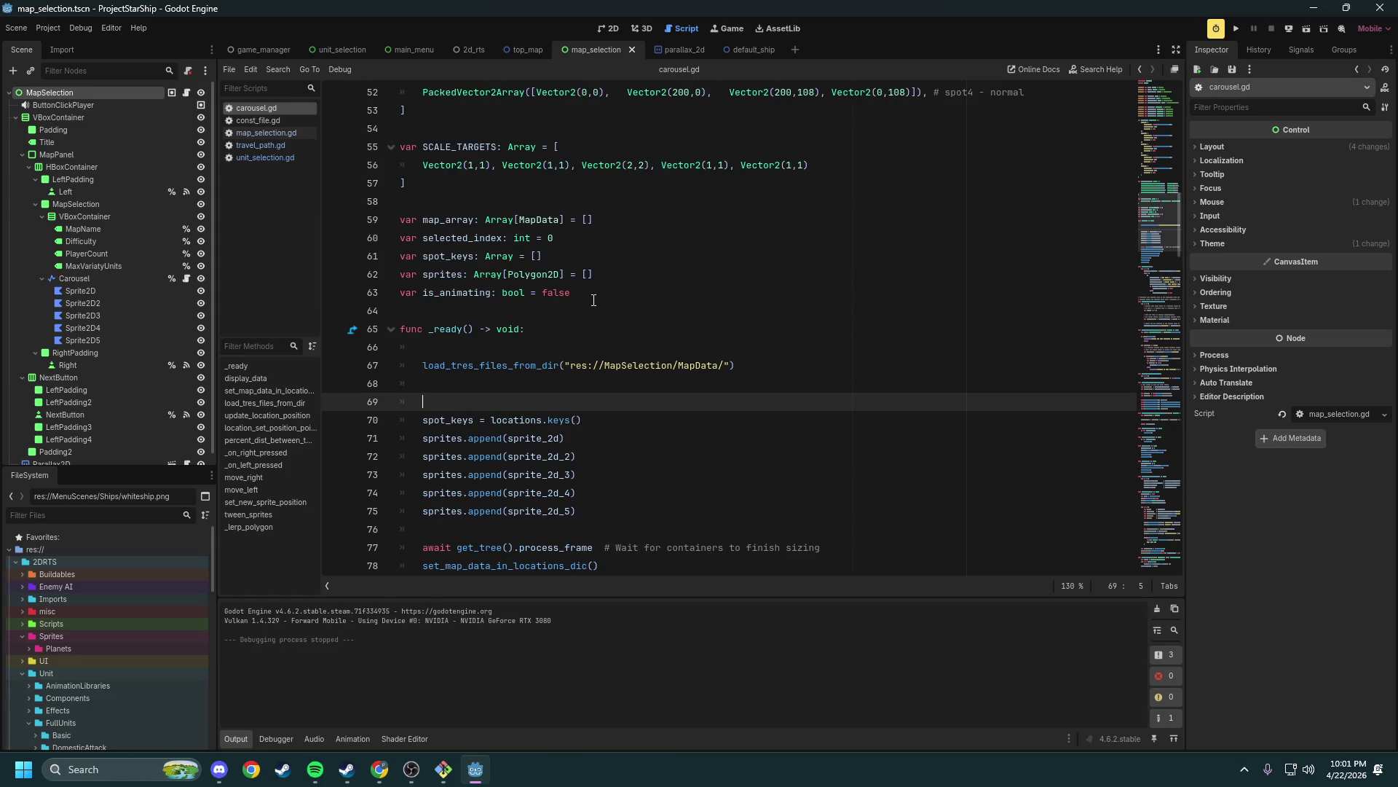
double_click(499, 219)
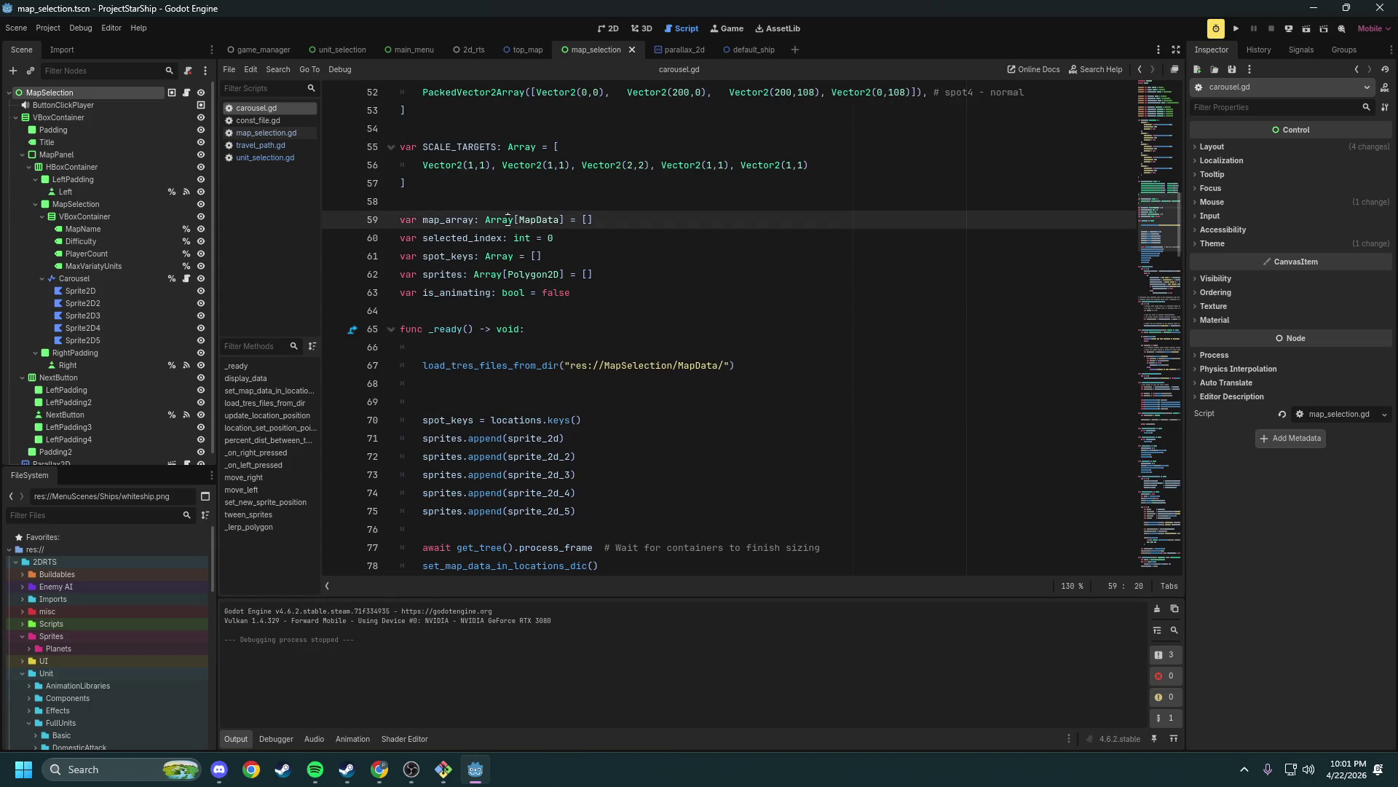
left_click(493, 257)
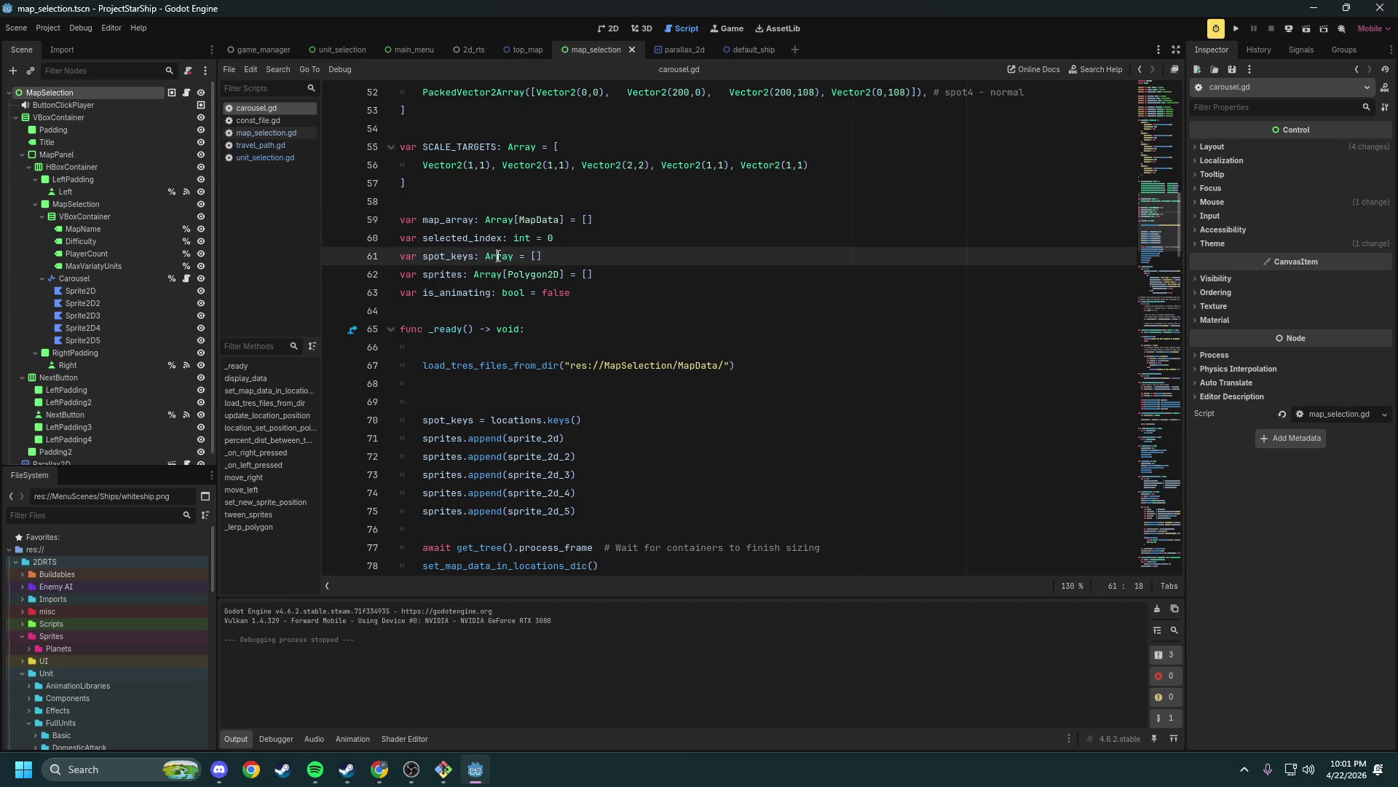
mouse_move(493, 257)
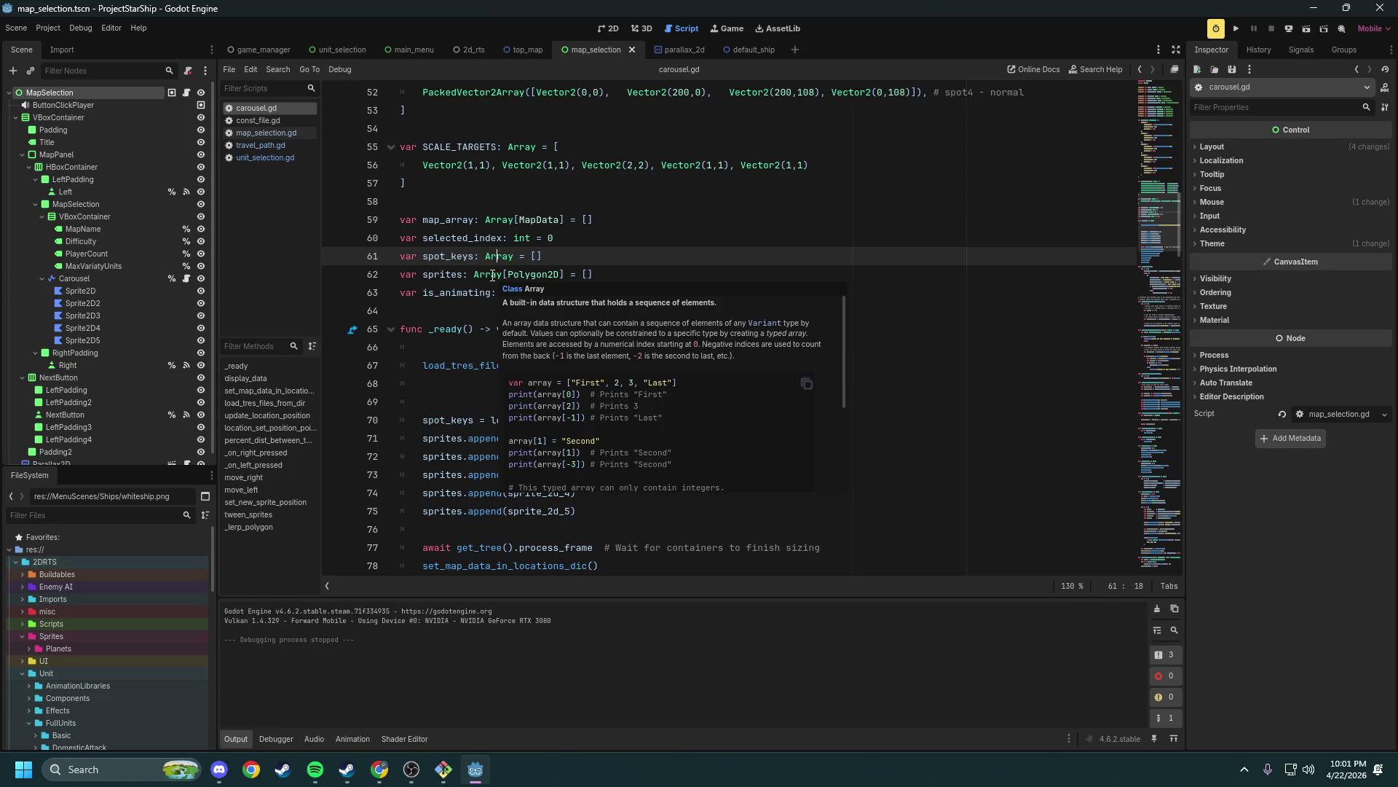
left_click_drag(594, 274, 394, 219)
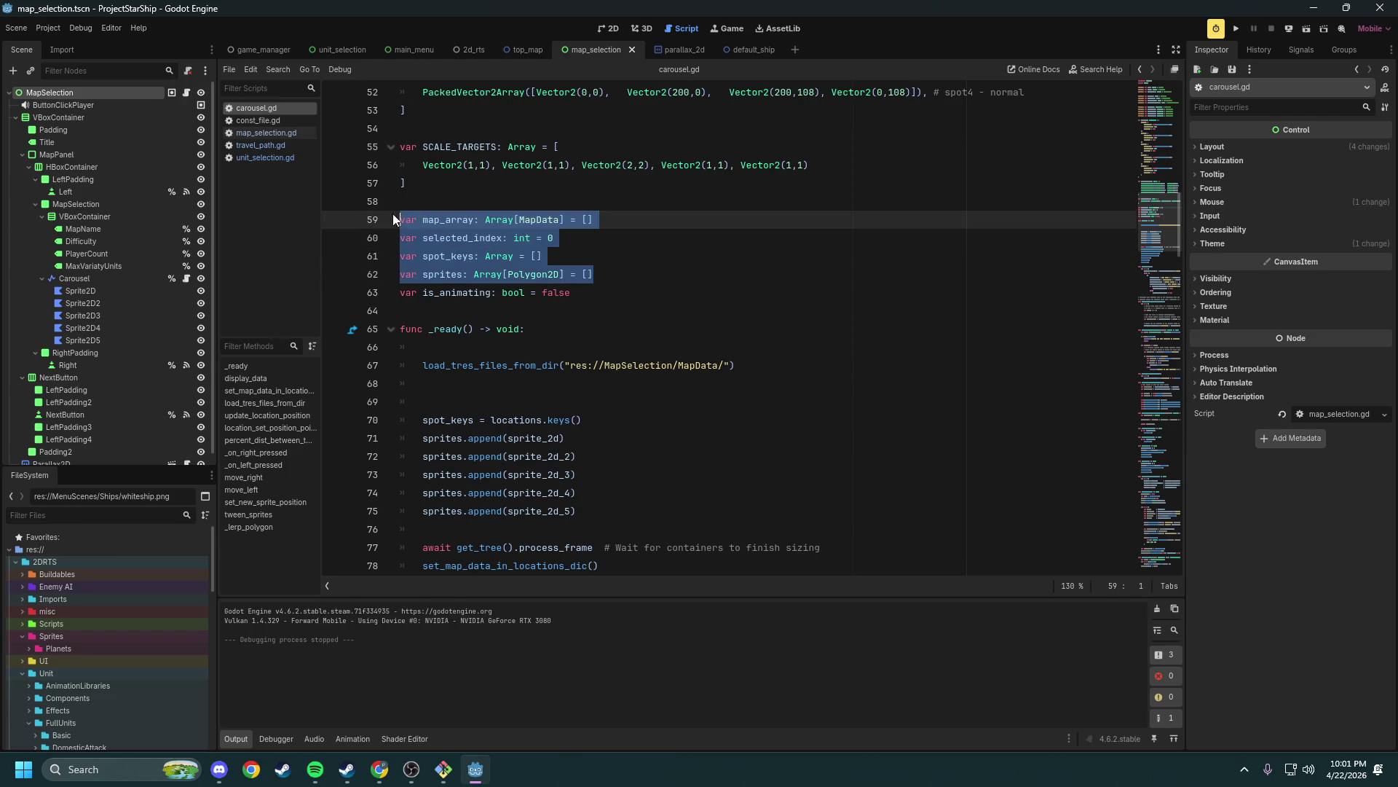
left_click(782, 281)
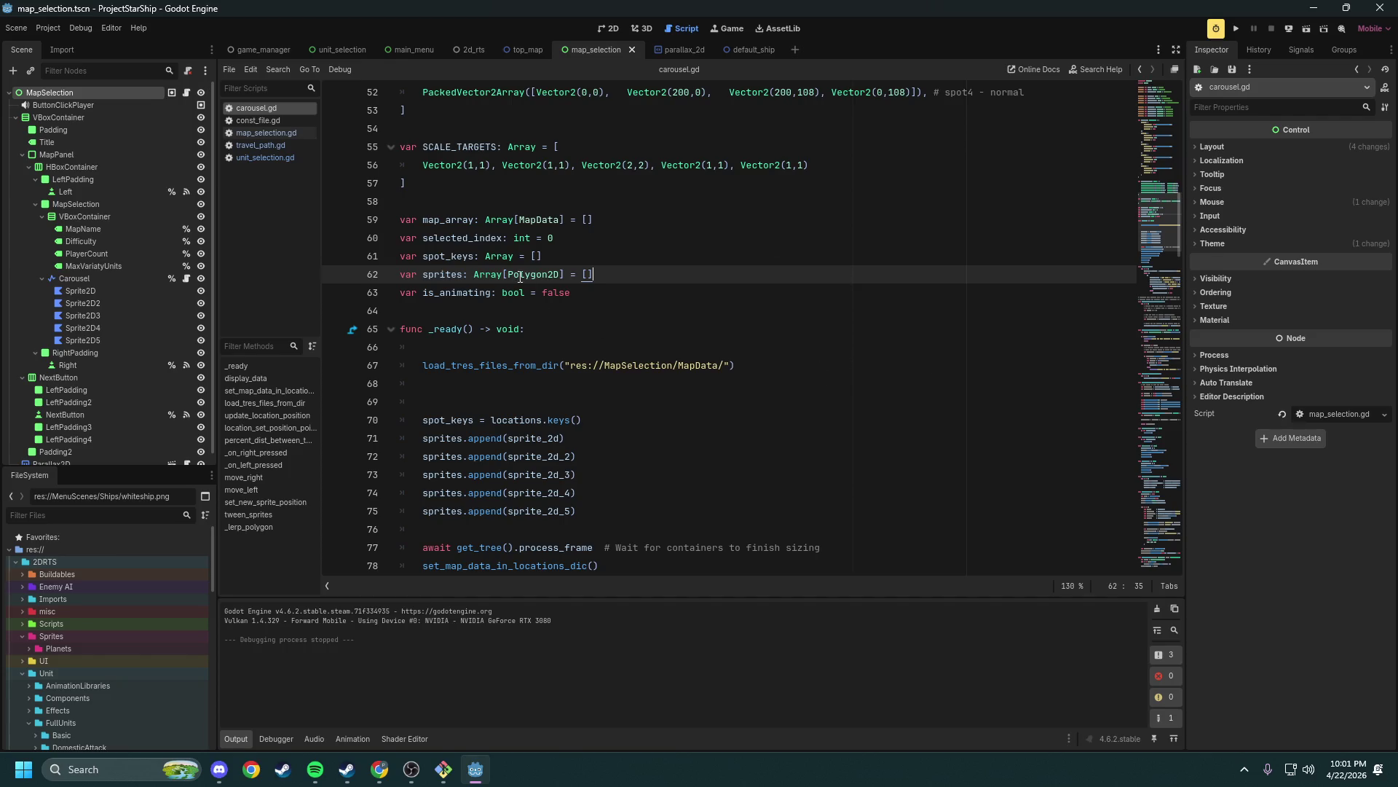
double_click(497, 276)
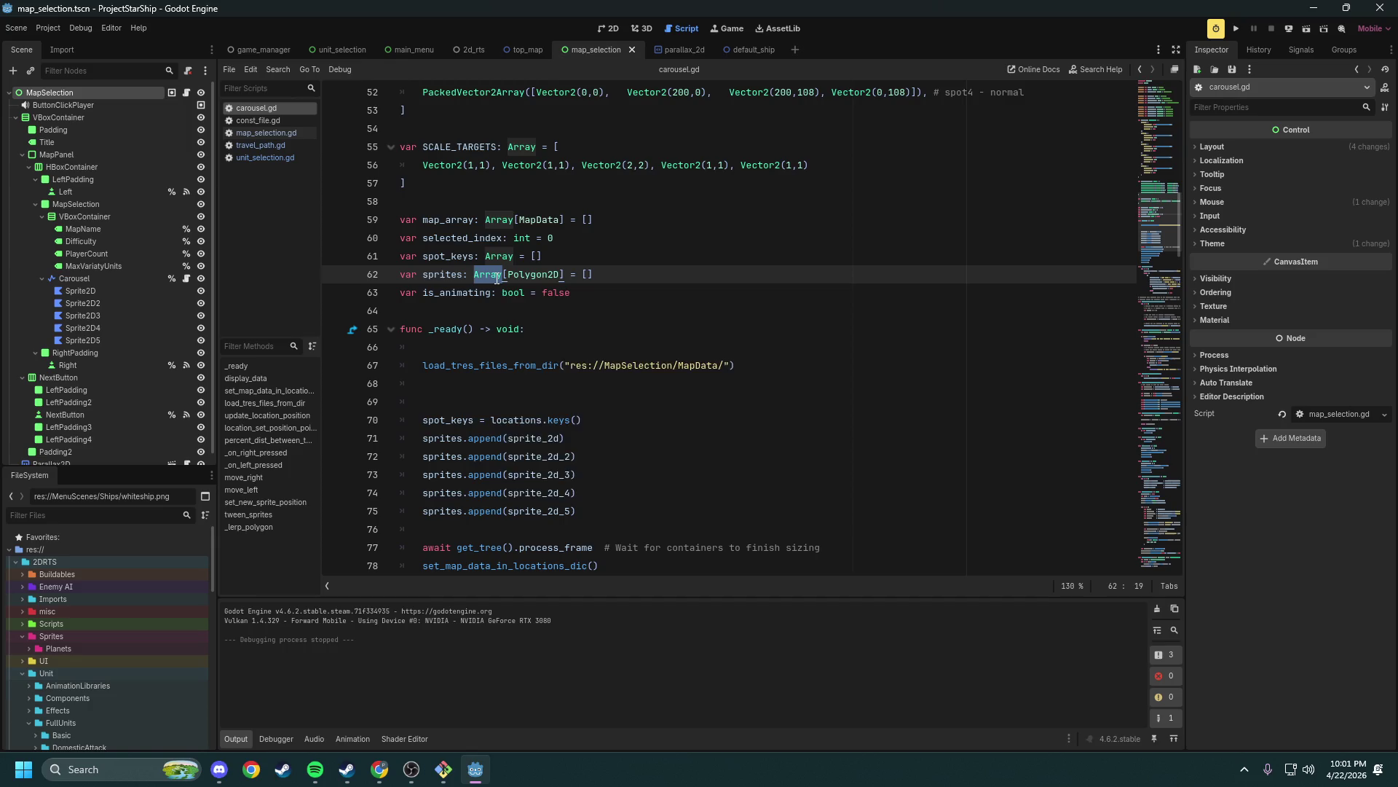
key("shift+F3")
key("shift+F3")
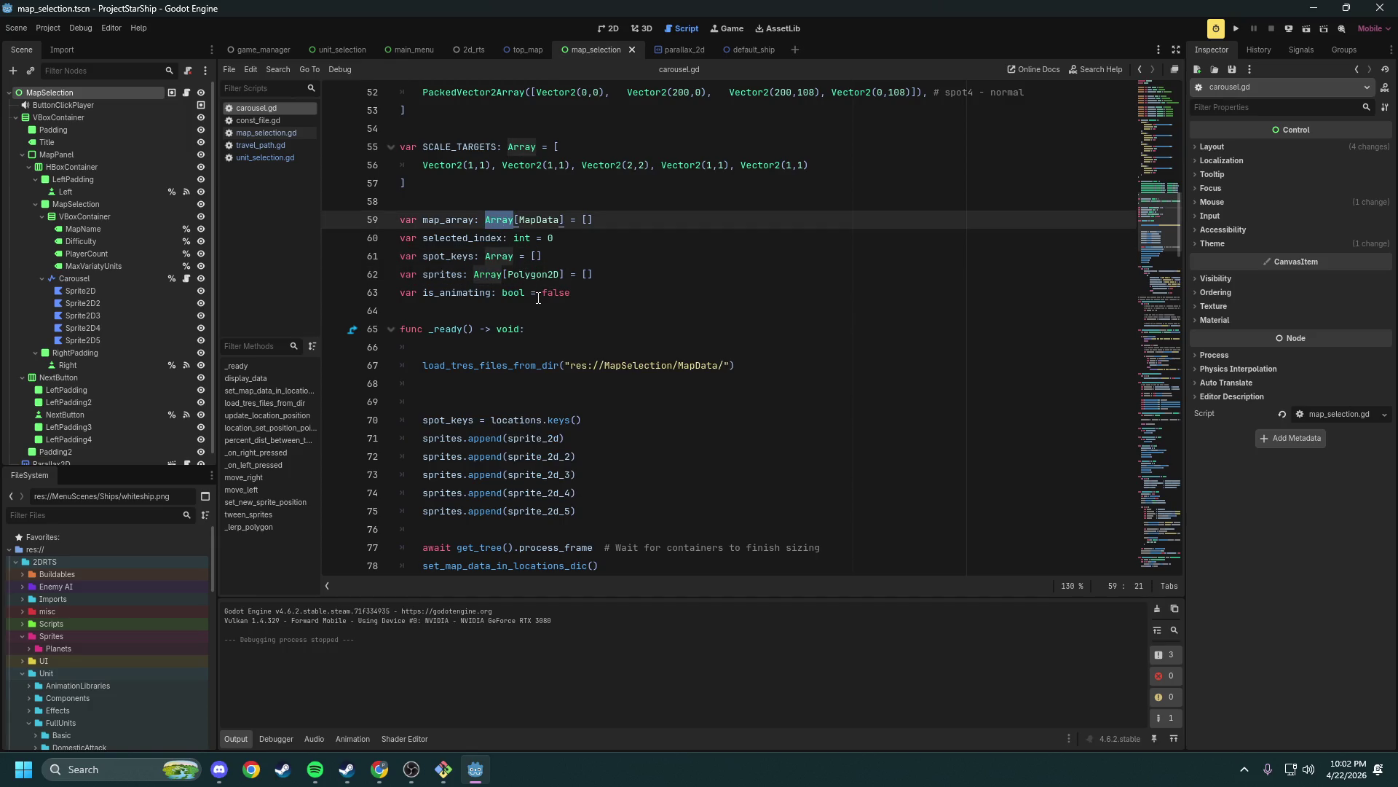
scroll(530, 345, "down", 20)
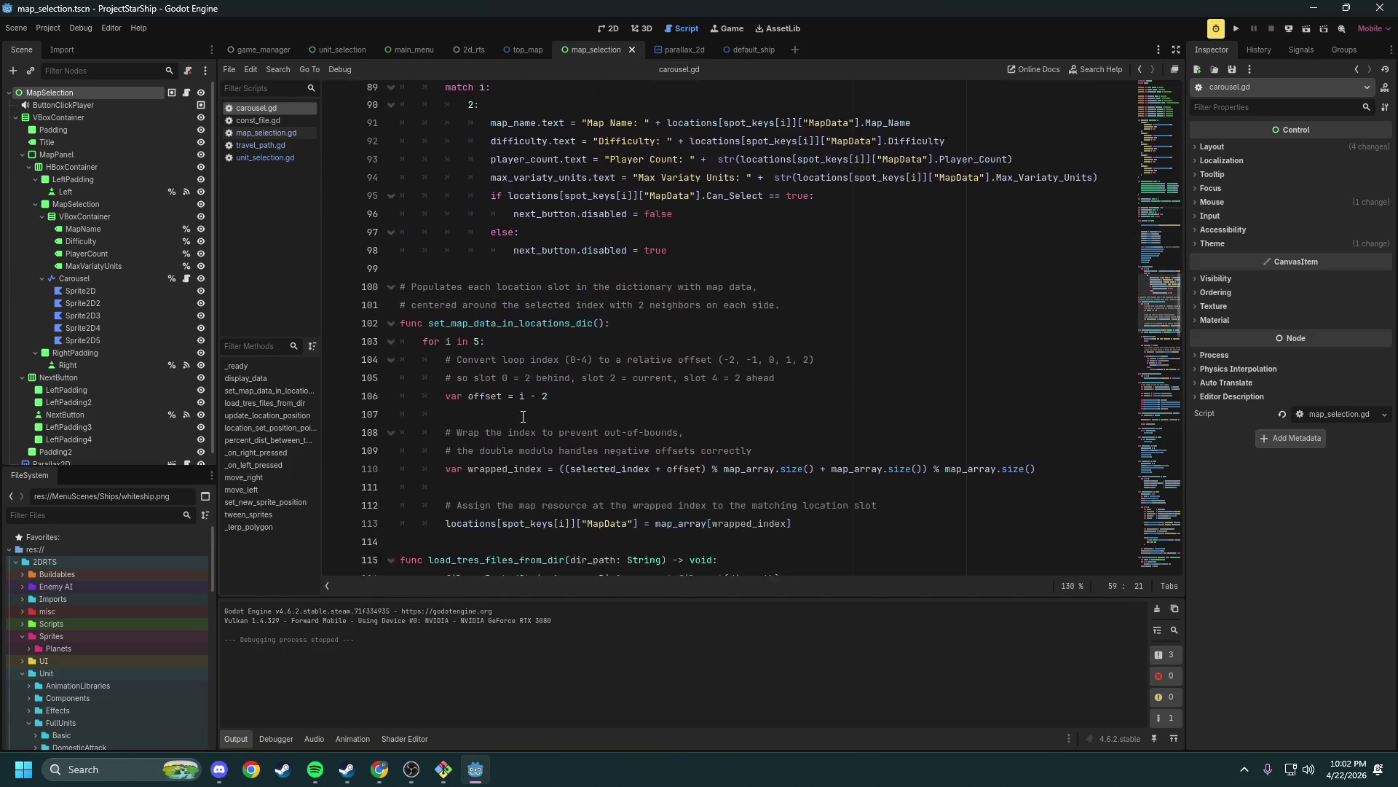
scroll(503, 385, "down", 12)
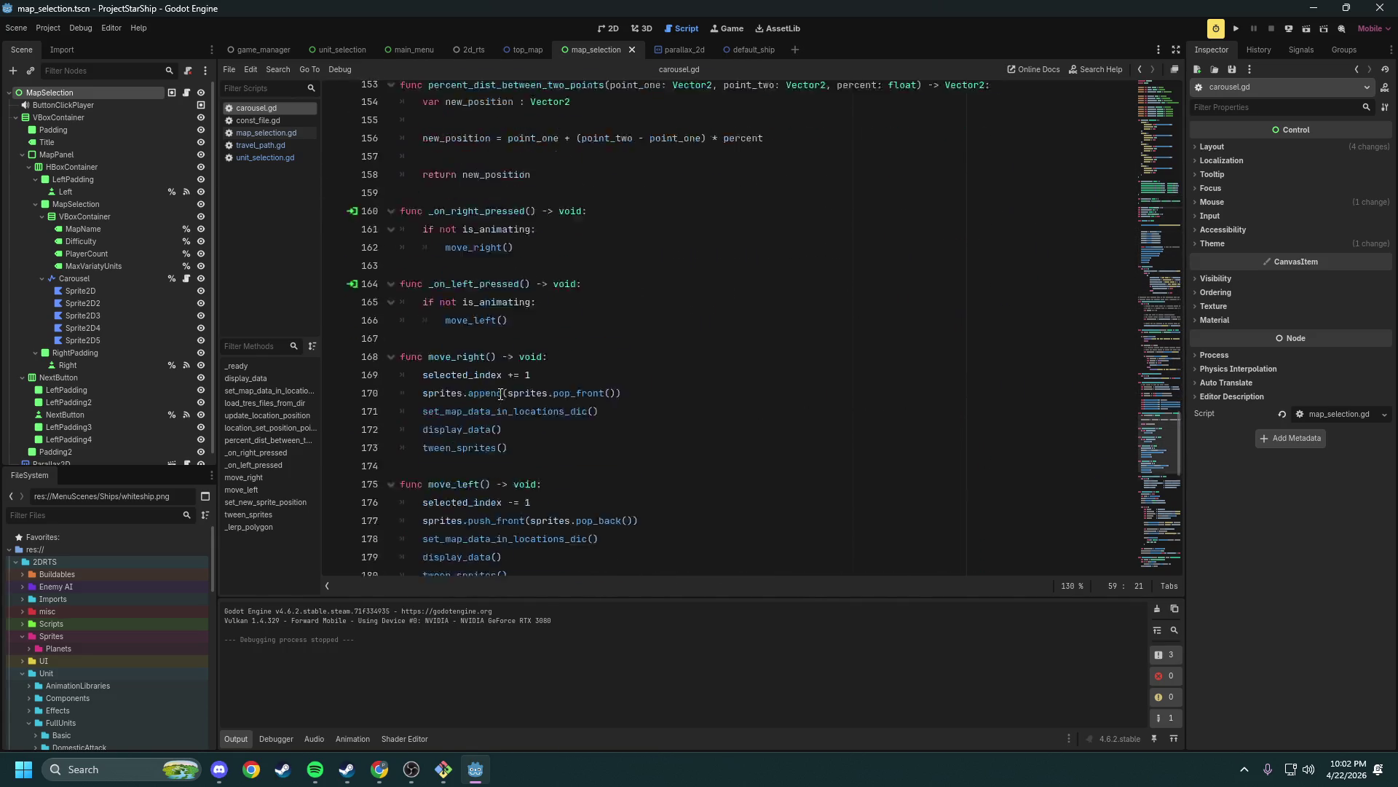
double_click(475, 256)
scroll(493, 316, "down", 2)
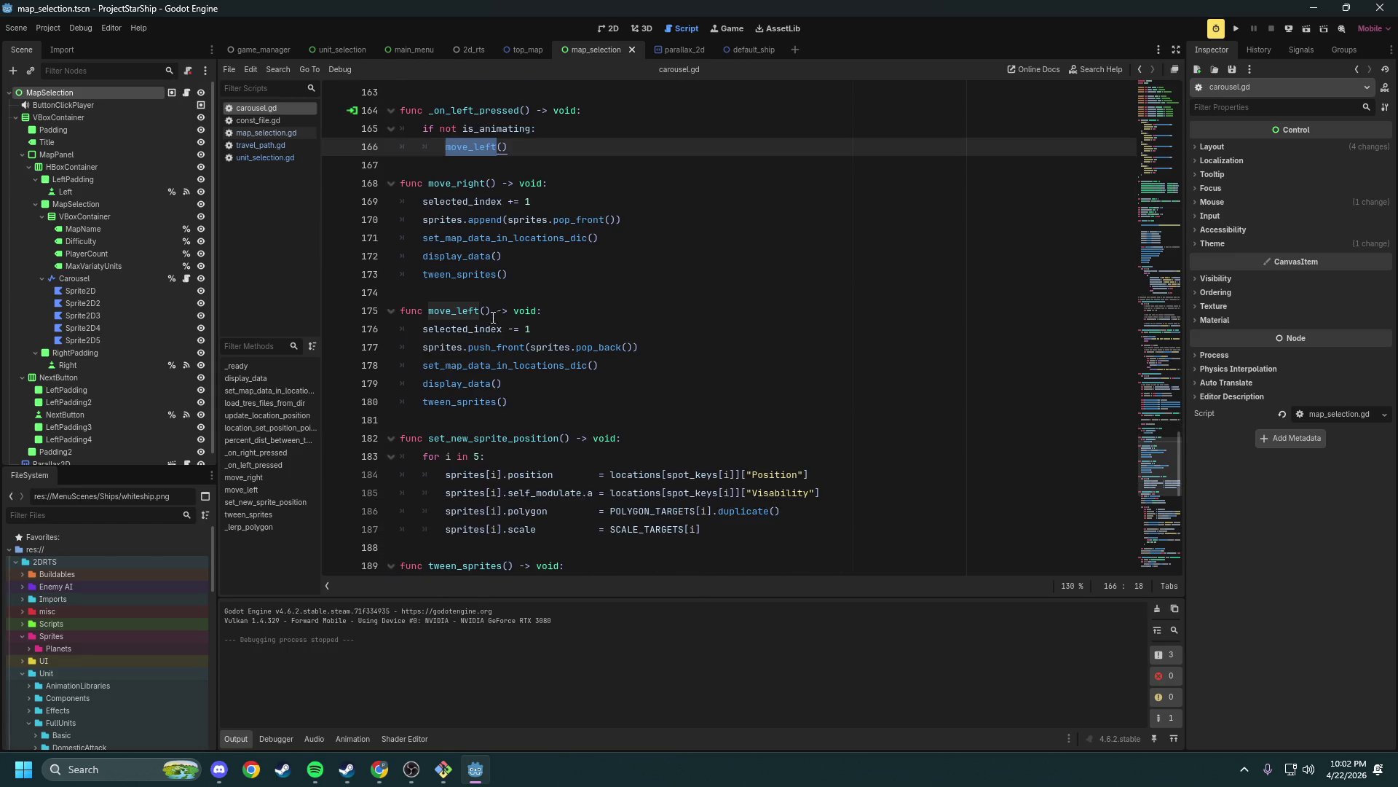
double_click(448, 328)
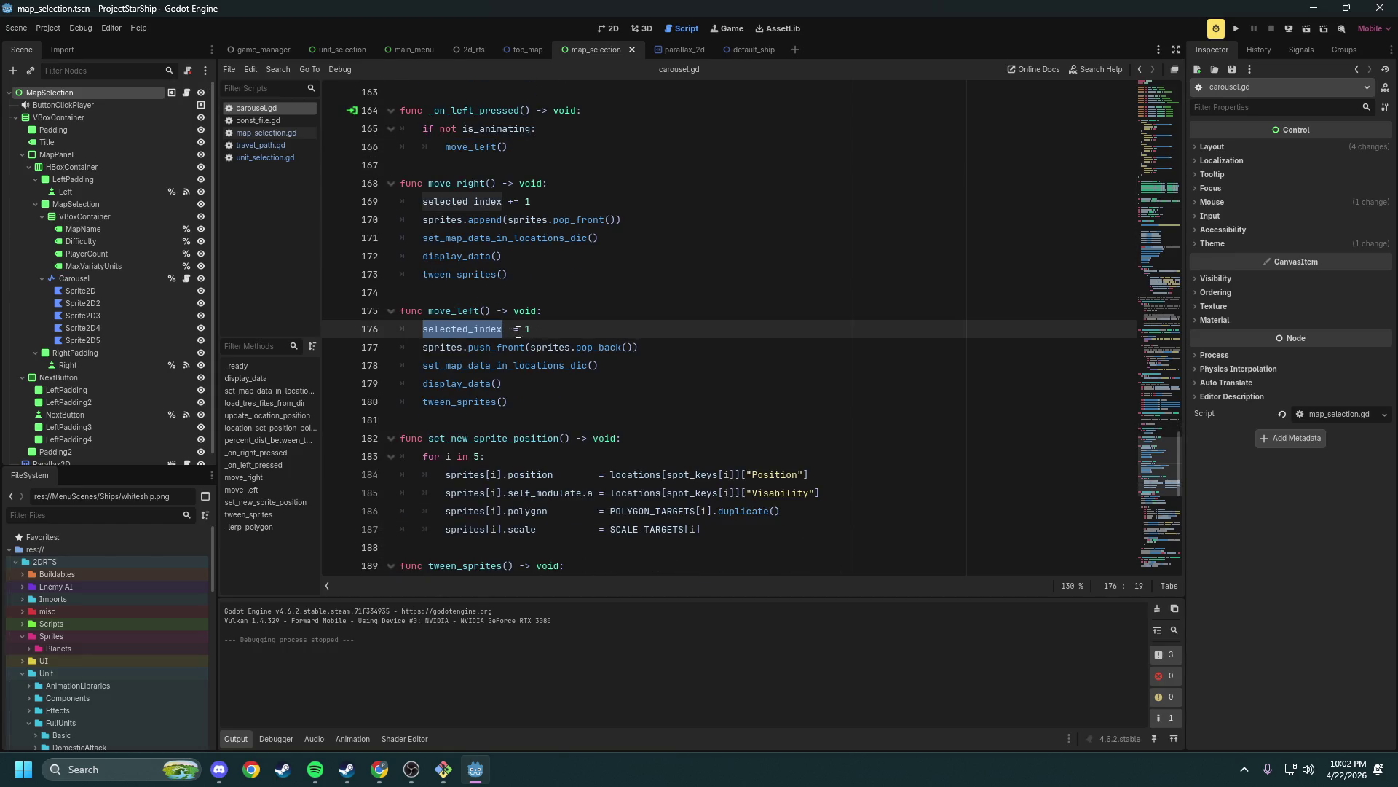
scroll(563, 349, "up", 14)
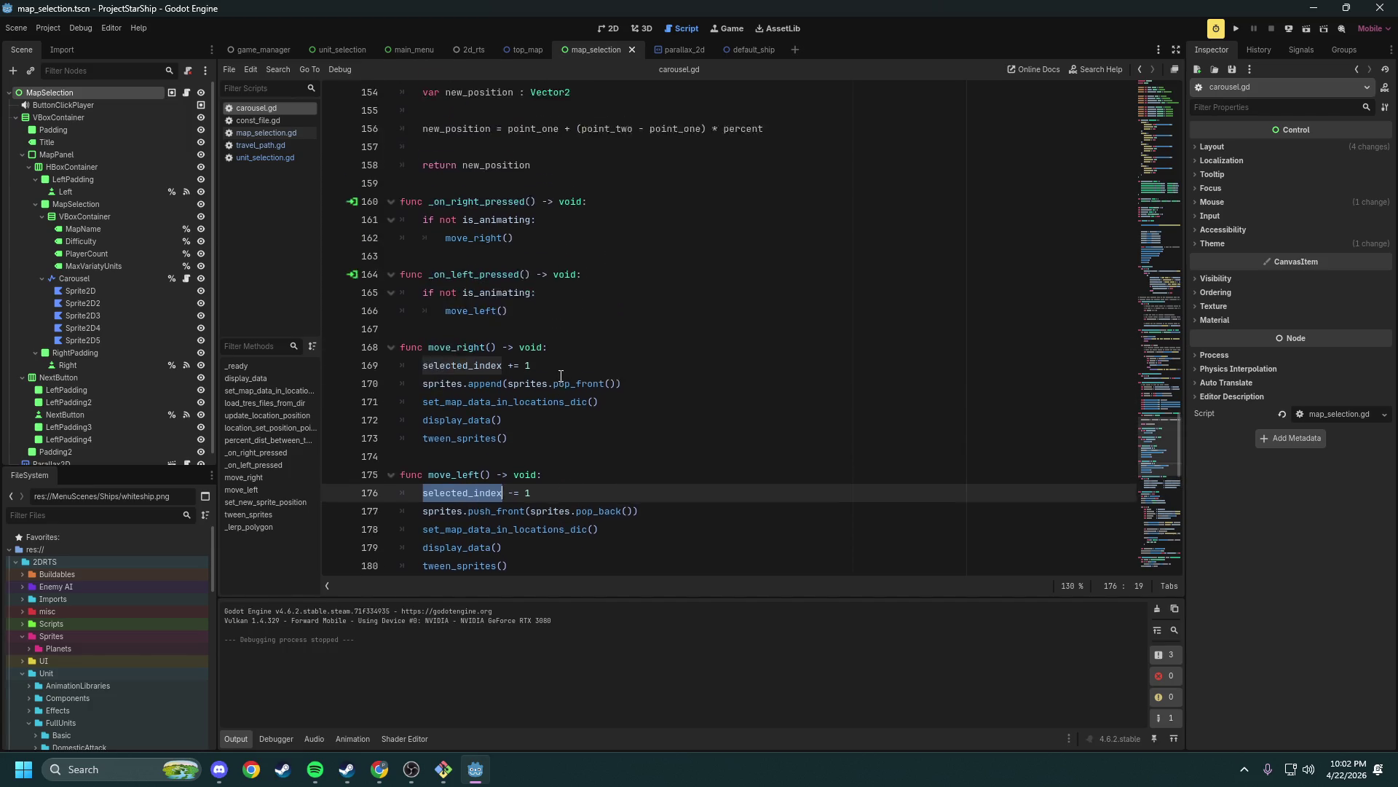
scroll(561, 377, "up", 10)
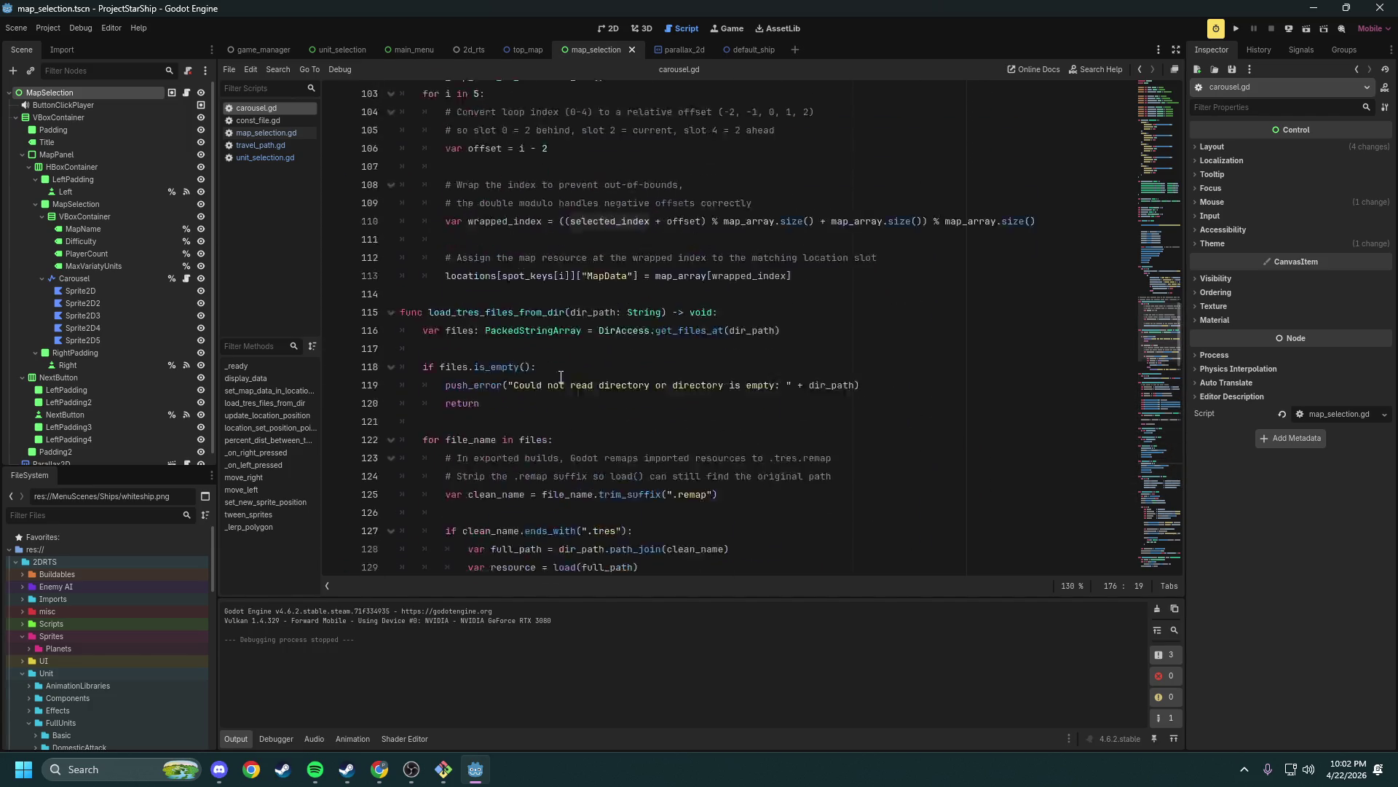
scroll(627, 416, "up", 11)
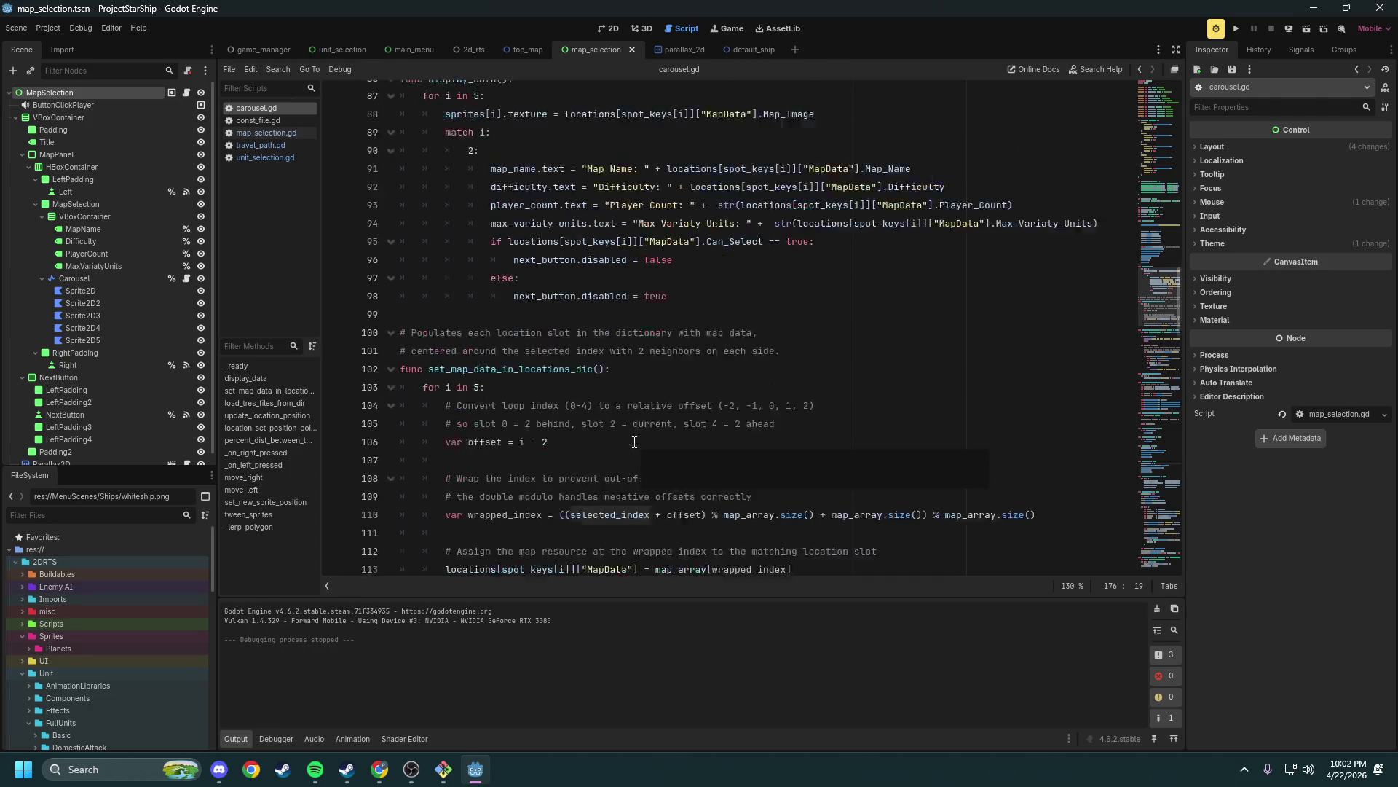
scroll(621, 418, "up", 5)
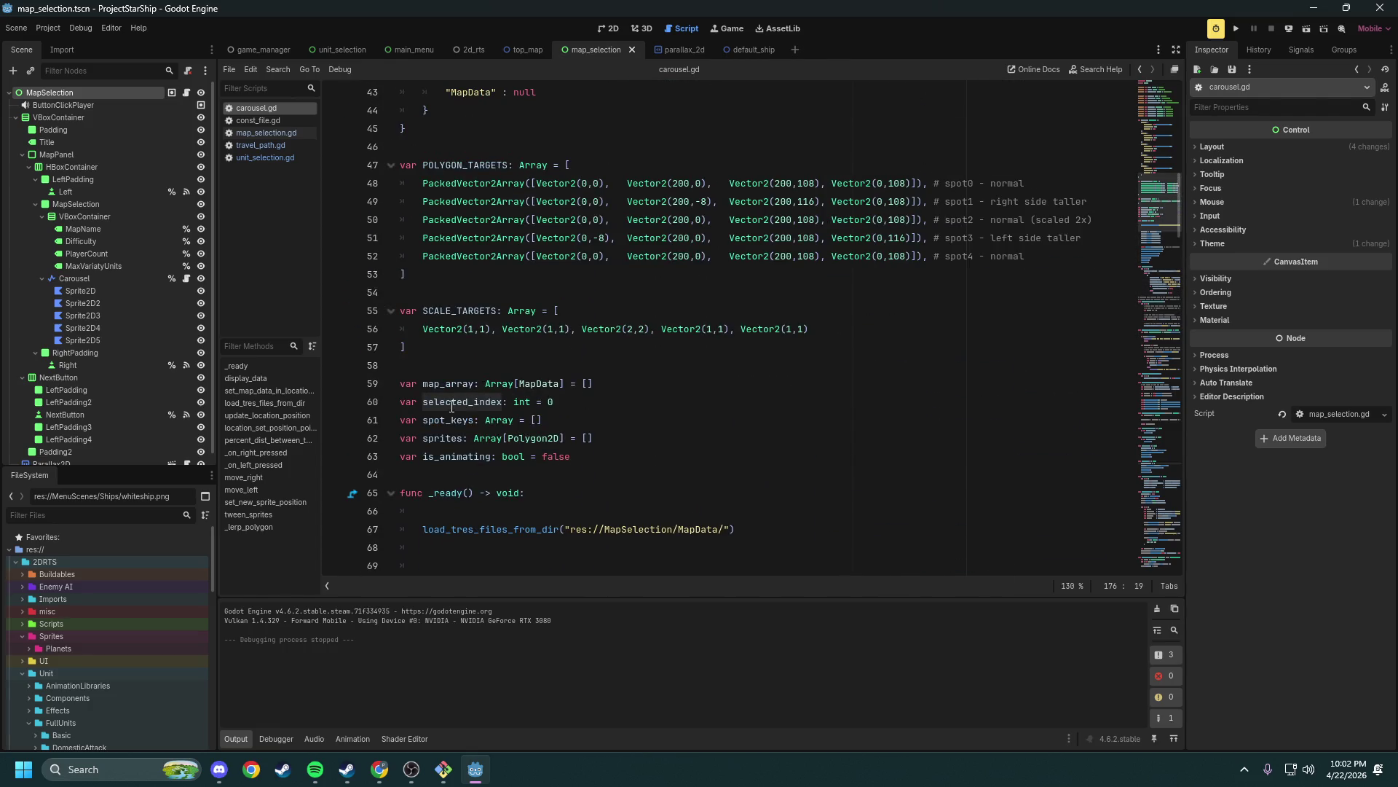
double_click(508, 387)
double_click(546, 383)
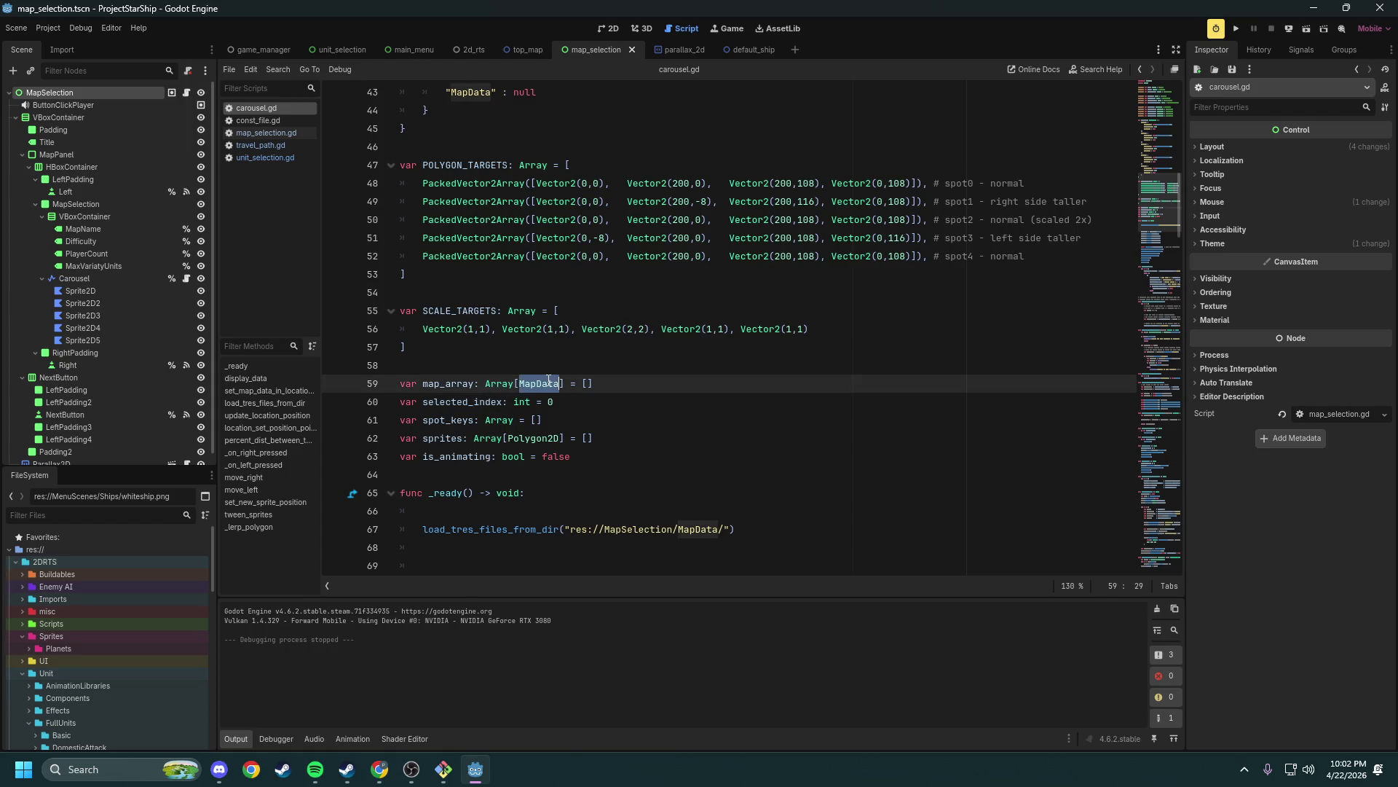
double_click(473, 402)
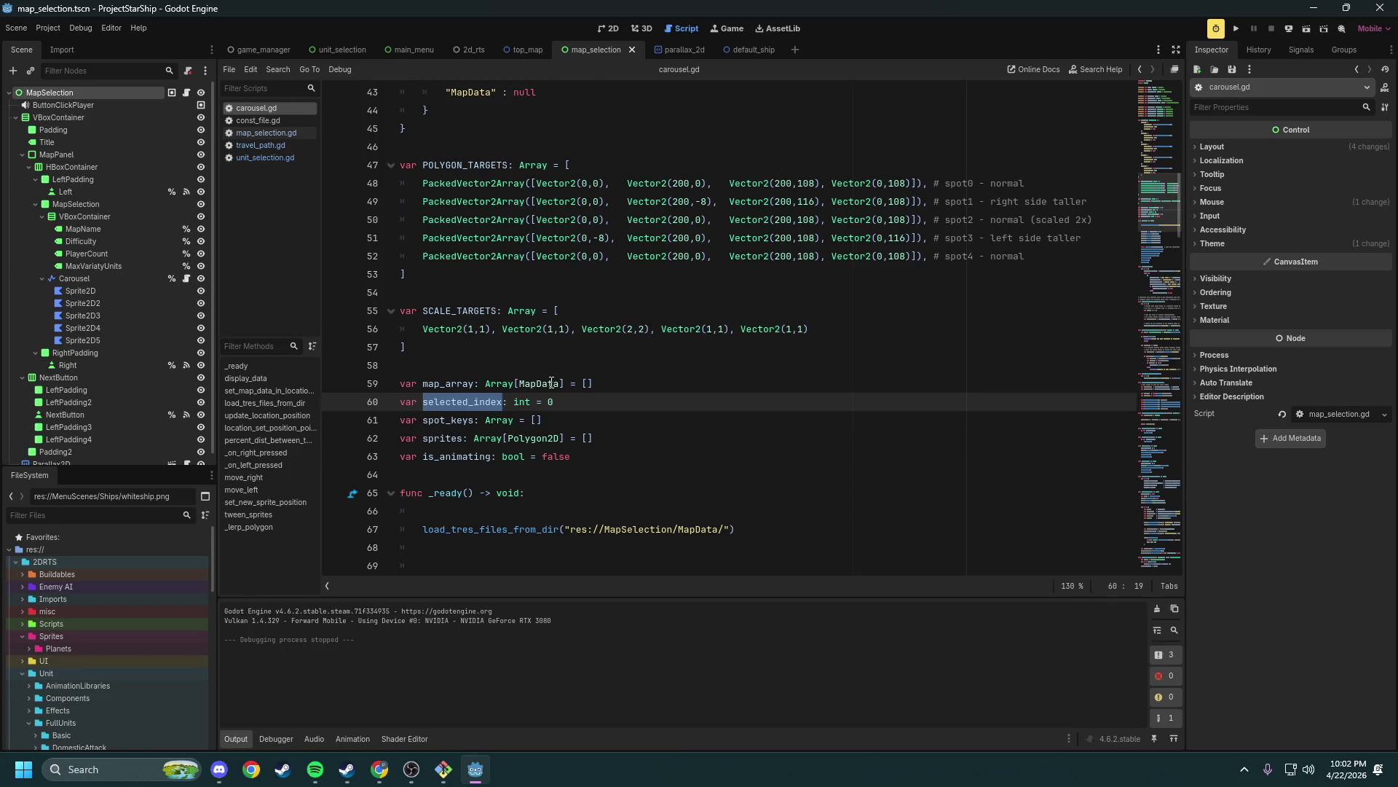
key("F5")
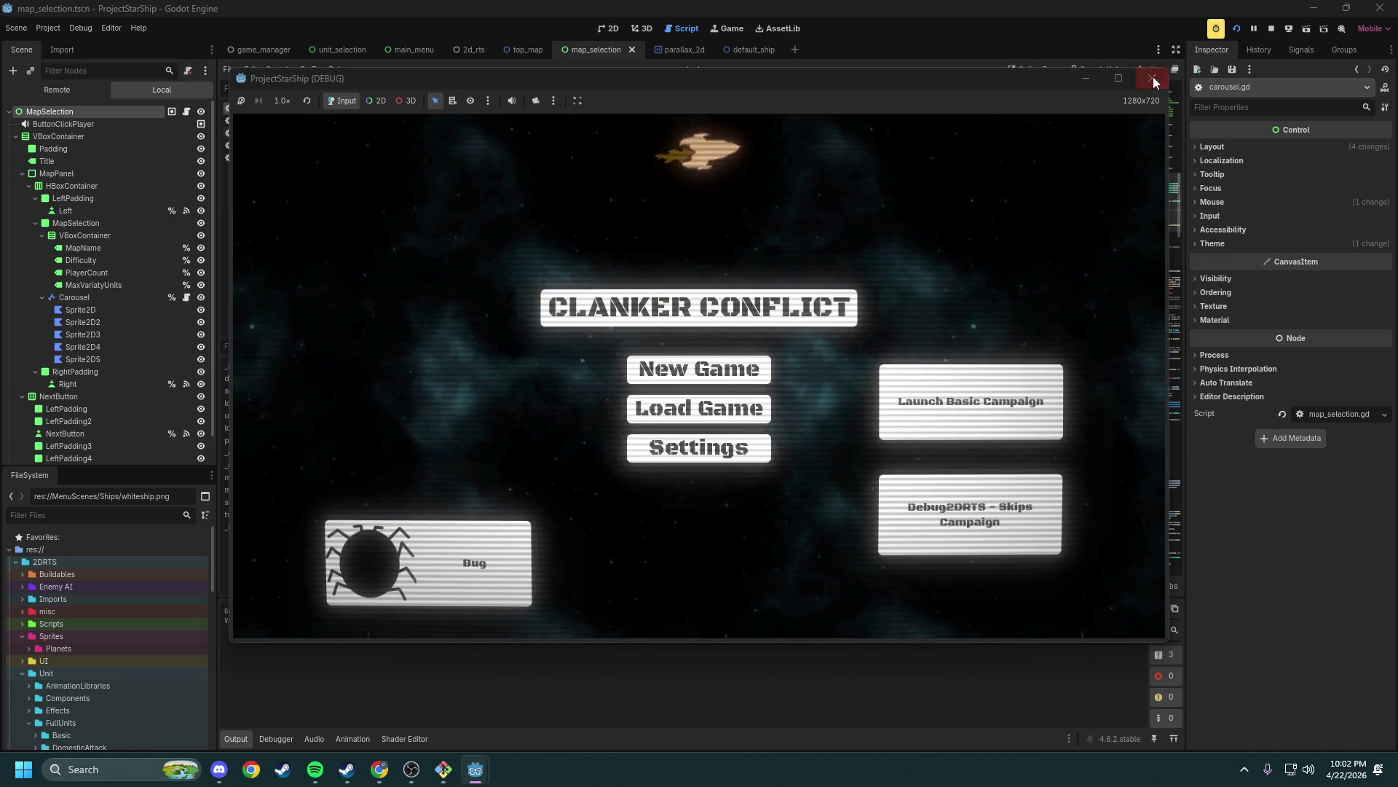
left_click(1151, 78)
left_click_drag(620, 455, 408, 370)
scroll(613, 361, "up", 2)
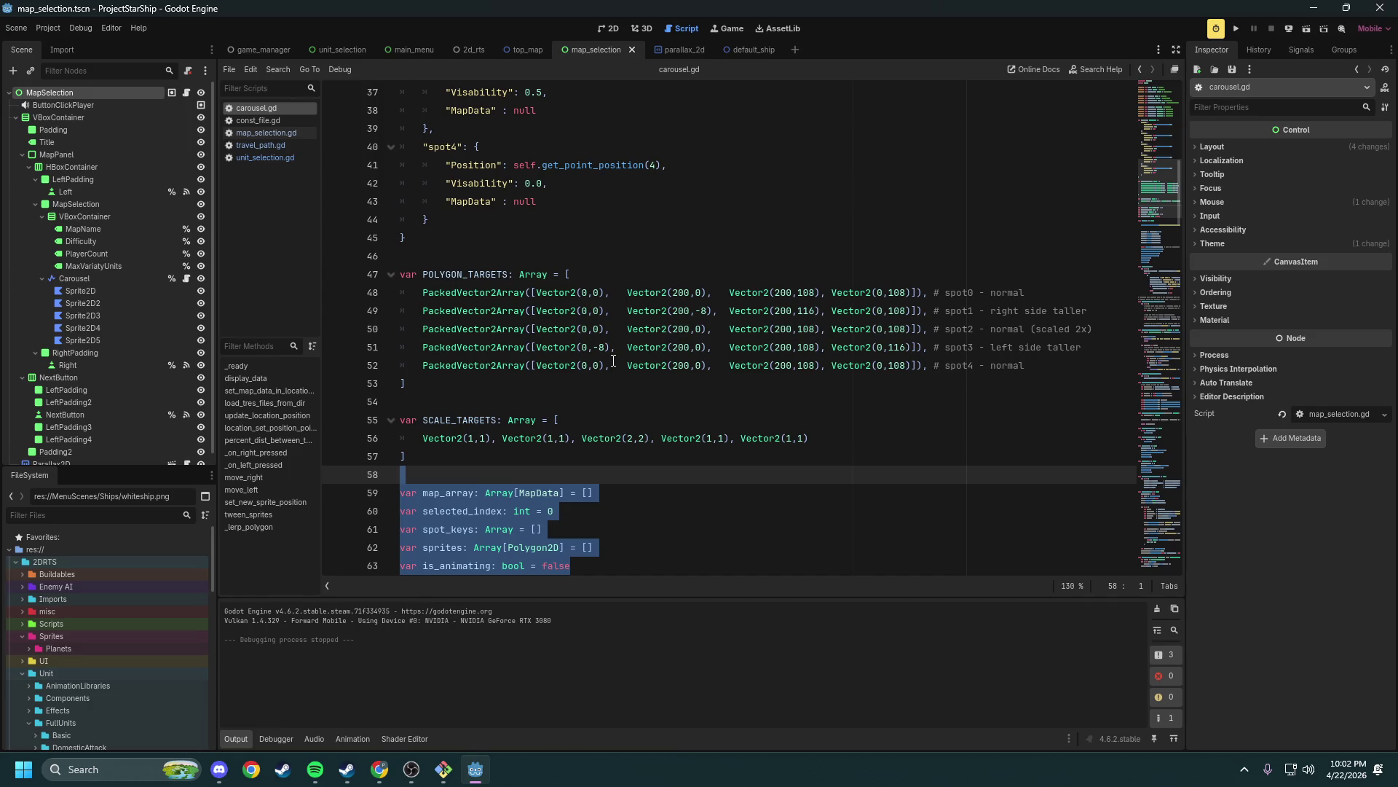
scroll(847, 344, "up", 12)
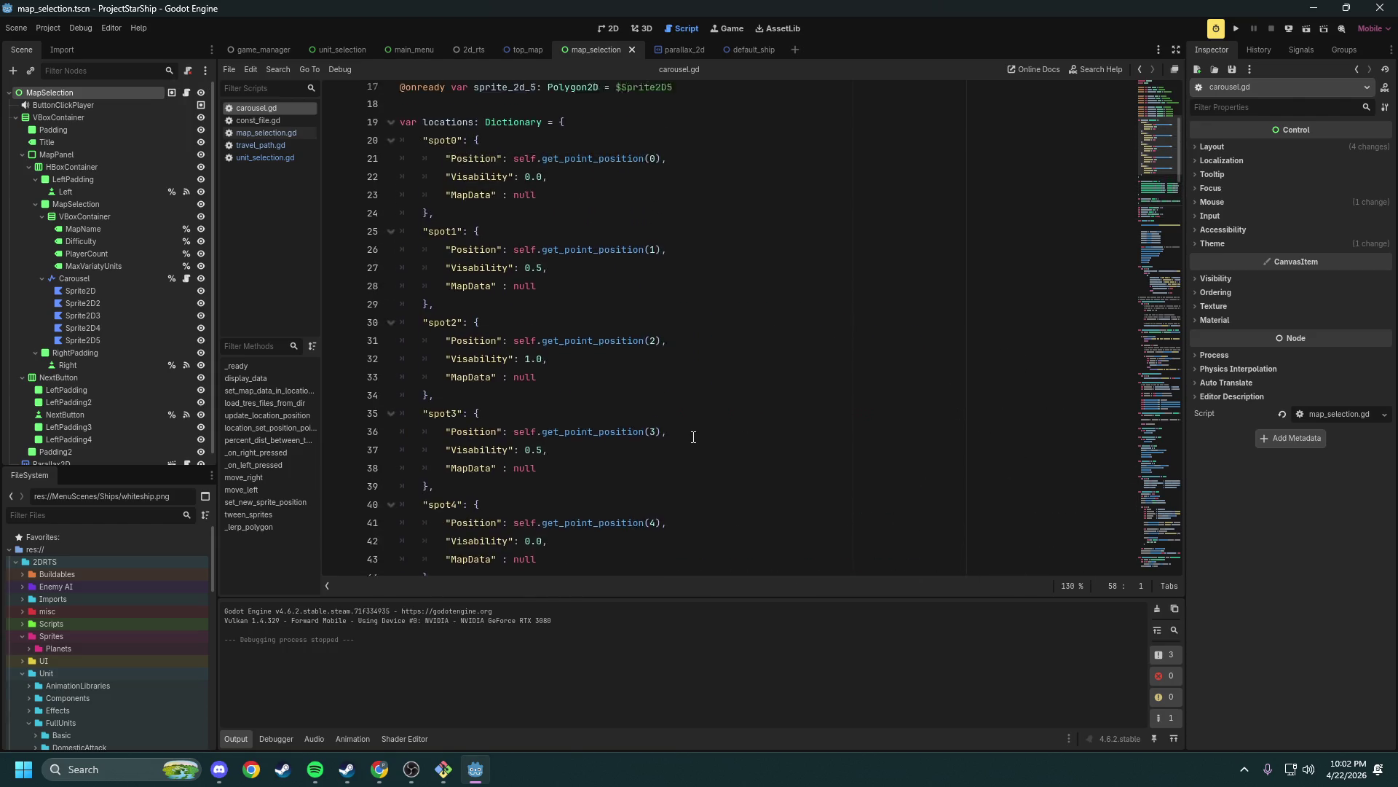
scroll(687, 384, "down", 14)
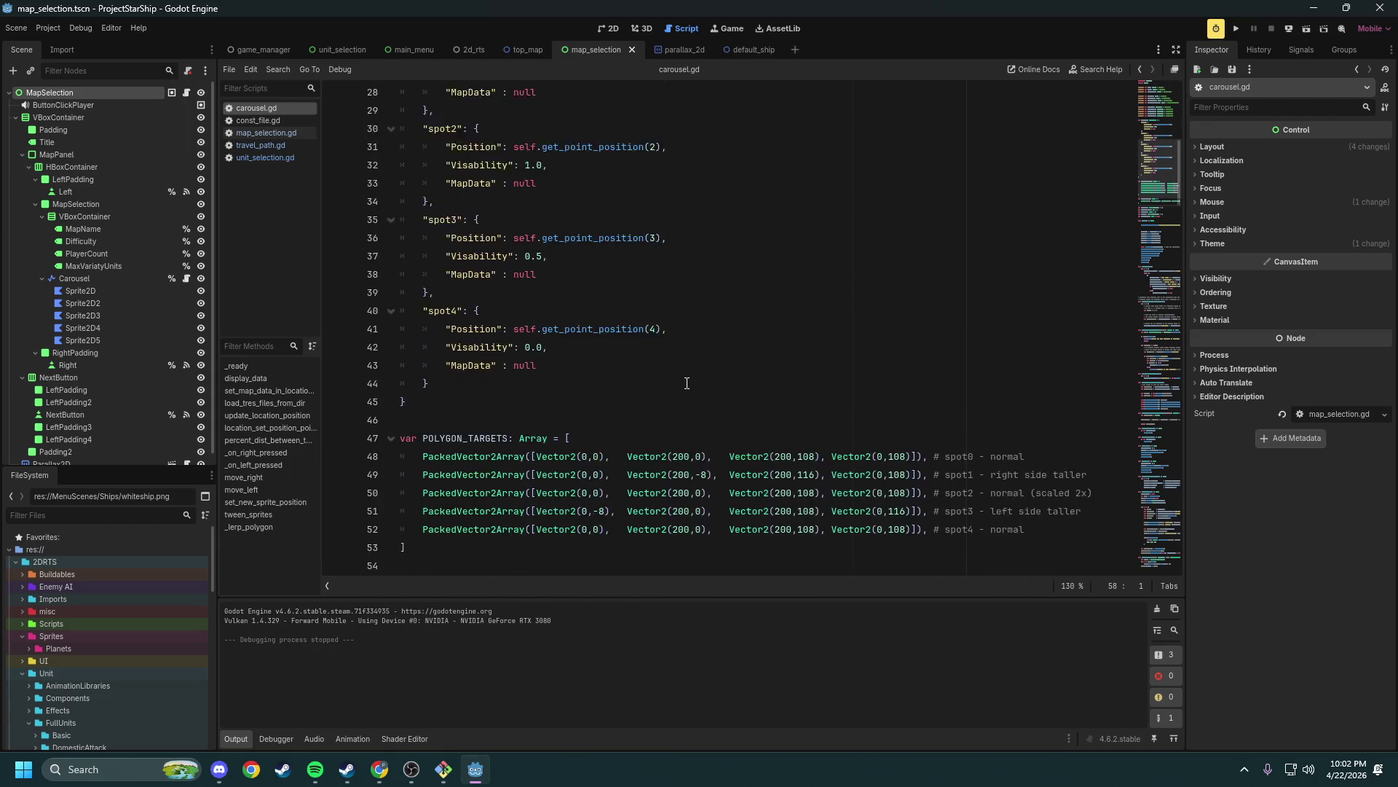
left_click_drag(743, 256, 728, 131)
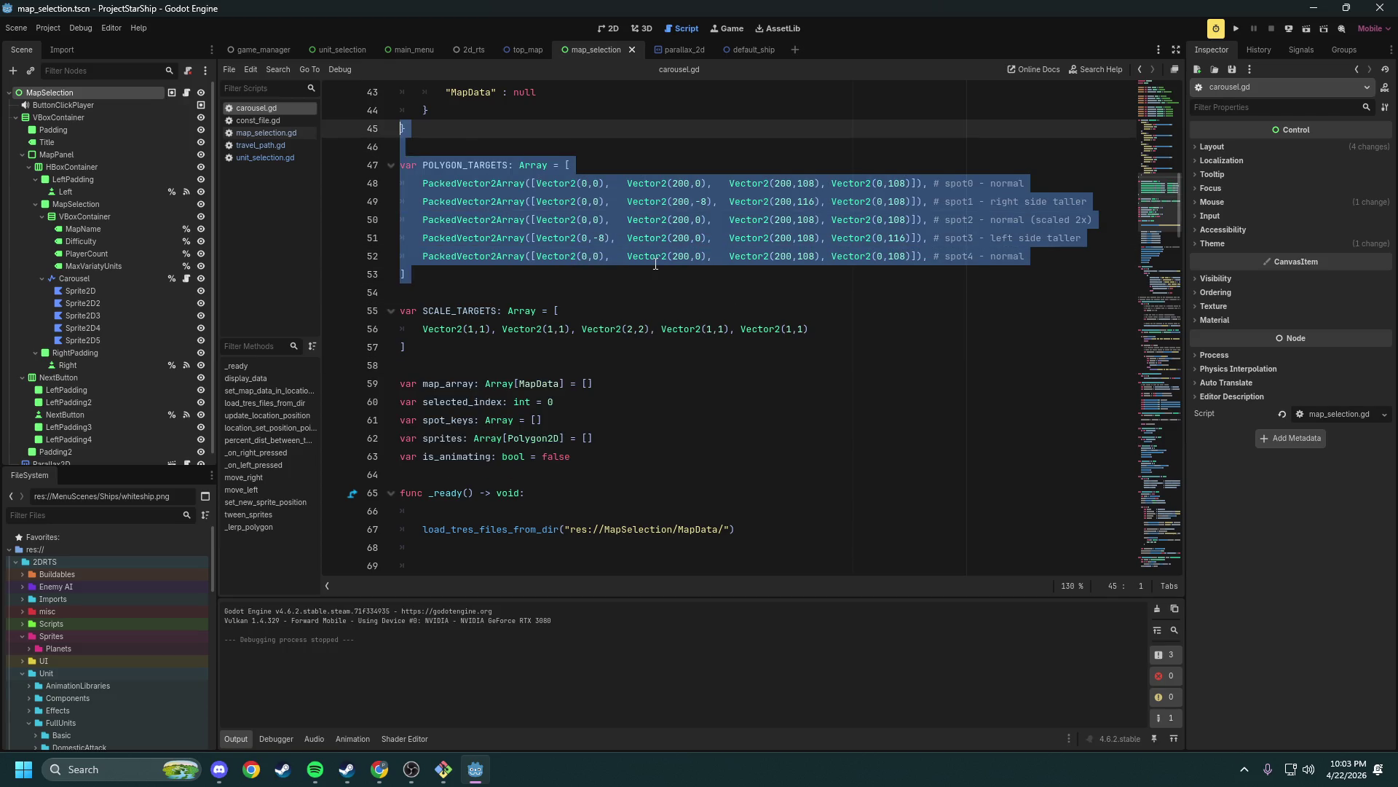
left_click(742, 256)
scroll(653, 282, "down", 2)
scroll(654, 282, "down", 3)
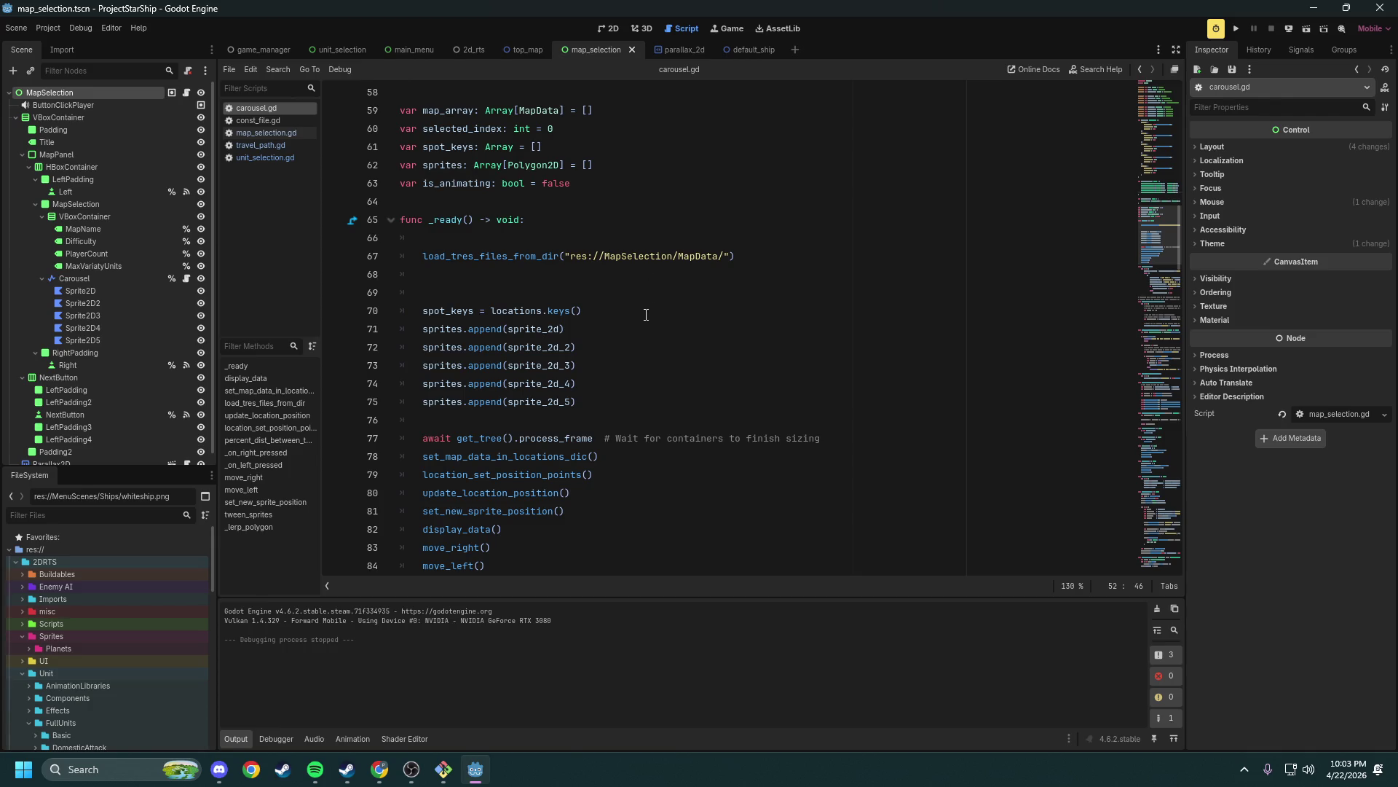
Run a New Game, cycle maps back to Beta Test Map, then close the game and editor
left_click(1237, 30)
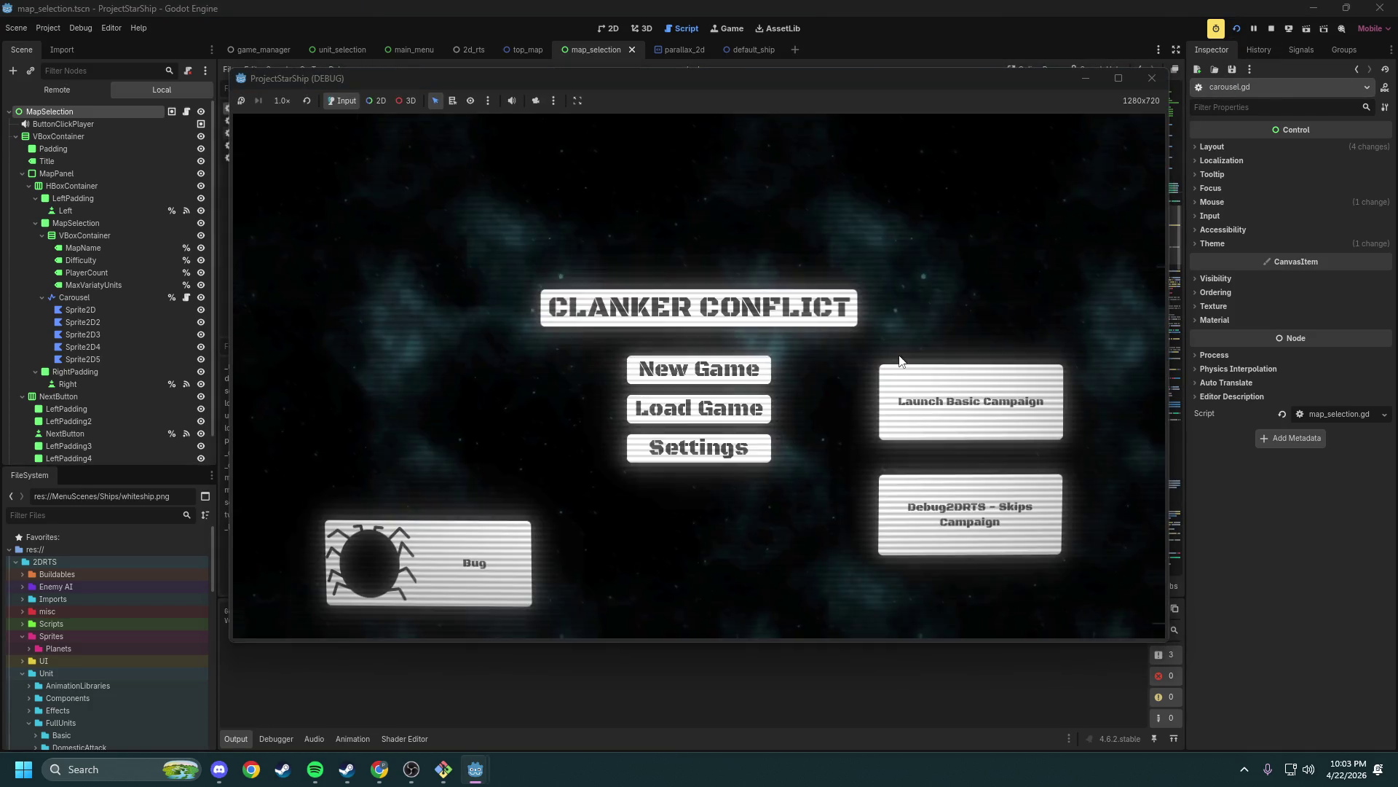
left_click(701, 368)
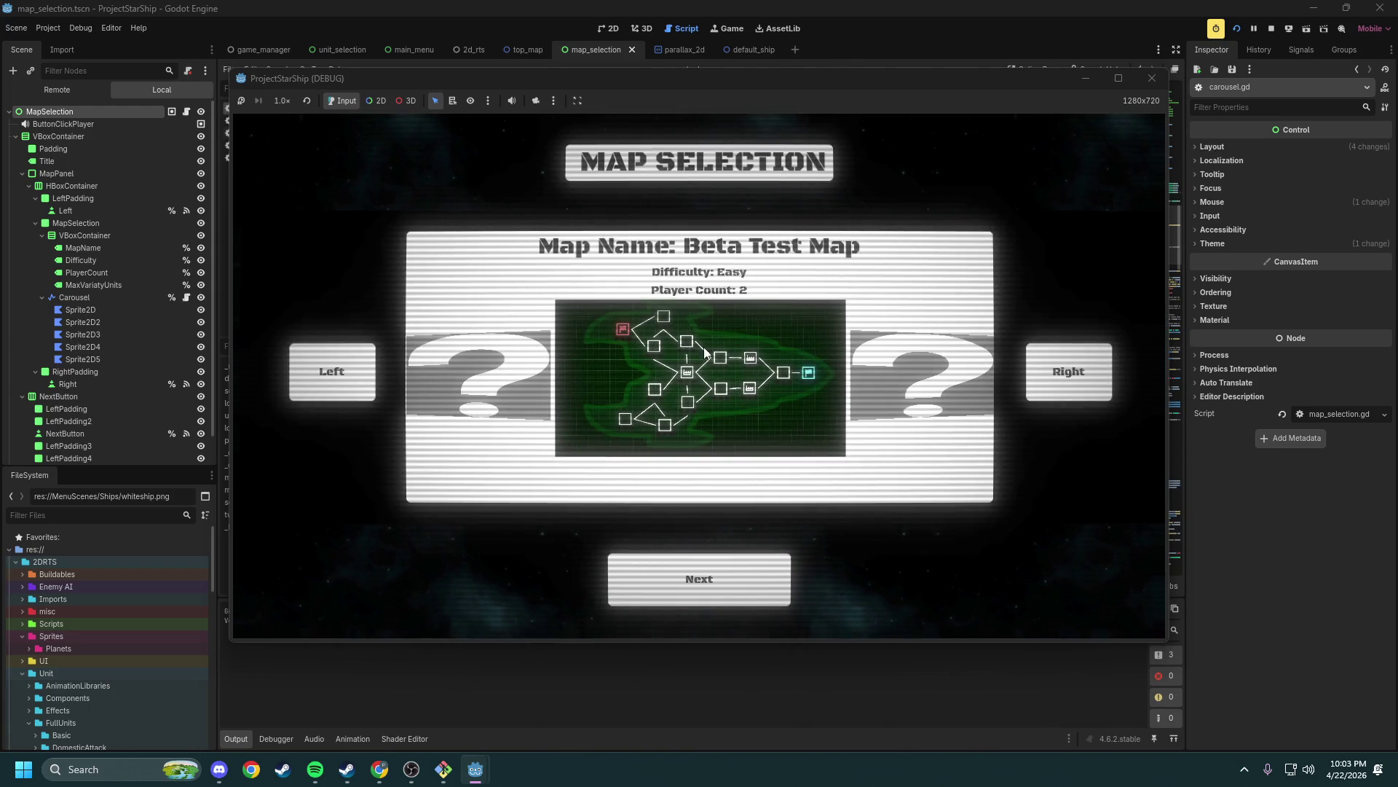
left_click(1050, 370)
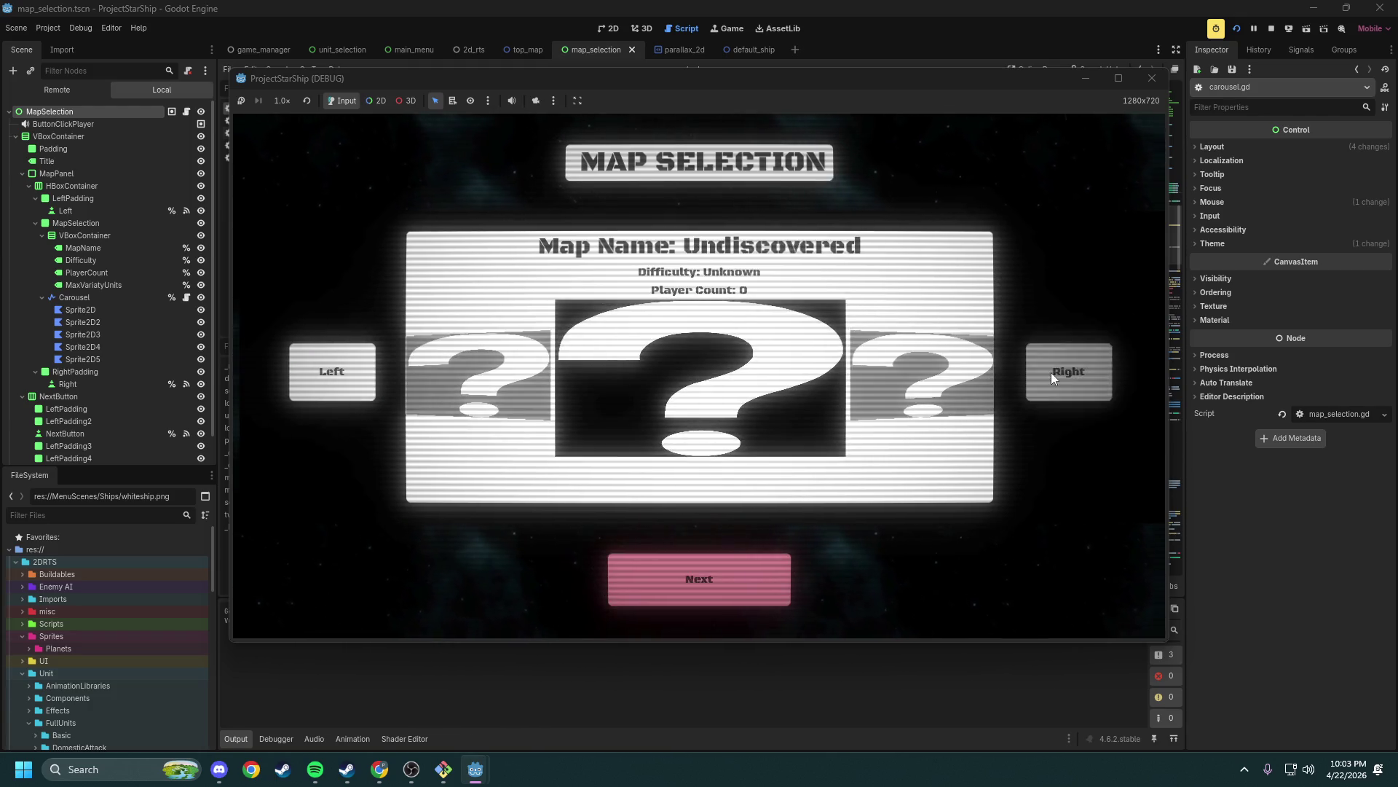
left_click(1051, 373)
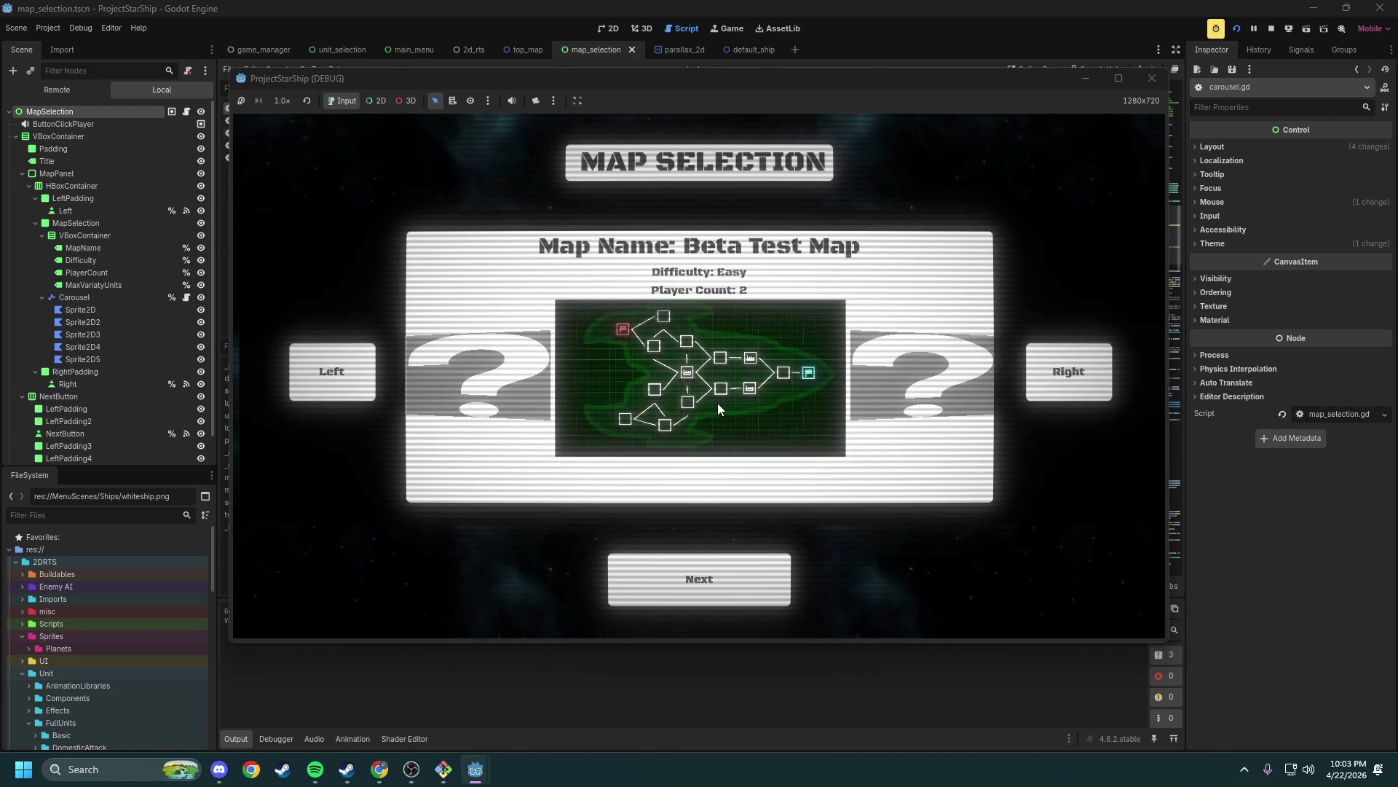
left_click(1151, 77)
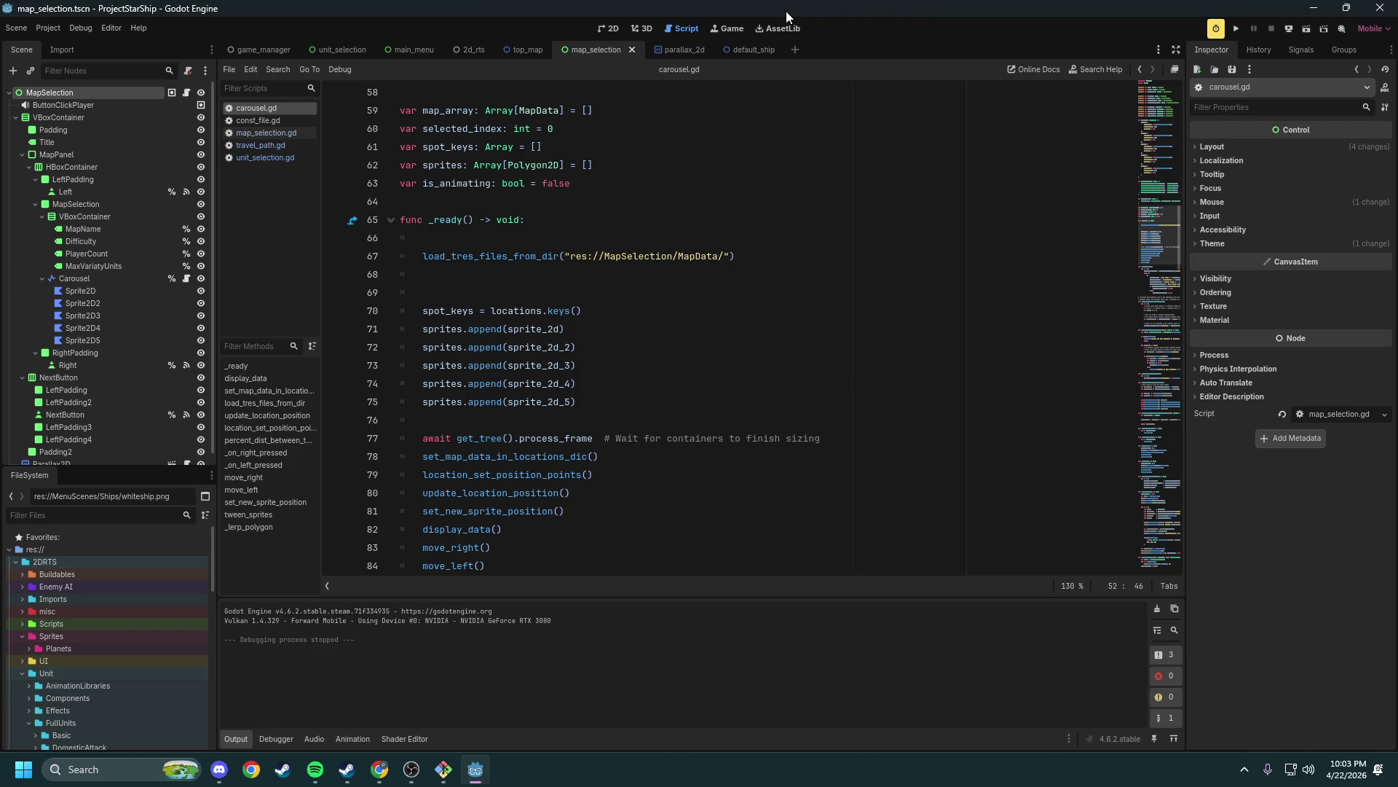
left_click(1391, 9)
type("git st")
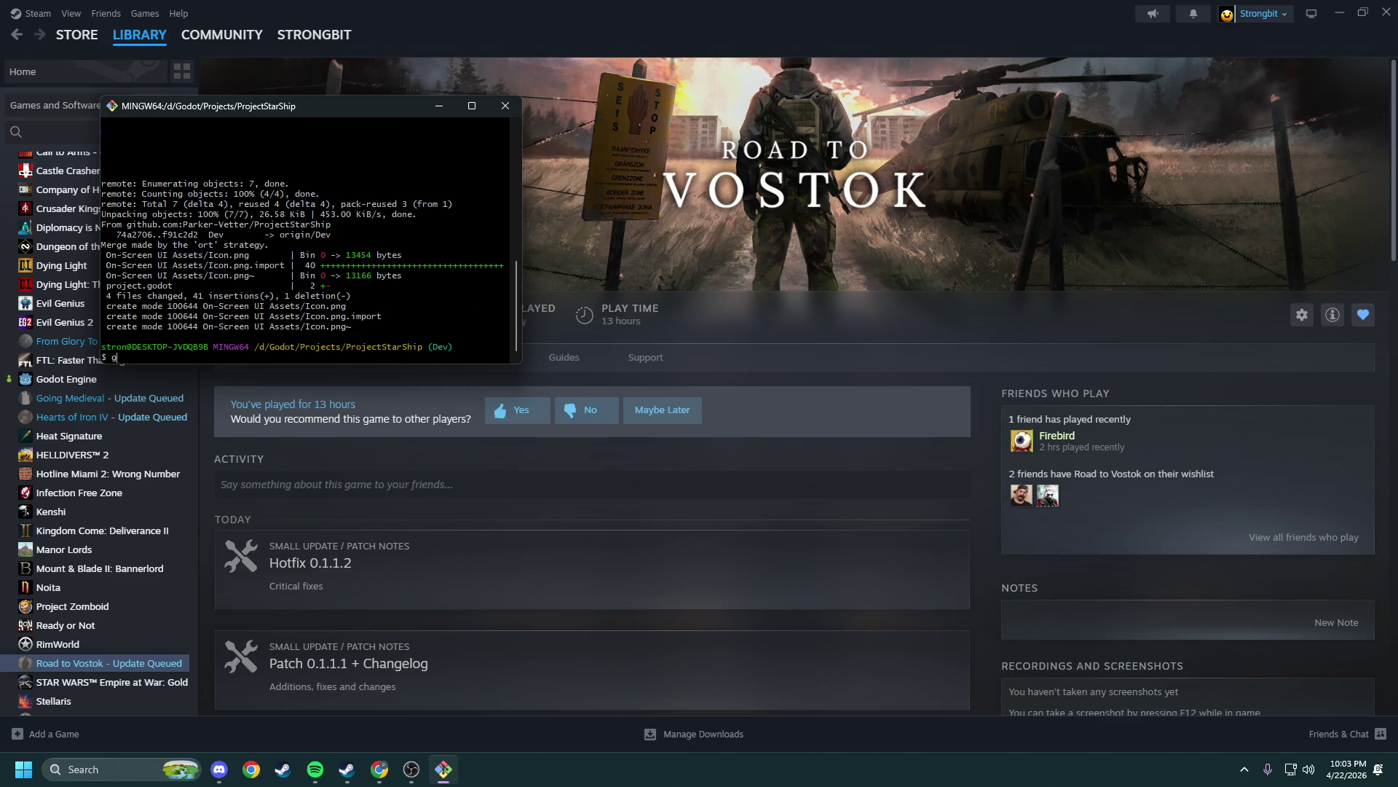
Run git status and git push for the two Dev commits, then close Git Bash
type("atus")
key("Return")
type("git push")
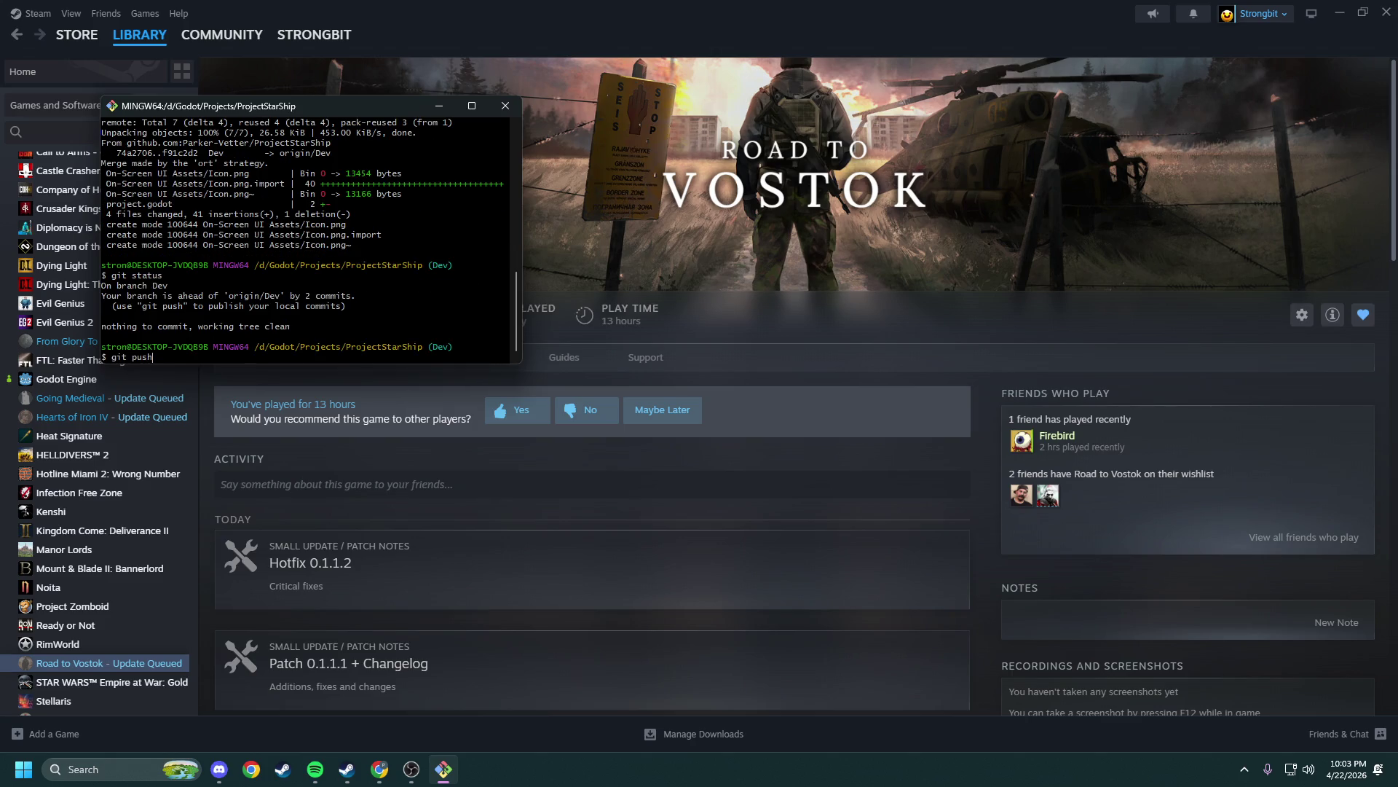
key("Return")
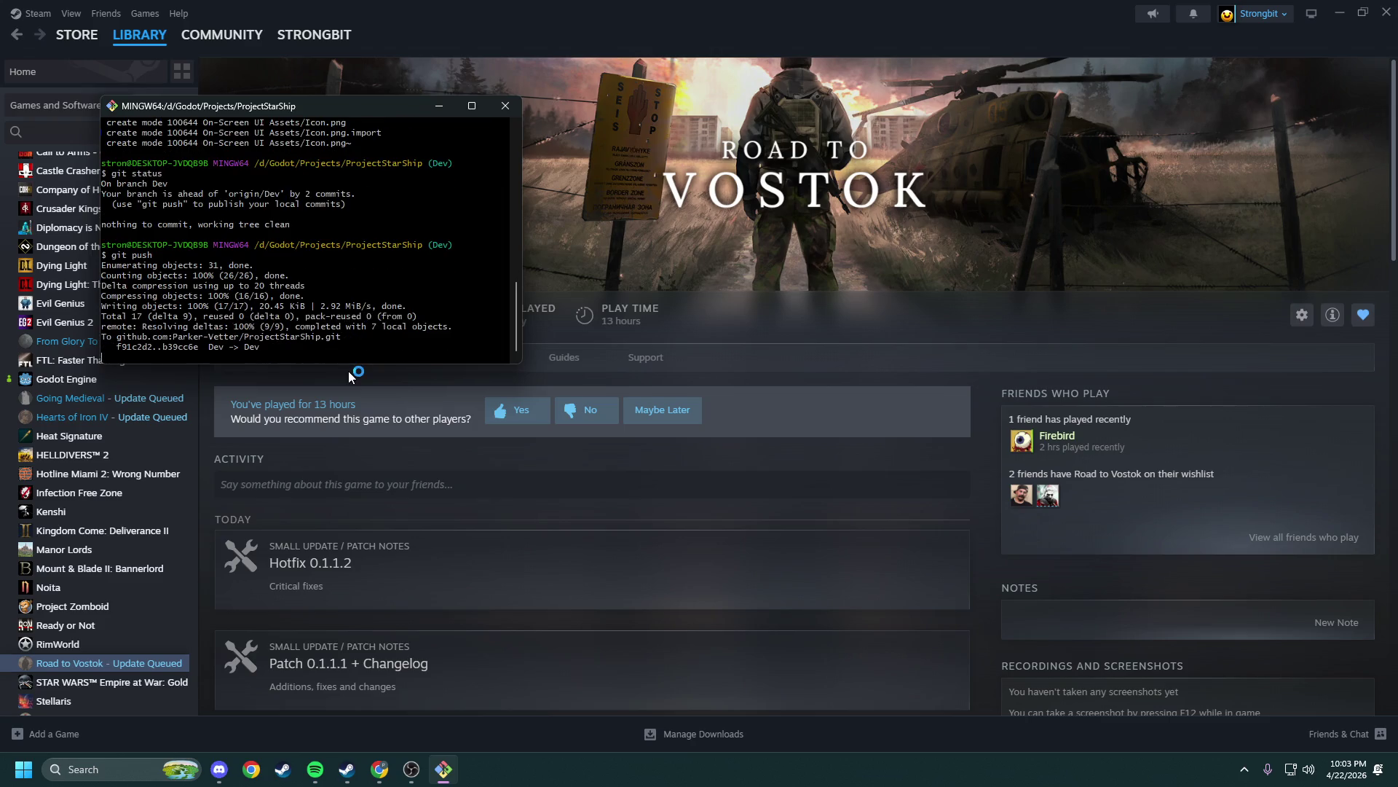
left_click(503, 111)
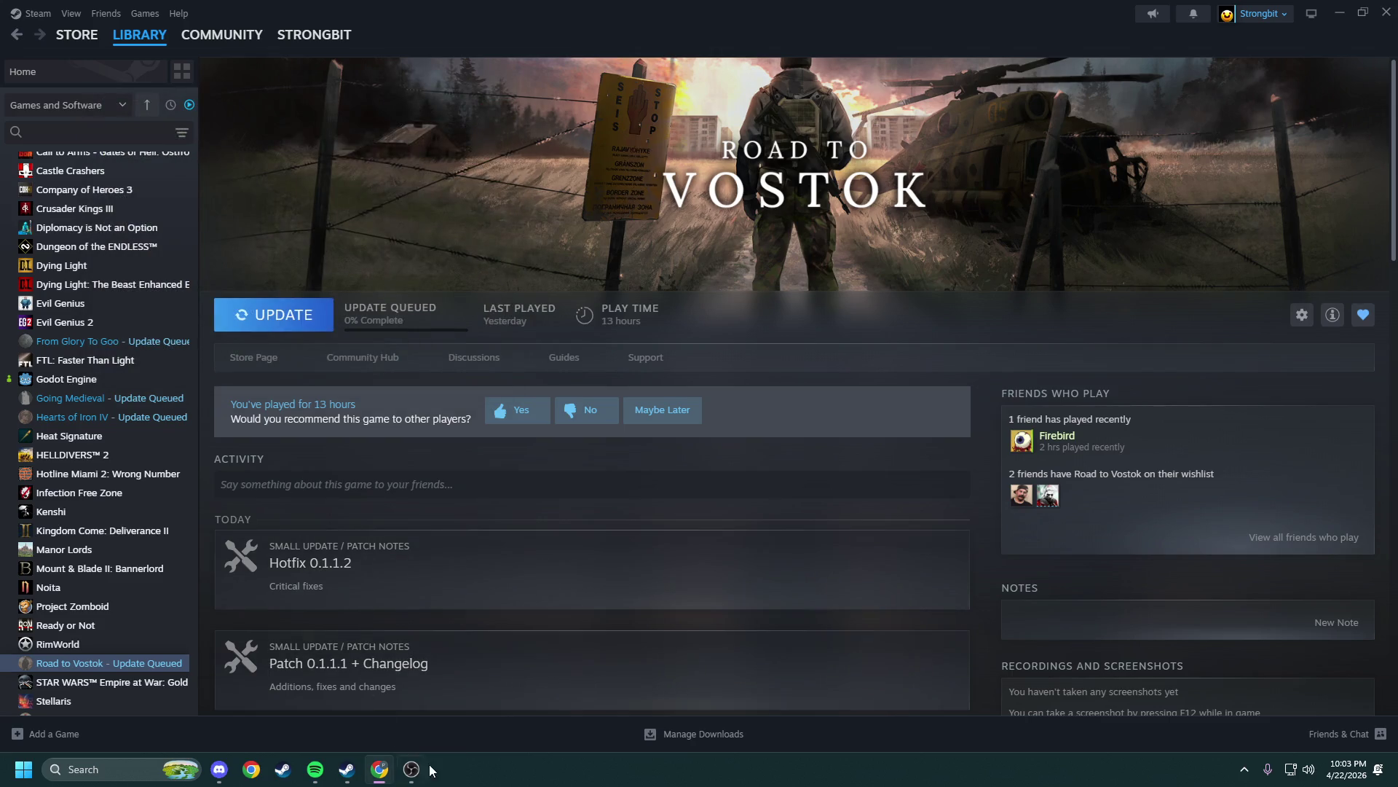
Open github.com in a new window, glance at ProjectStarShip, and return to the dashboard
mouse_move(359, 778)
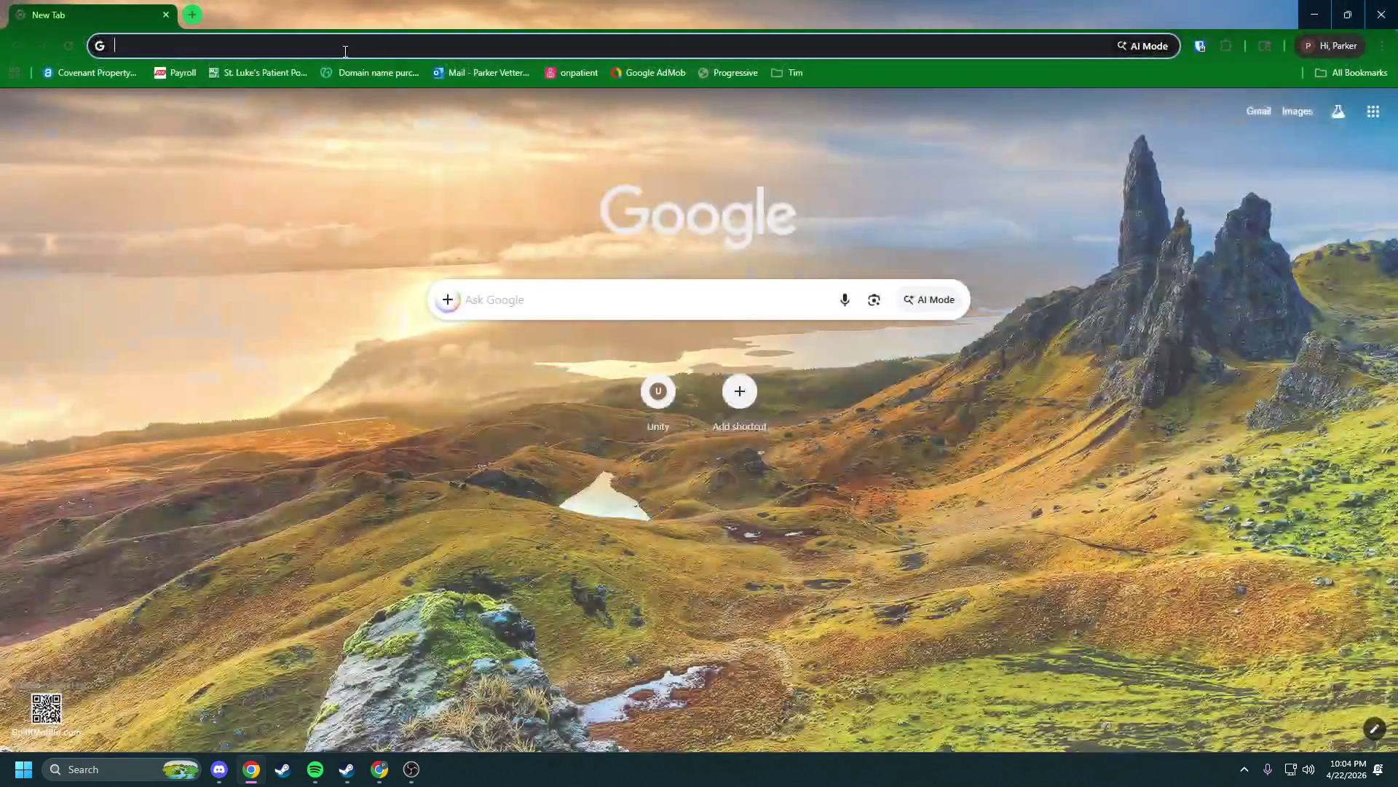
left_click(338, 46)
type("git")
key("Return")
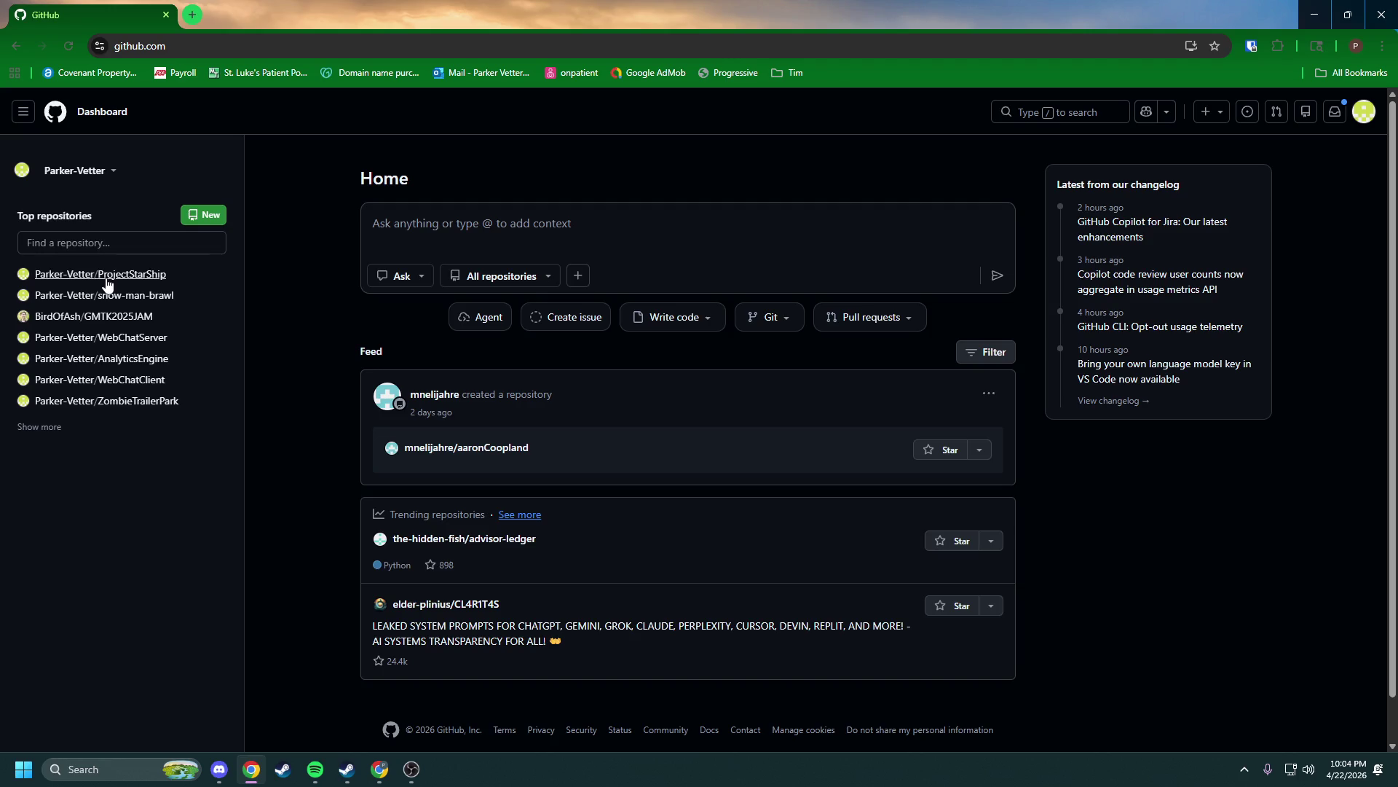
left_click(100, 274)
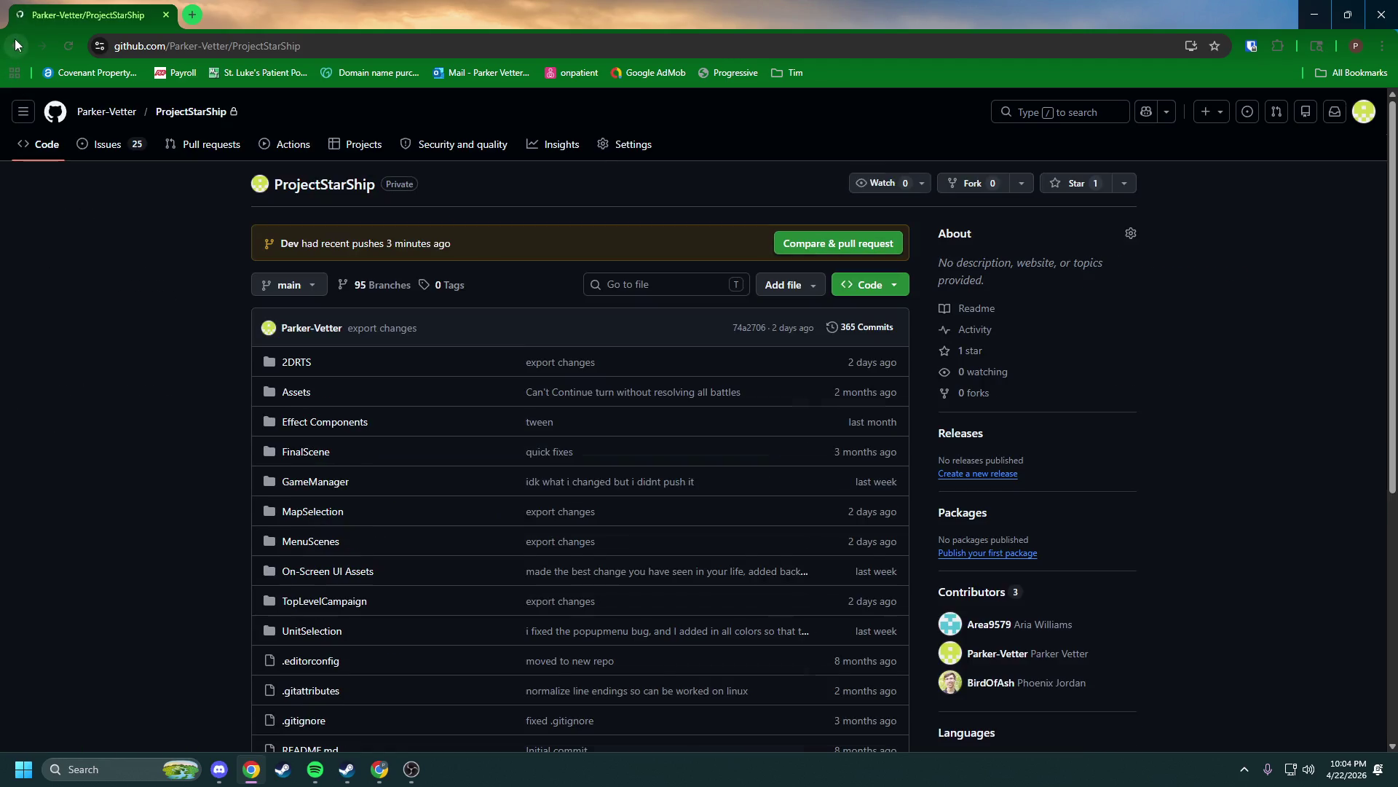
left_click(15, 45)
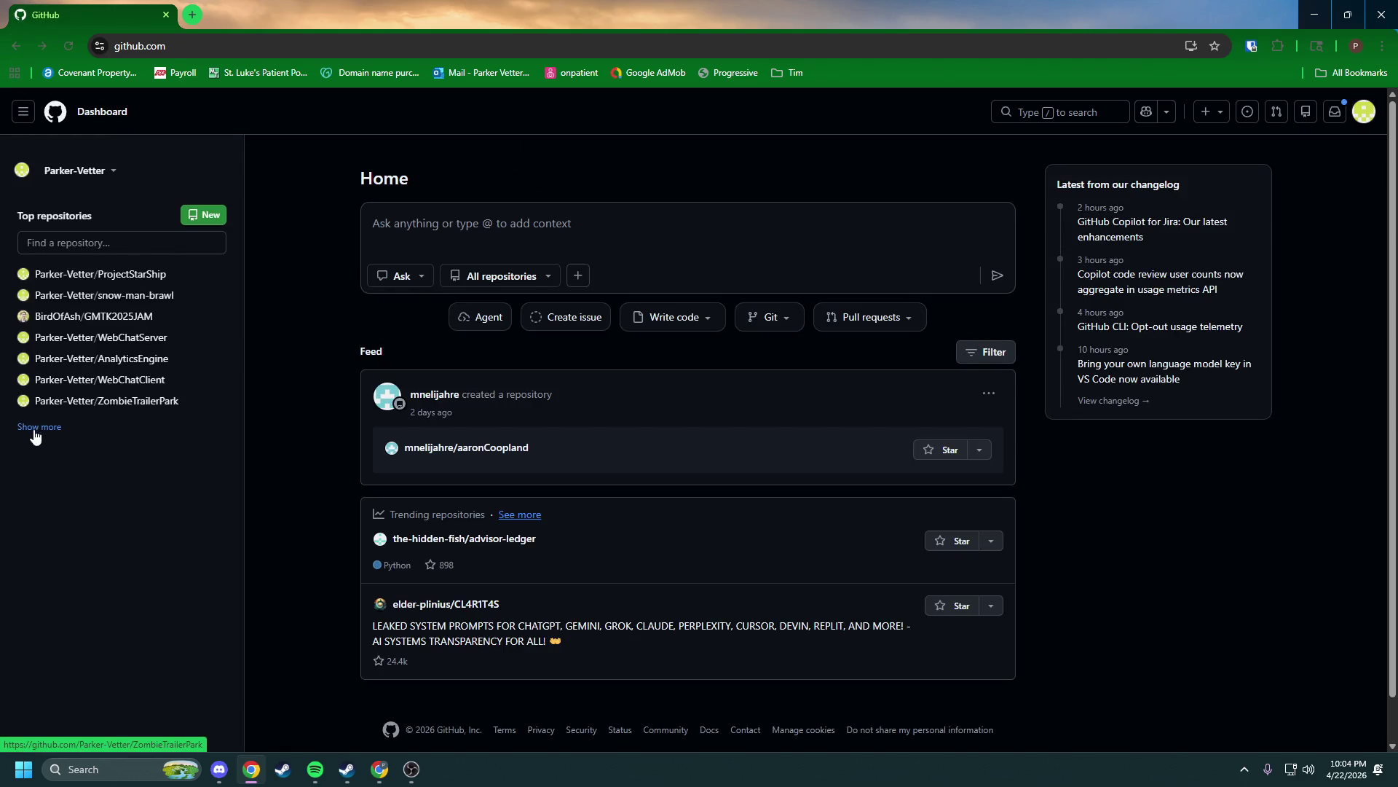
Expand Top repositories and open SubwayUnderSea in a new tab, switching to it
left_click(40, 427)
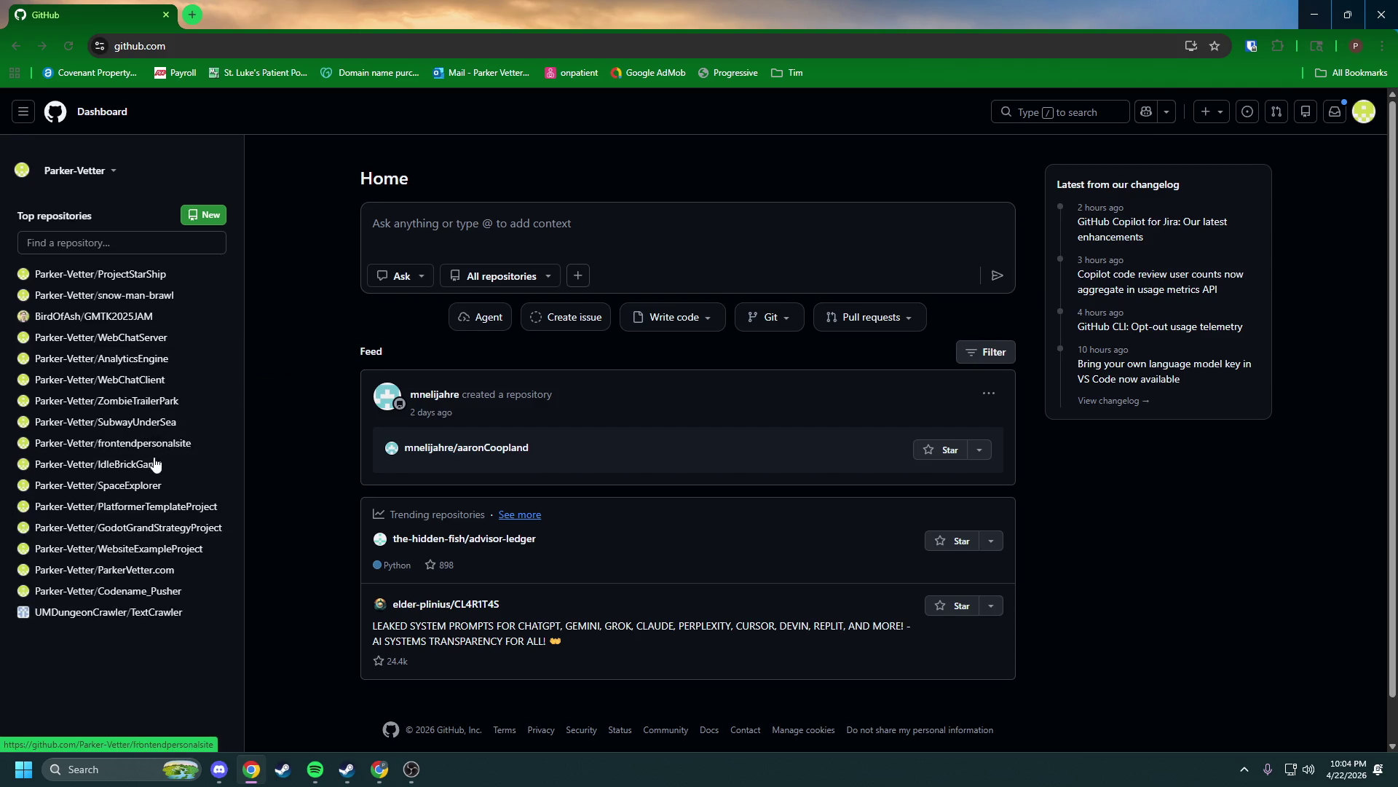
mouse_move(158, 429)
mouse_move(184, 509)
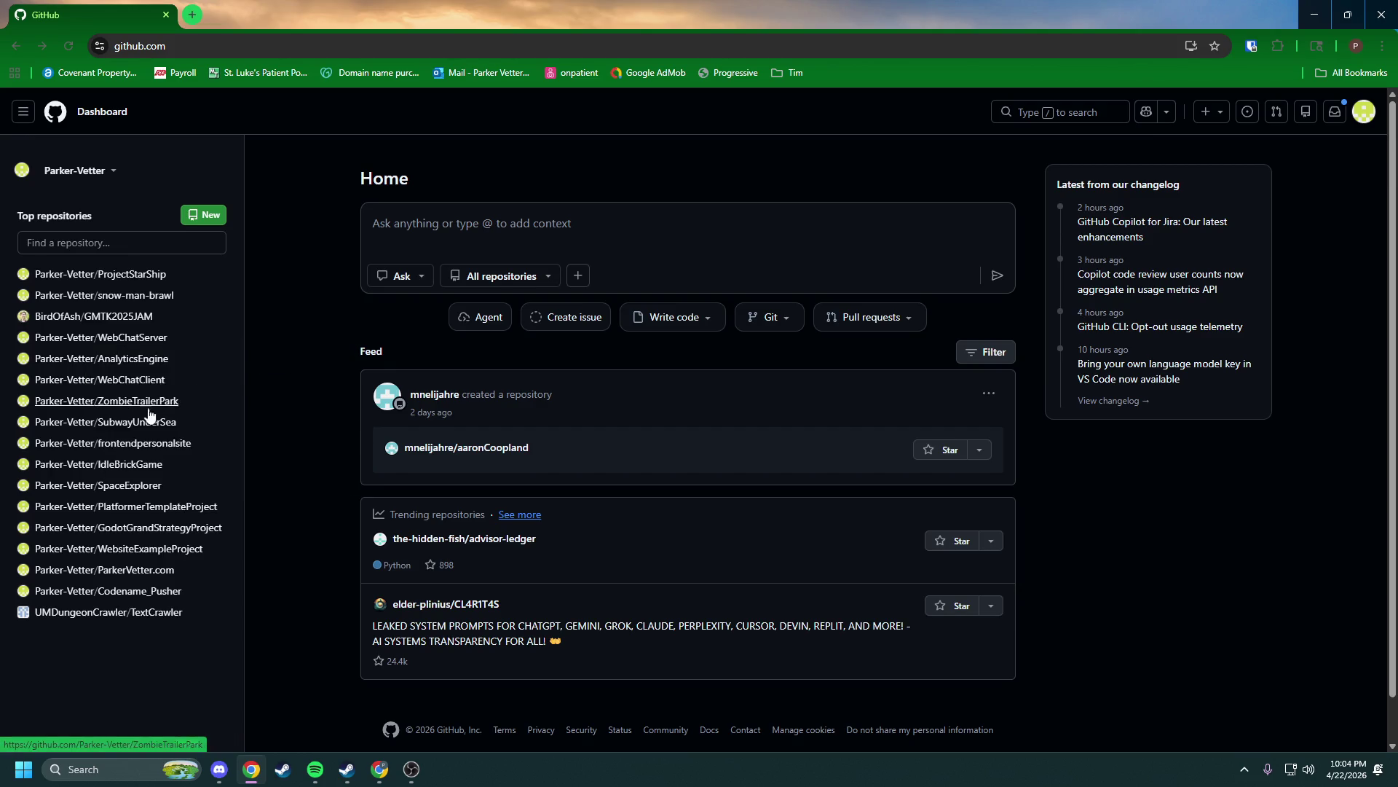
middle_click(134, 423)
left_click(332, 6)
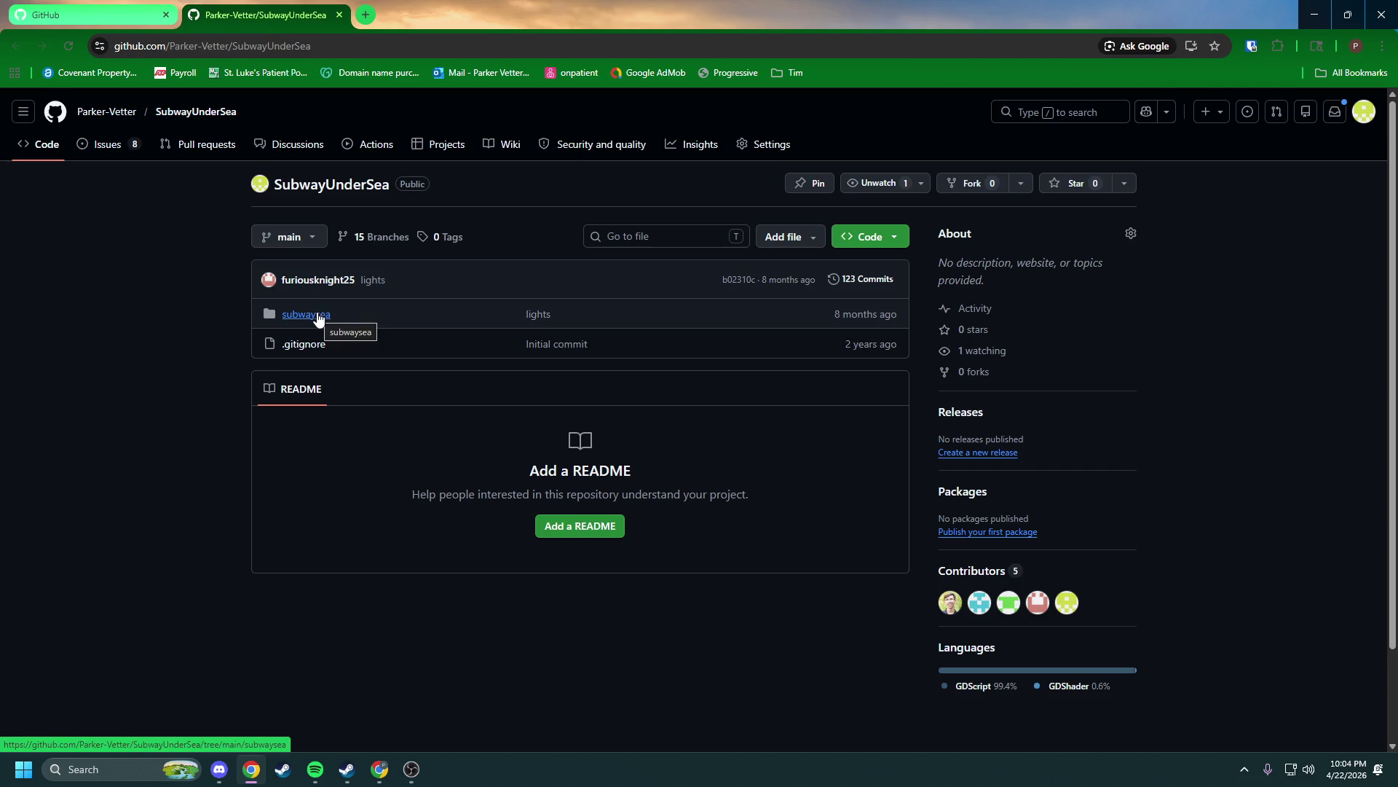
Open the subwaysea folder and read through its IK addon README
left_click(318, 316)
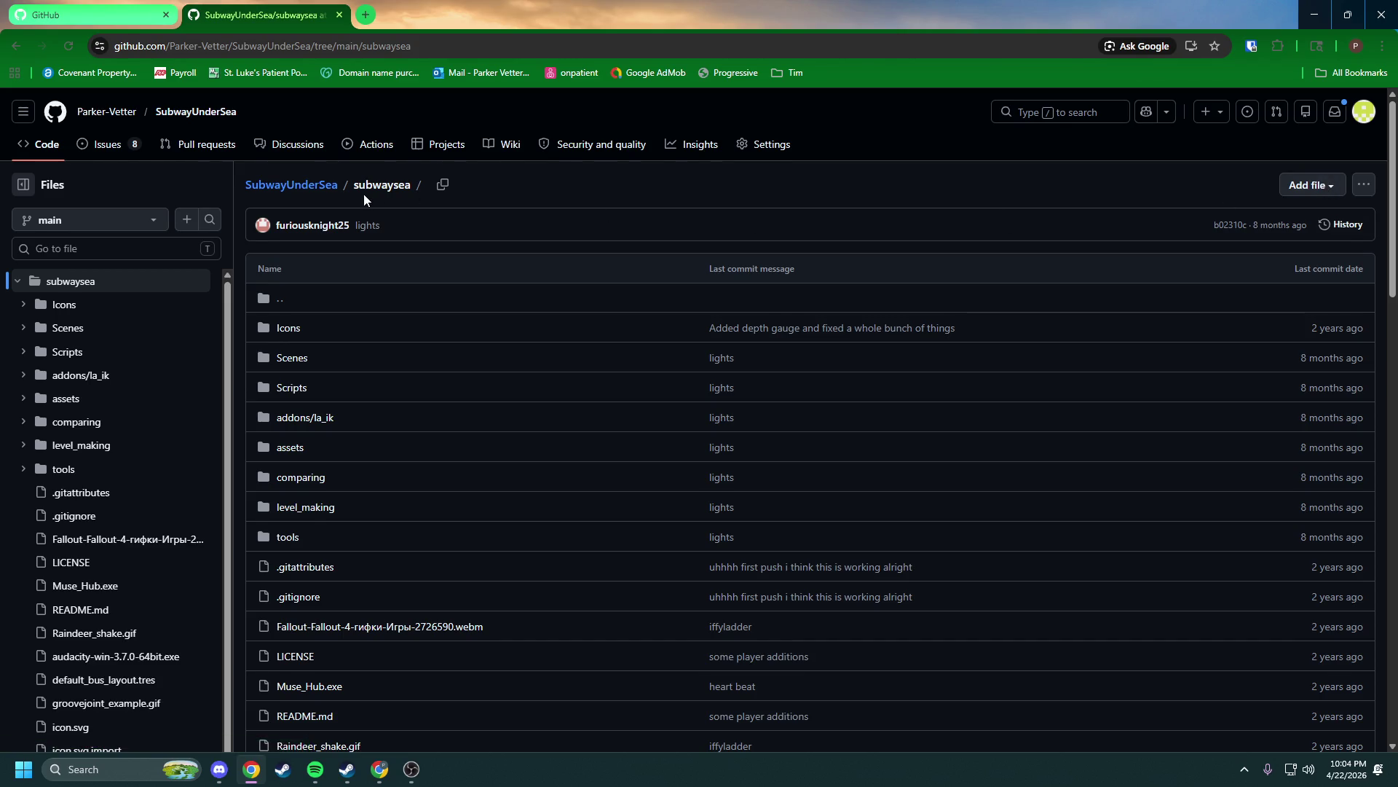
scroll(364, 194, "down", 7)
scroll(419, 396, "down", 3)
left_click_drag(467, 430, 800, 557)
scroll(682, 421, "down", 2)
left_click(557, 344)
scroll(503, 375, "down", 6)
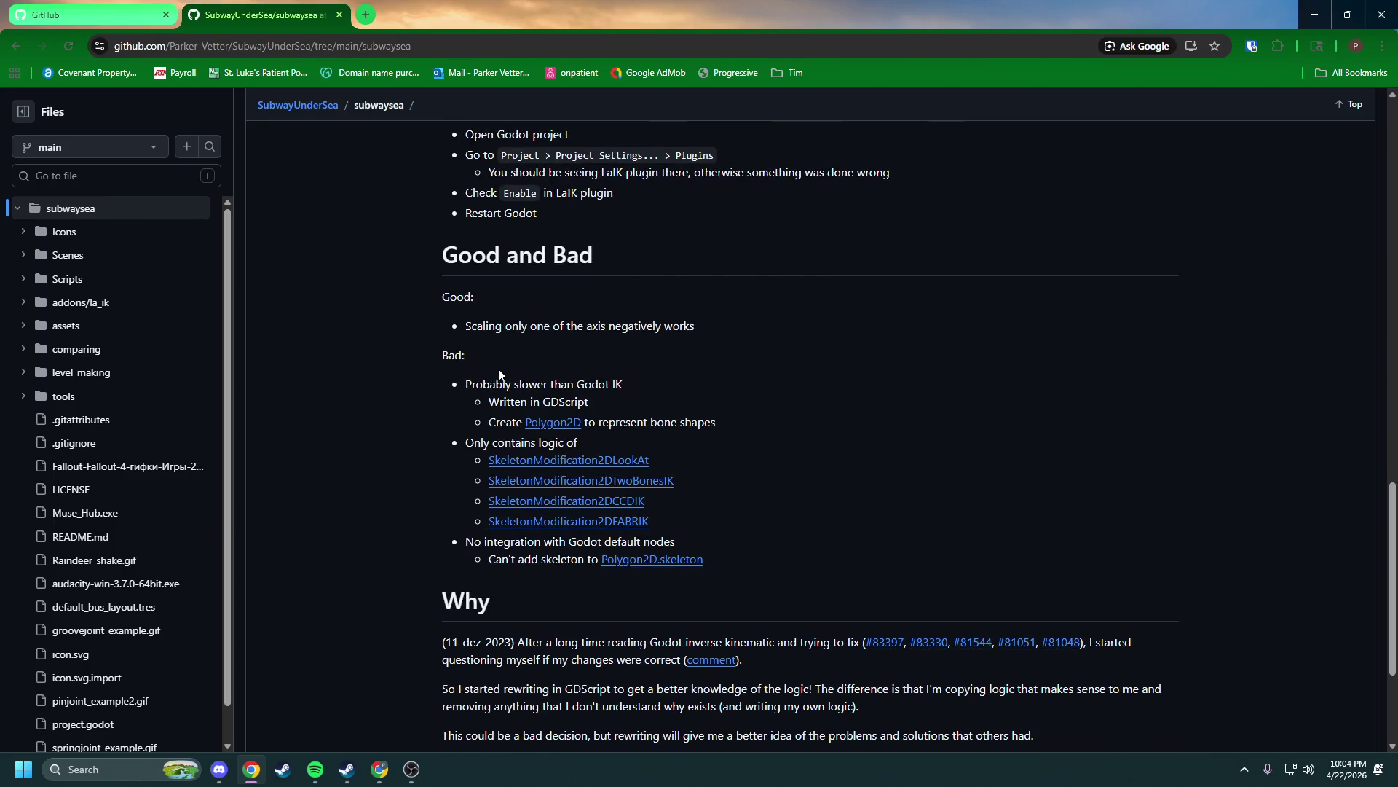
scroll(447, 358, "down", 3)
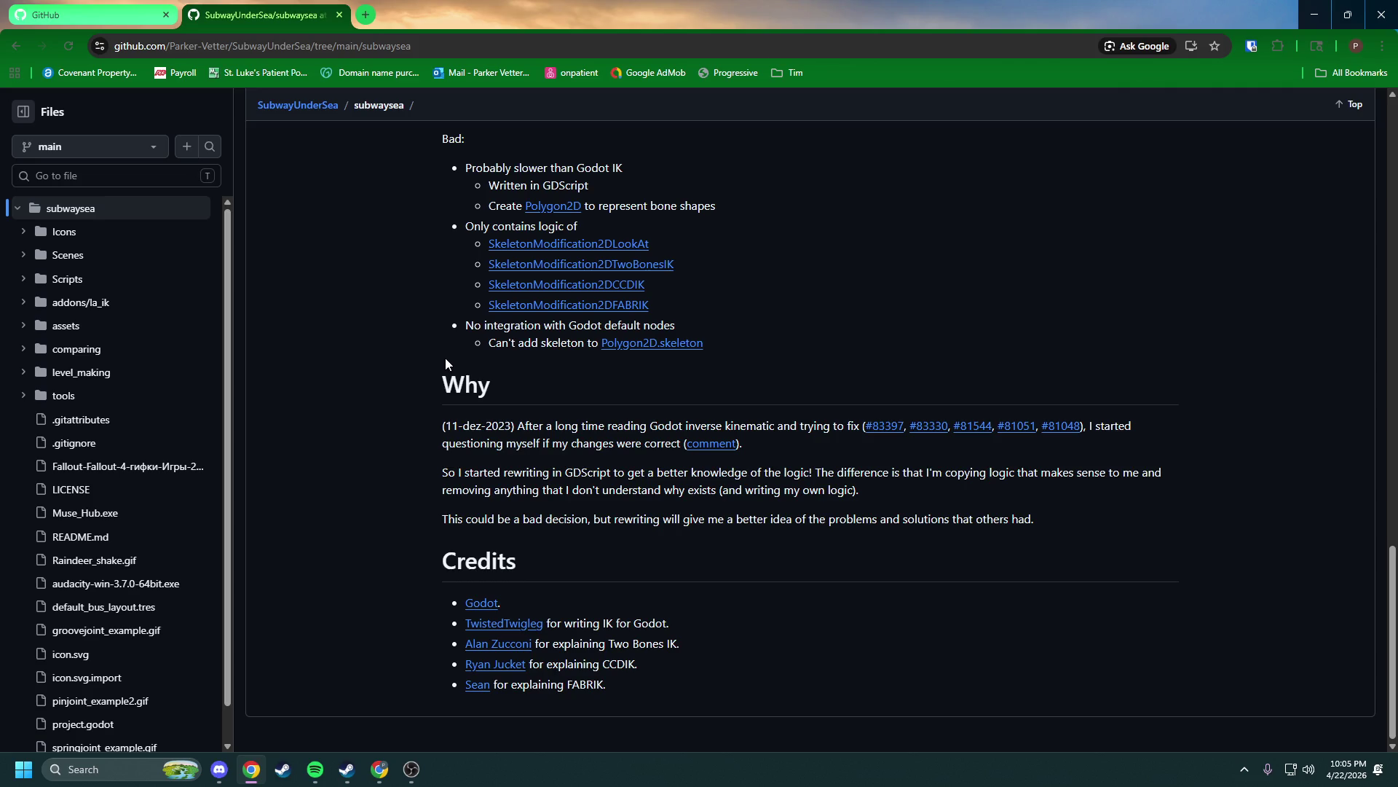
scroll(445, 362, "up", 15)
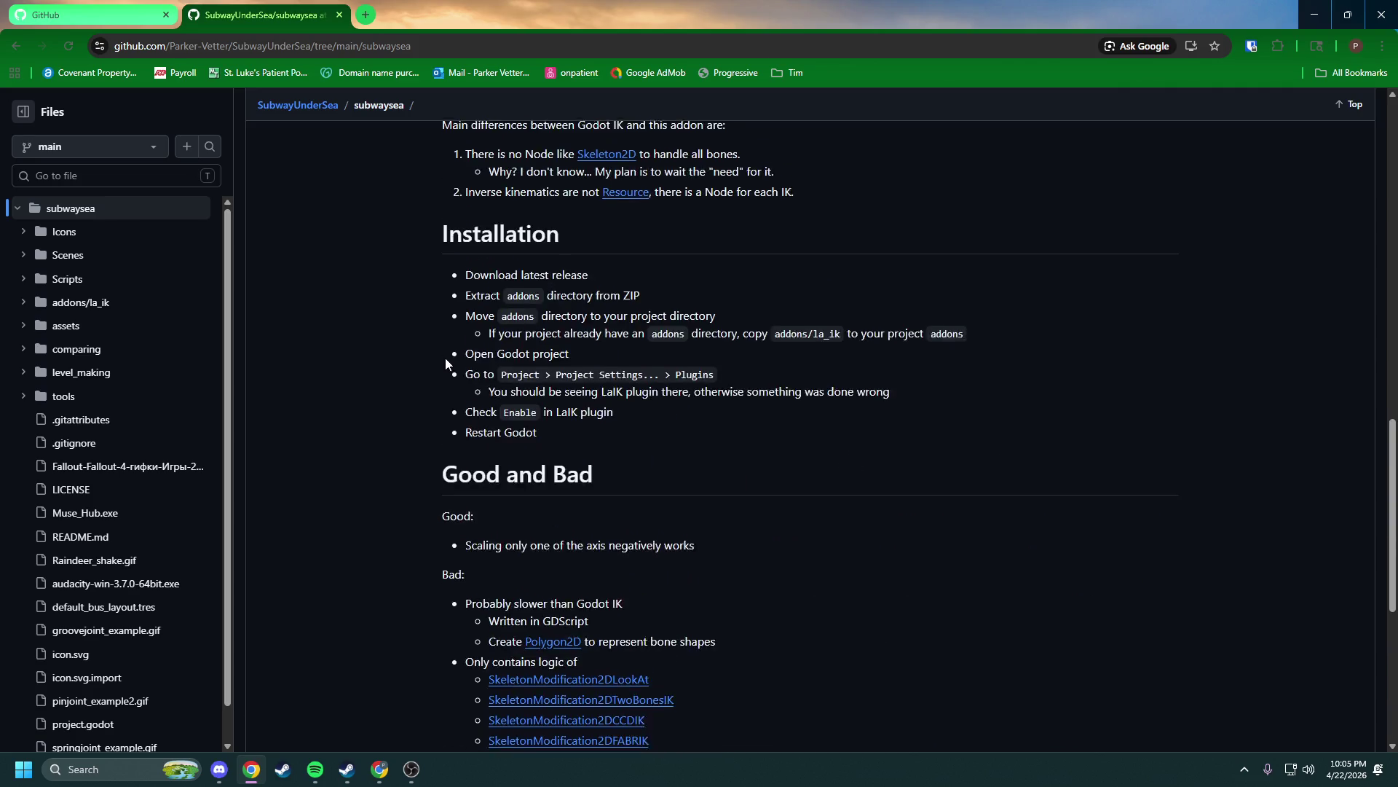
scroll(446, 363, "up", 6)
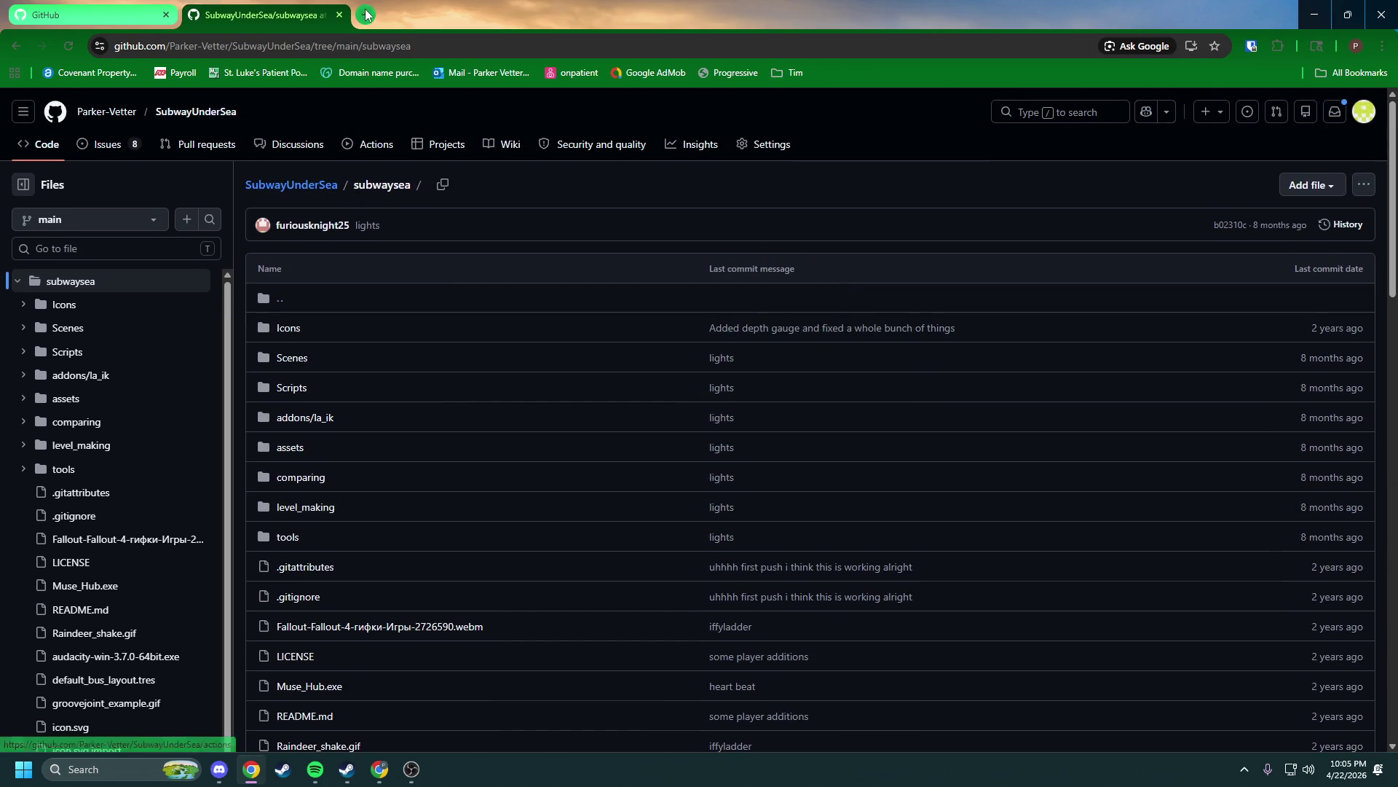
left_click(365, 14)
Search 'submersed itch.io', open the Submersed page, run the game, and go fullscreen with F
type("su")
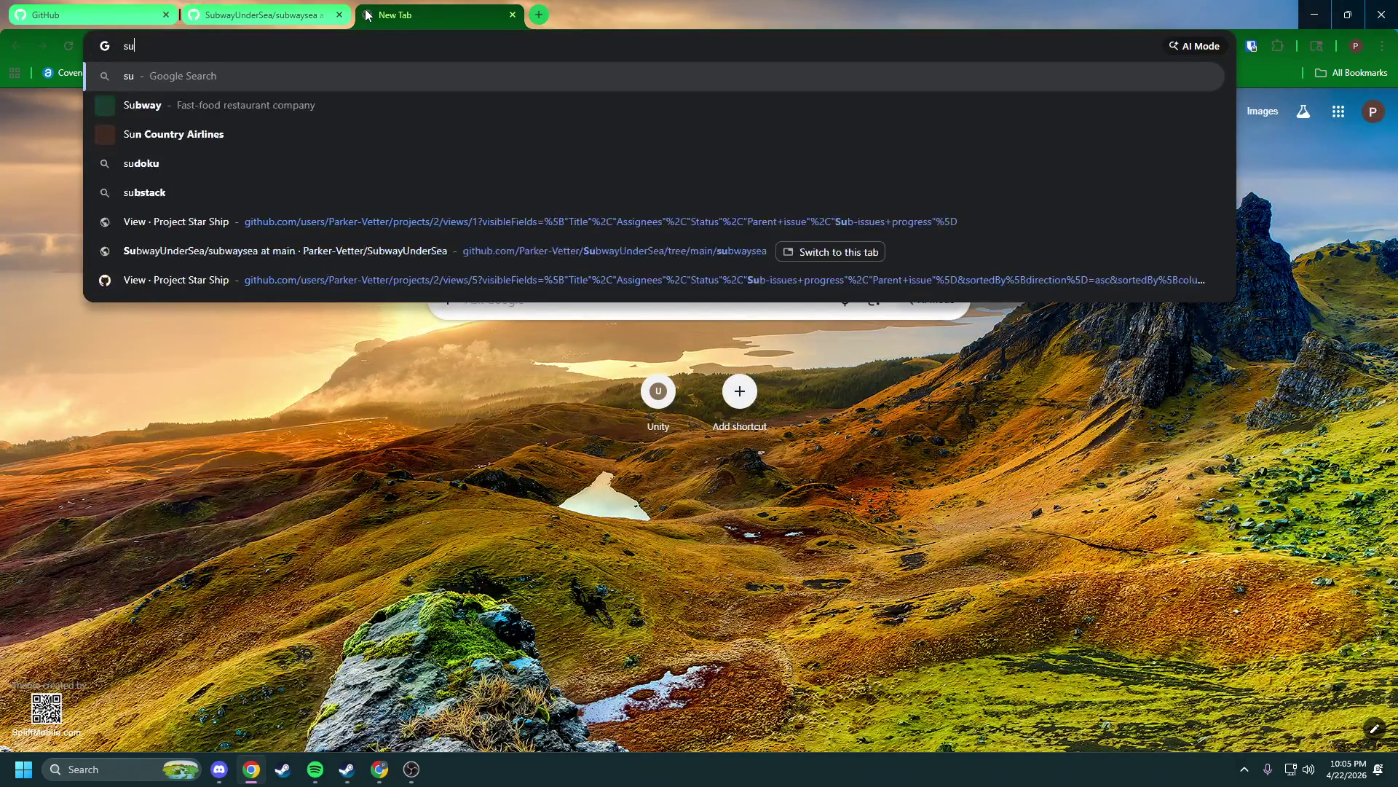
type("bmersed itch.io")
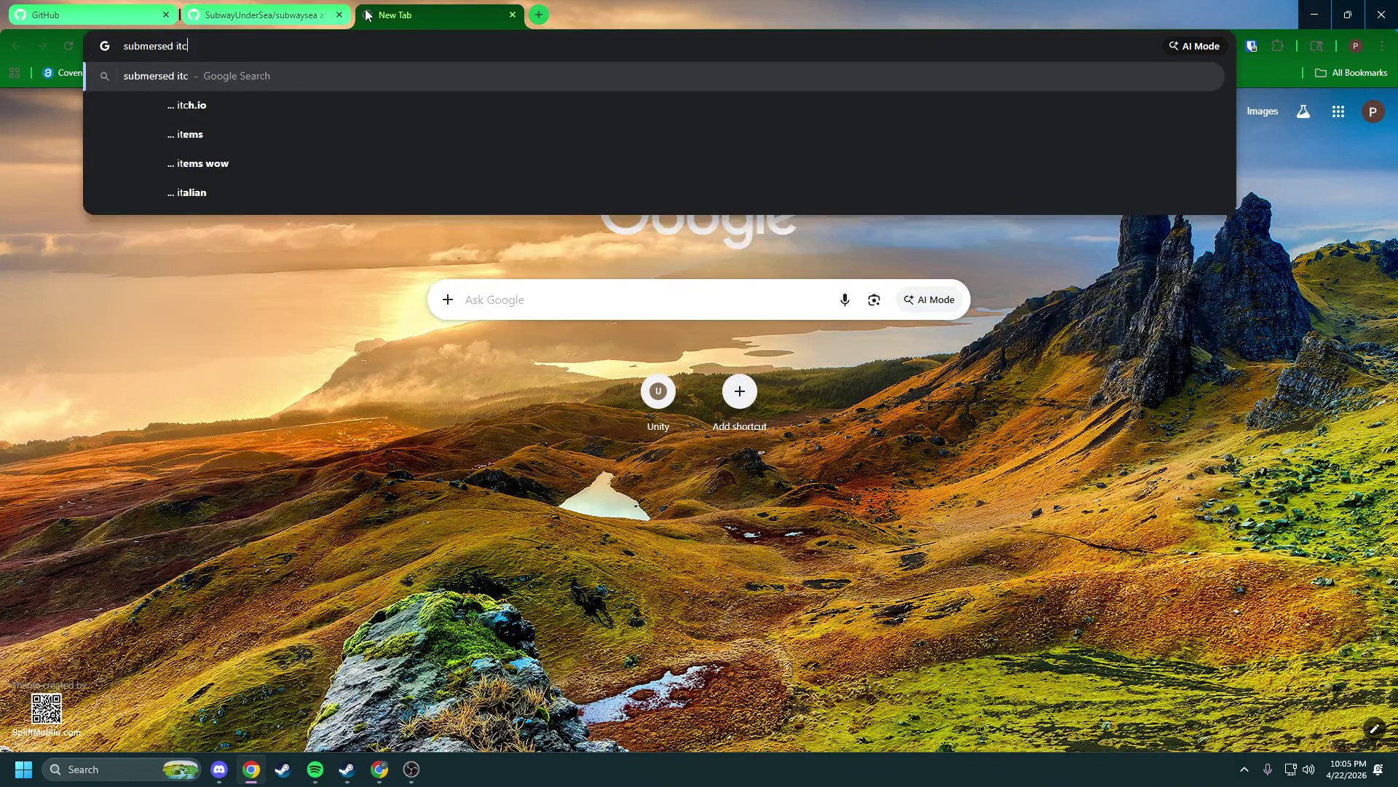
key("Return")
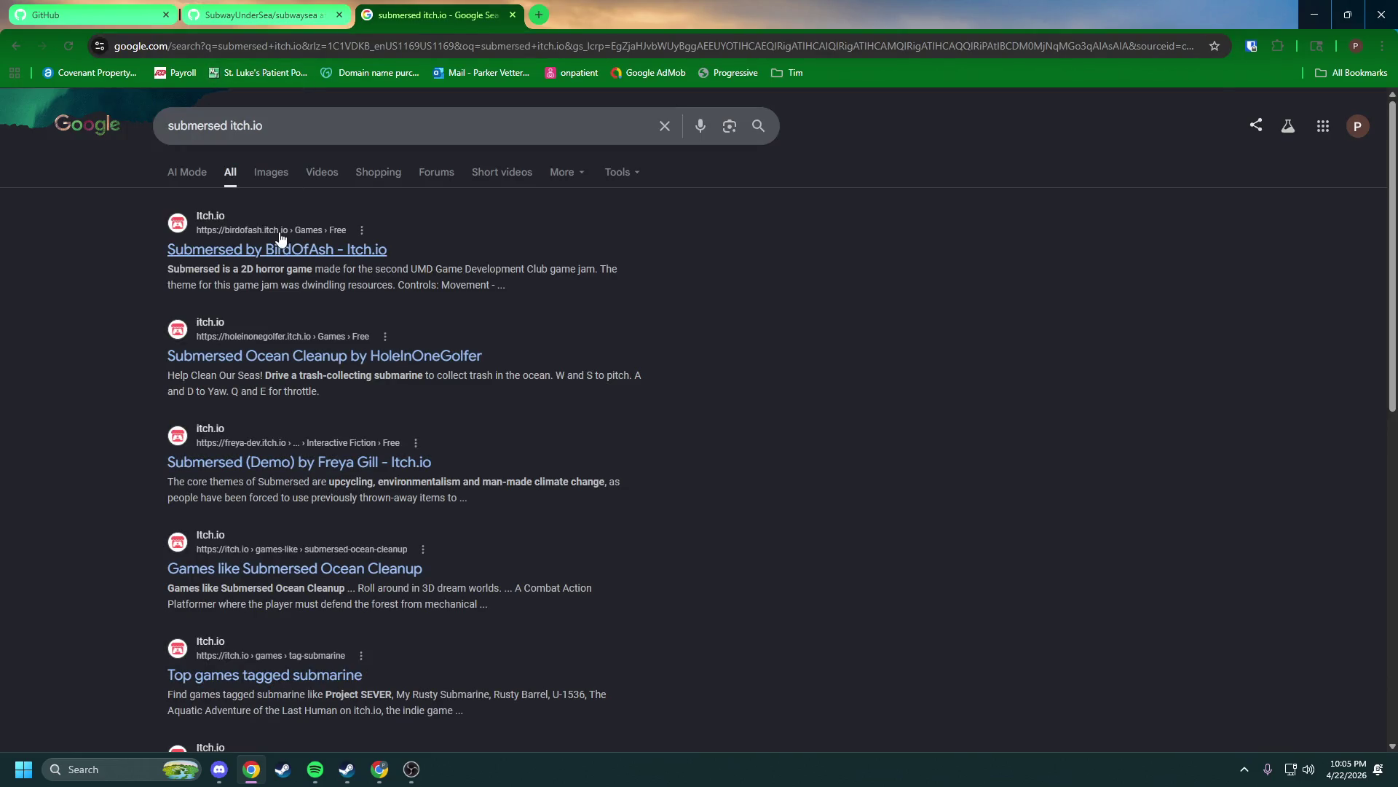
left_click(308, 256)
left_click(669, 268)
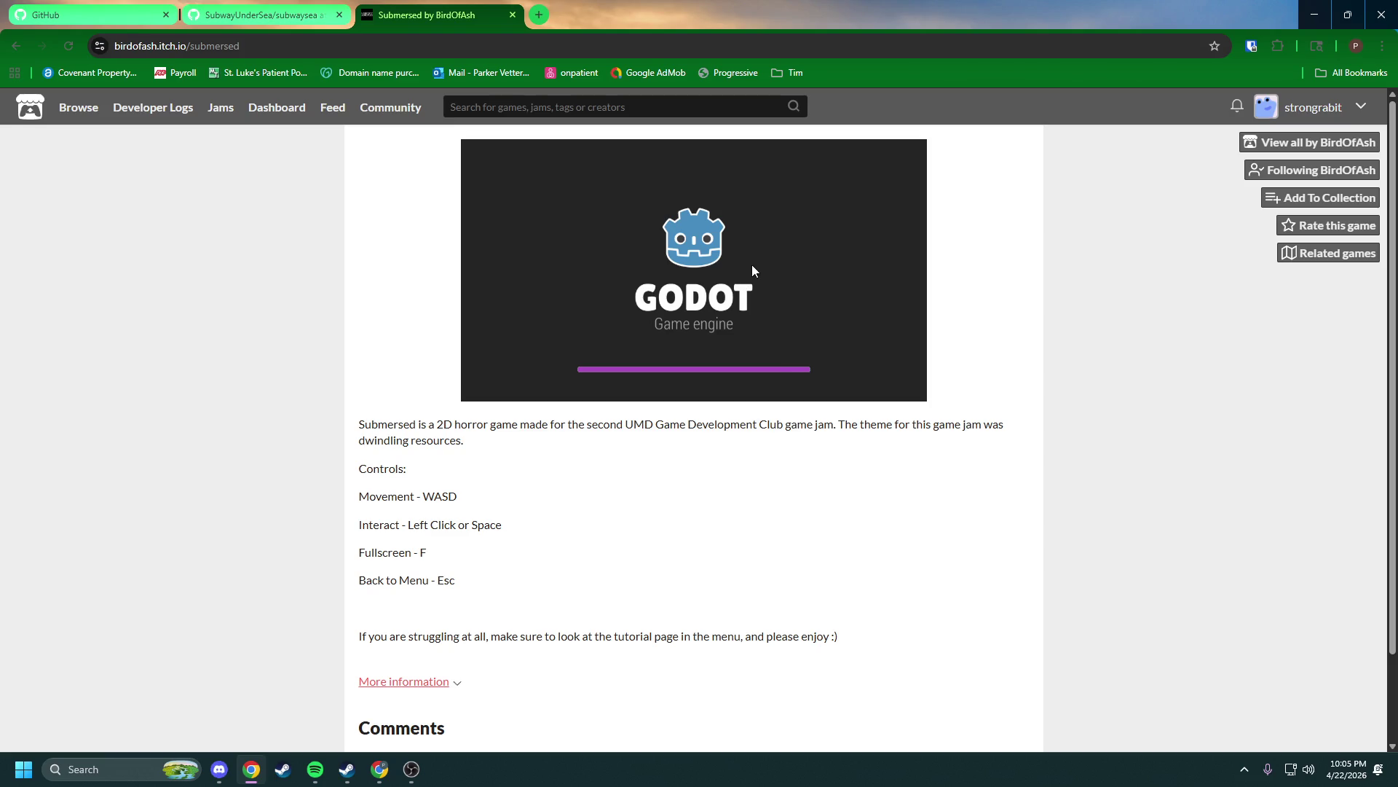
key("f")
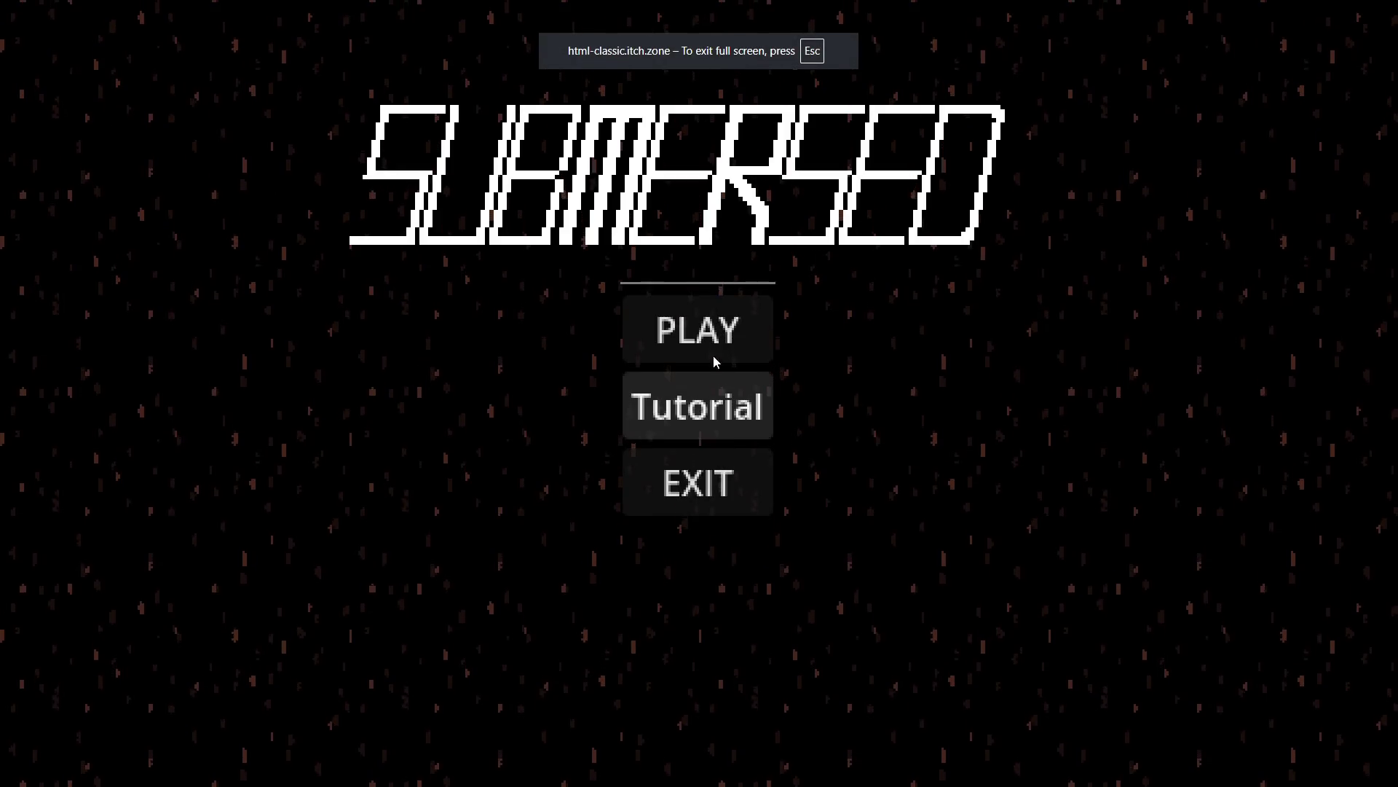
Start the game and walk the diver right through the dark rooms to the console room
left_click(714, 337)
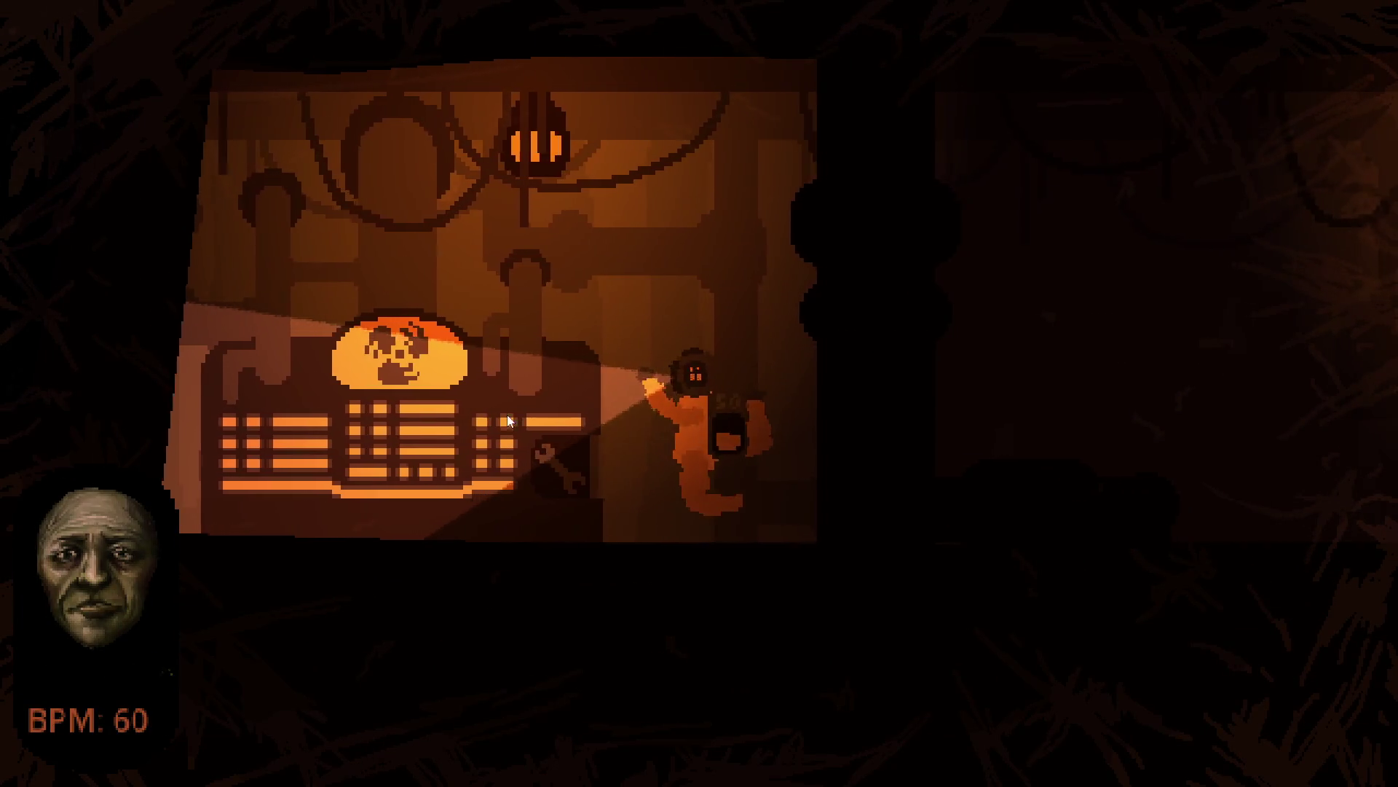
key("d")
key("d")
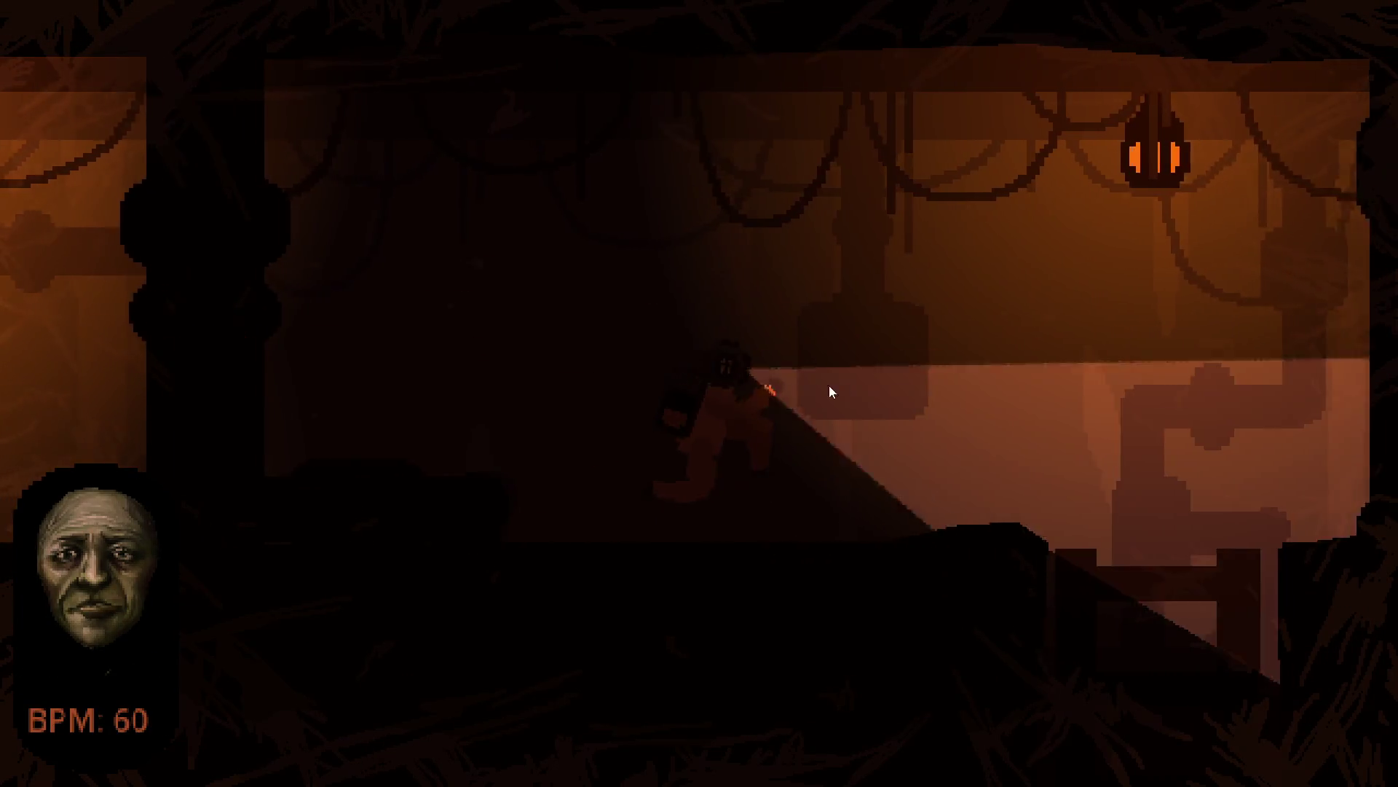
key("d")
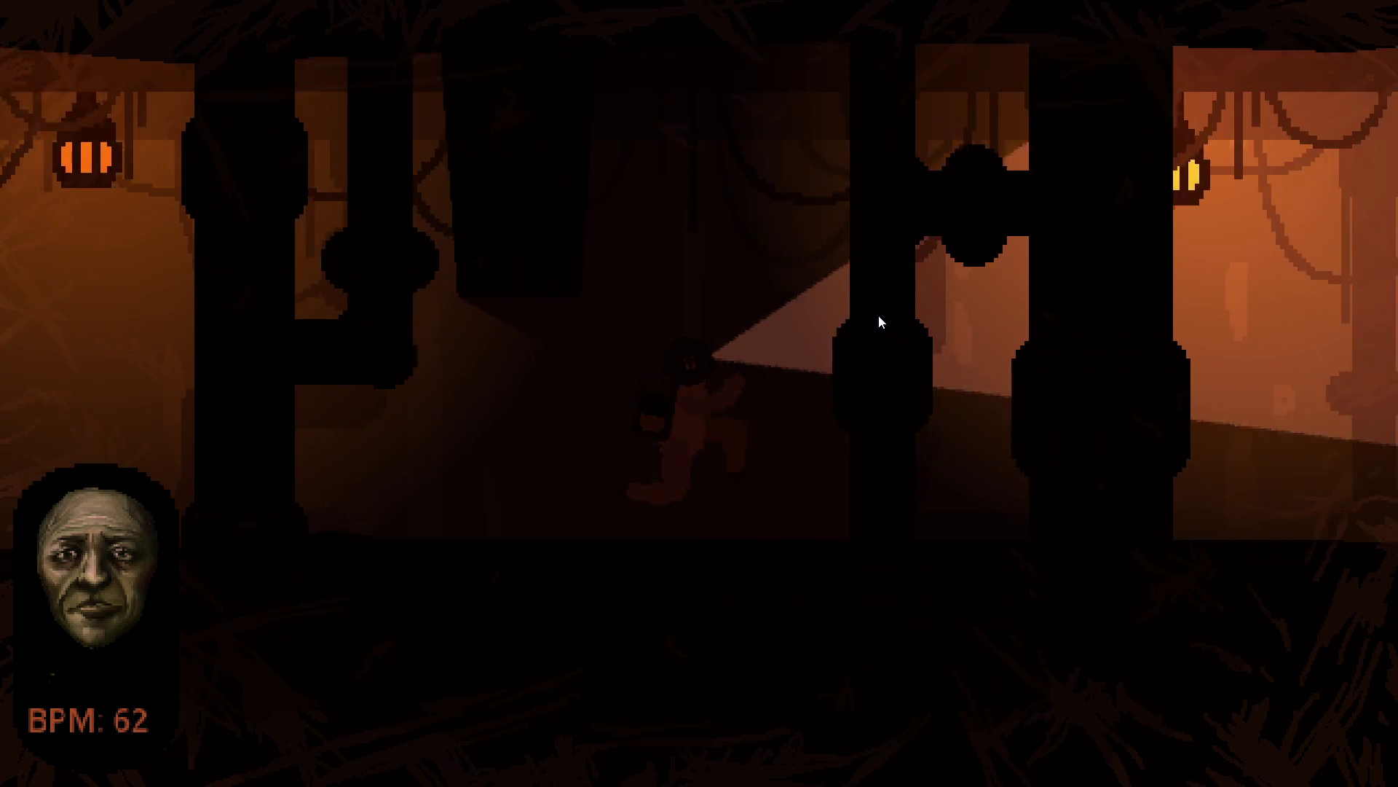
key("d")
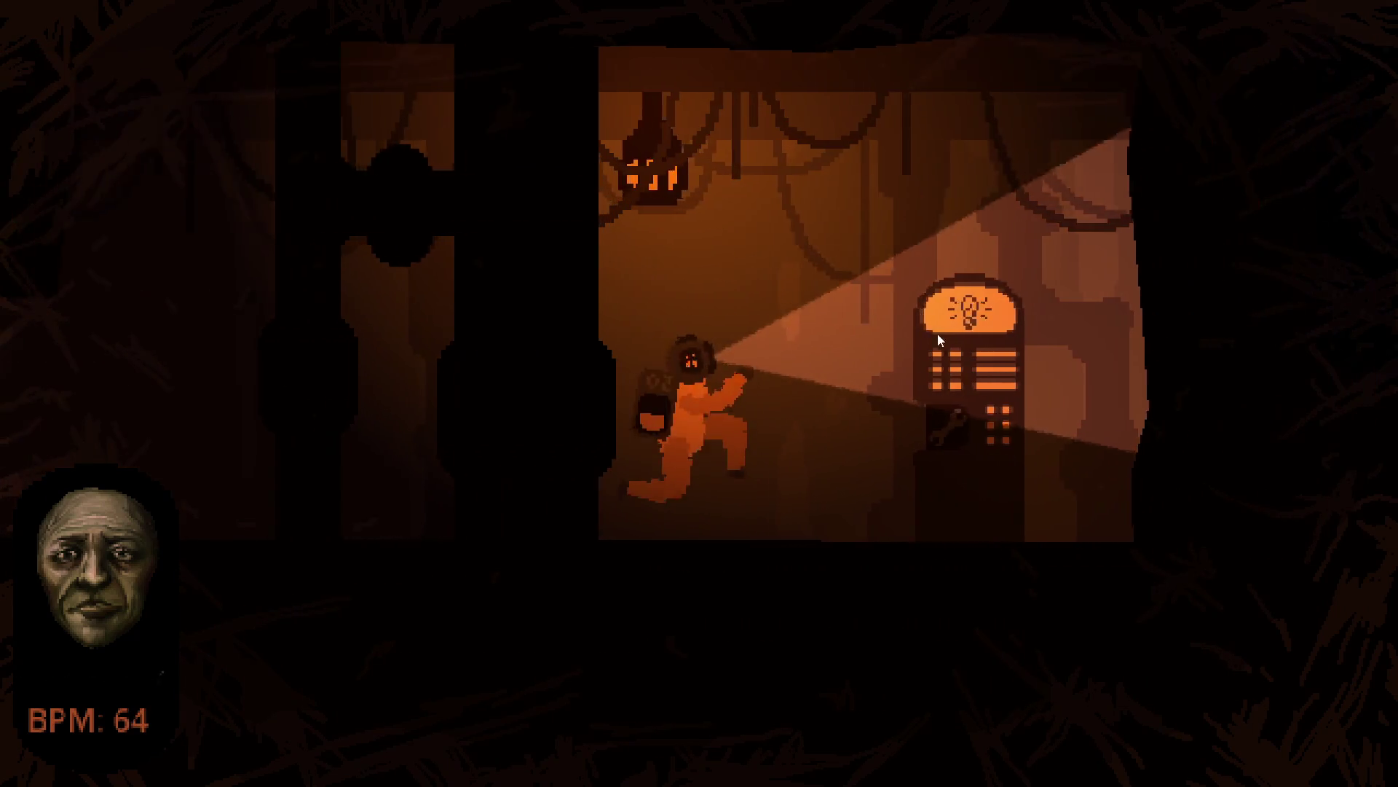
Bring the diver back left, down the ladder, and over to the O2 console
key("a")
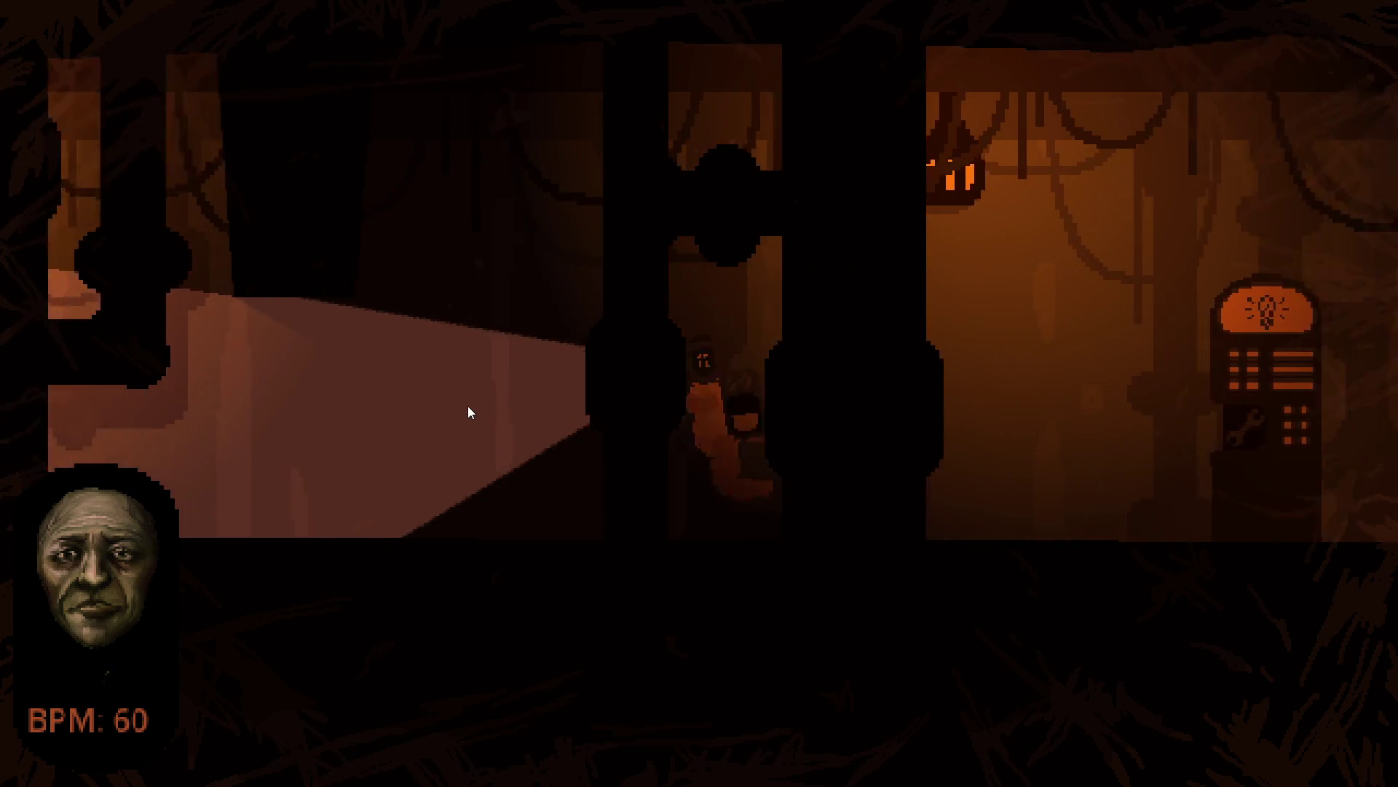
key("a")
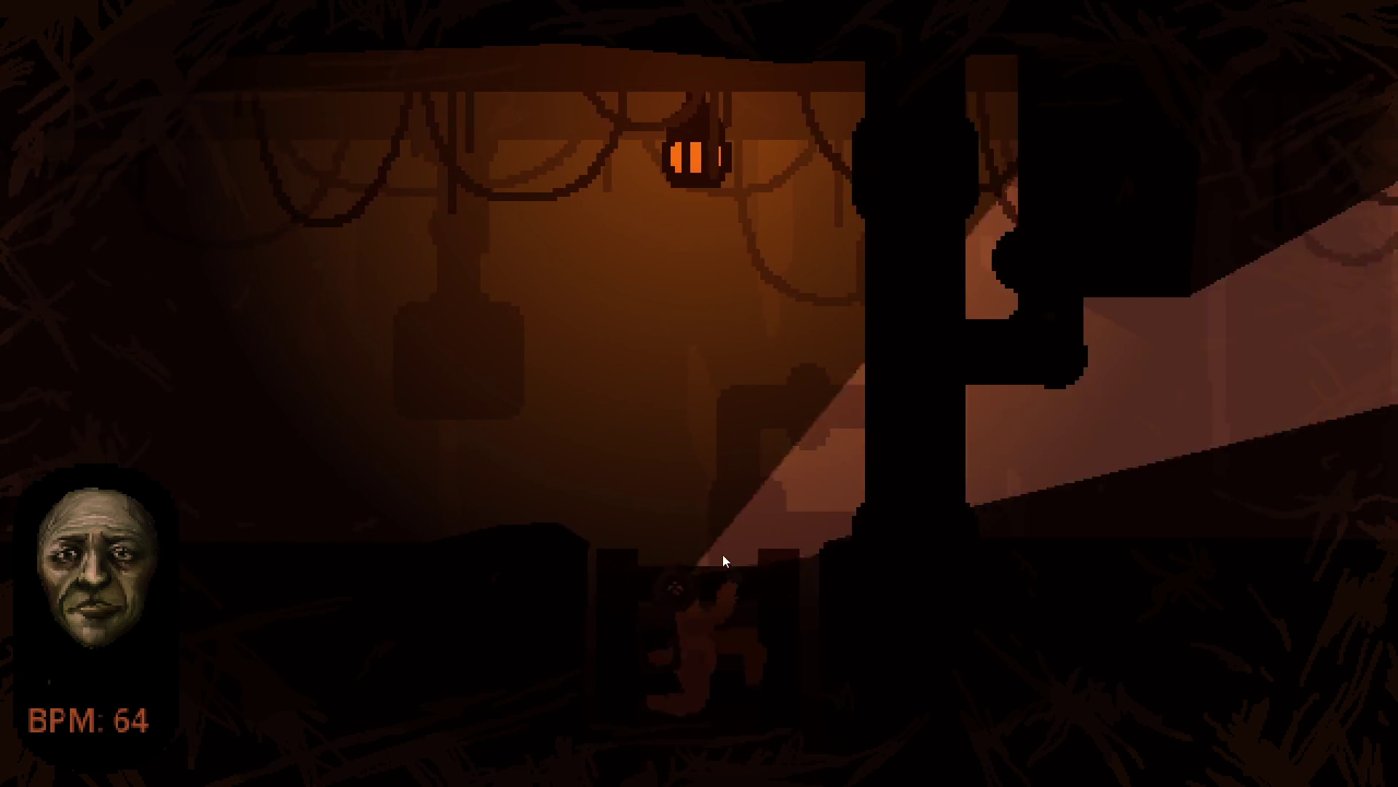
key("s")
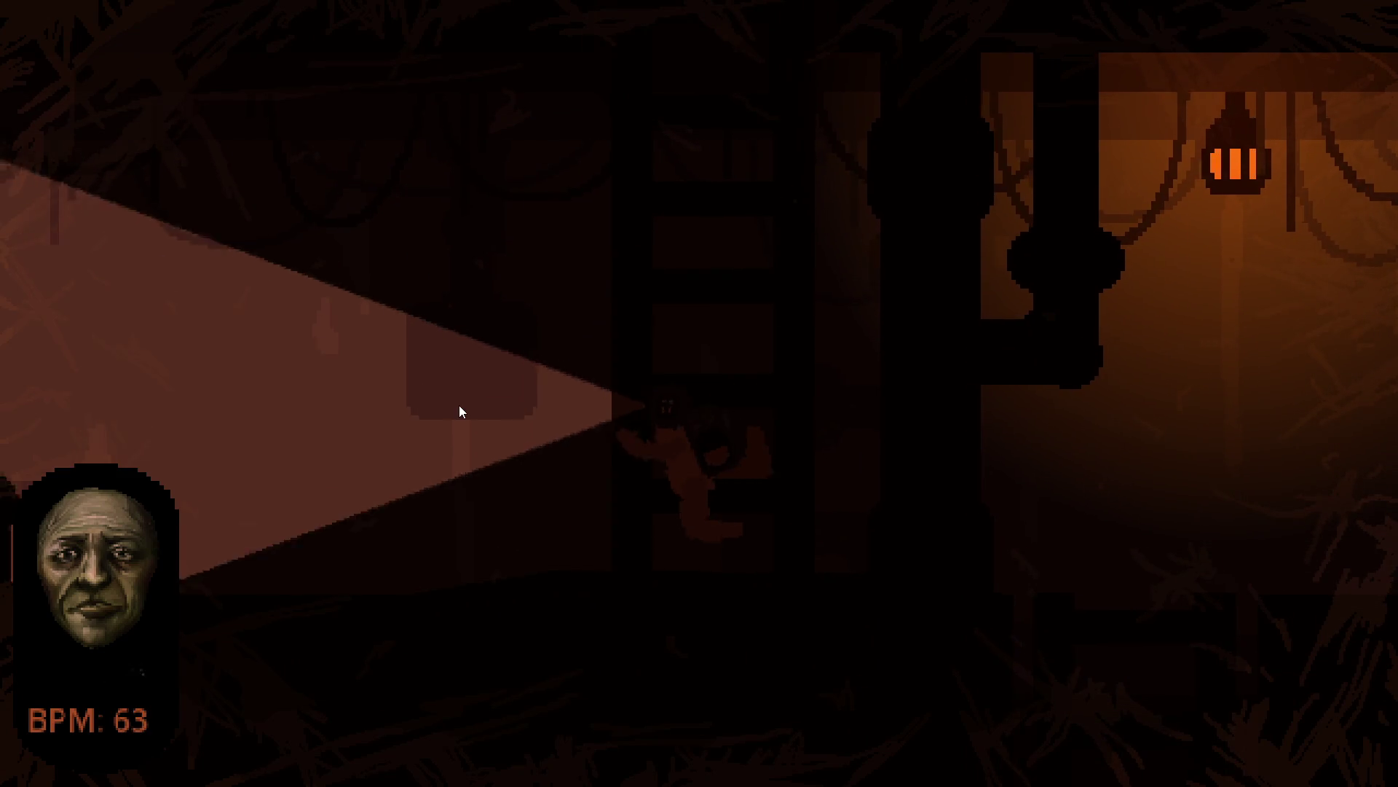
key("d")
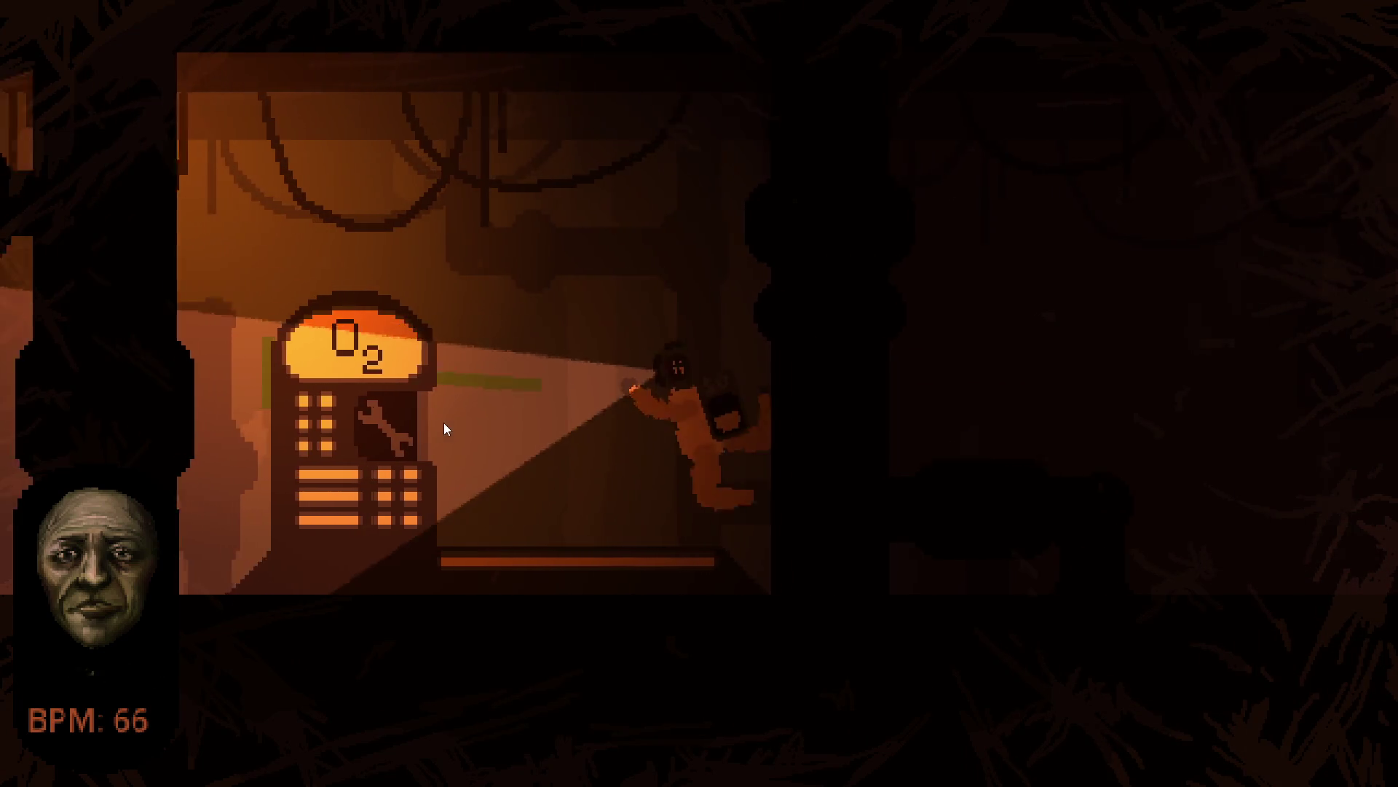
key("a")
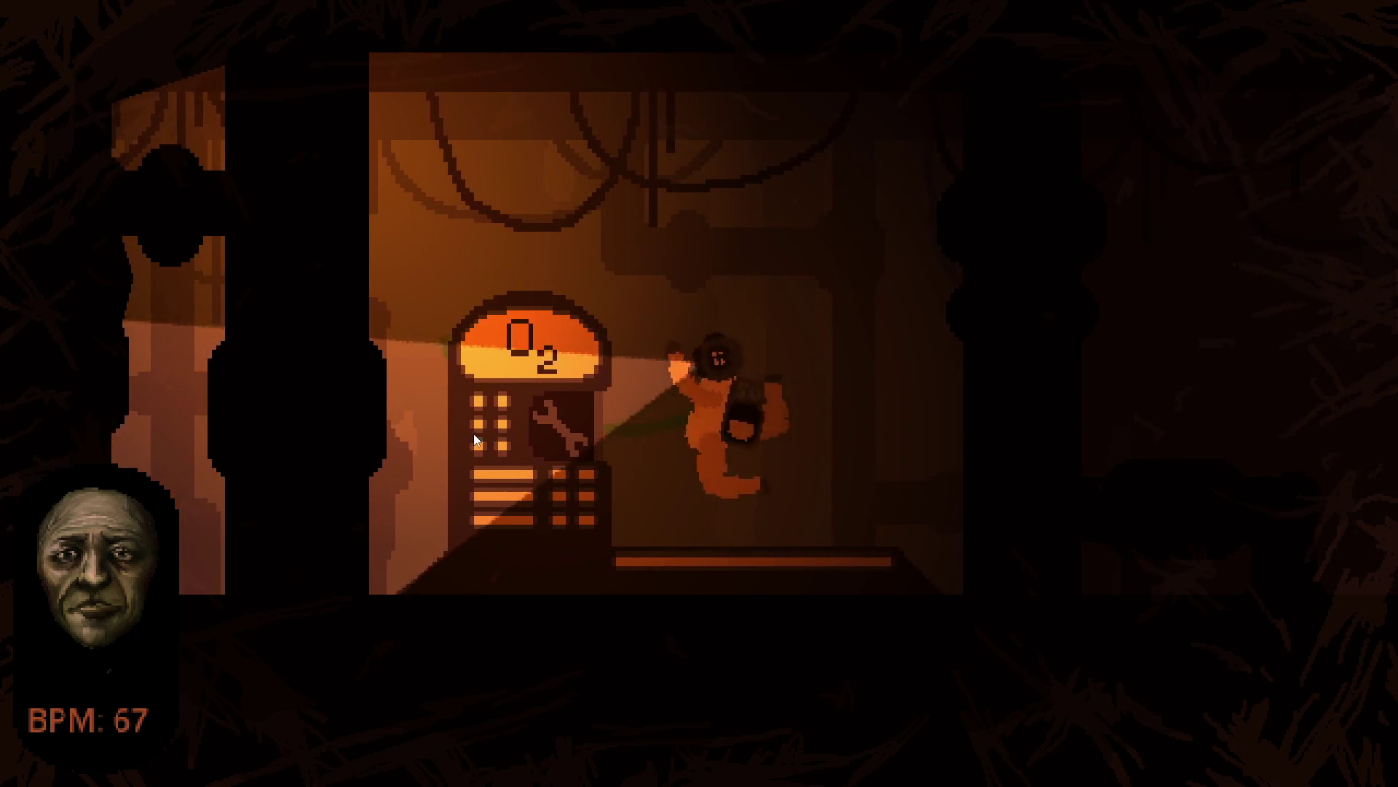
key("d")
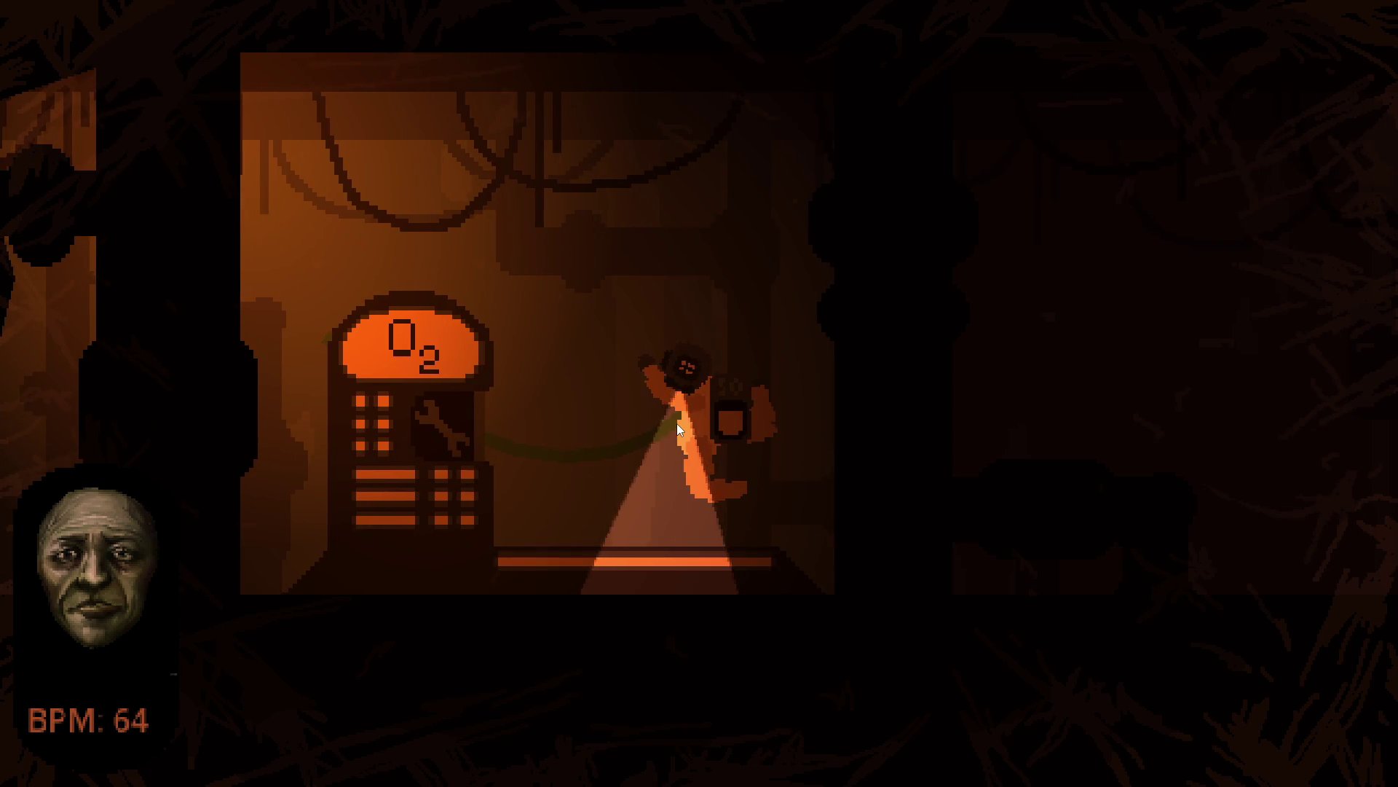
Walk right out of the O2 room into the lit room and start collecting
key("d")
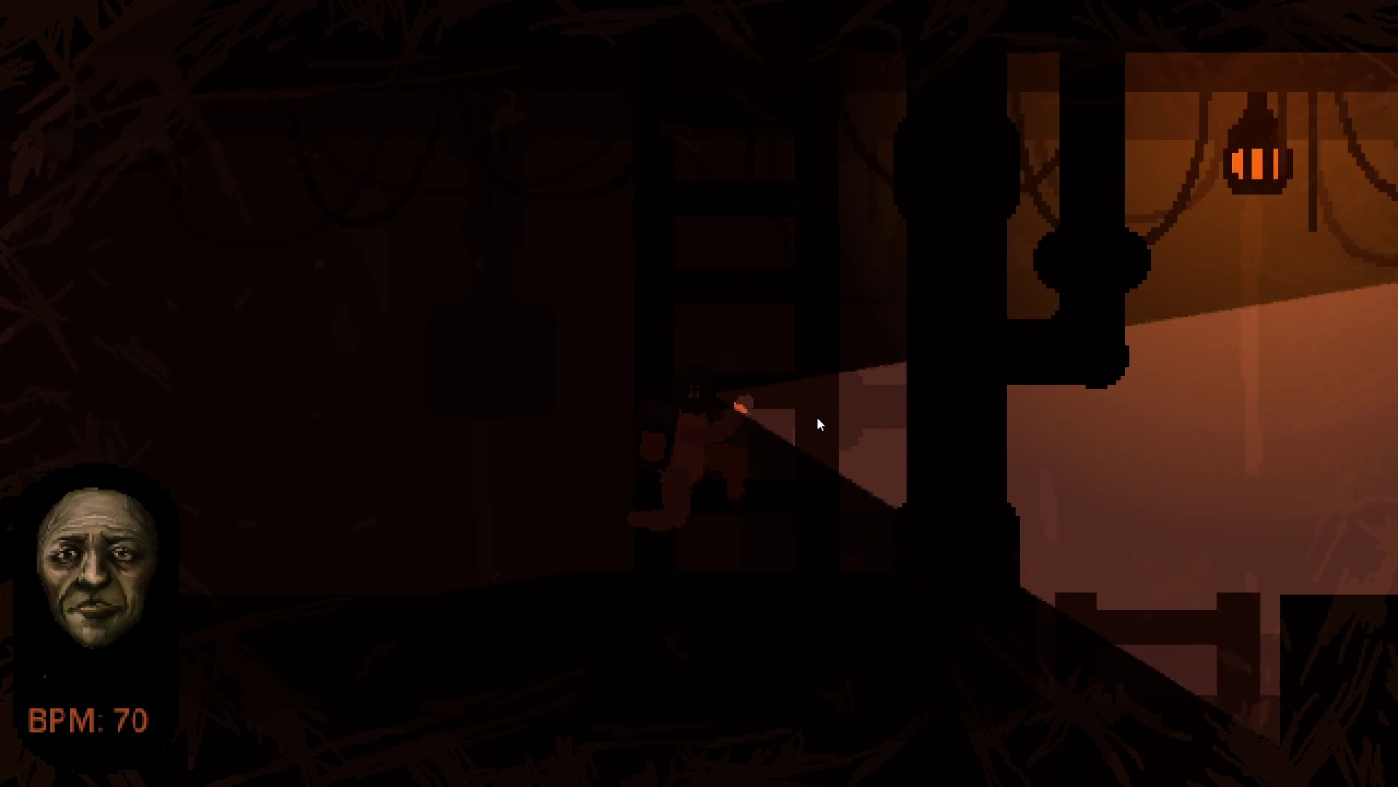
key("d")
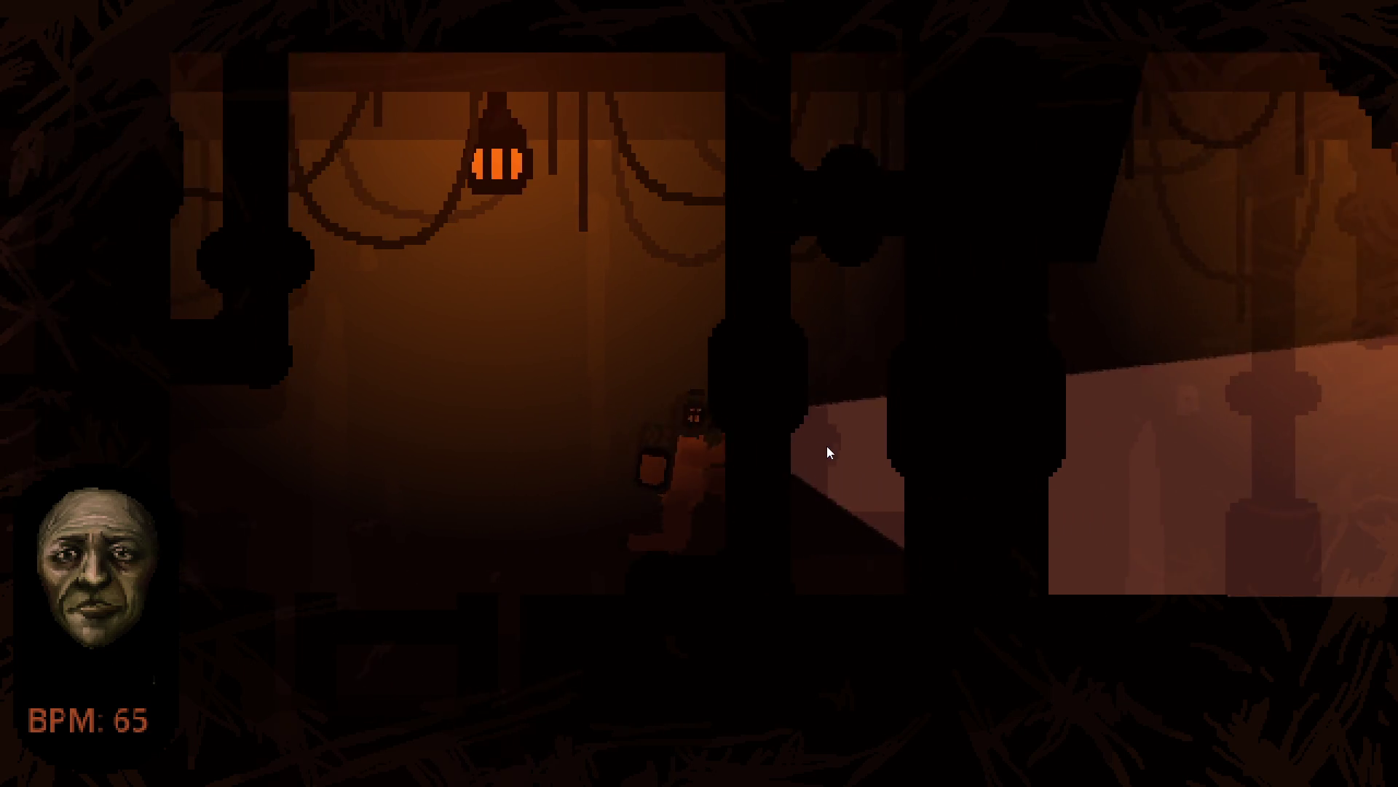
key("d")
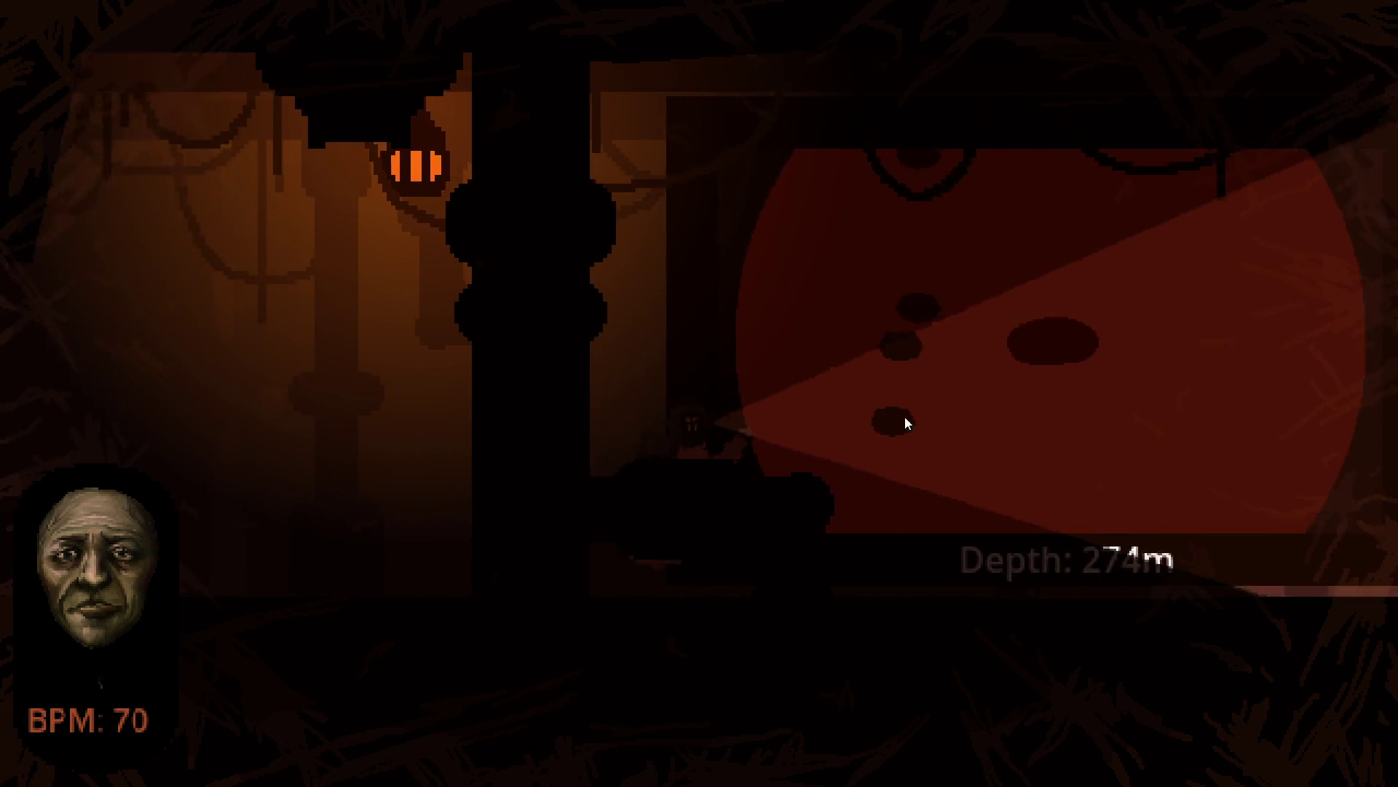
key("d")
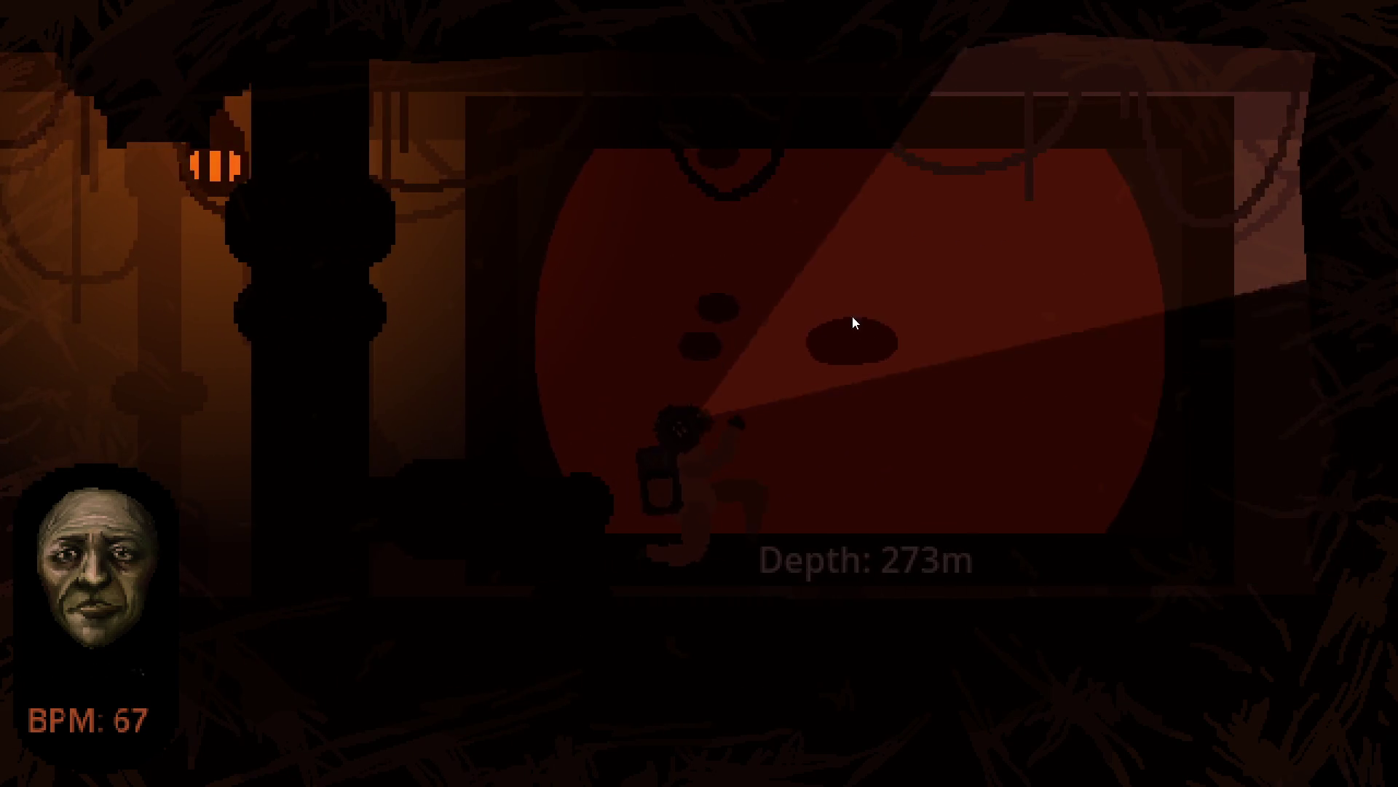
key("e")
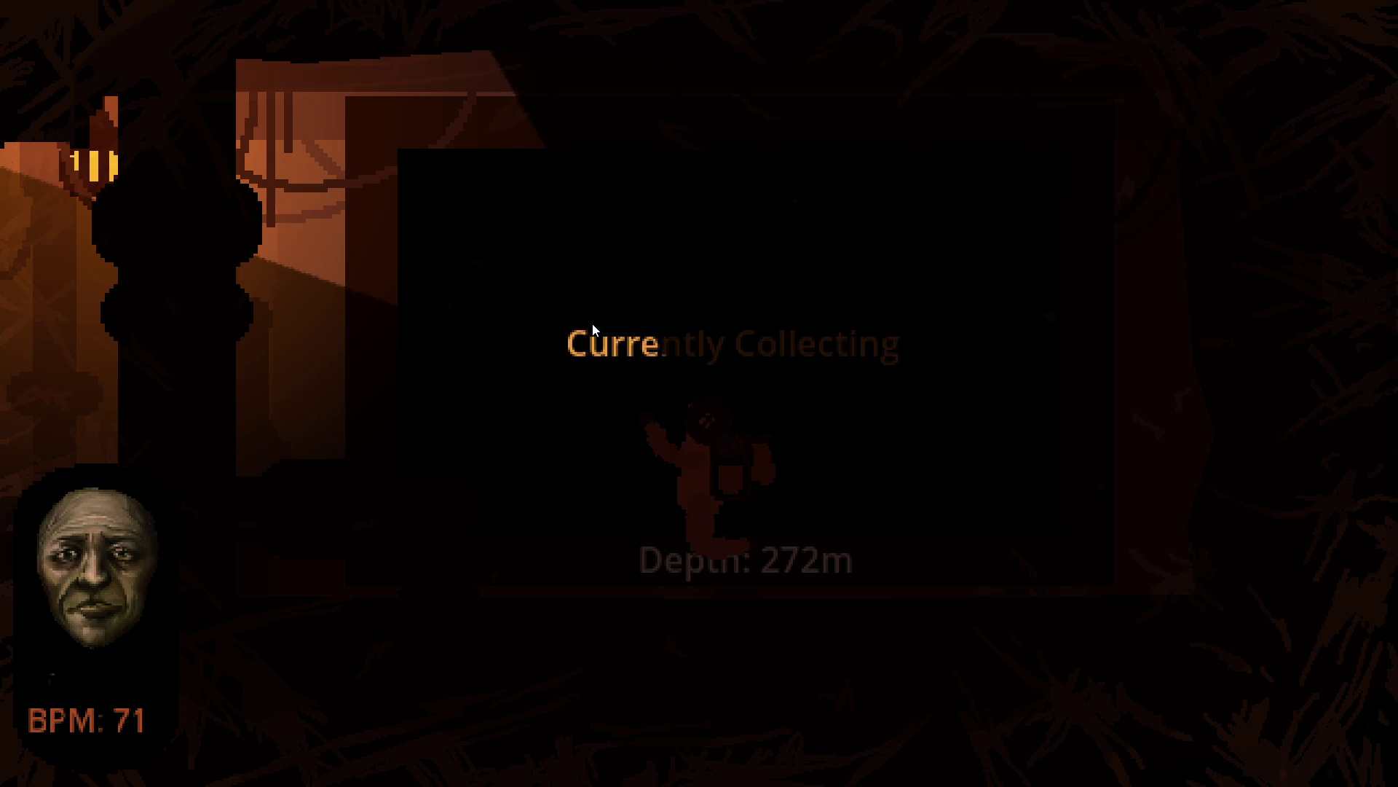
Walk the diver back left through the pipes, past the ladder and large pipe
key("a")
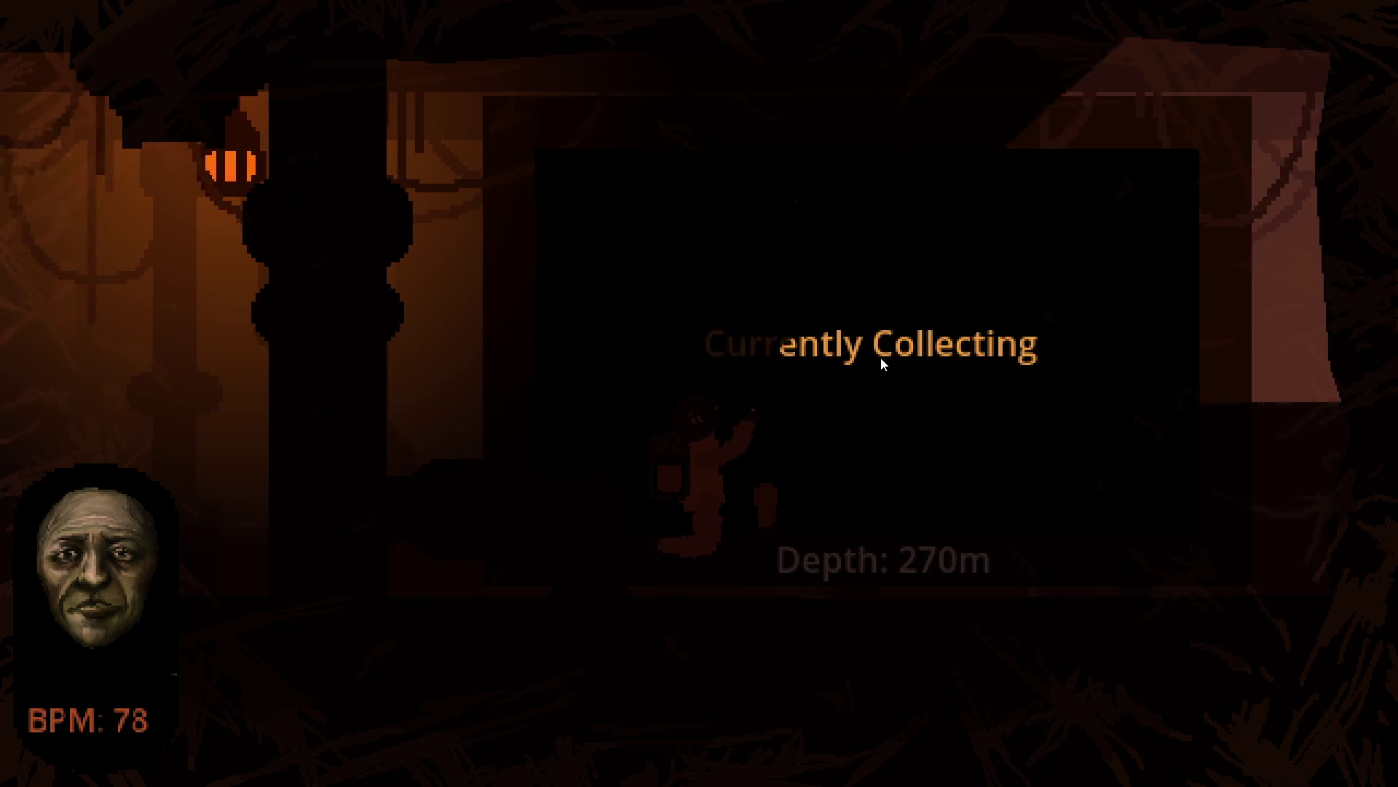
key("a")
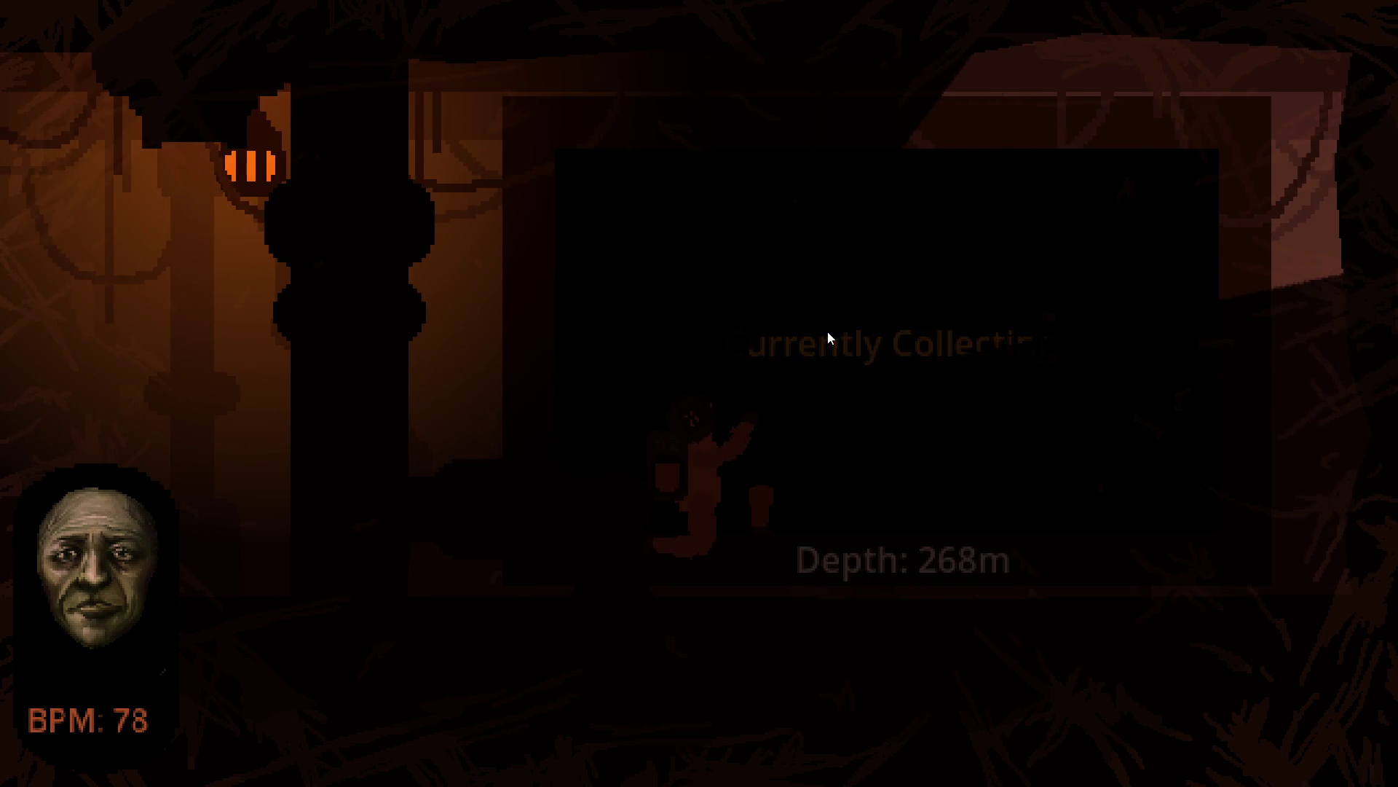
key("a")
key("a")
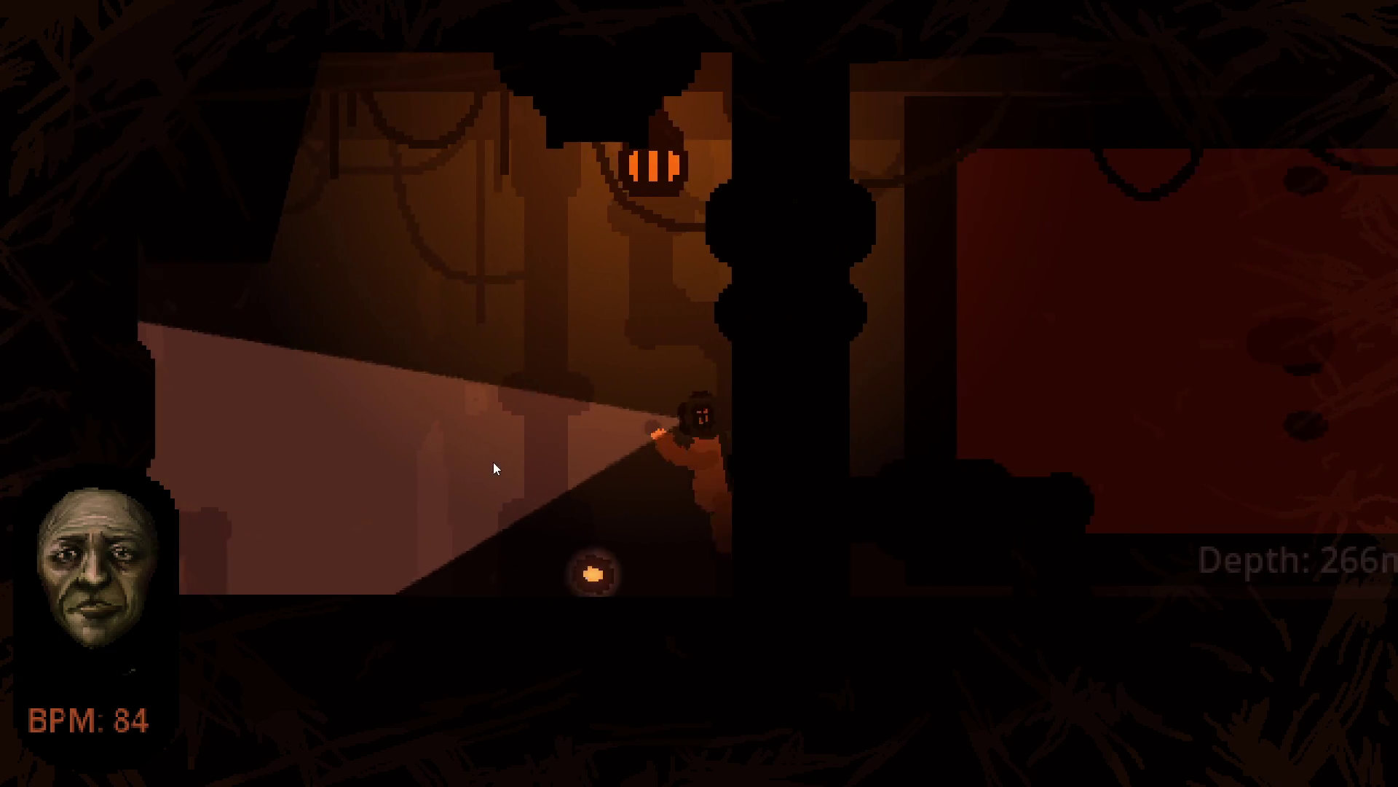
key("a")
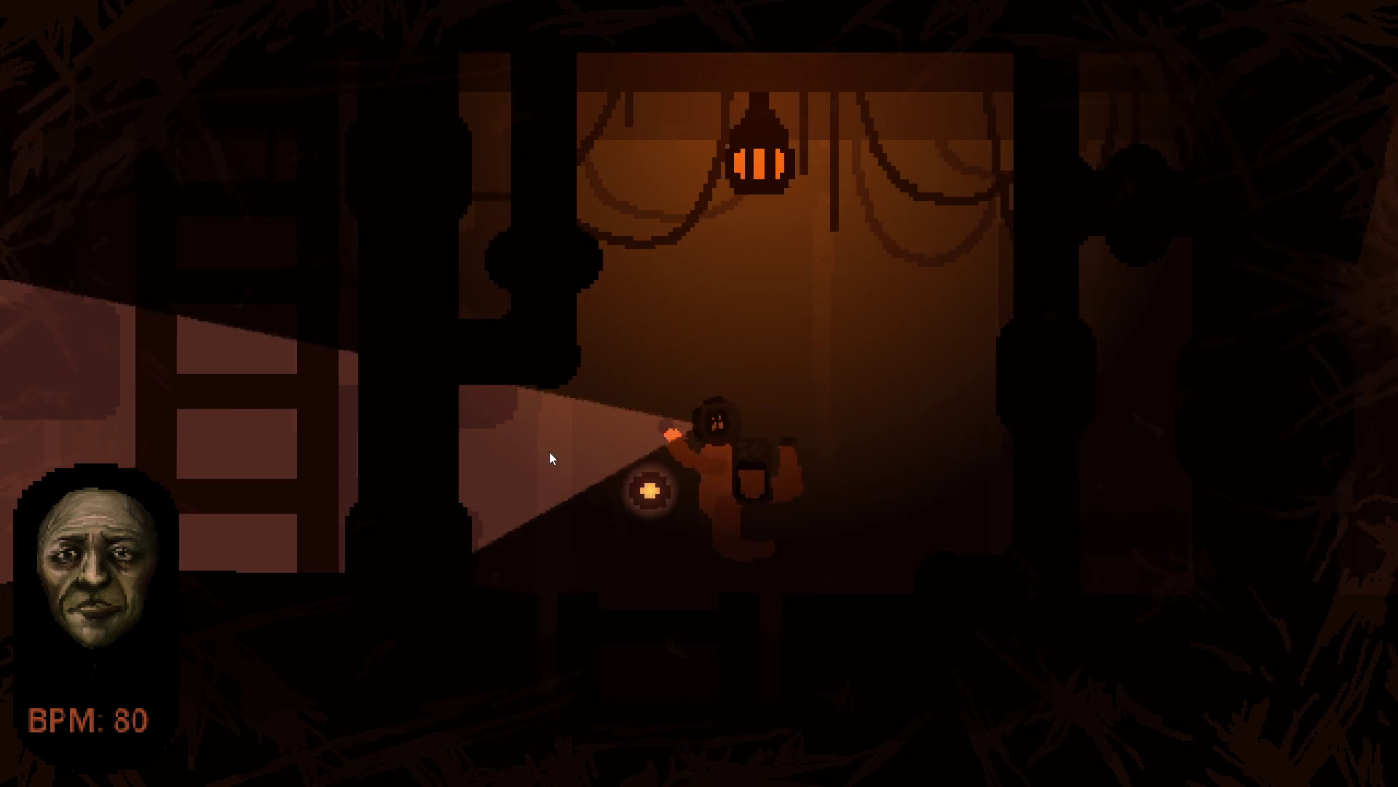
key("a")
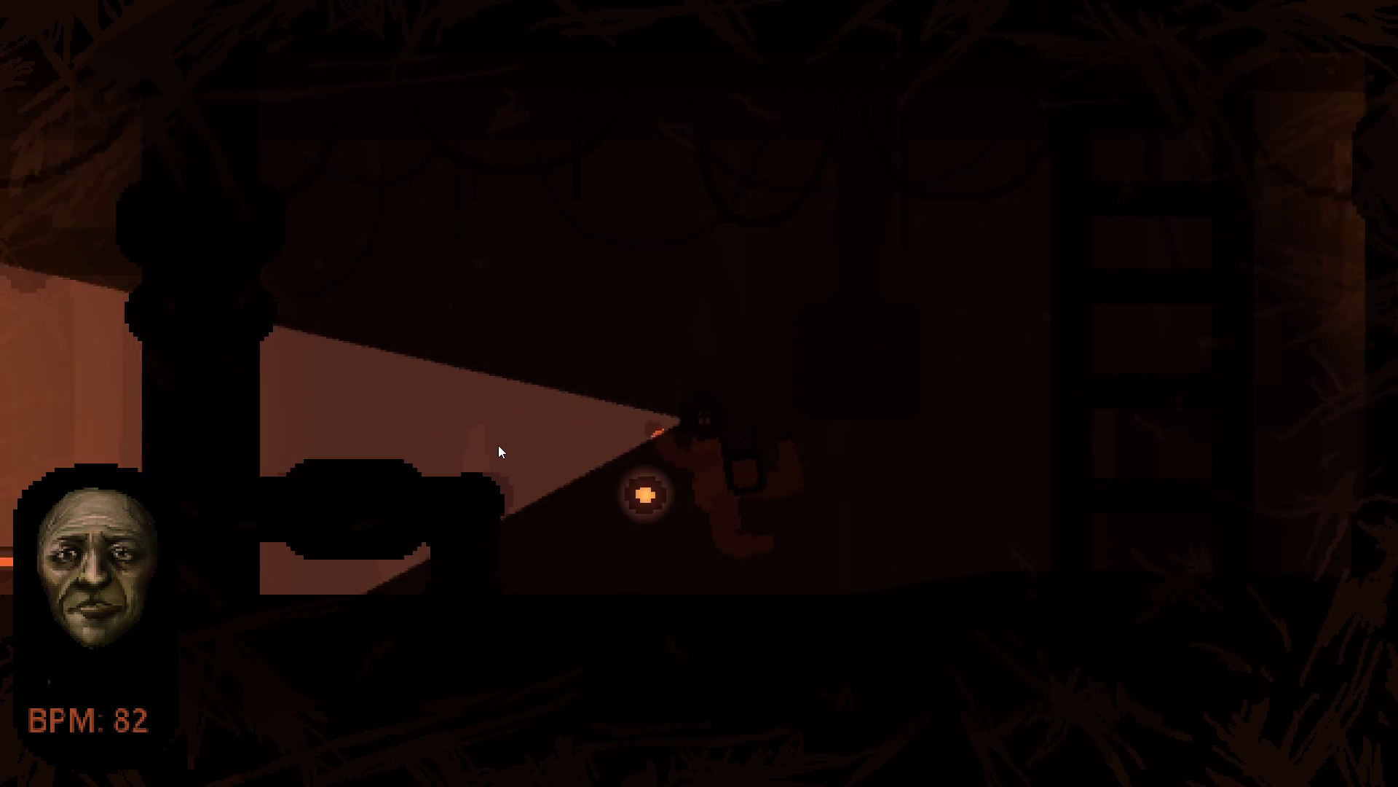
key("a")
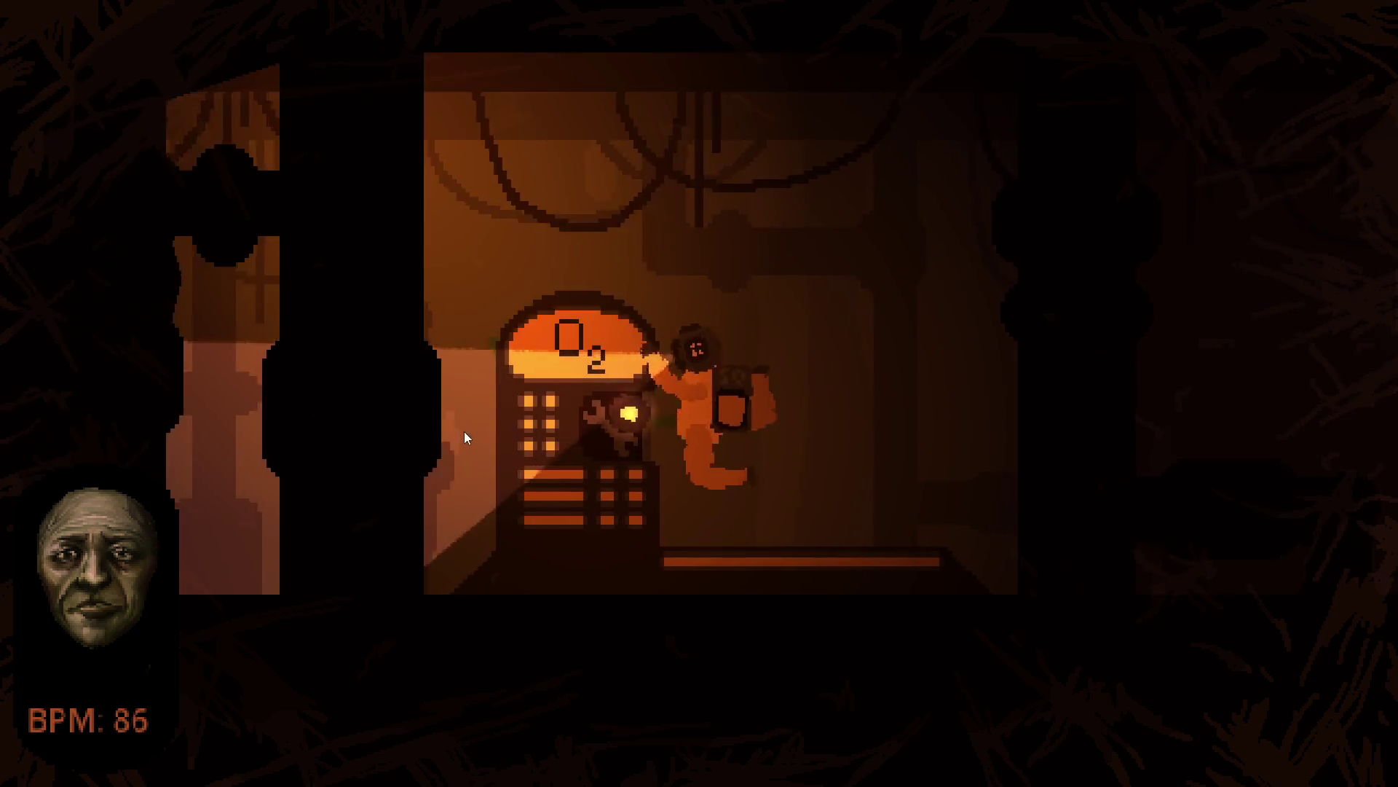
Climb the ladder and walk the diver back and forth to reach the repair terminal
key("d")
key("d")
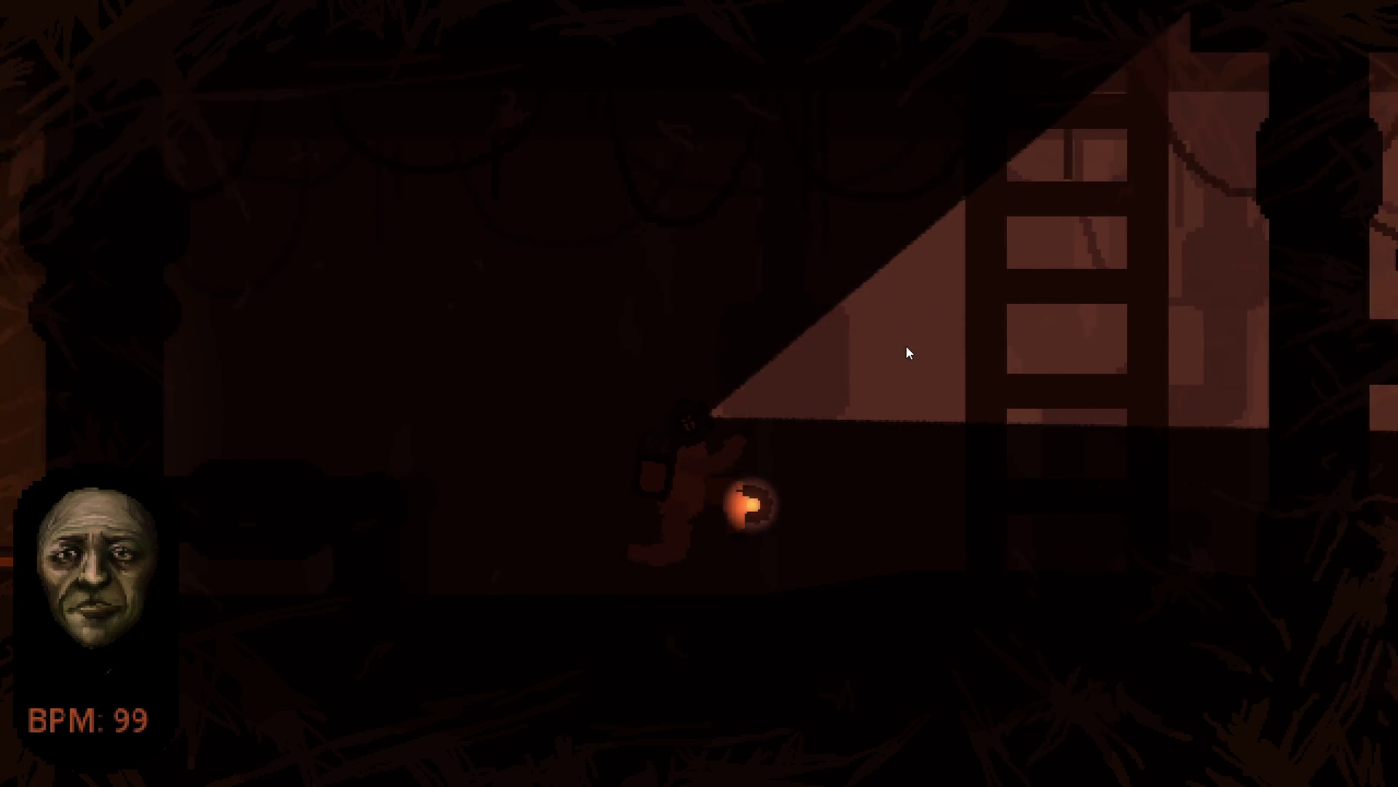
key("w")
key("w")
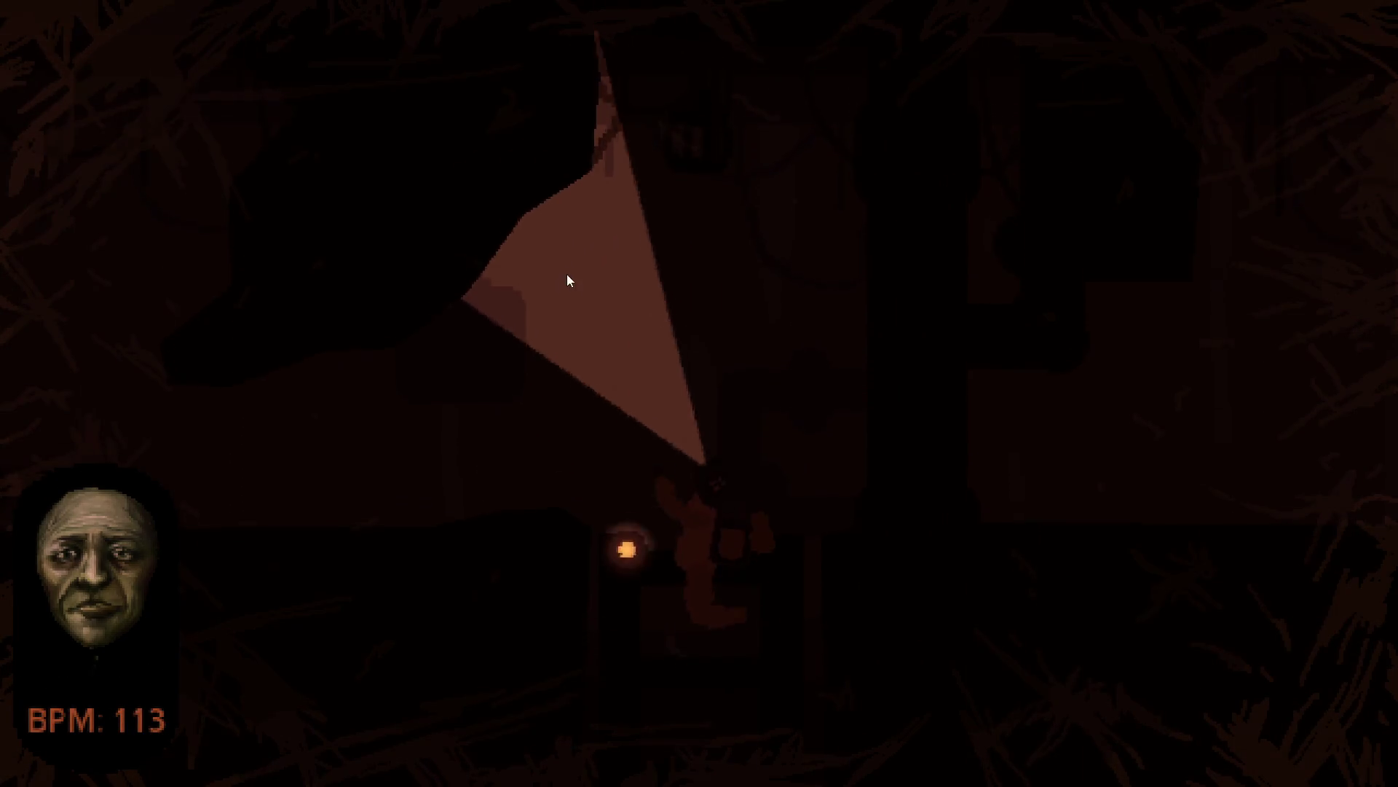
key("a")
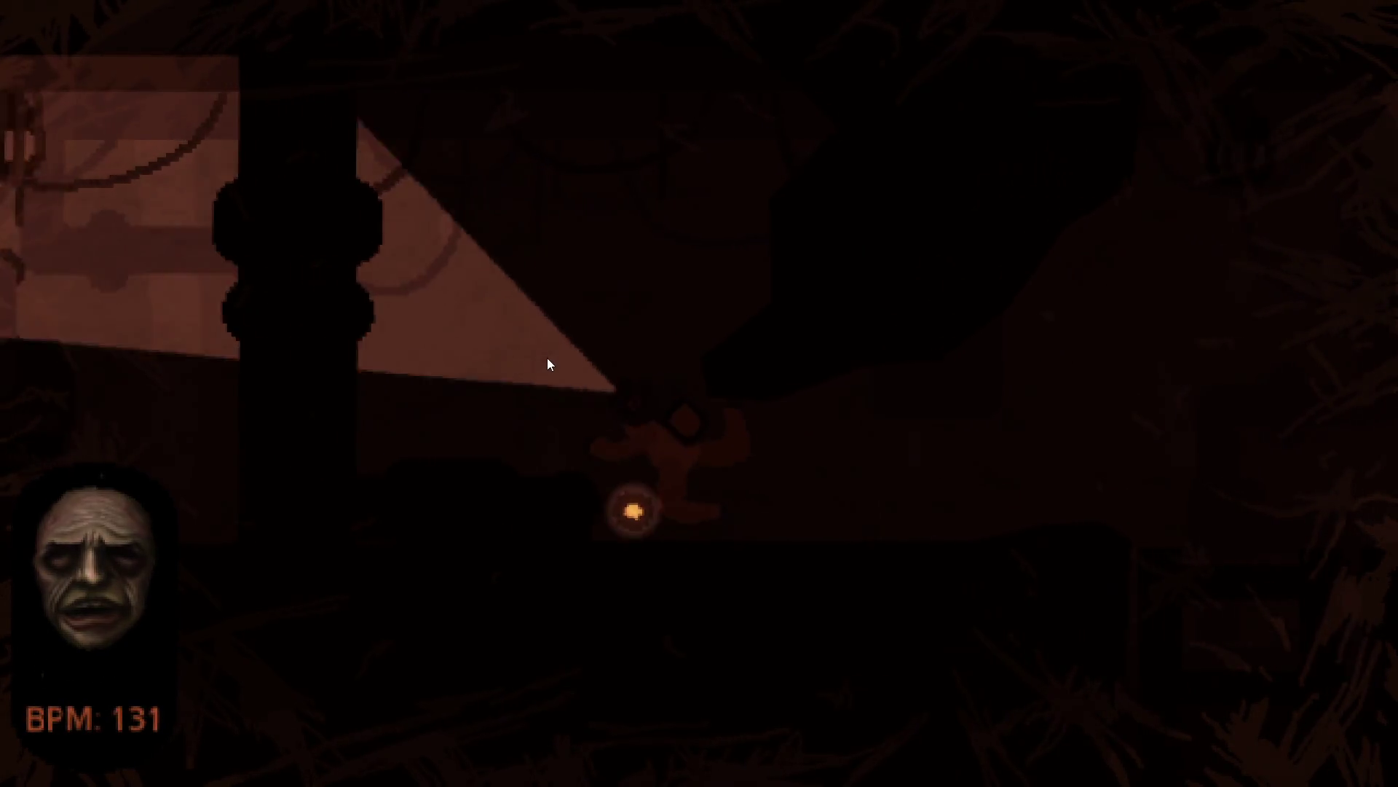
key("a")
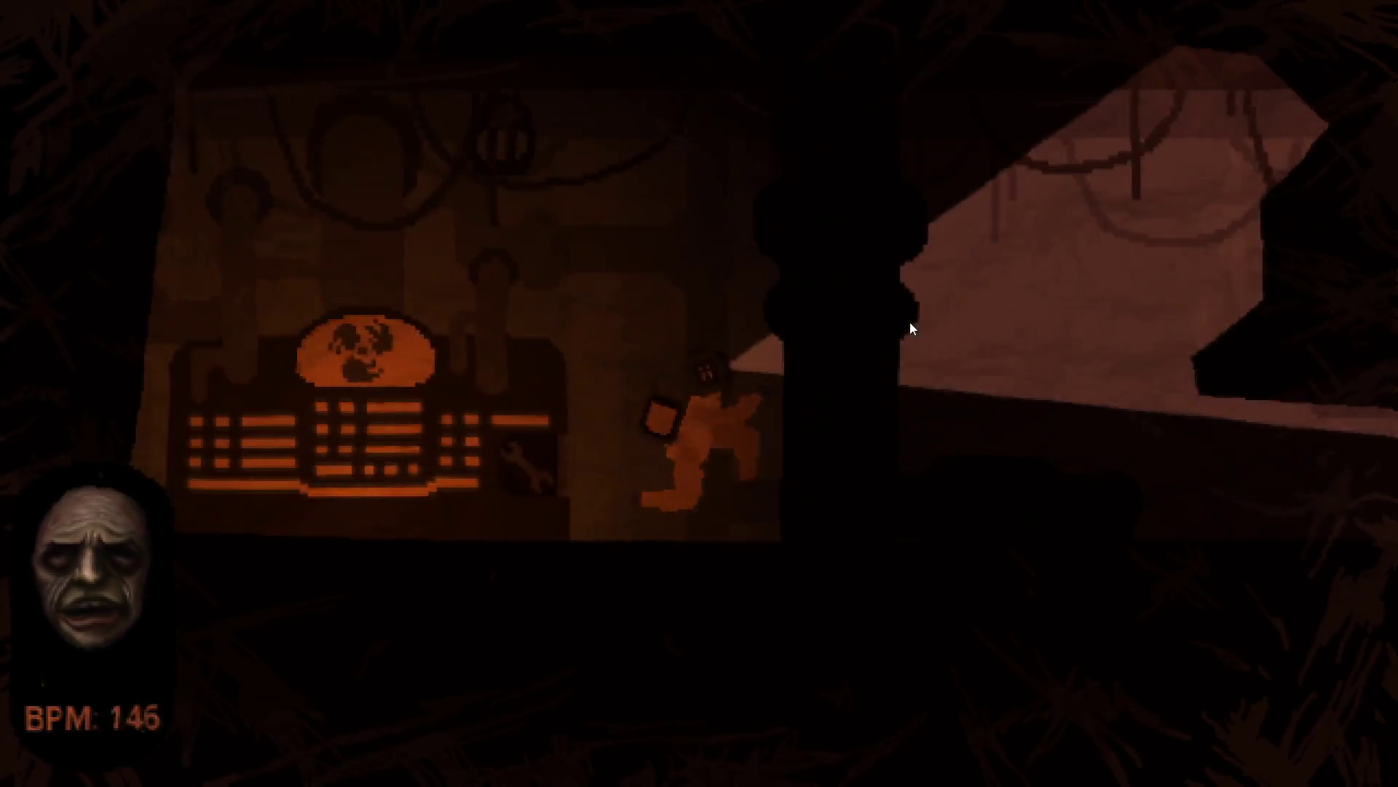
key("d")
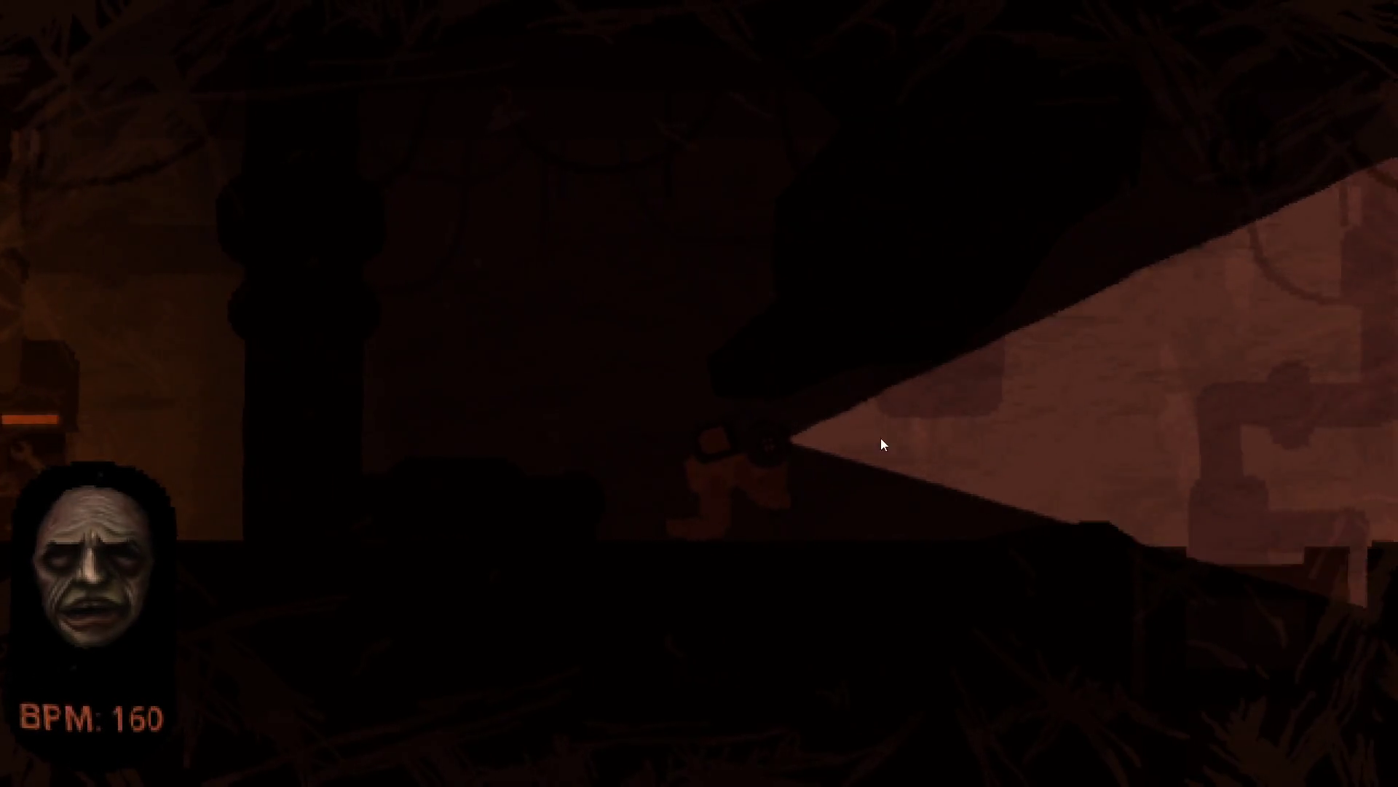
key("d")
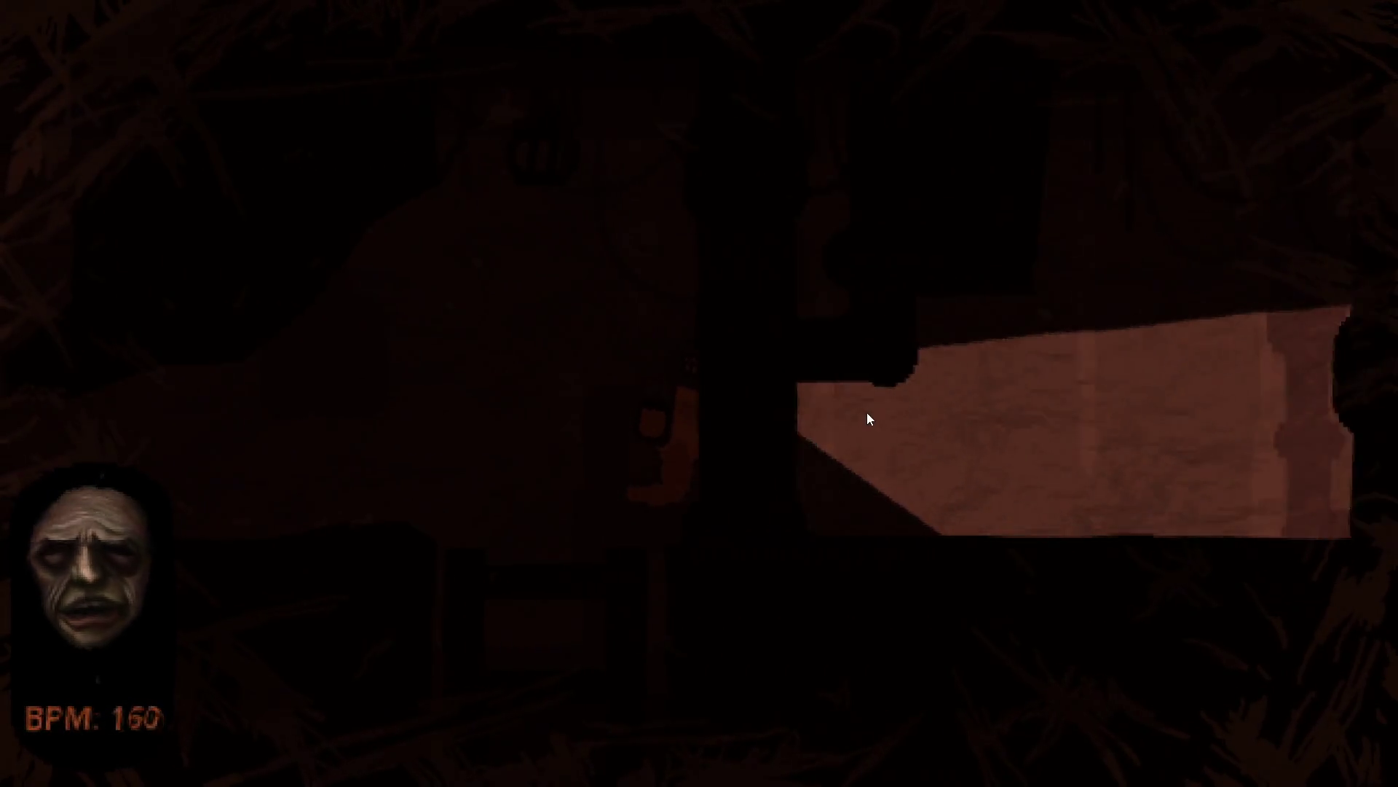
key("d")
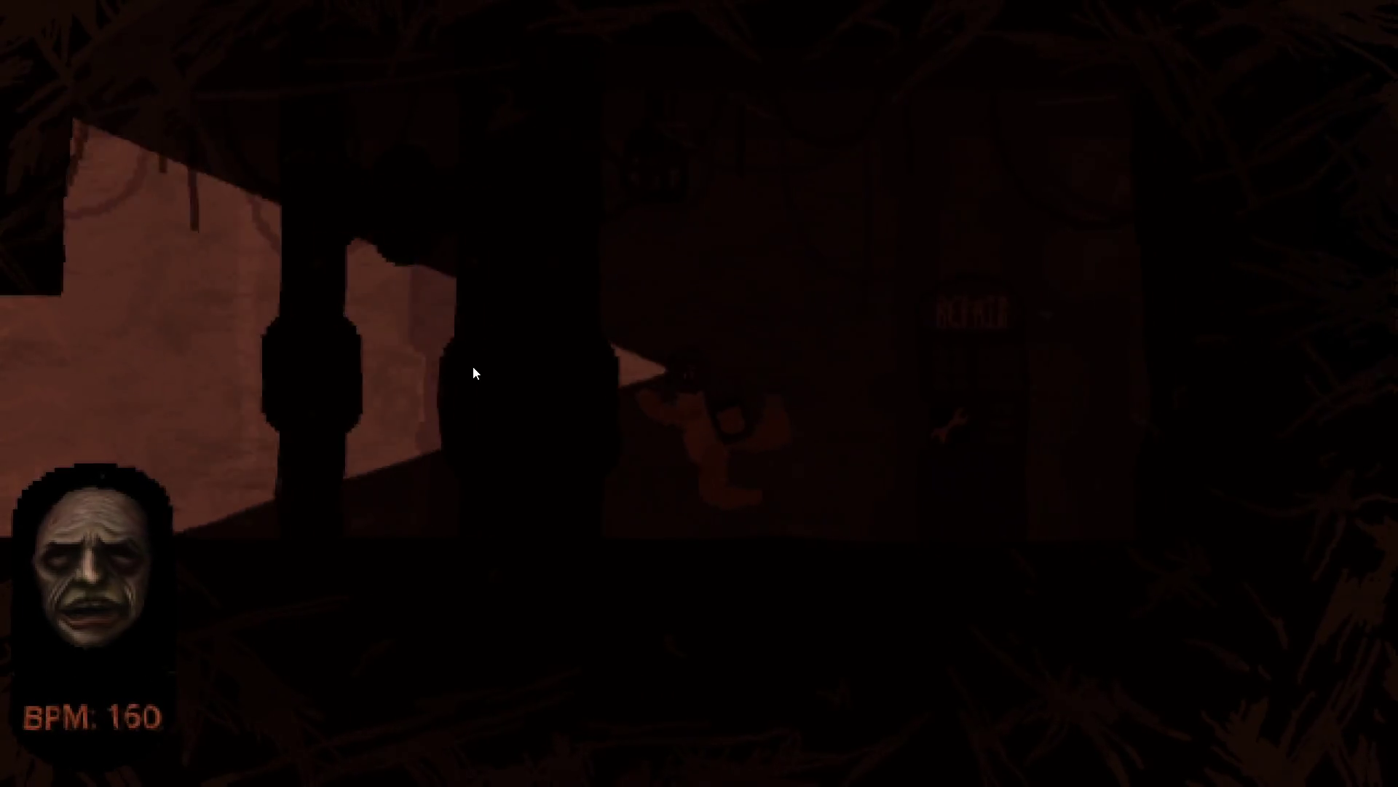
Take the diver left and down the ladder, then start collecting at the lit spot
key("a")
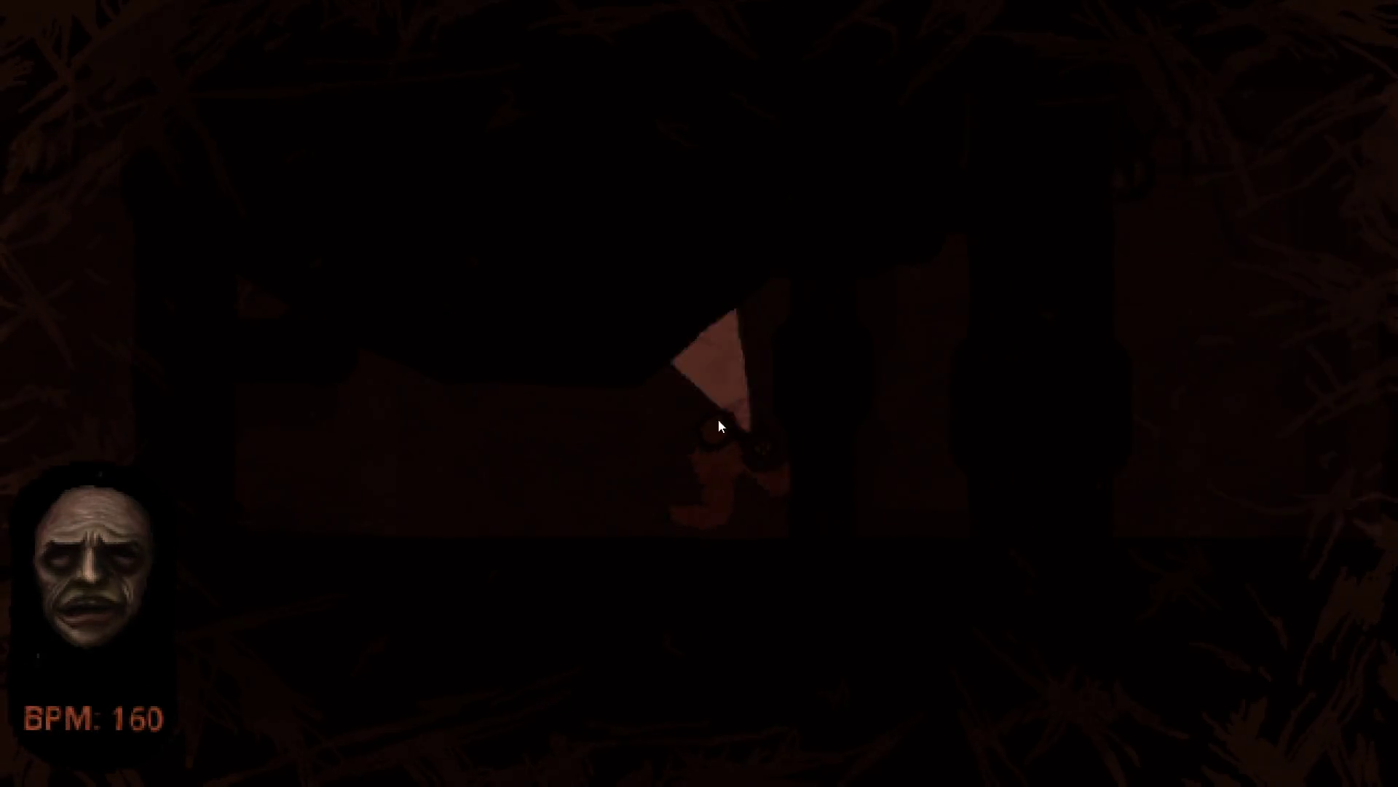
key("a")
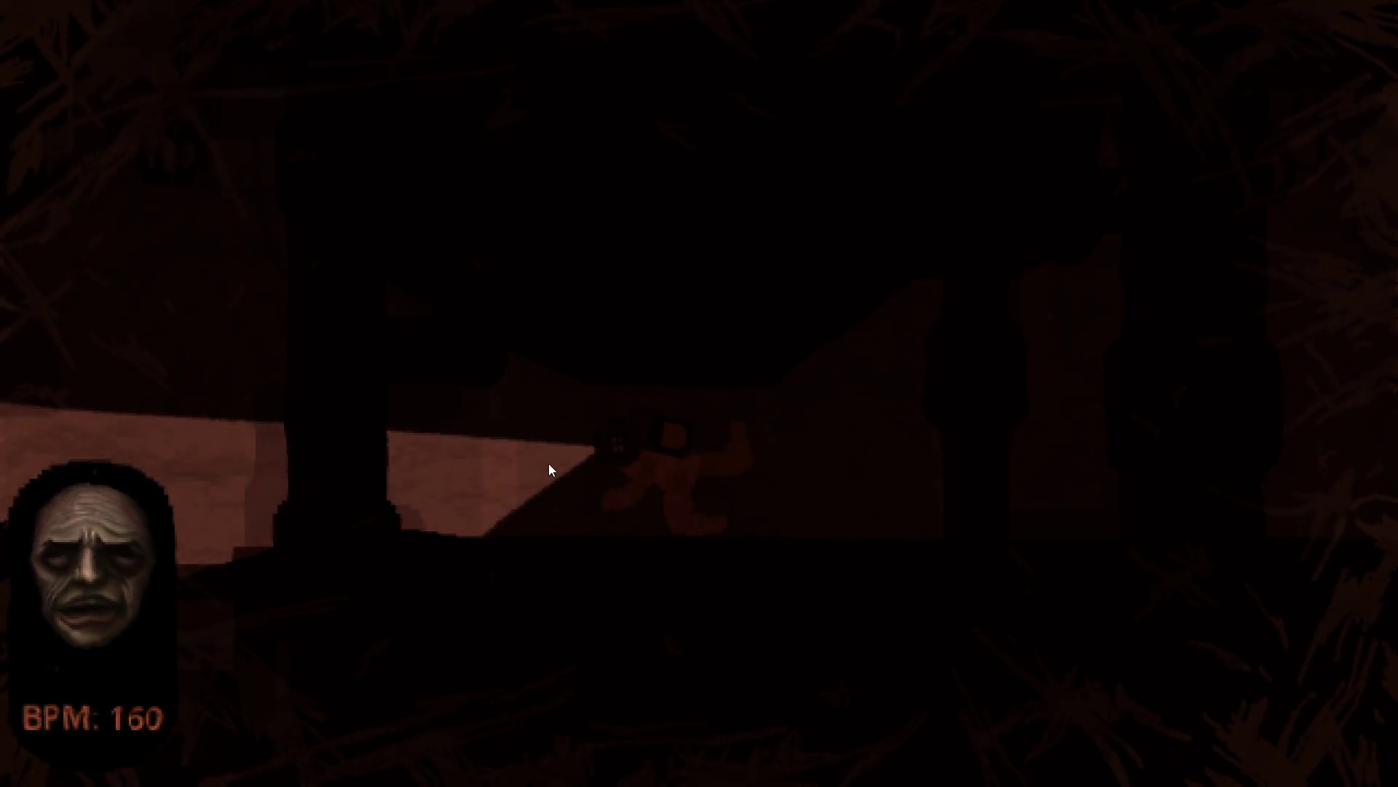
key("a")
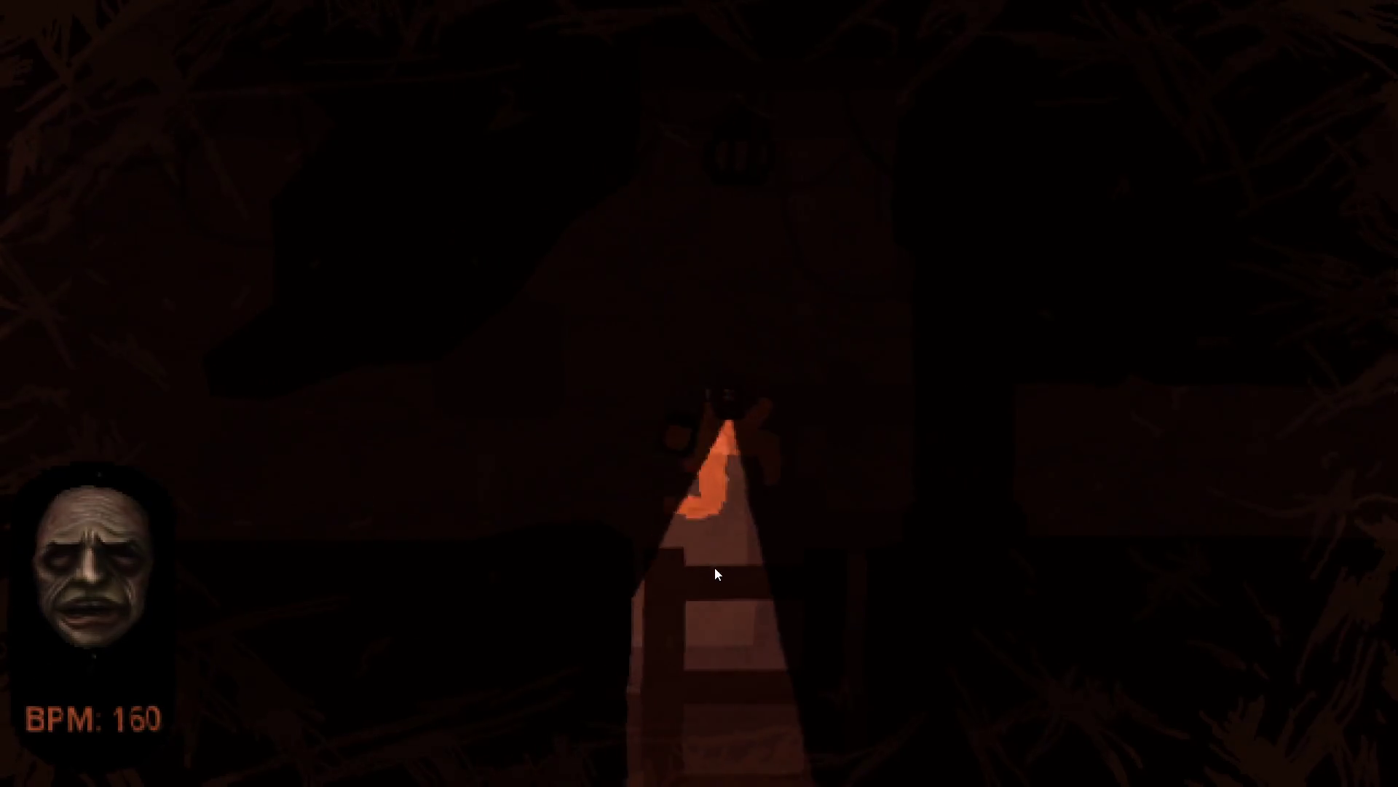
key("s")
key("s")
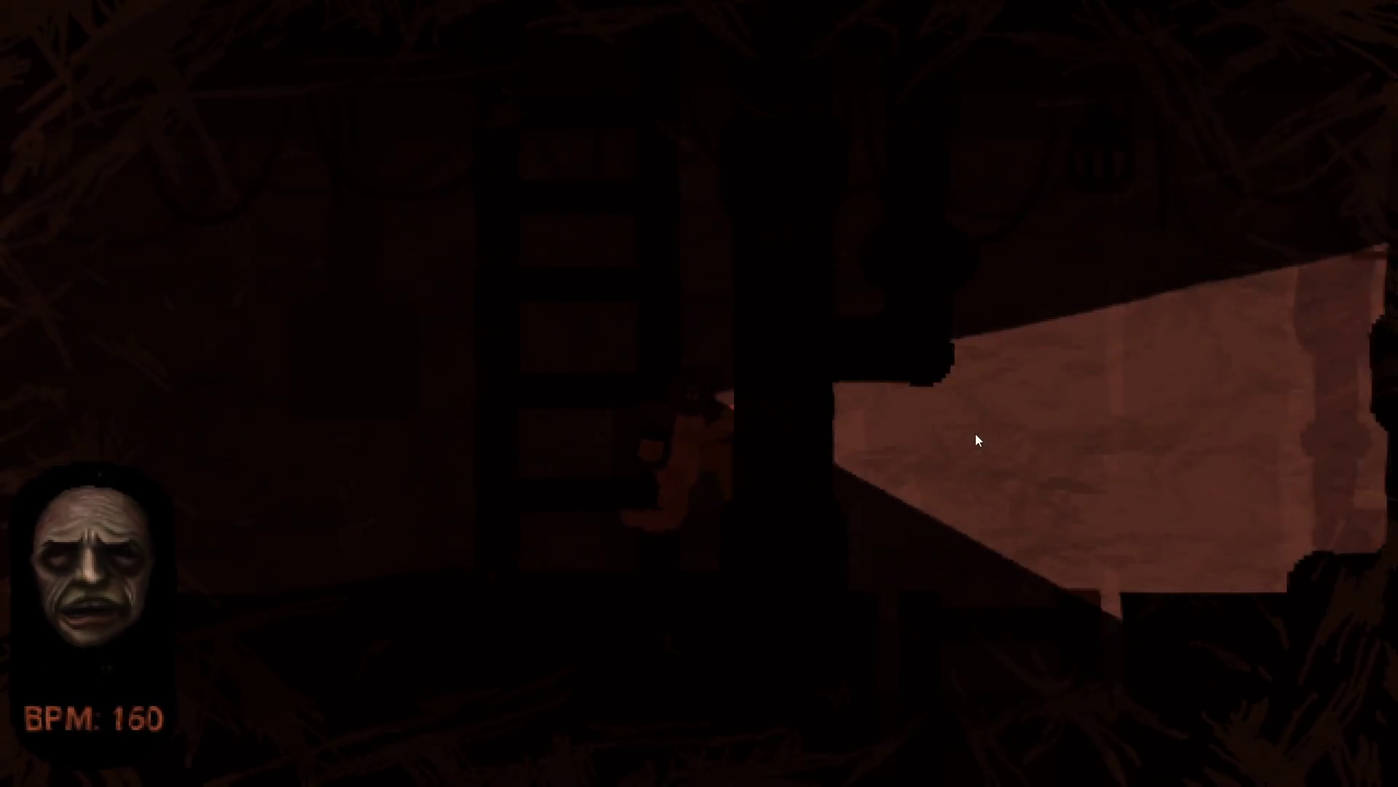
key("s")
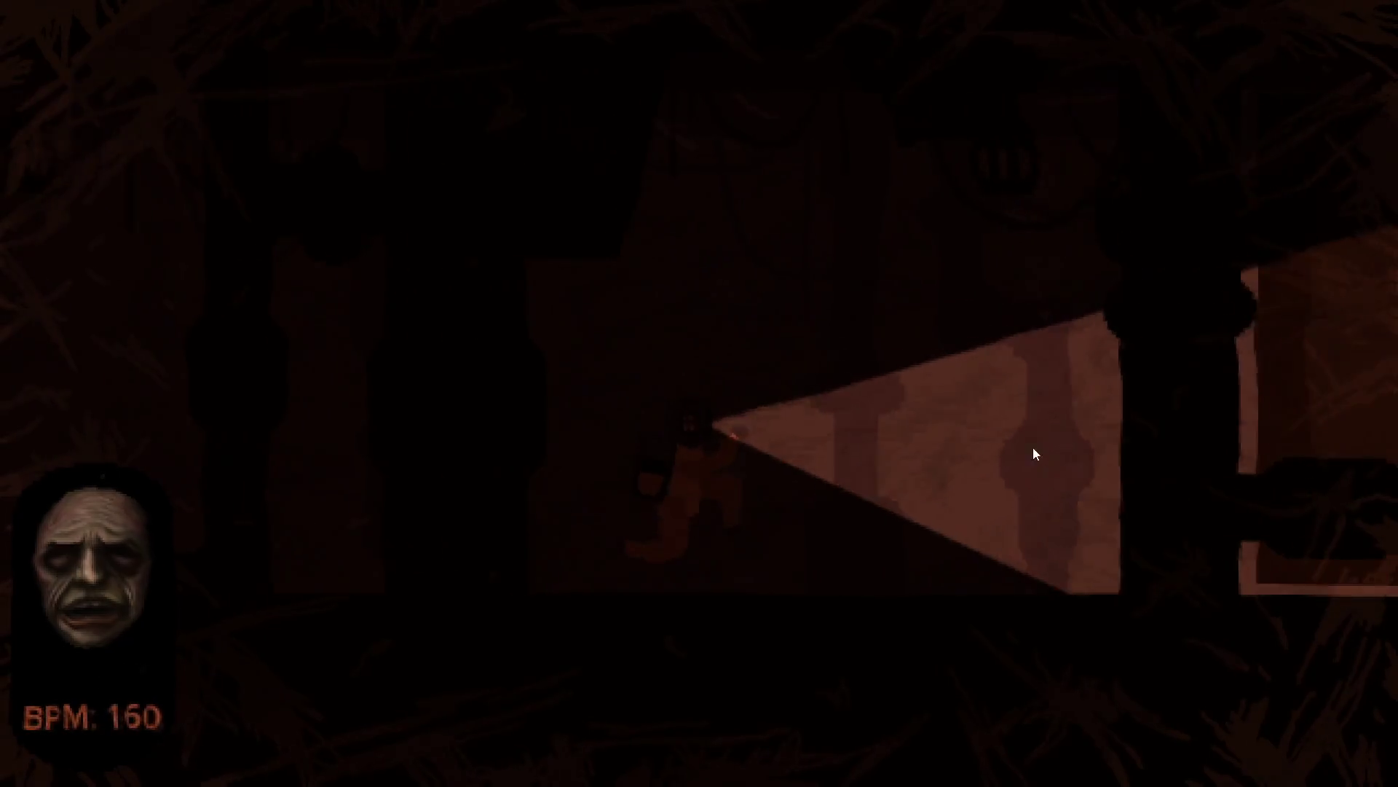
left_click(1013, 486)
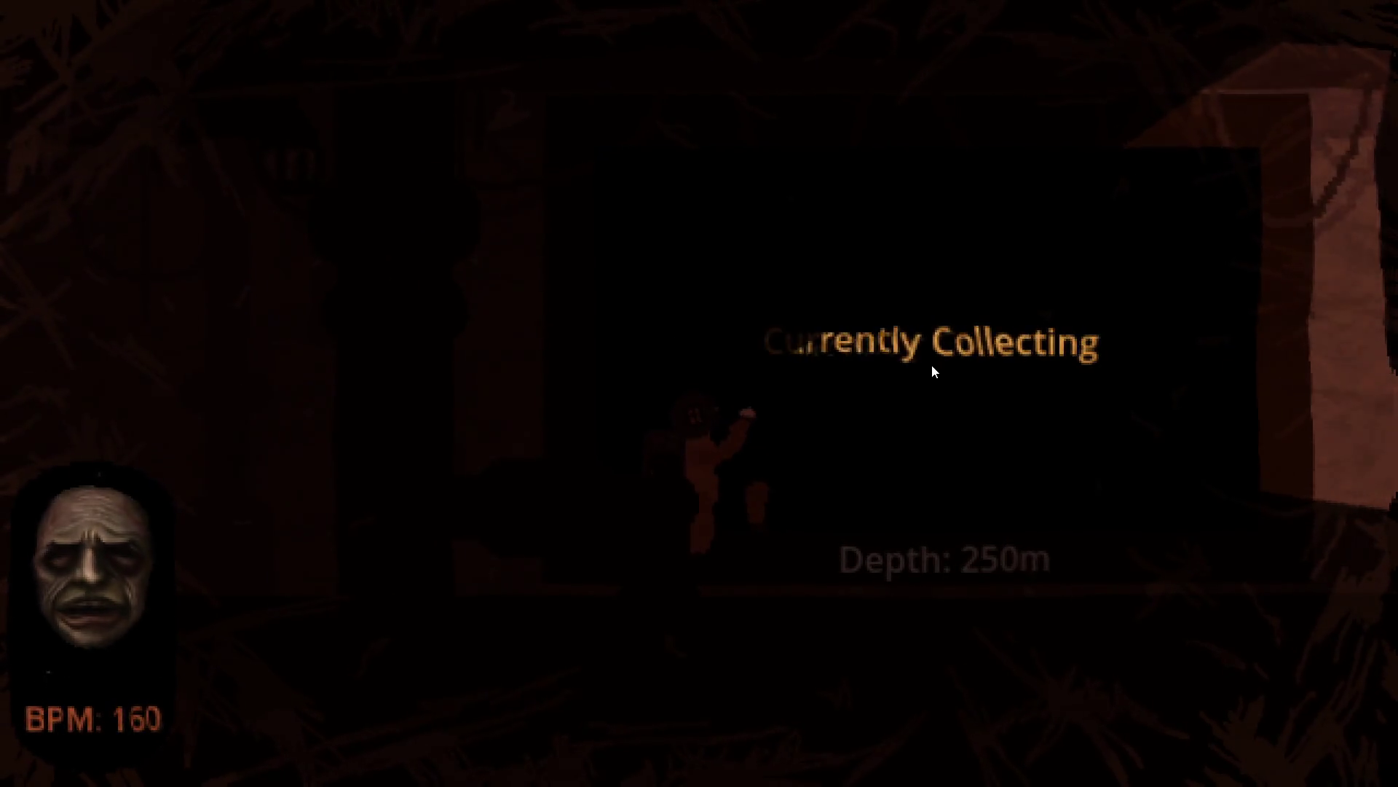
Collect again at the lit spot, then descend the ladder into the cat-drawing room
left_click(821, 330)
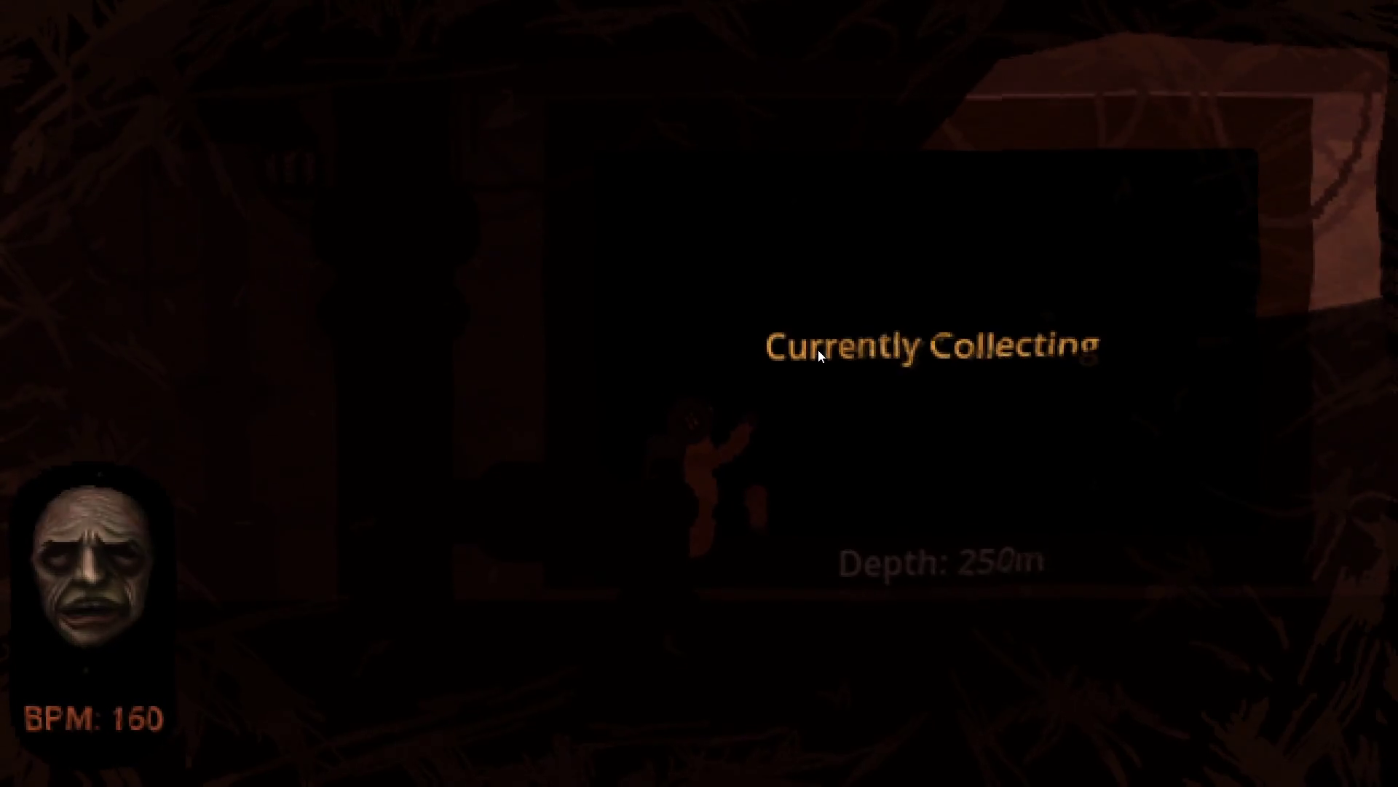
key("a")
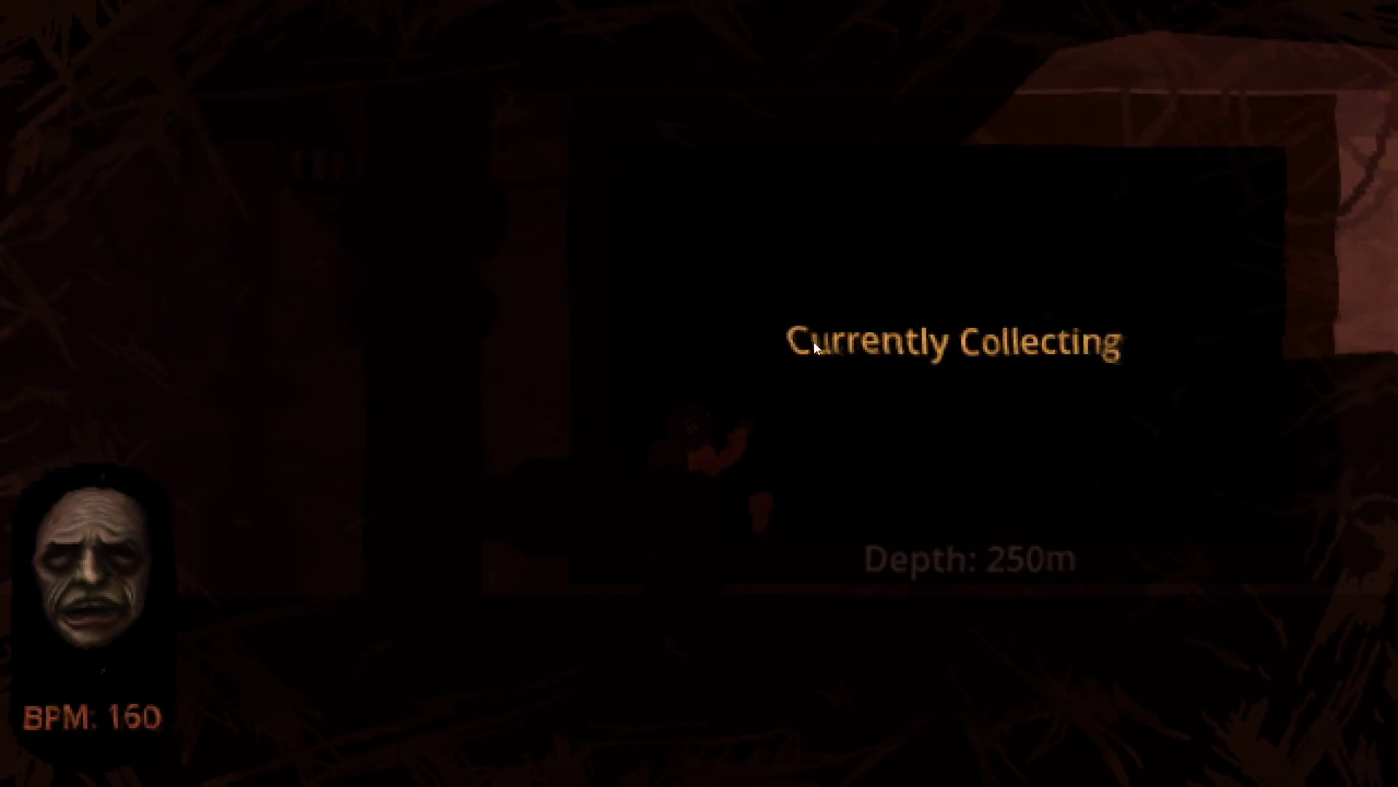
key("s")
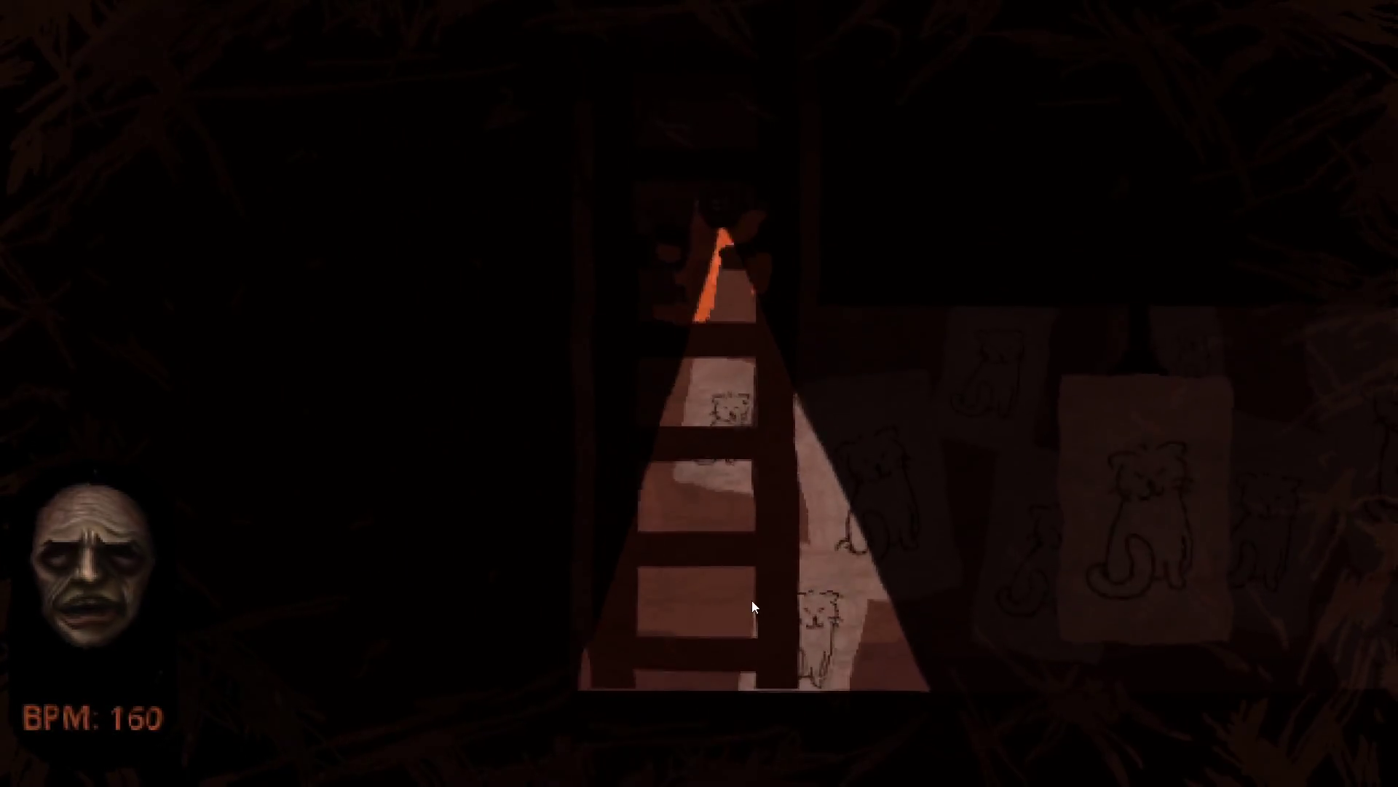
key("d")
Climb back up the ladder, cross the upper room, and light up the hole in the red room
key("a")
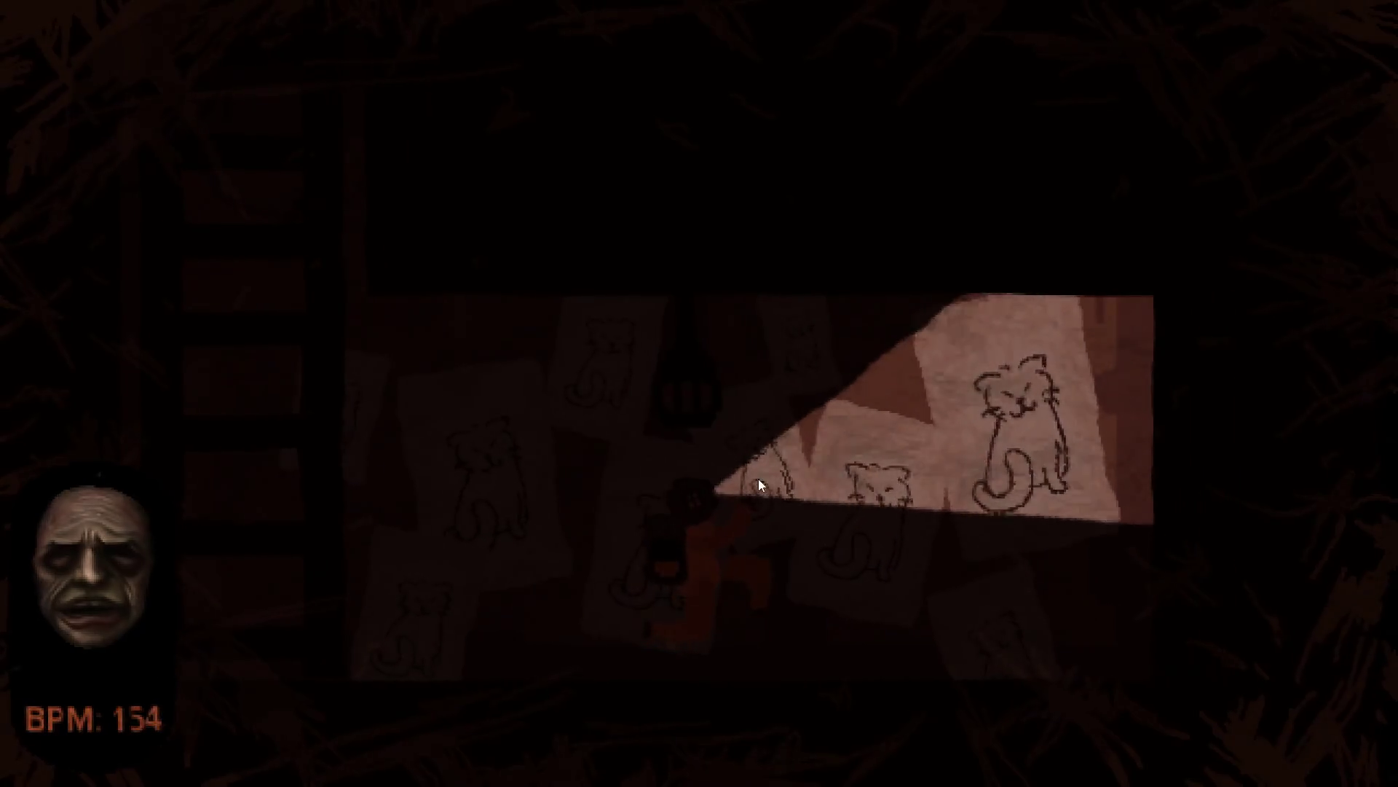
key("w")
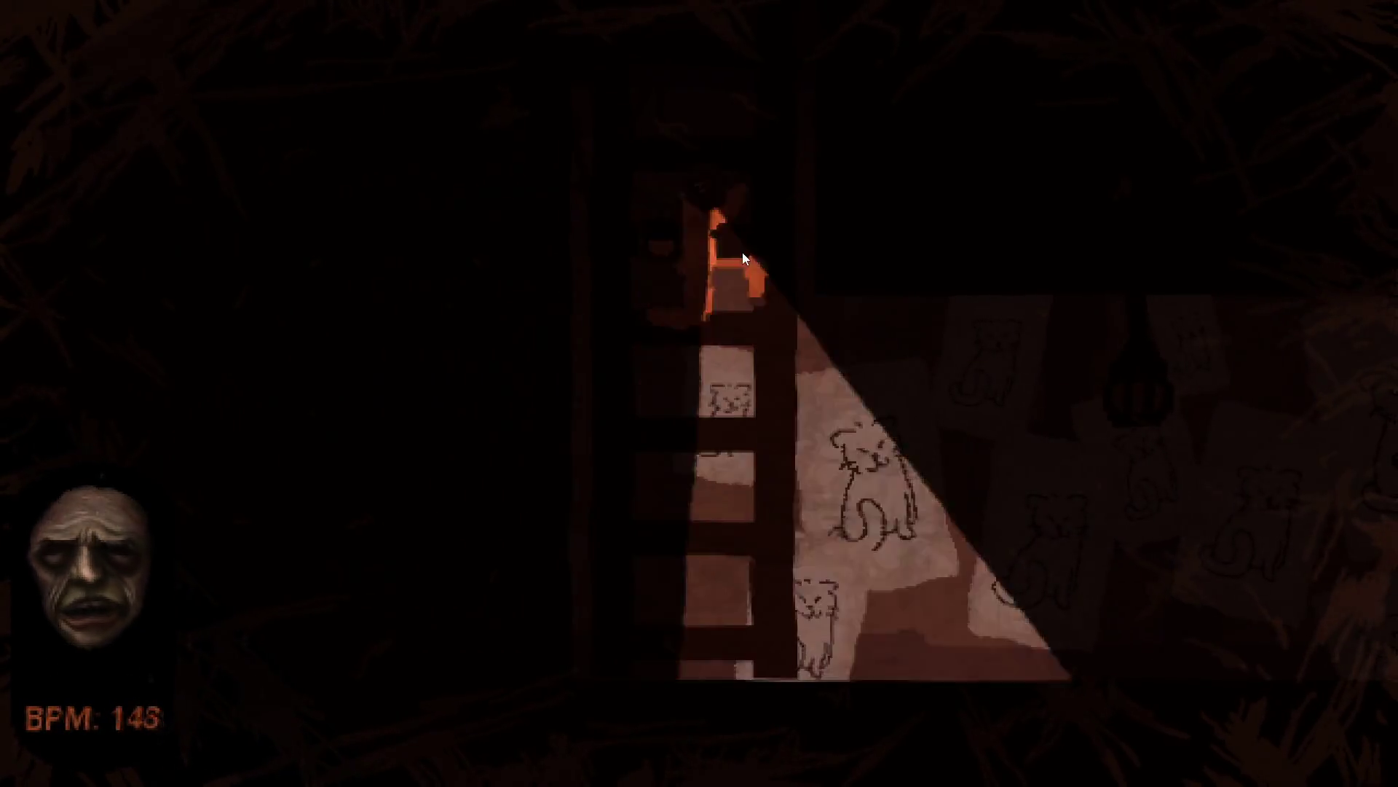
key("w")
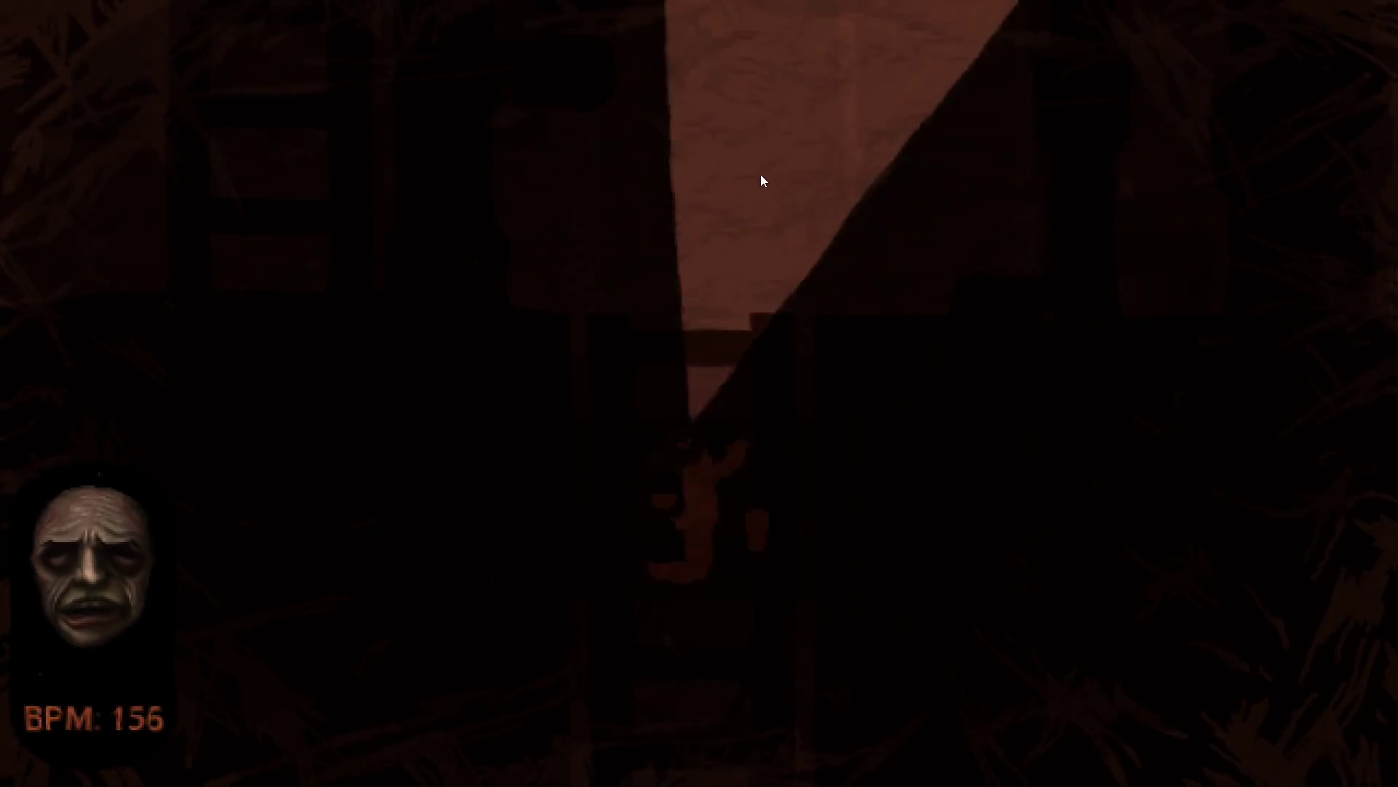
key("a")
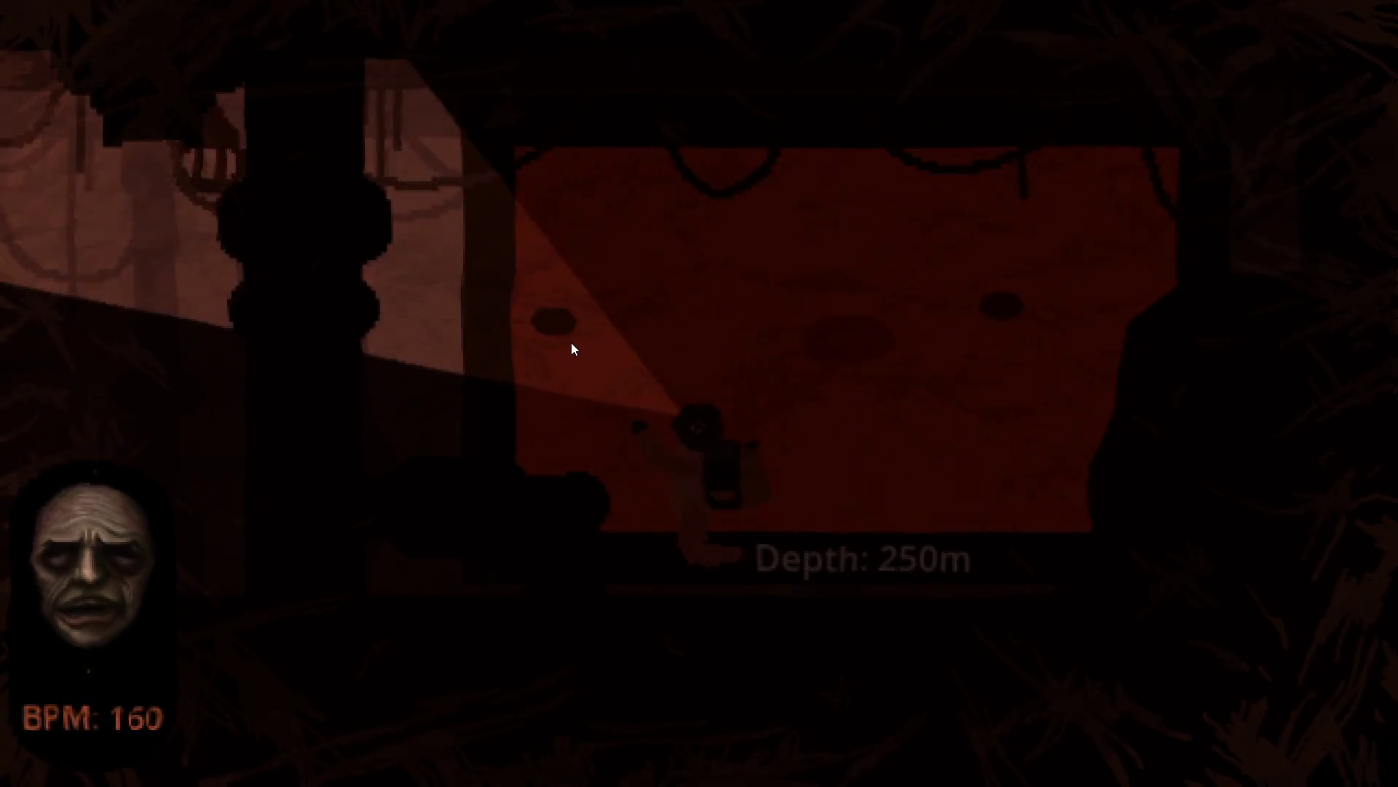
left_click(845, 339)
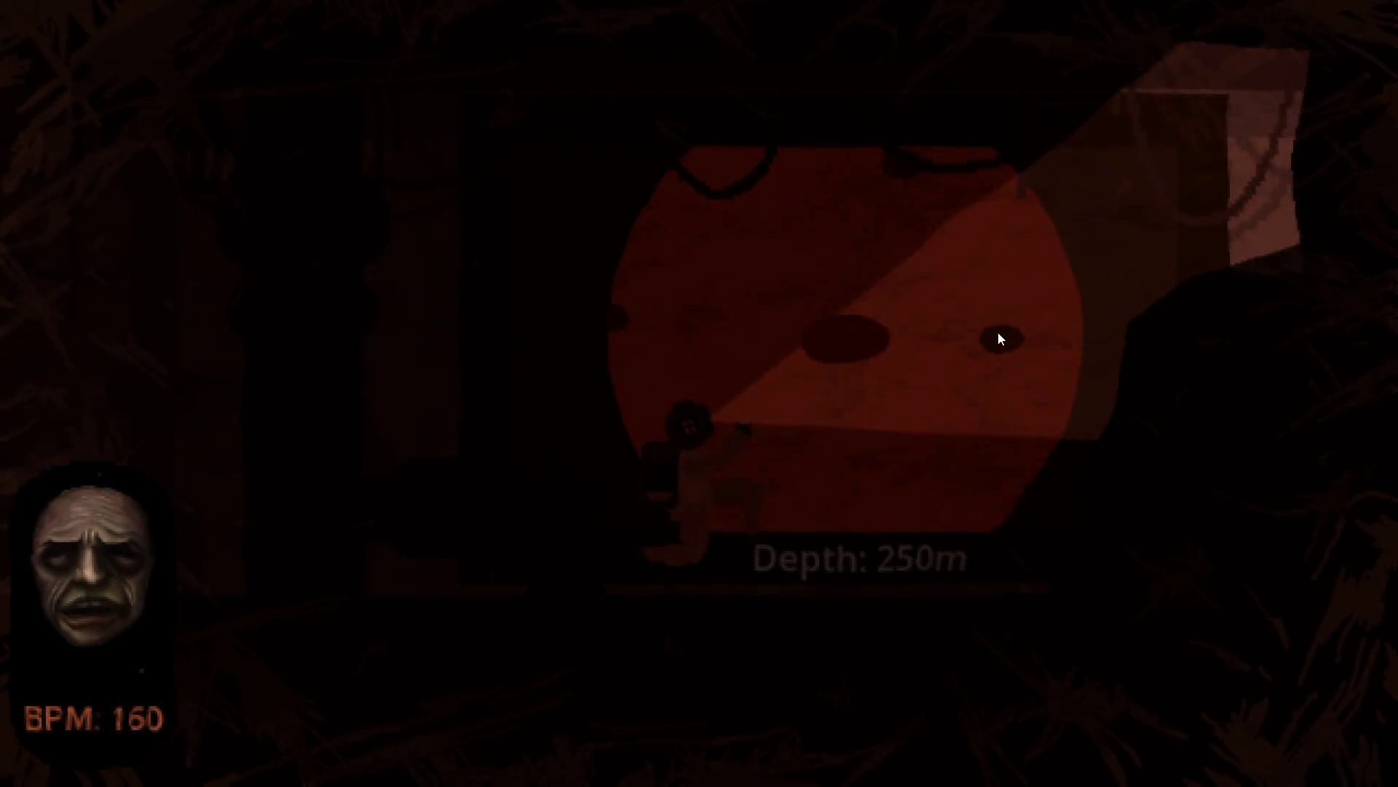
Start collecting at the red-lit hole, then walk left past the ladder and Repair panel
left_click(999, 350)
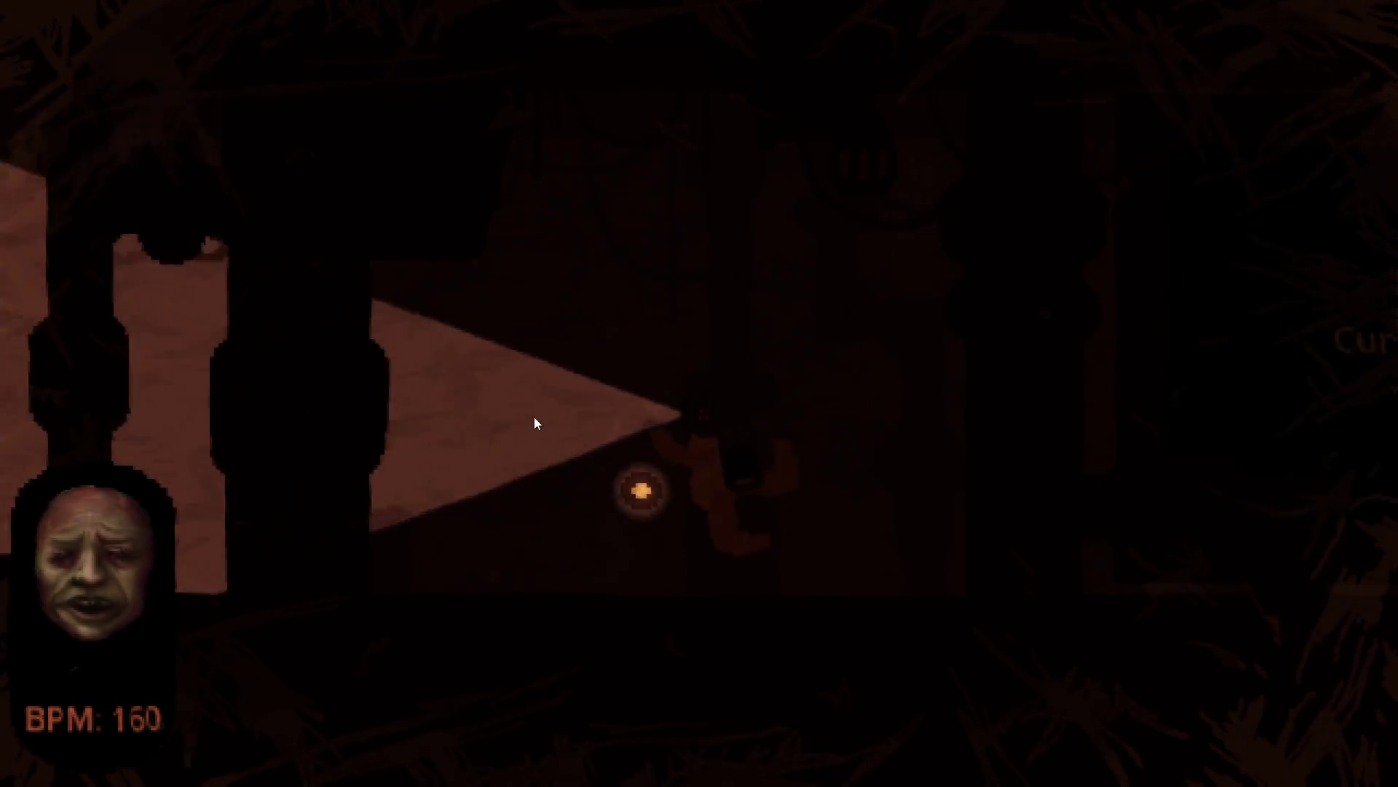
key("a")
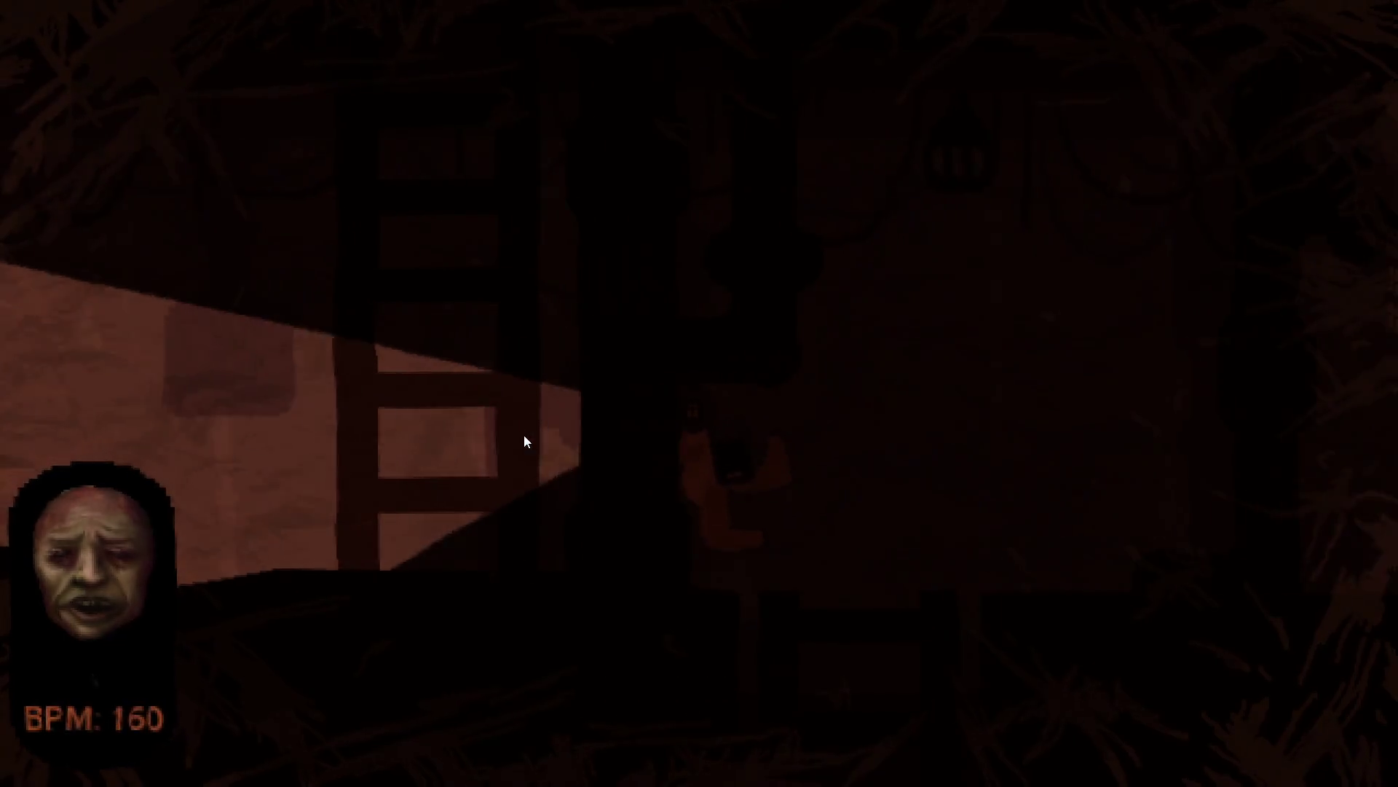
key("a")
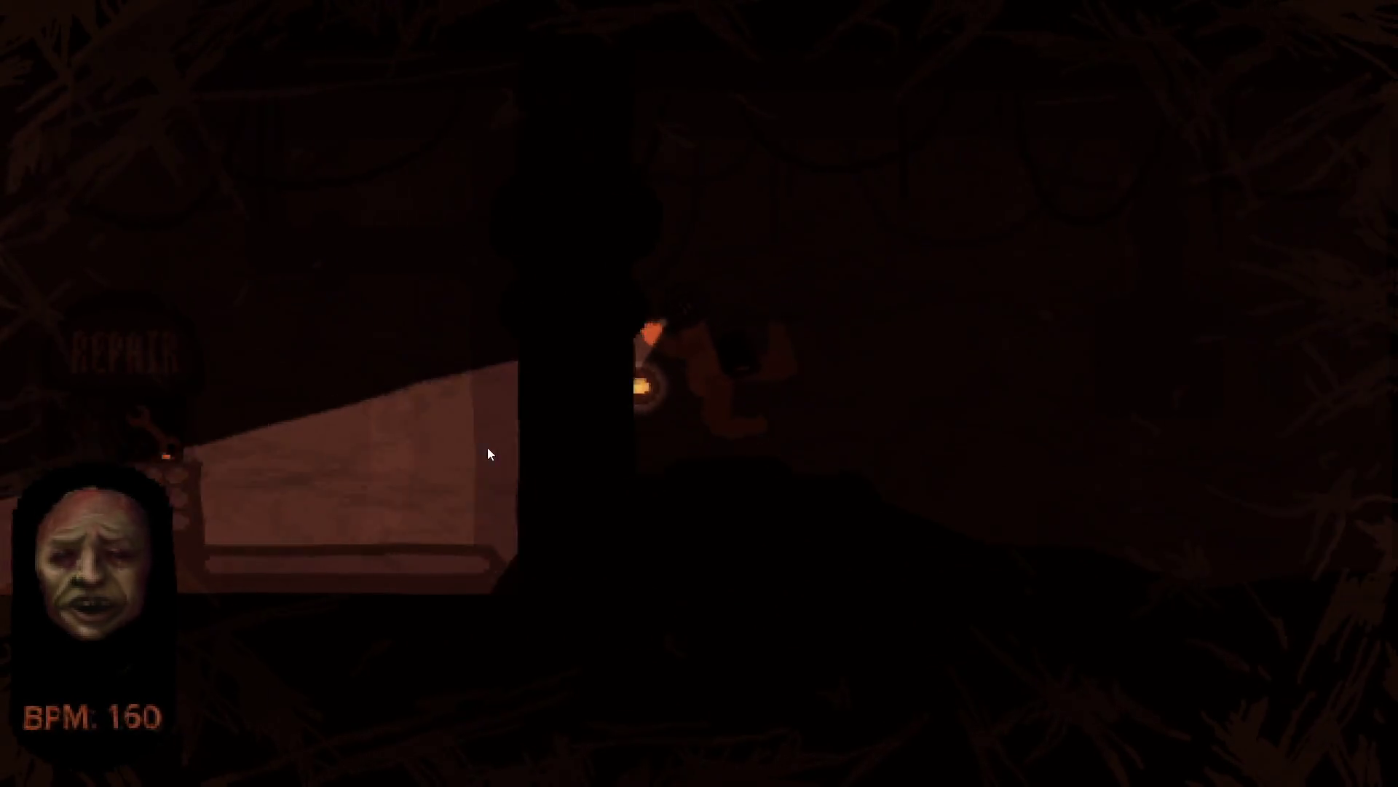
key("d")
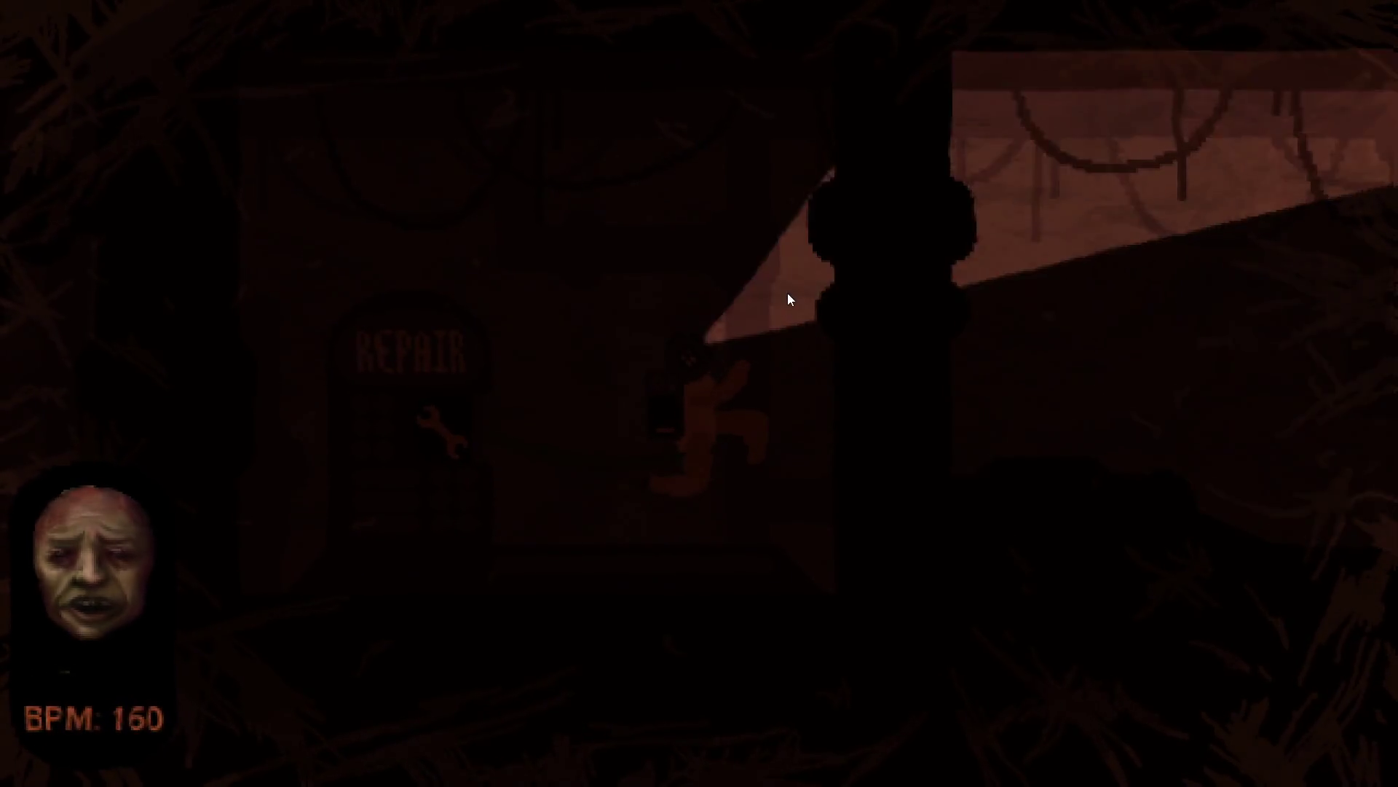
Walk right past the ladder and pillars to the Depth 250m area and collect the red sample
key("d")
key("d")
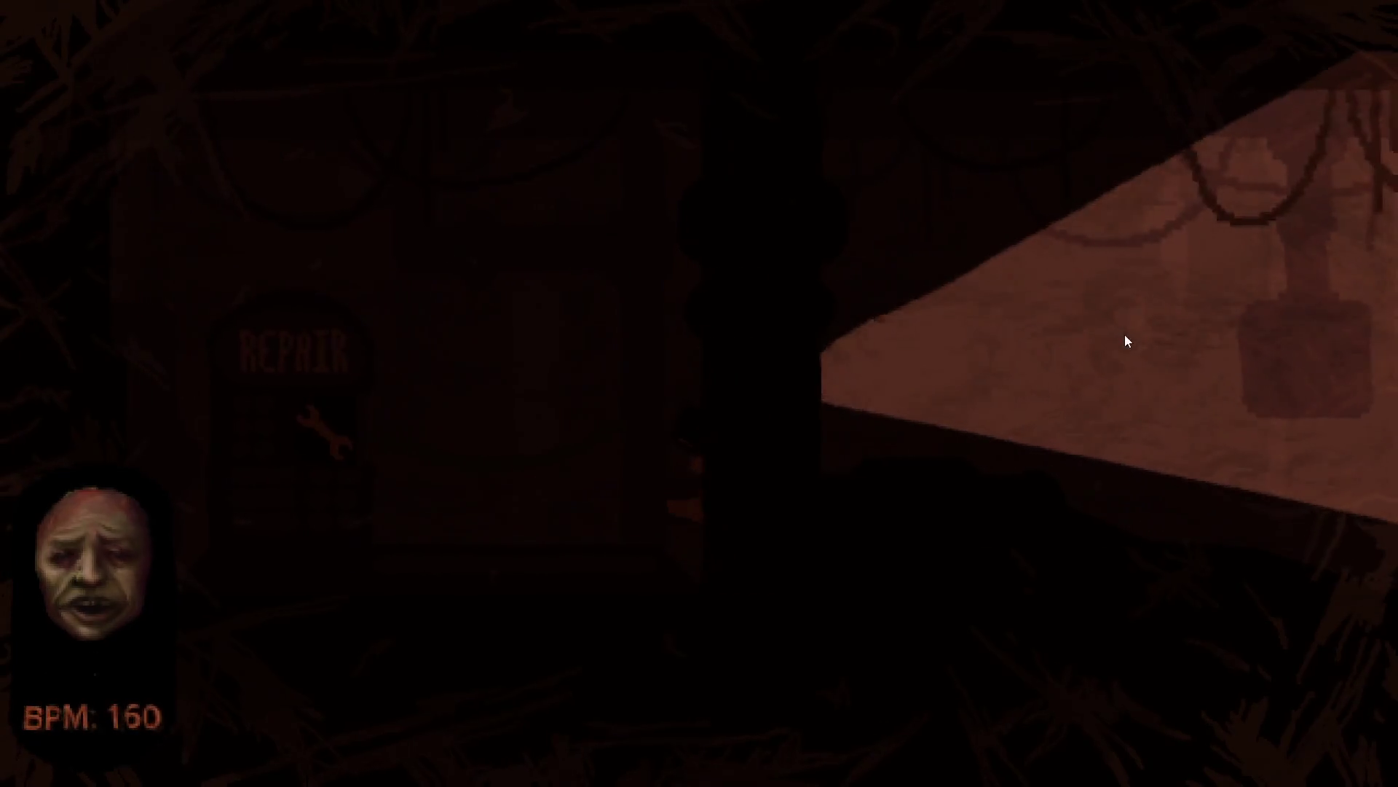
key("d")
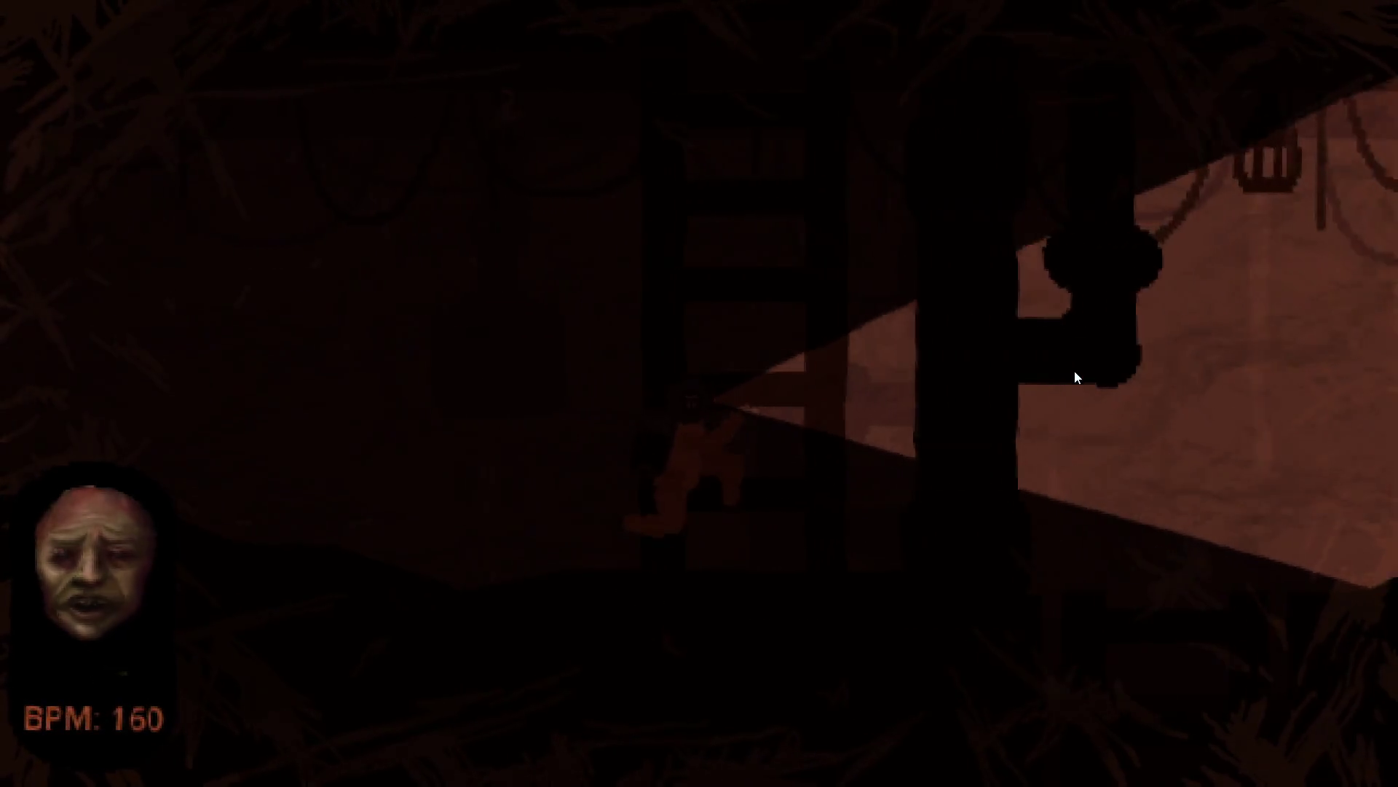
key("d")
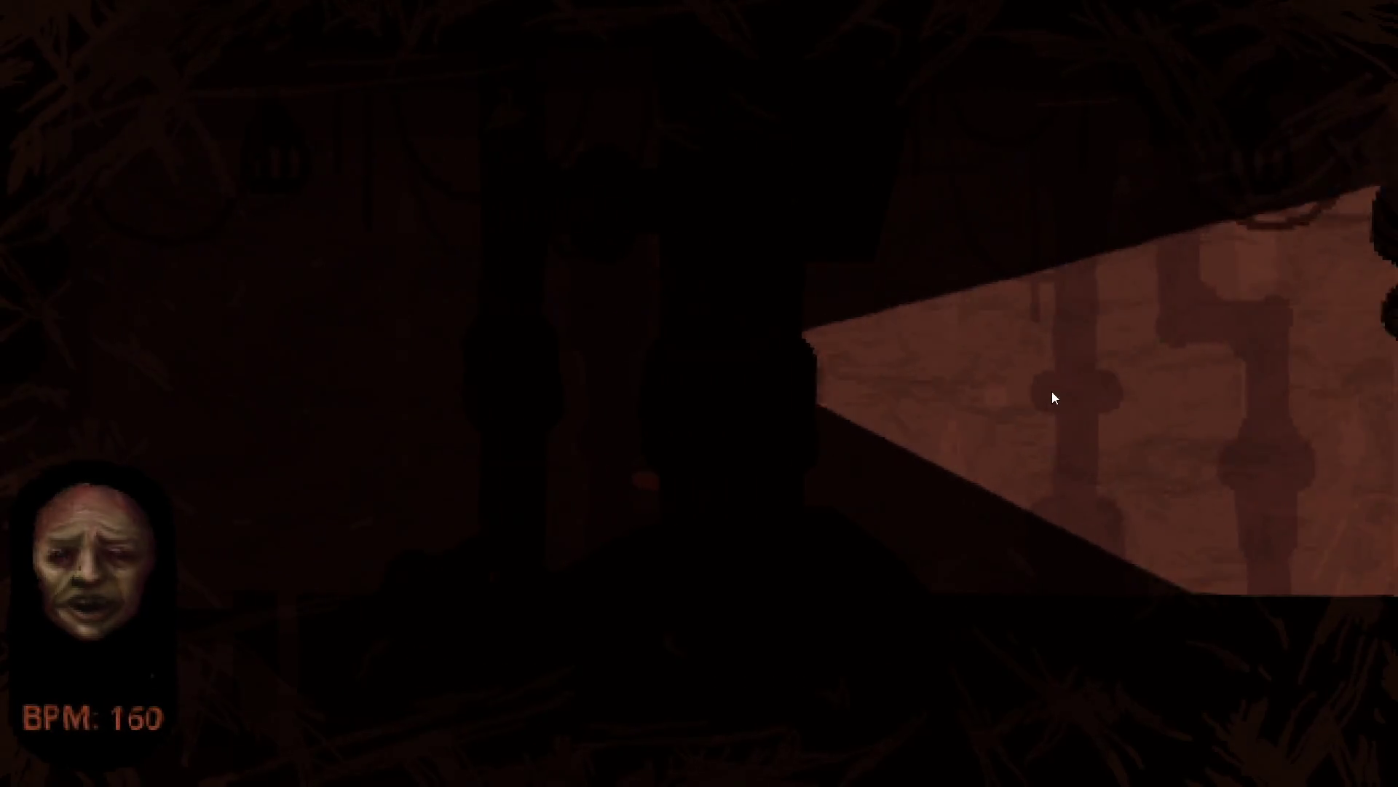
key("d")
left_click(1037, 360)
Walk left out of the 250m room, past the ladder and repair machine, to the O2 station
key("a")
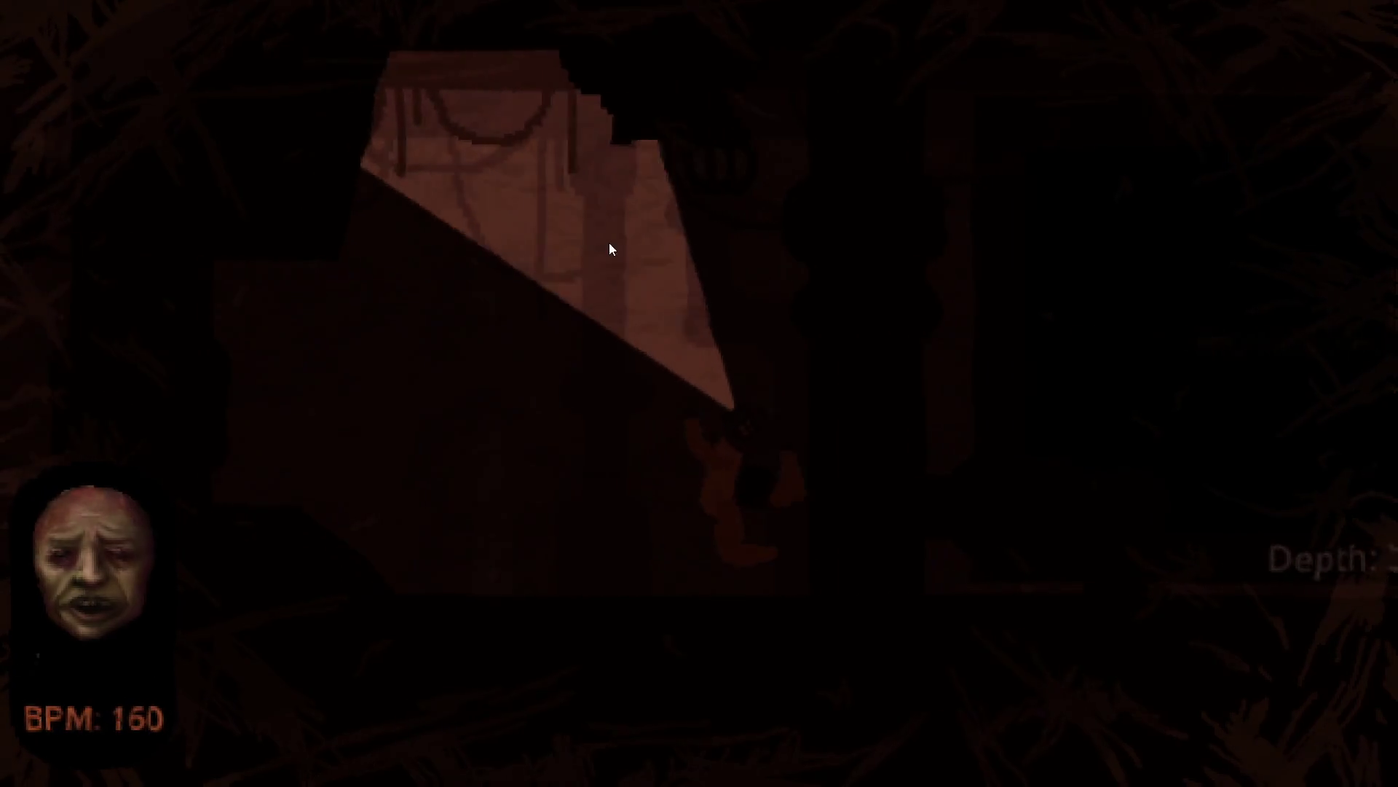
key("d")
key("a")
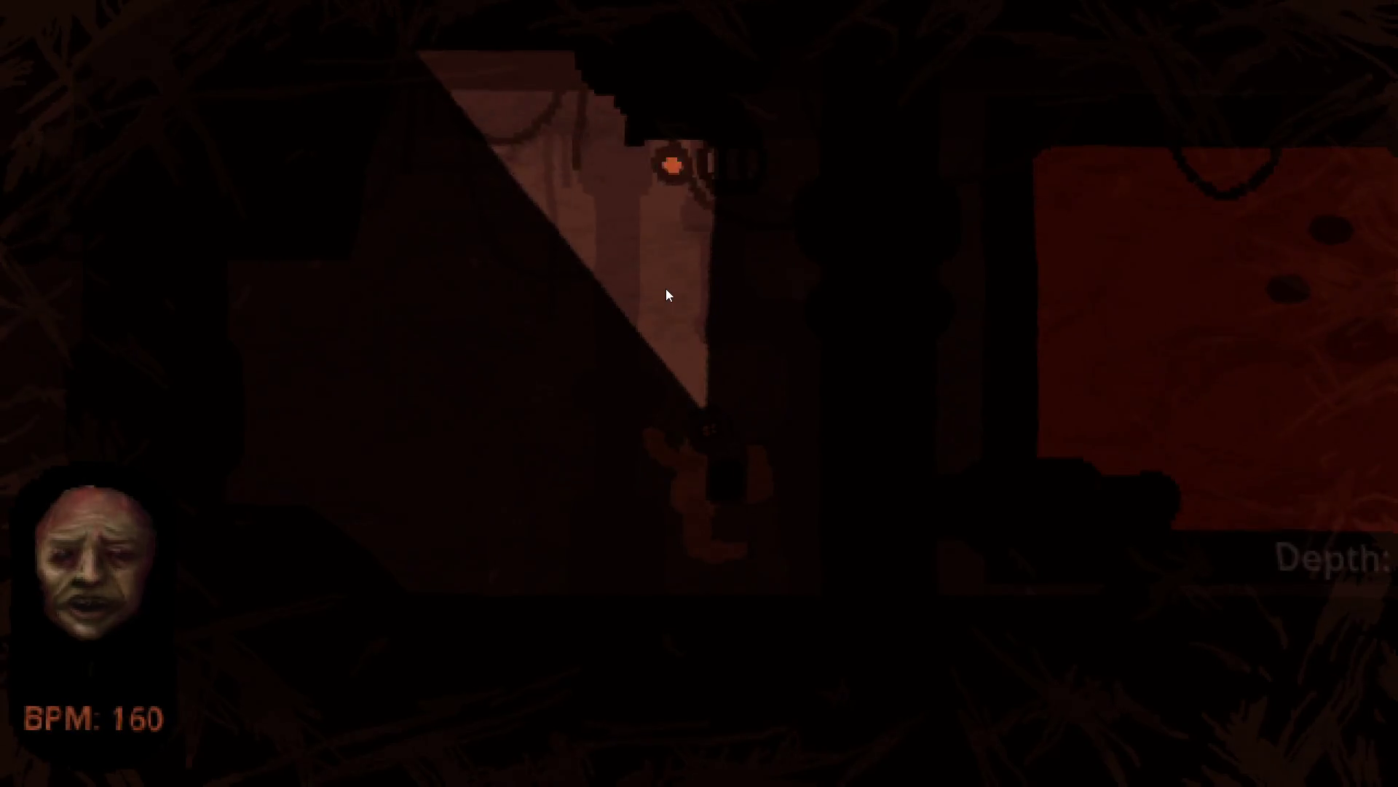
key("a")
key("a")
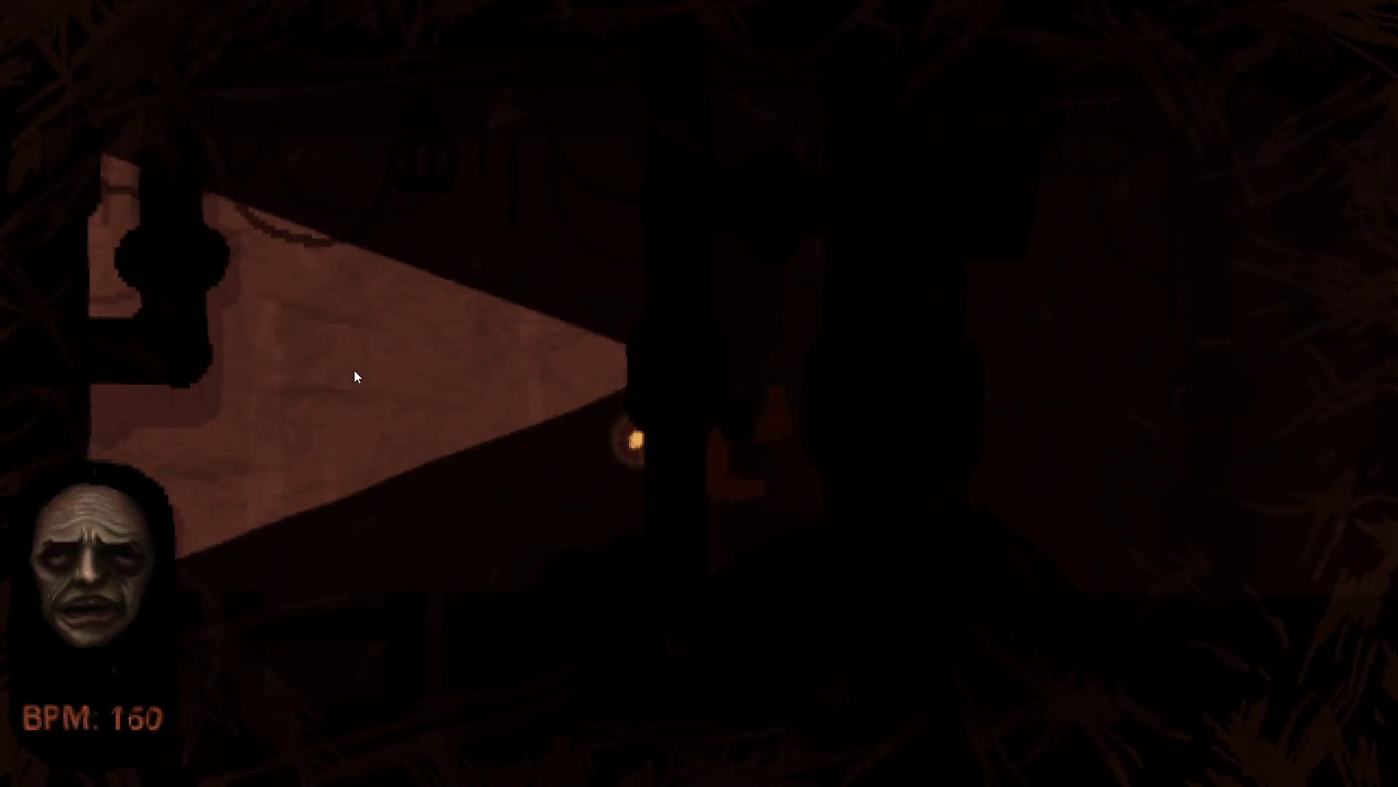
key("a")
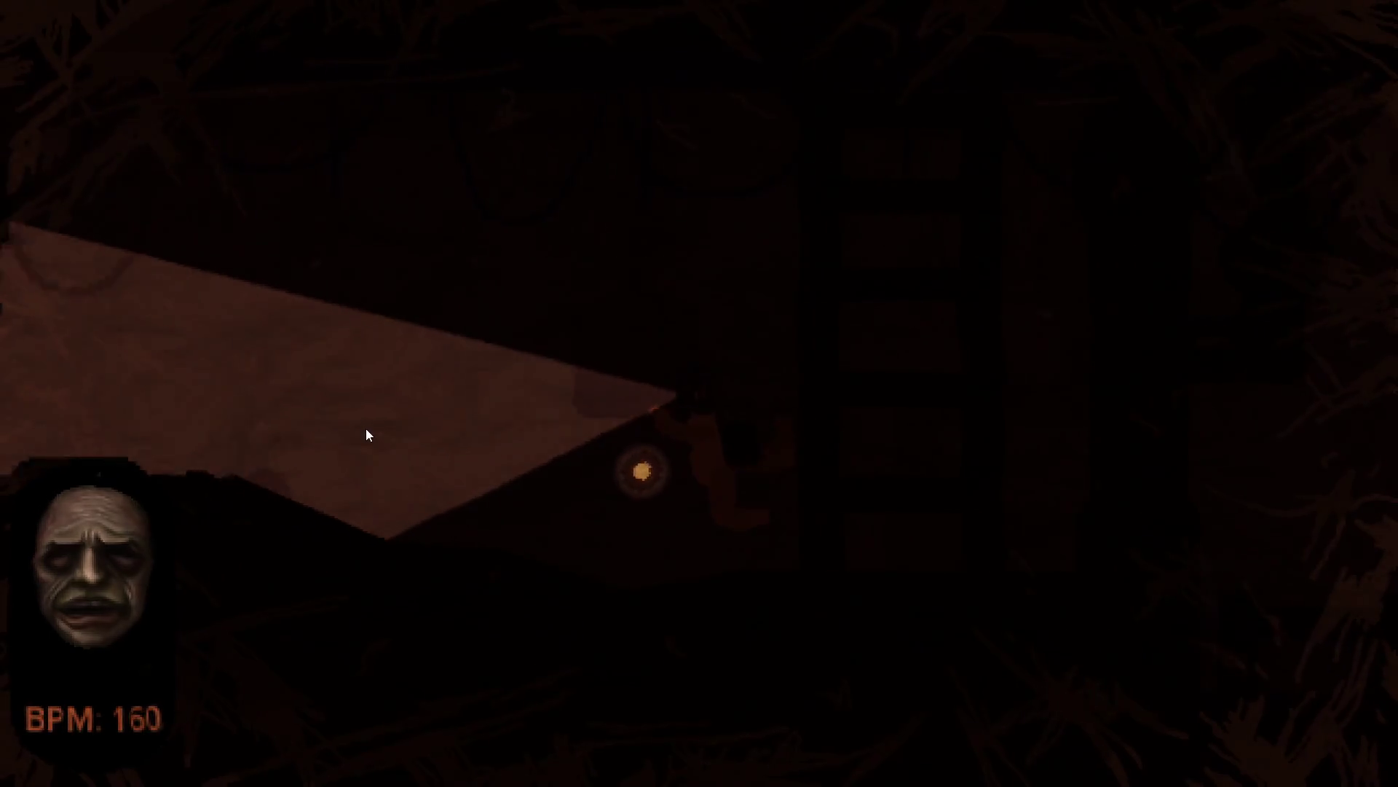
key("a")
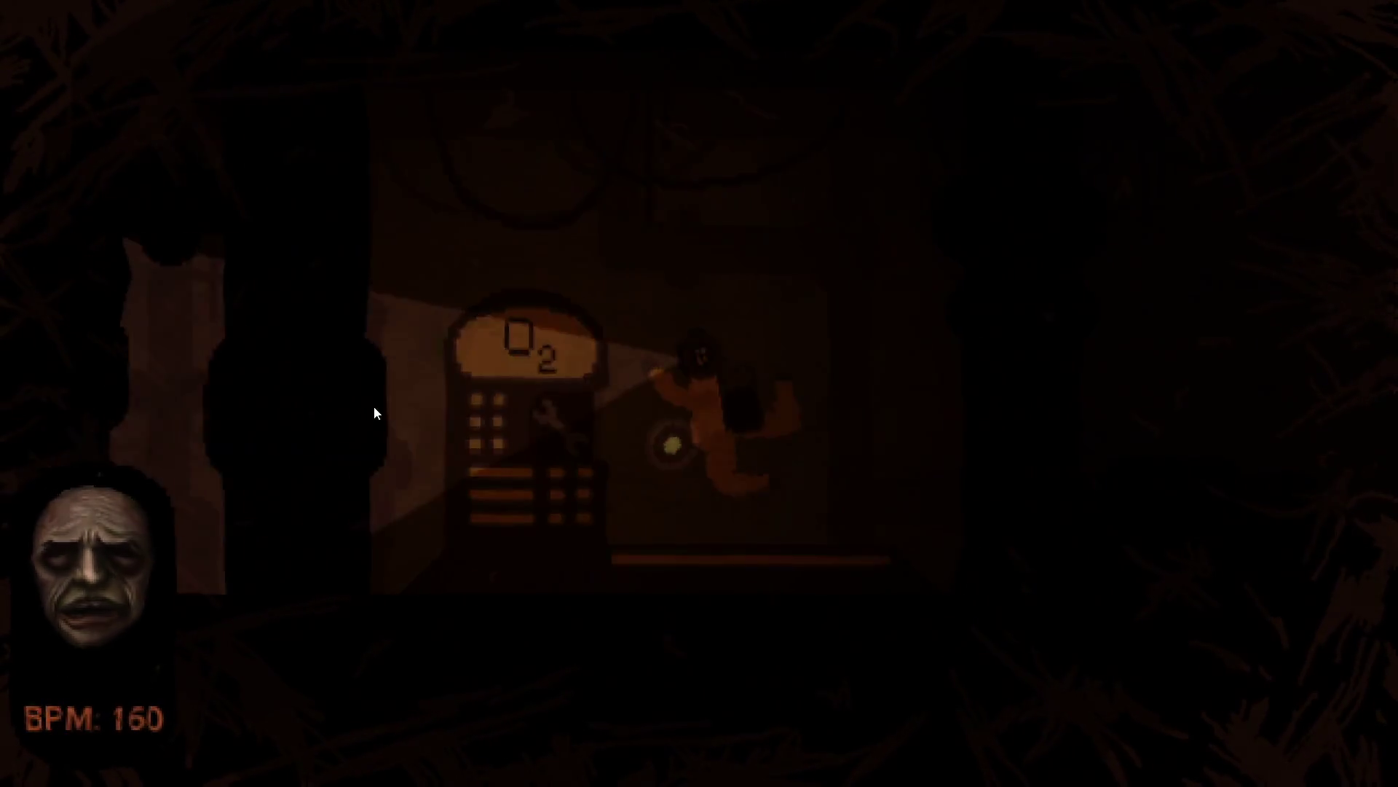
key("d")
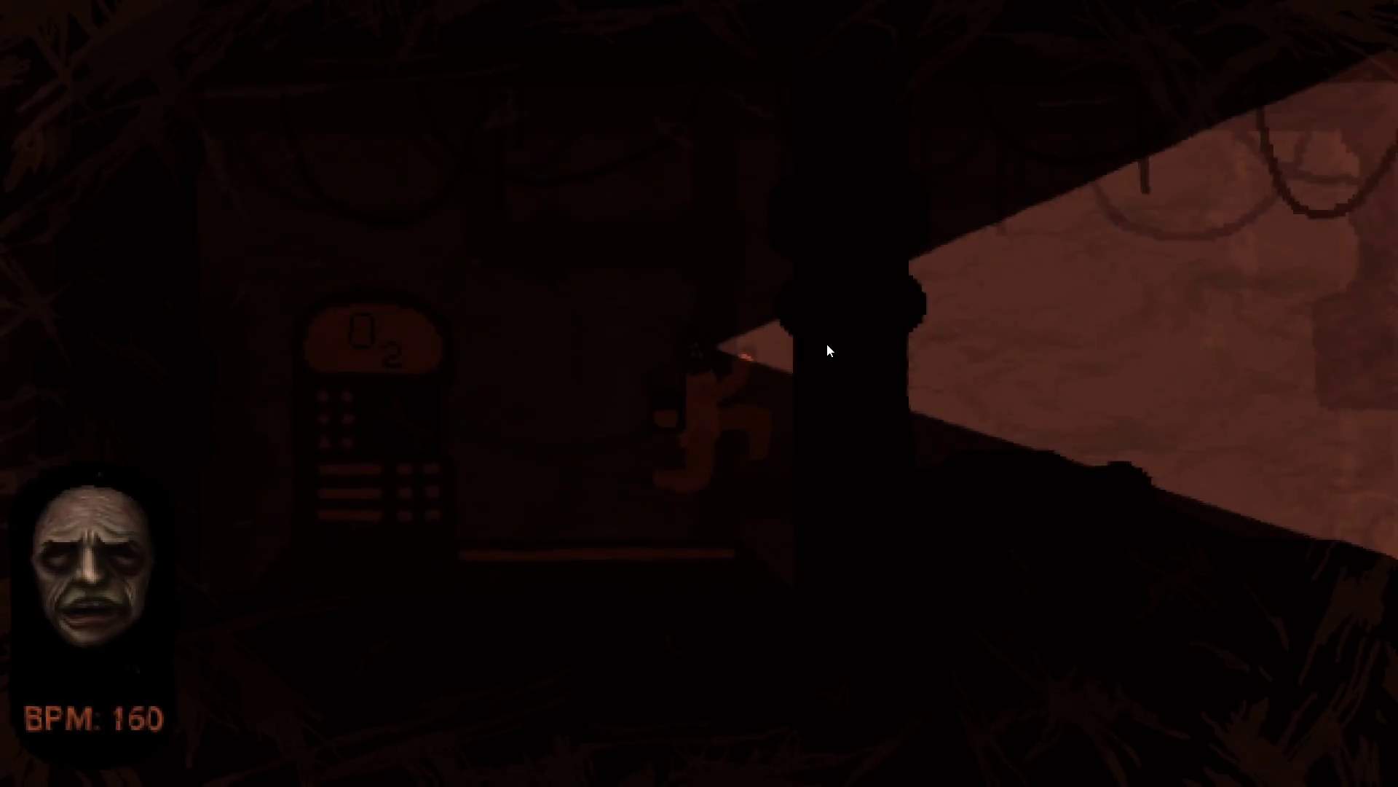
Return right past the ladder to the red room and collect the red orb
key("d")
key("d")
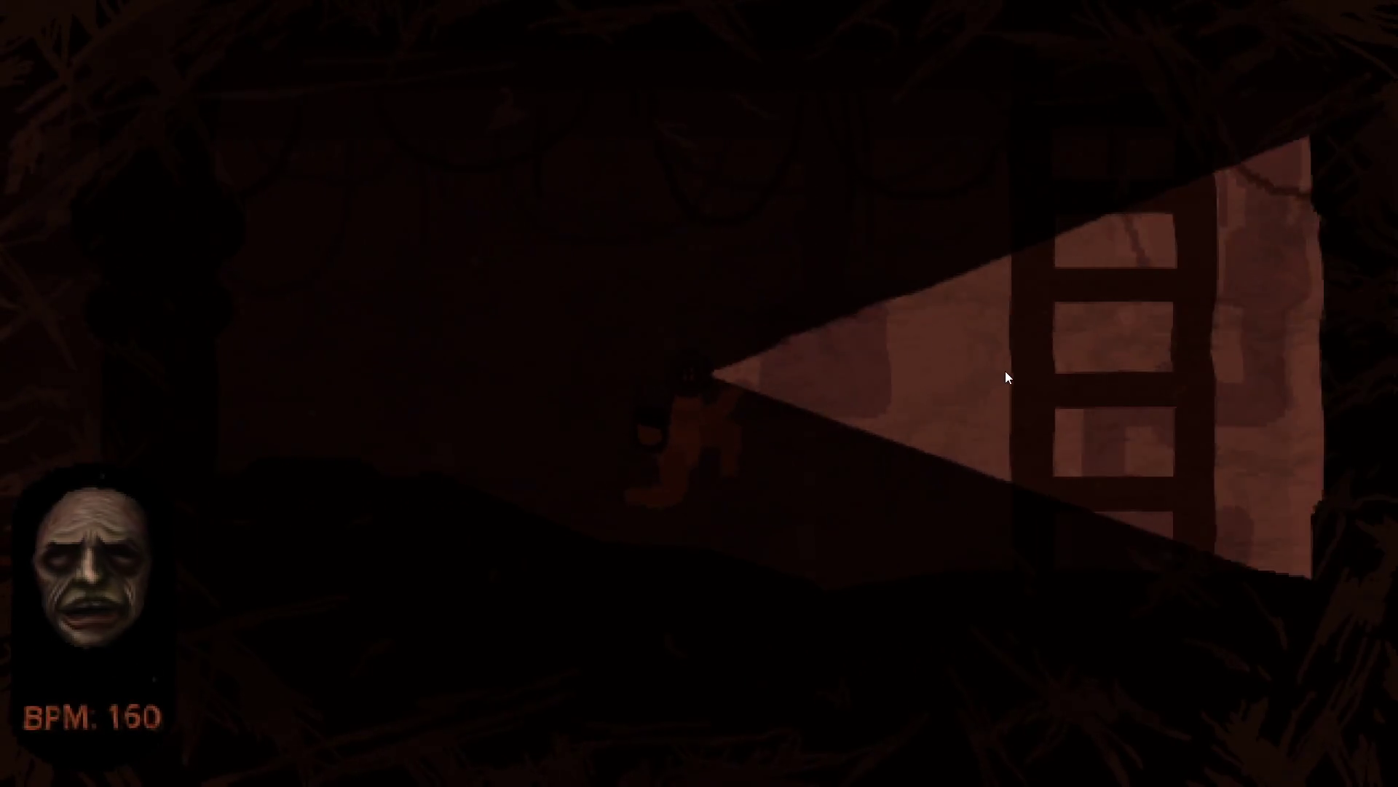
key("d")
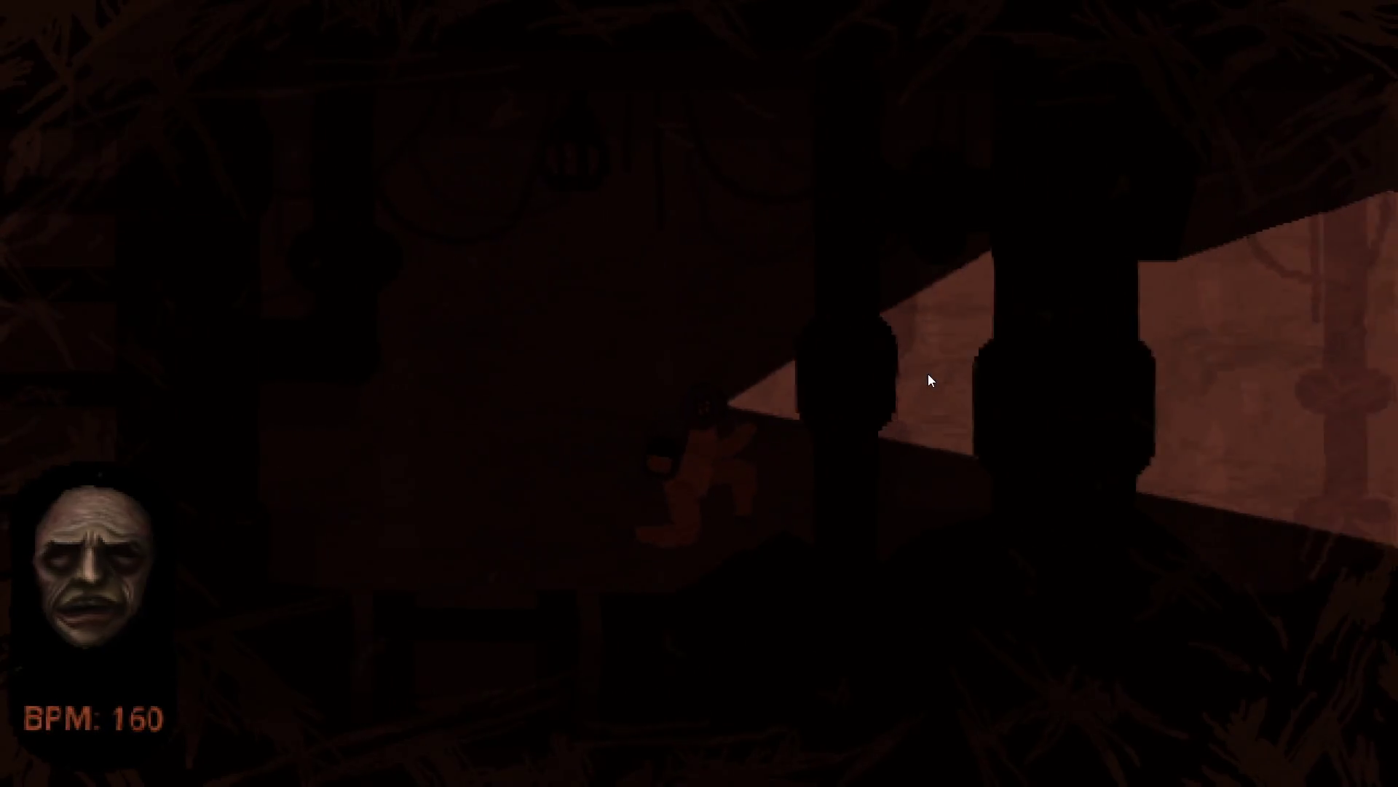
key("d")
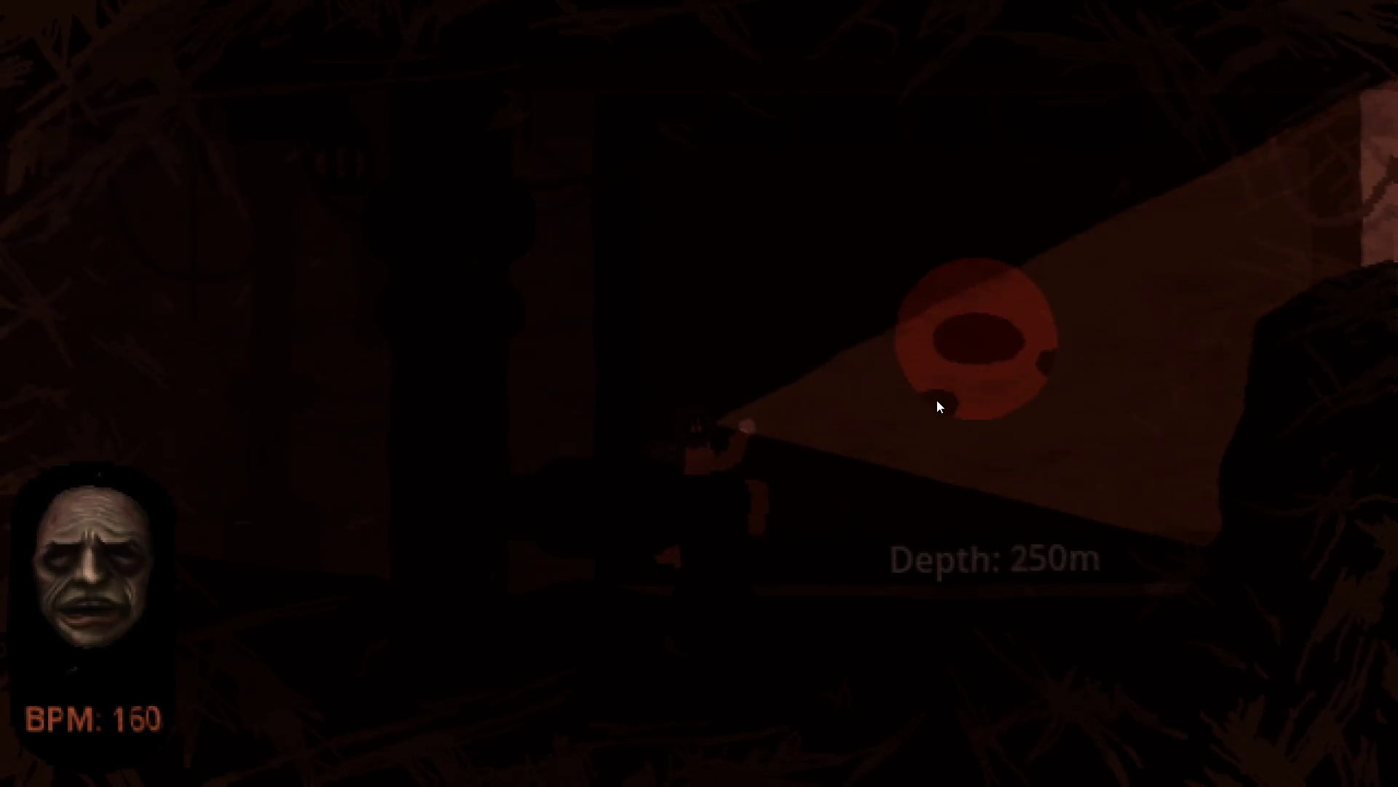
left_click(938, 402)
Walk further into the red room, then head back left to the O2 room
key("d")
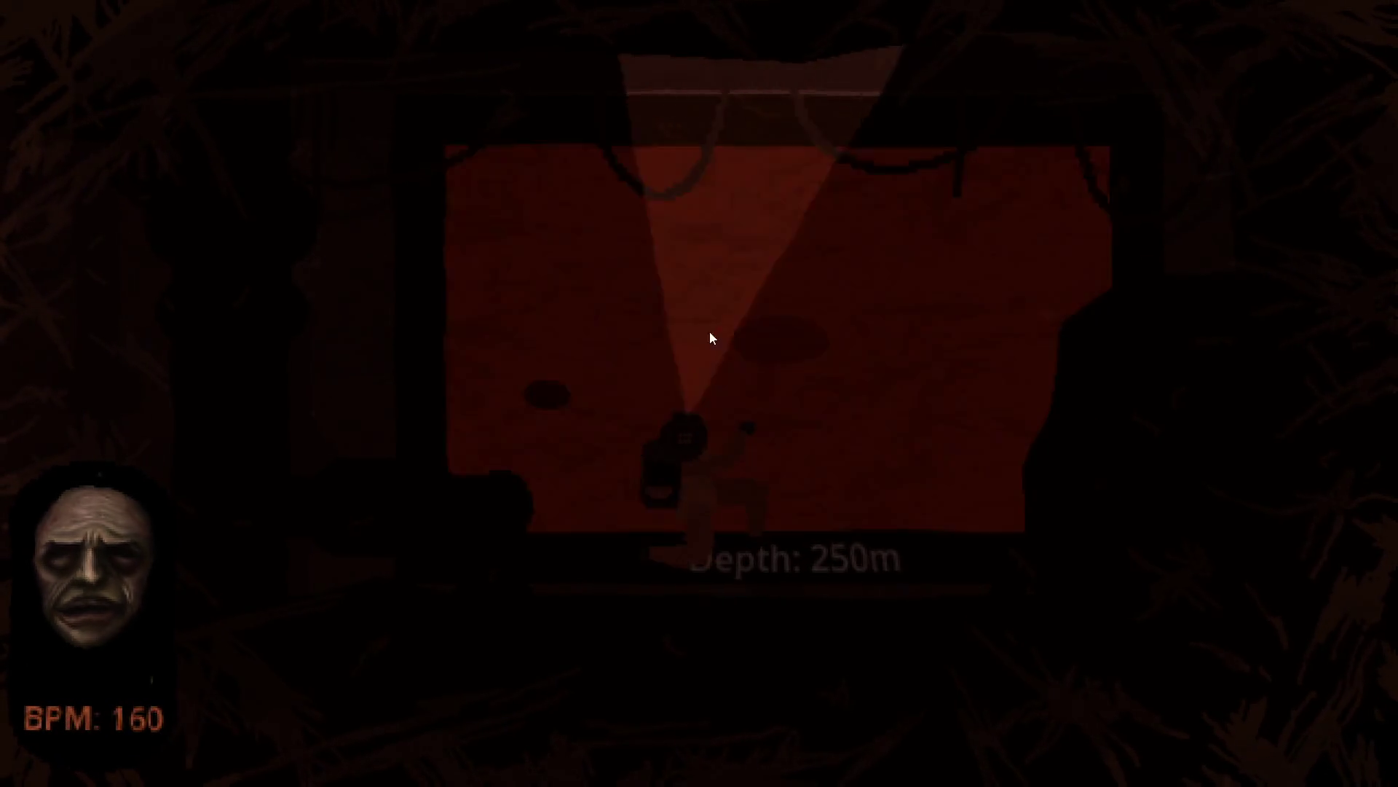
key("a")
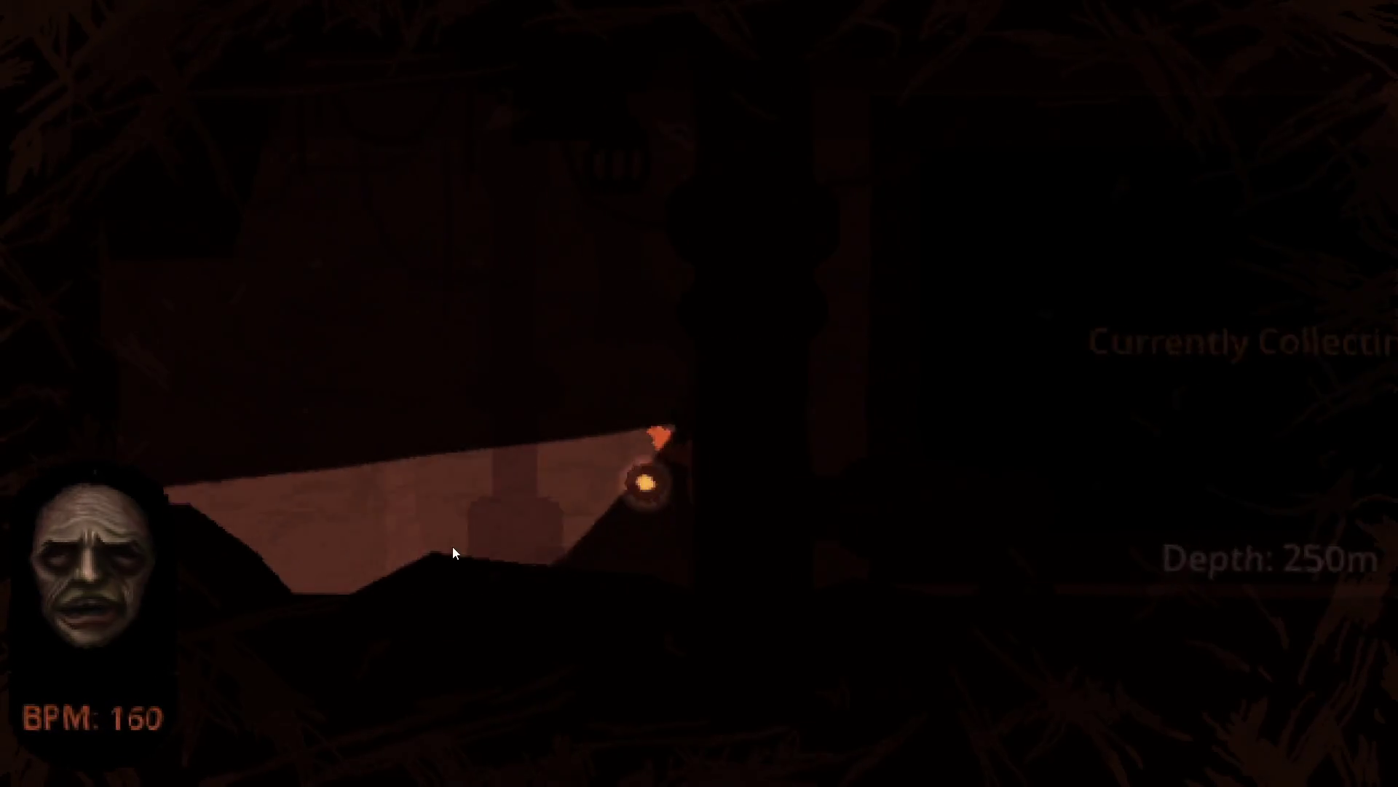
key("a")
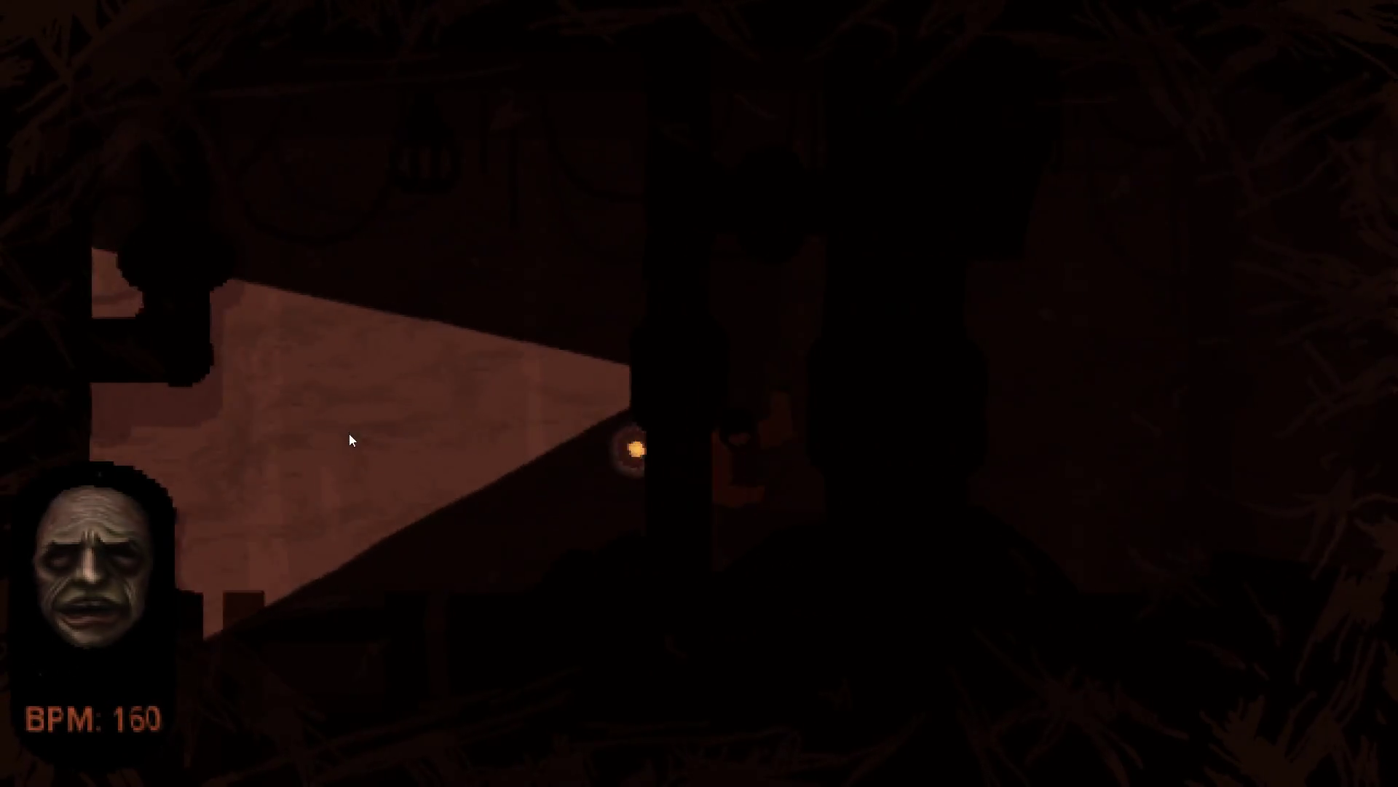
key("a")
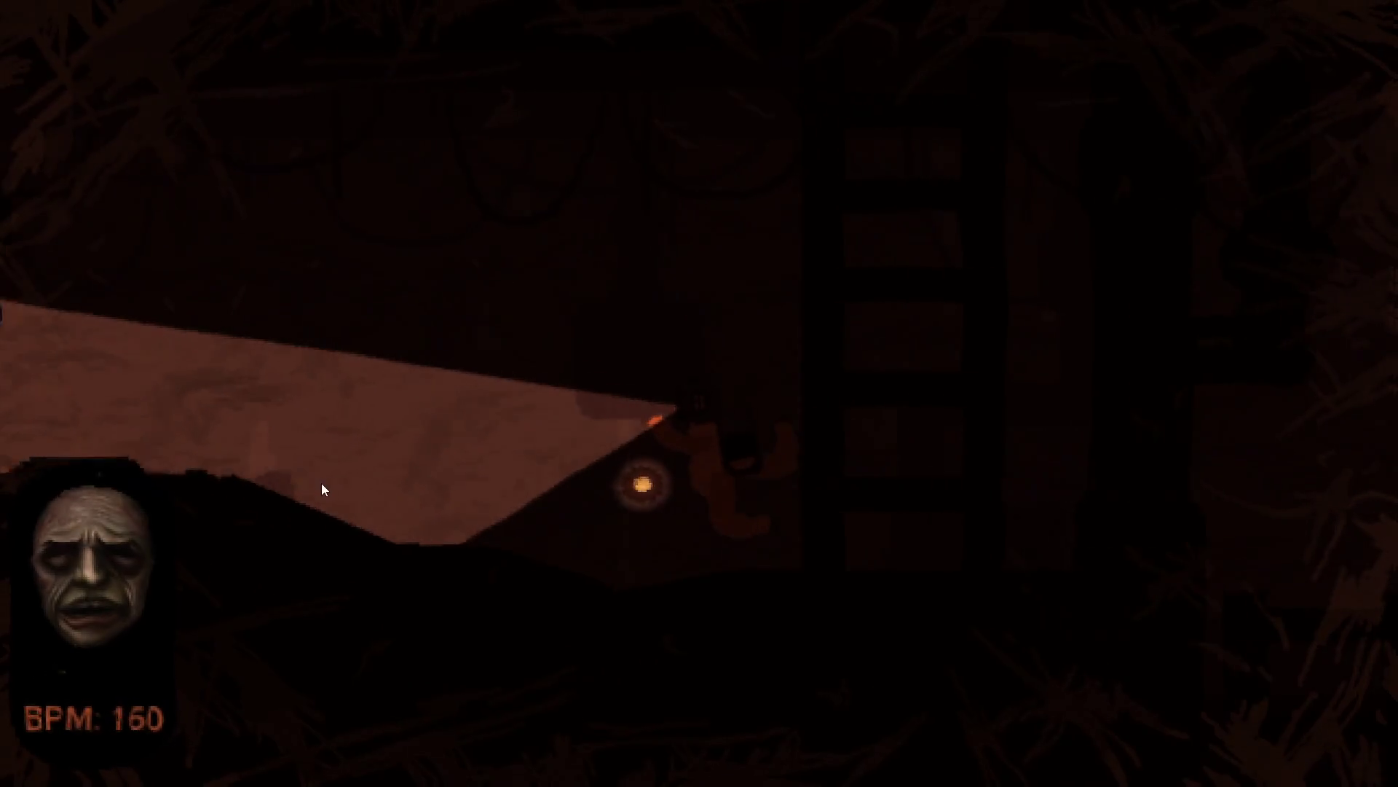
key("d")
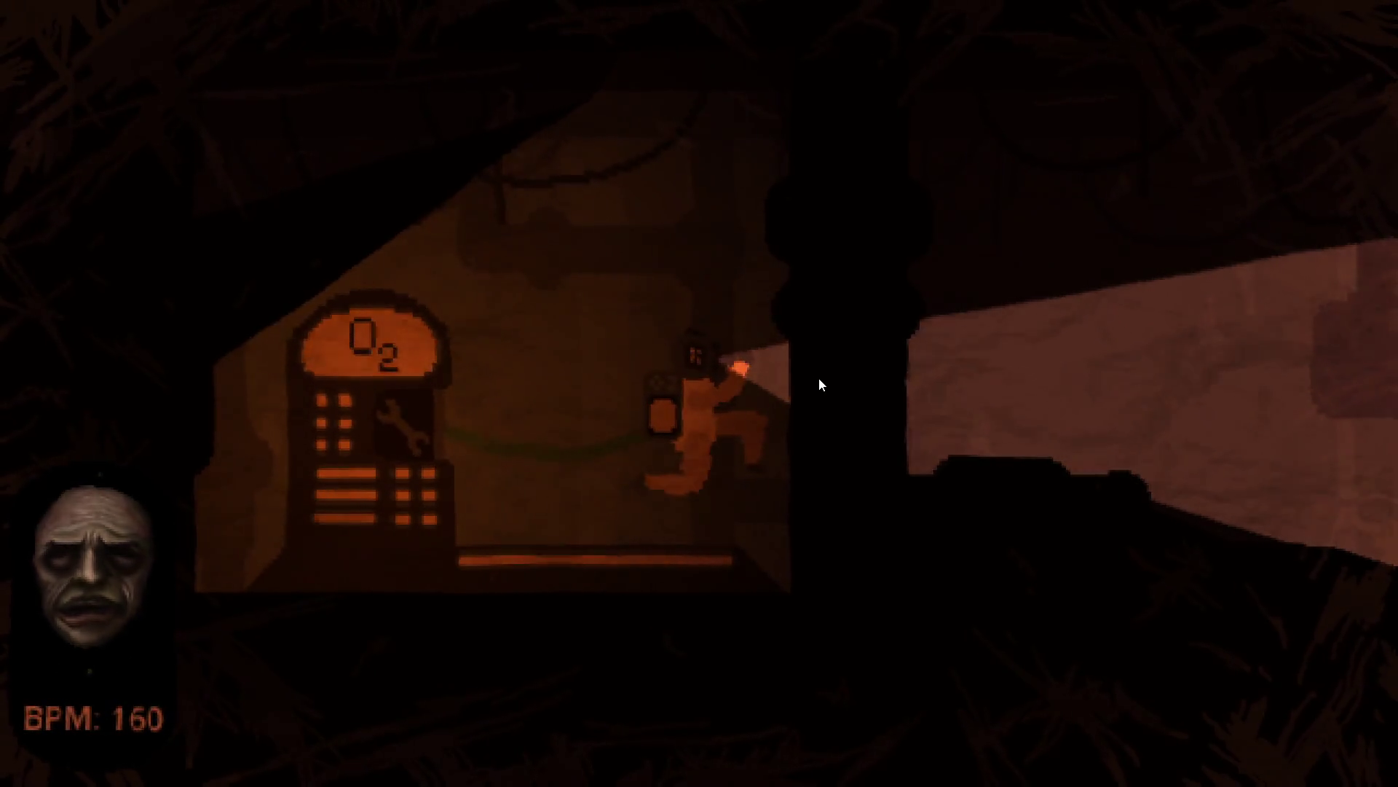
Walk right to the red room again and move through the darkened room to the red panel
key("d")
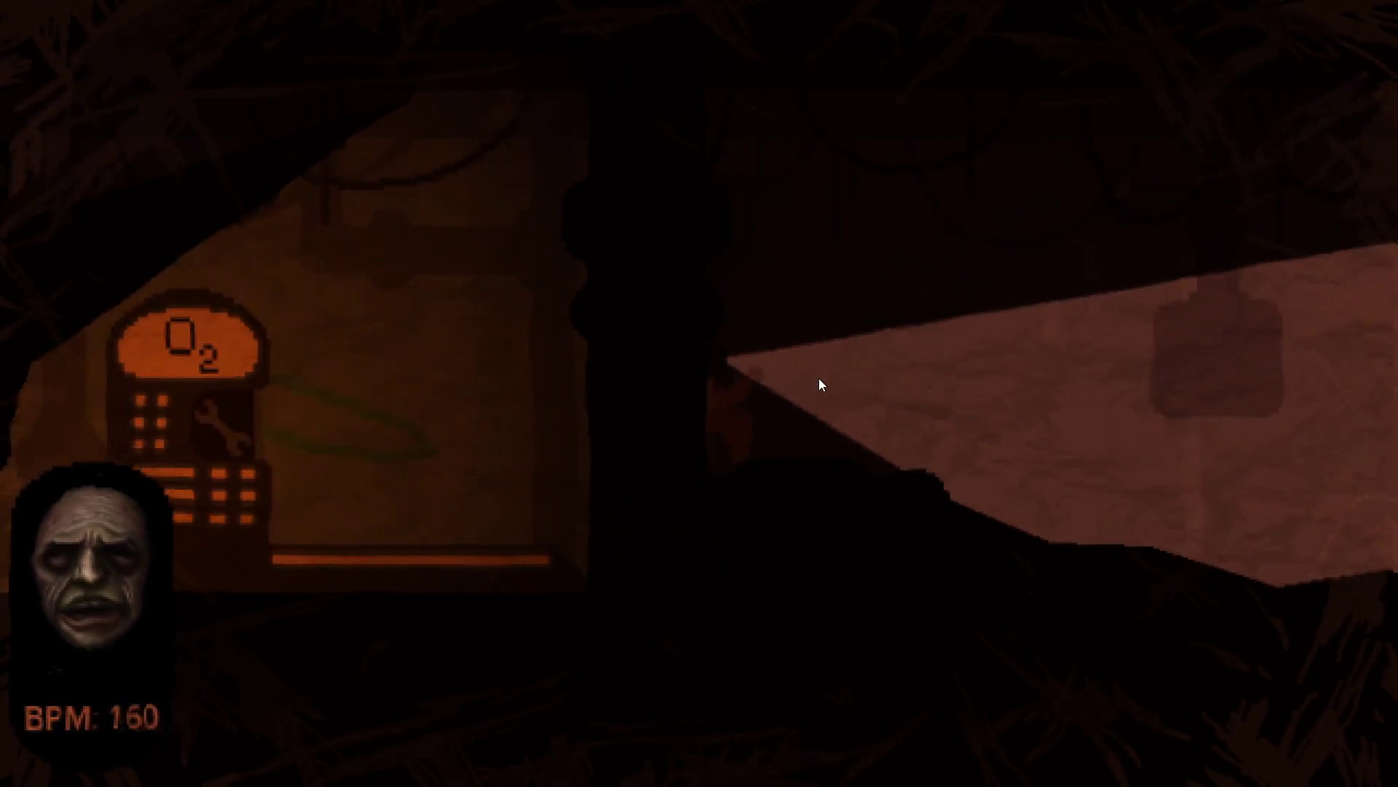
key("d")
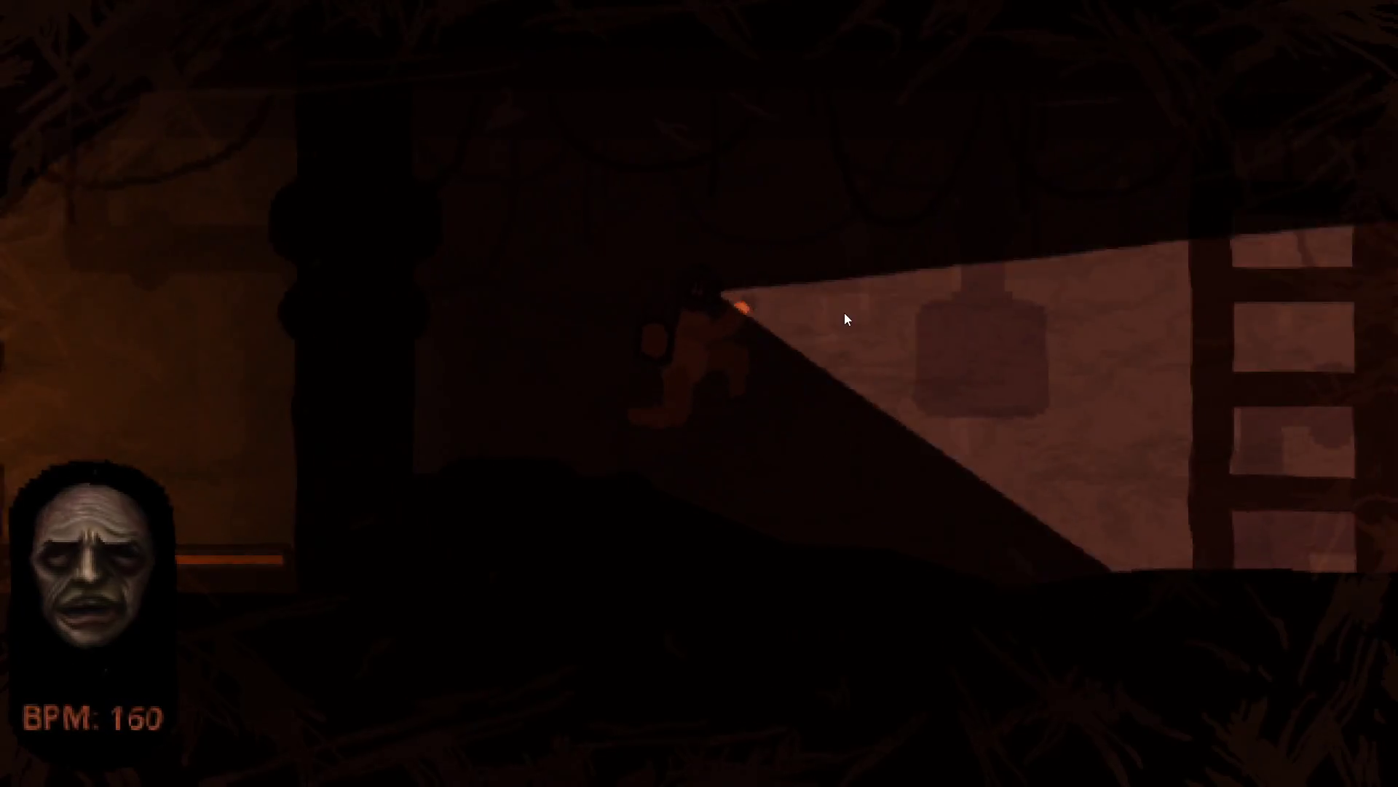
key("d")
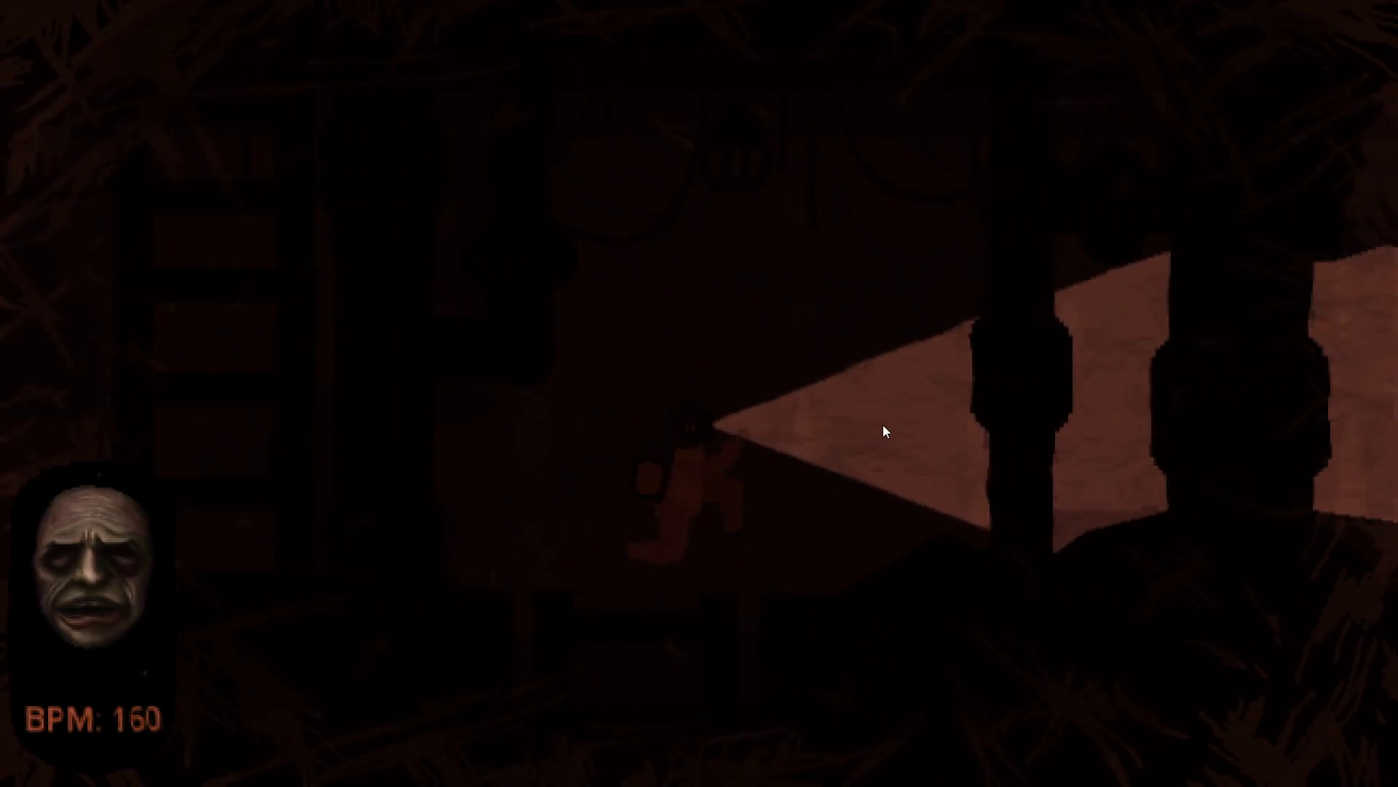
key("d")
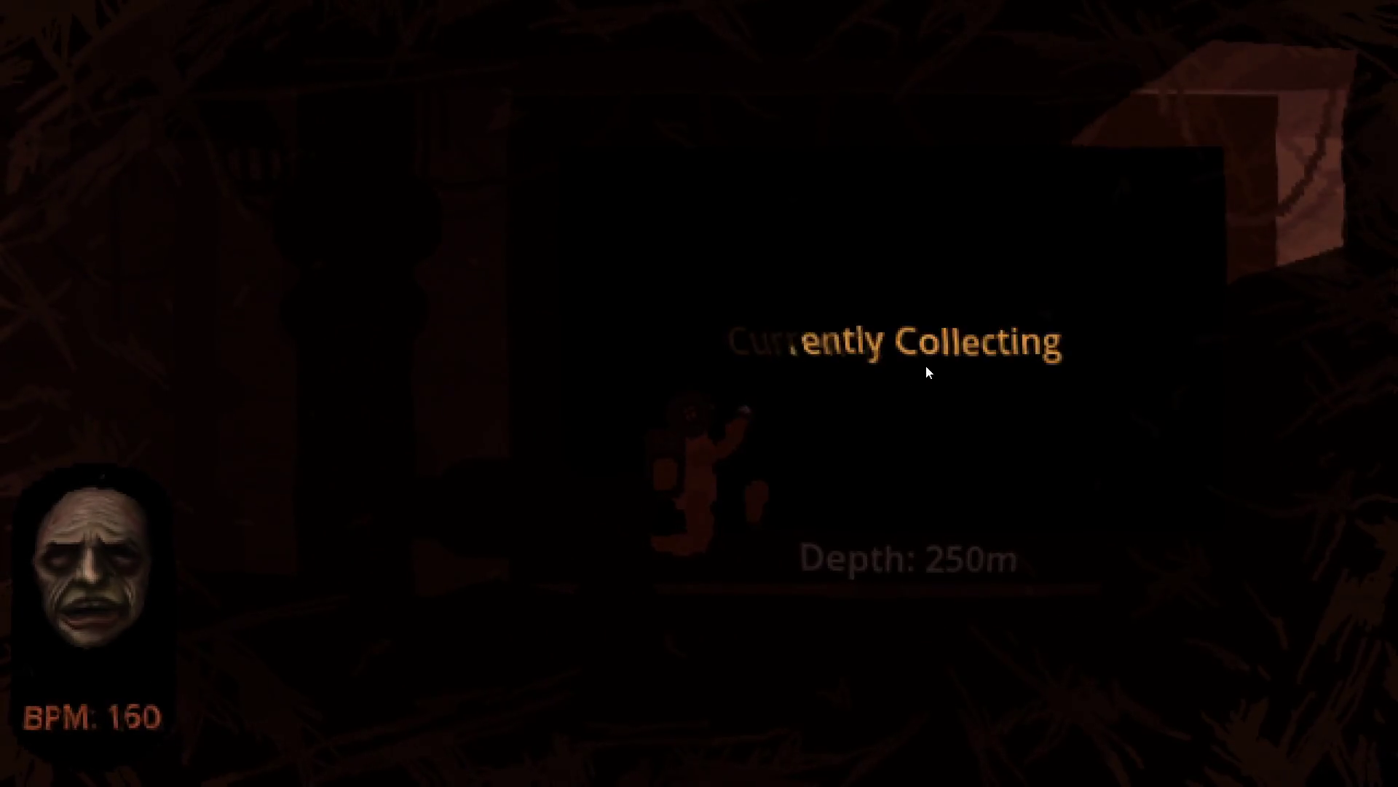
key("a")
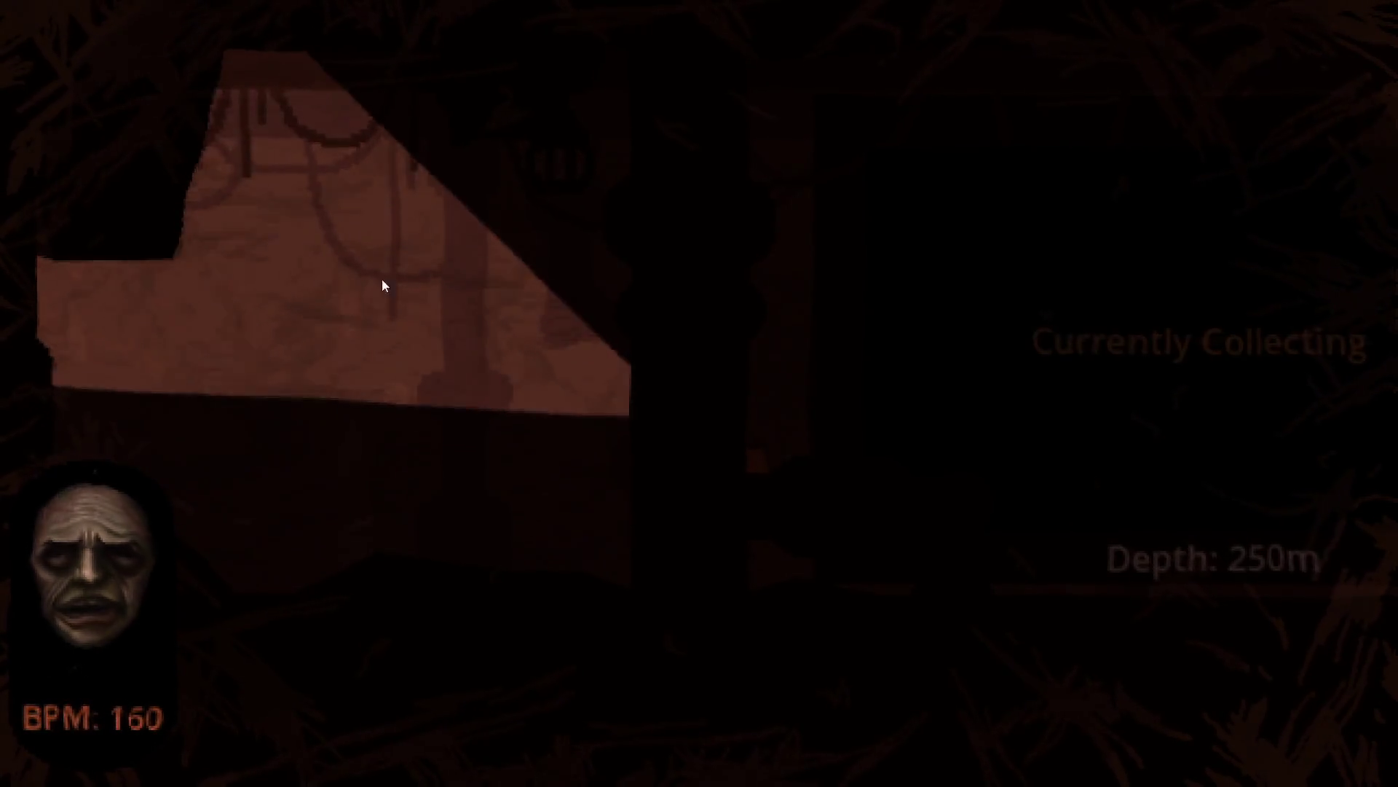
key("a")
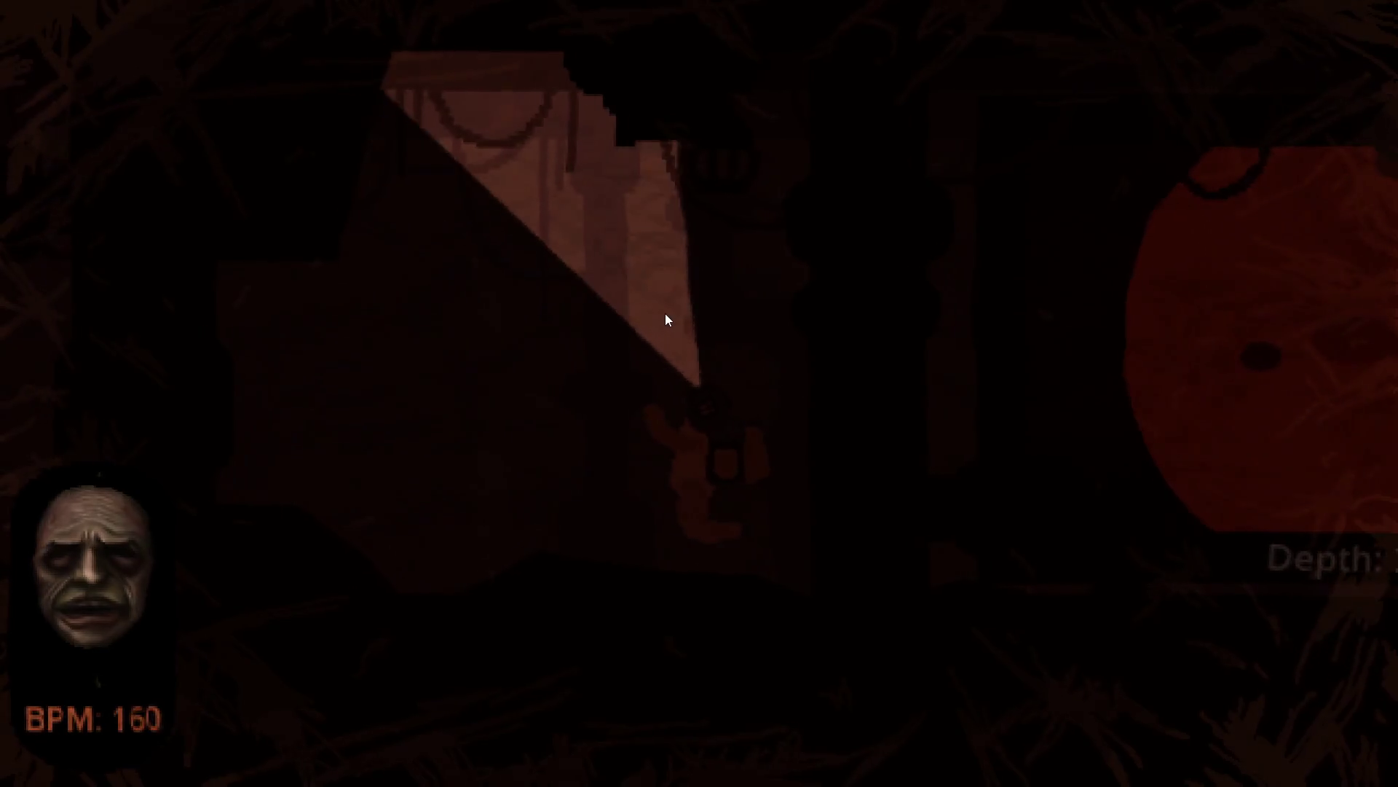
key("d")
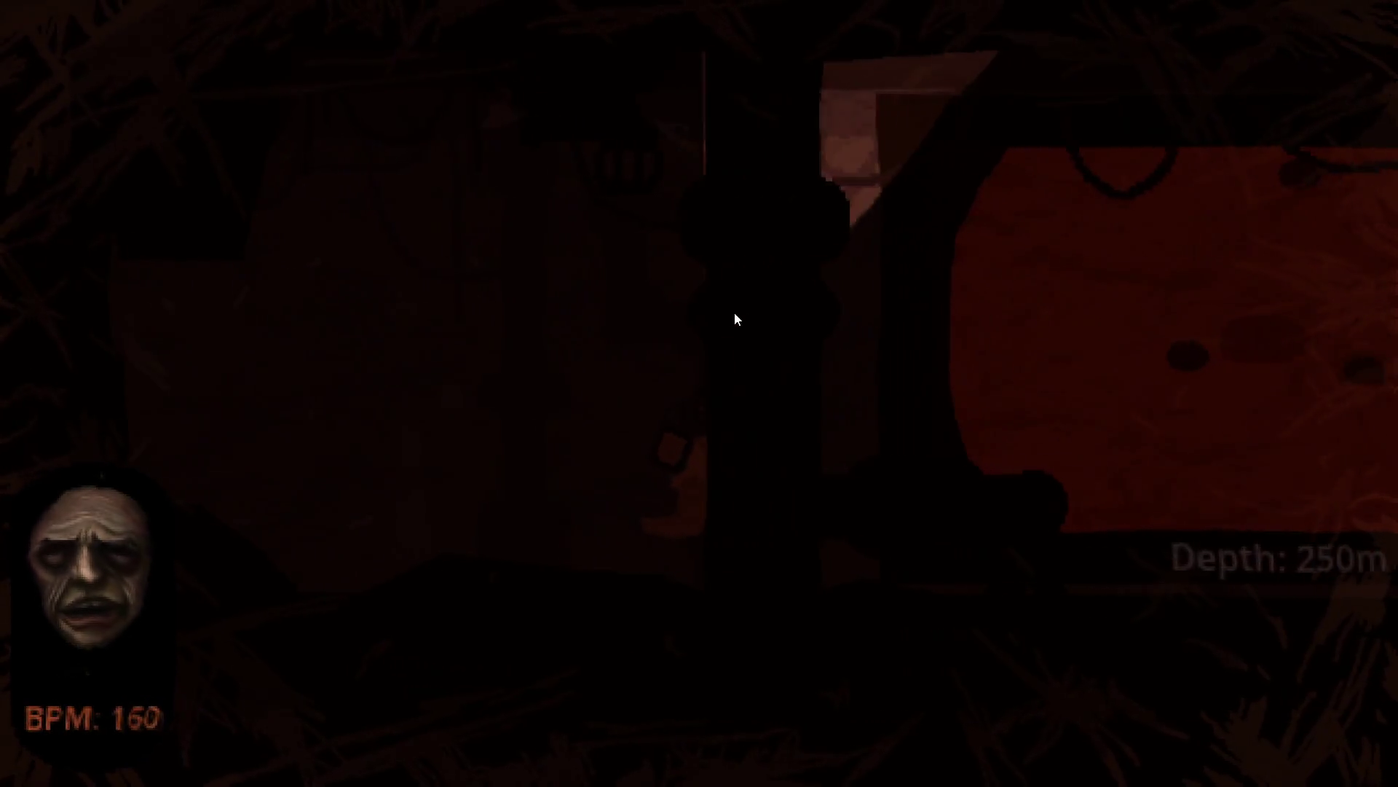
key("d")
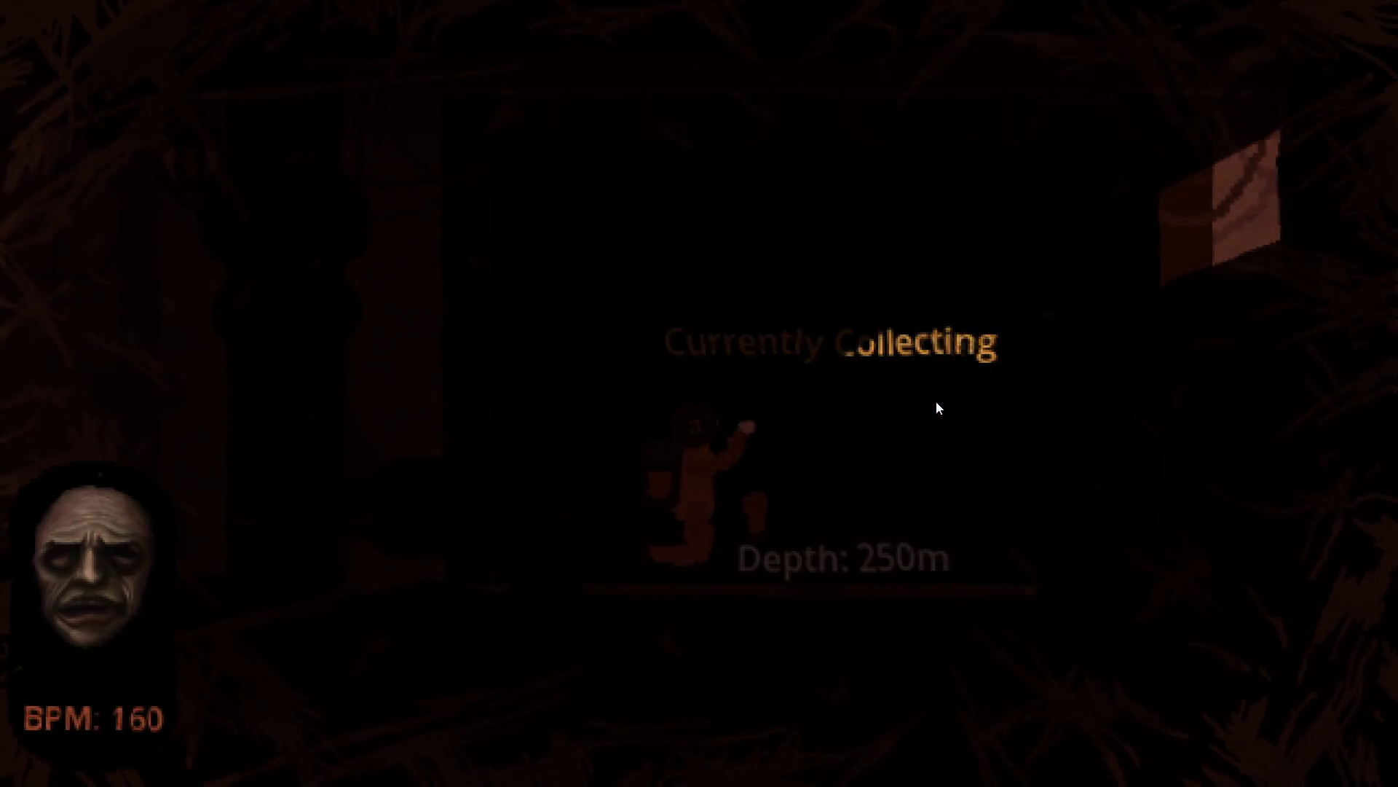
Once collecting finishes, walk left out of the 250m room past the ladder
key("a")
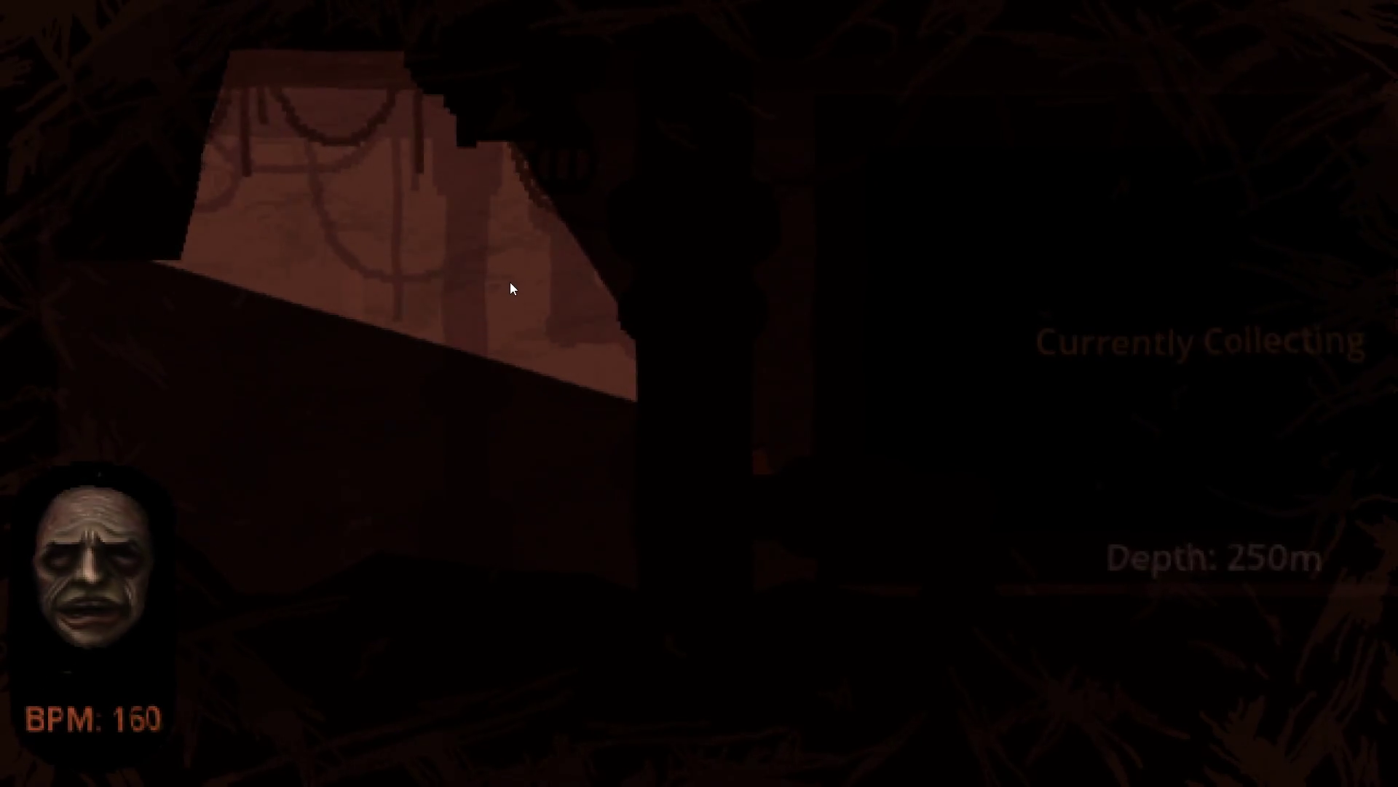
key("a")
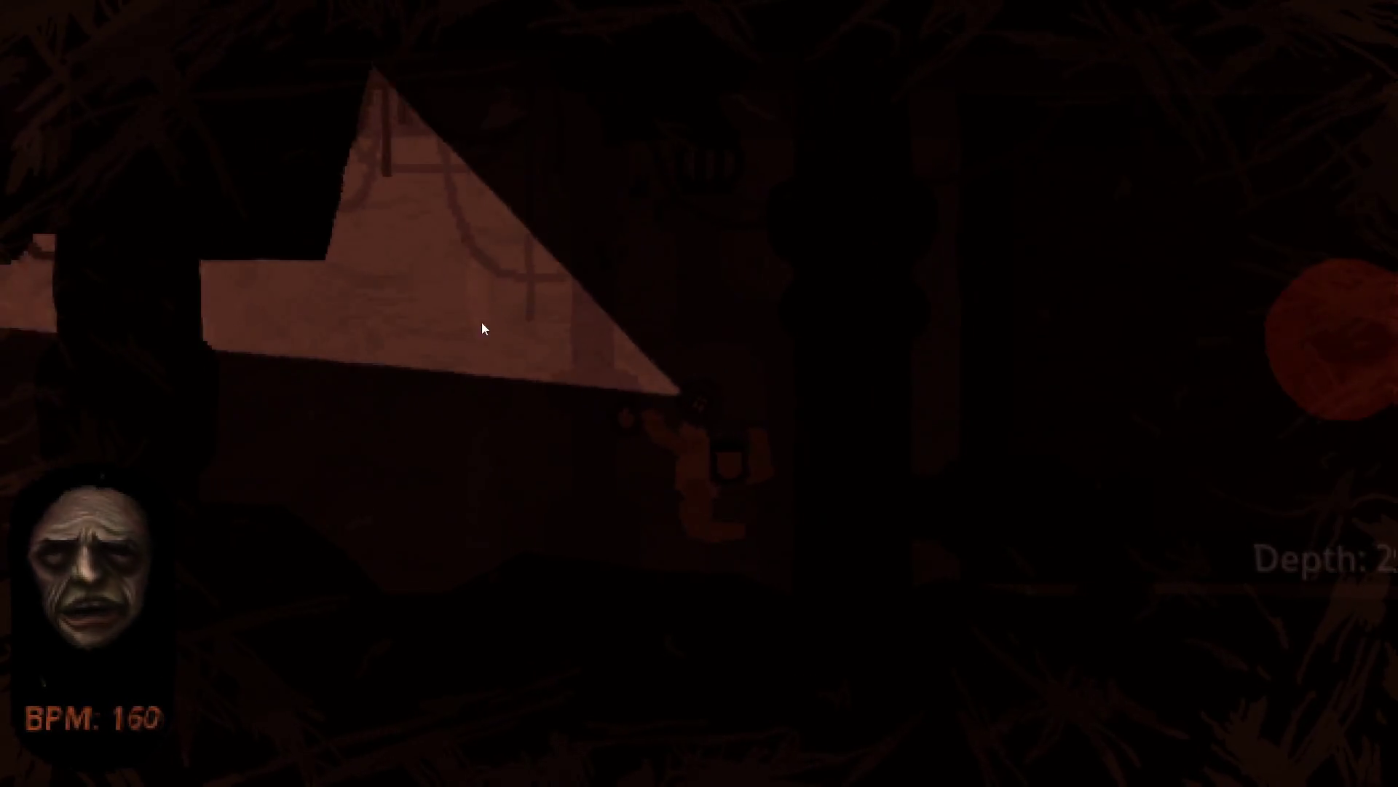
key("a")
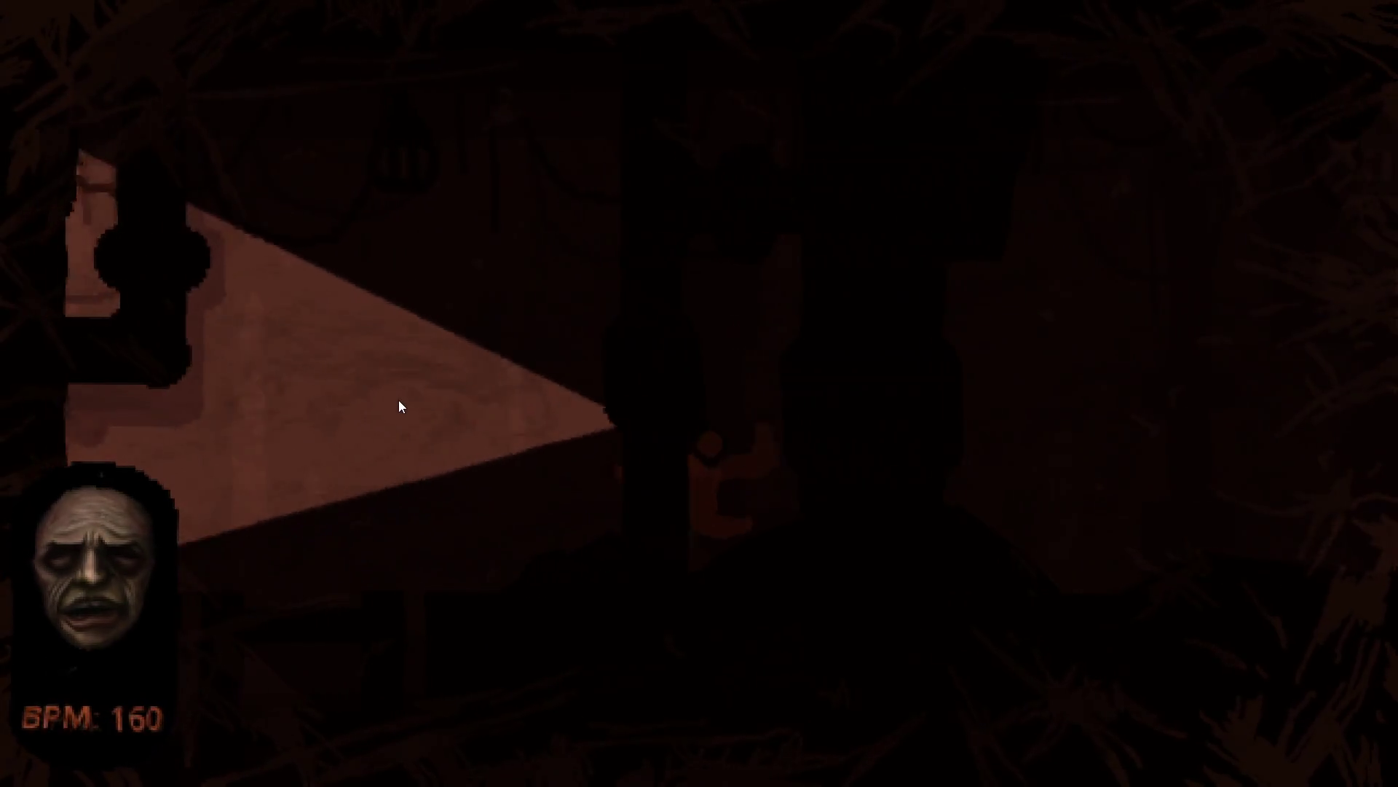
key("a")
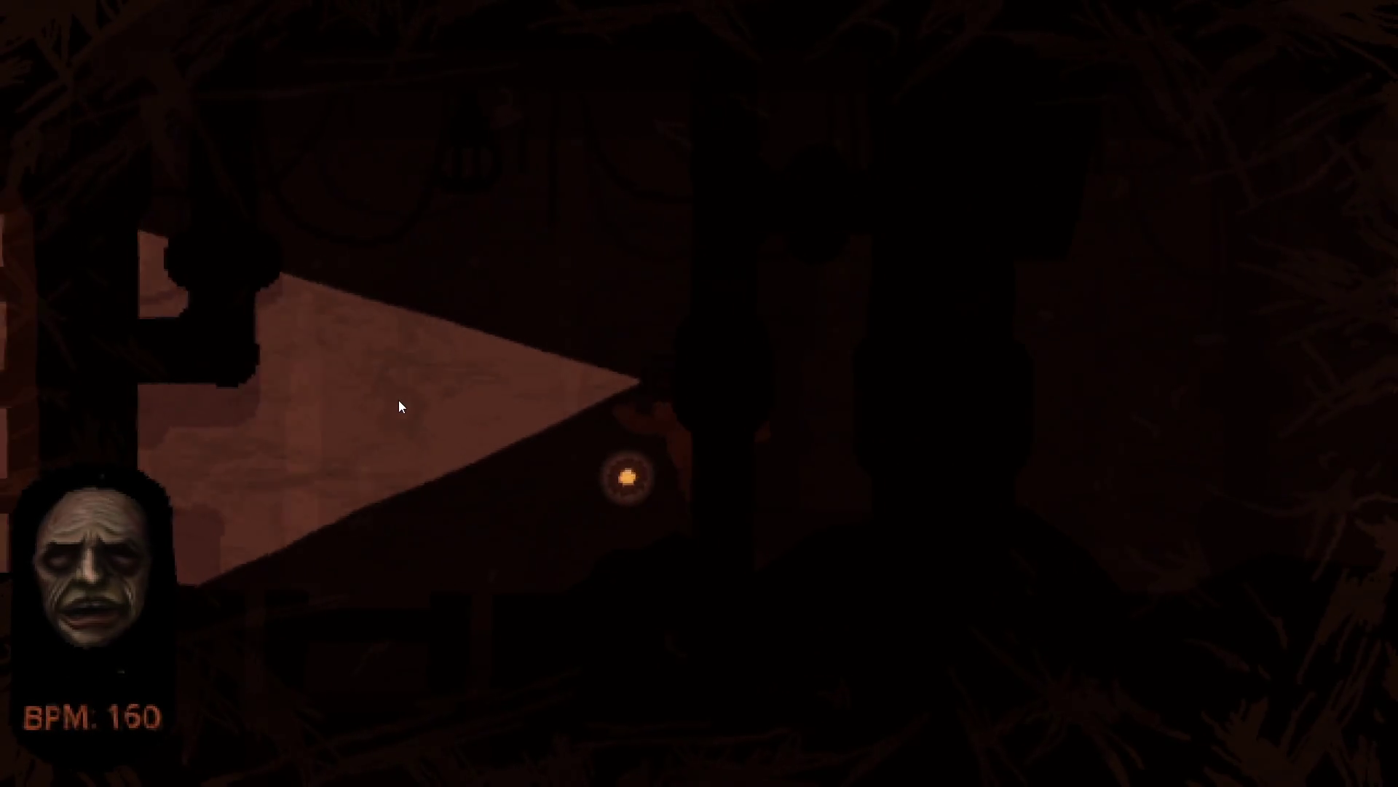
key("a")
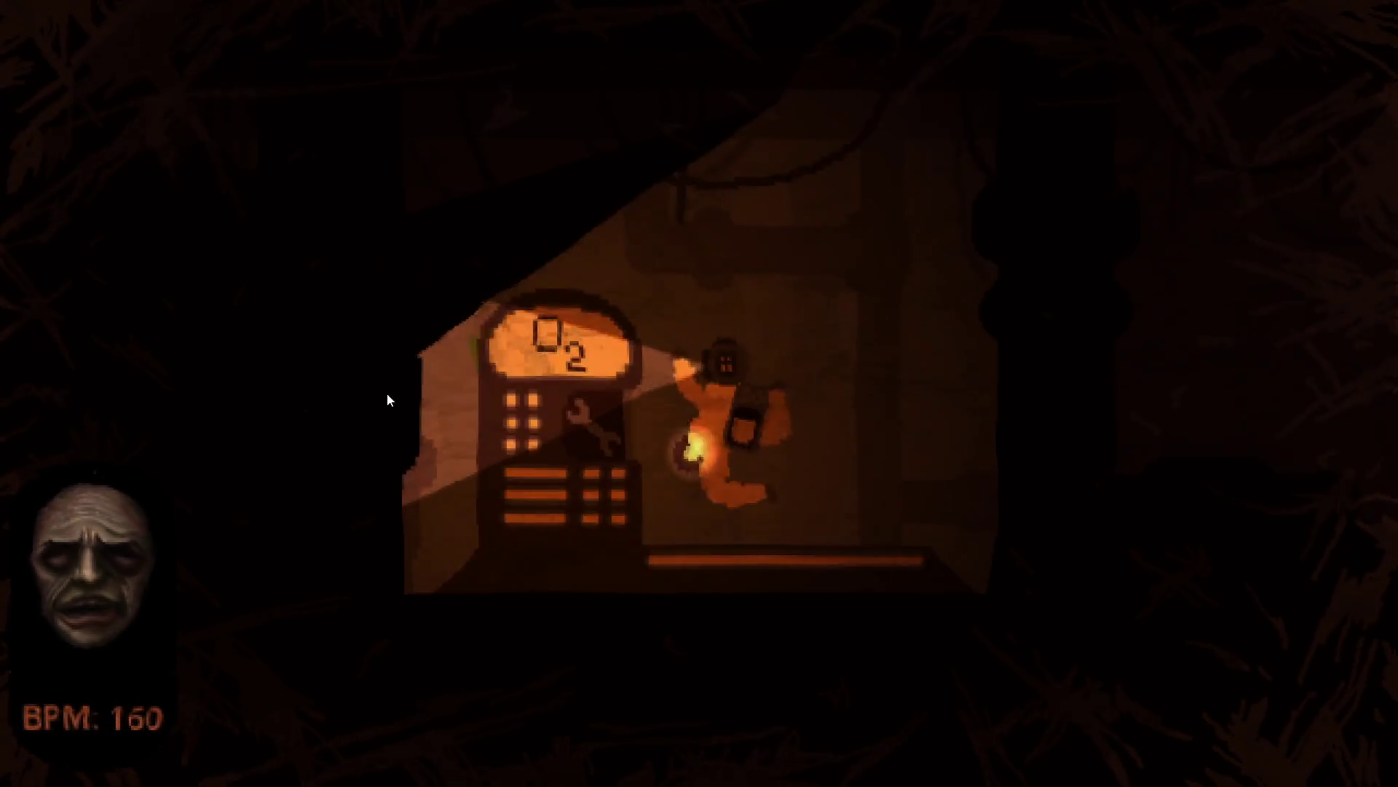
Walk right from the O2 station back into the red 250m collection room
key("d")
key("d")
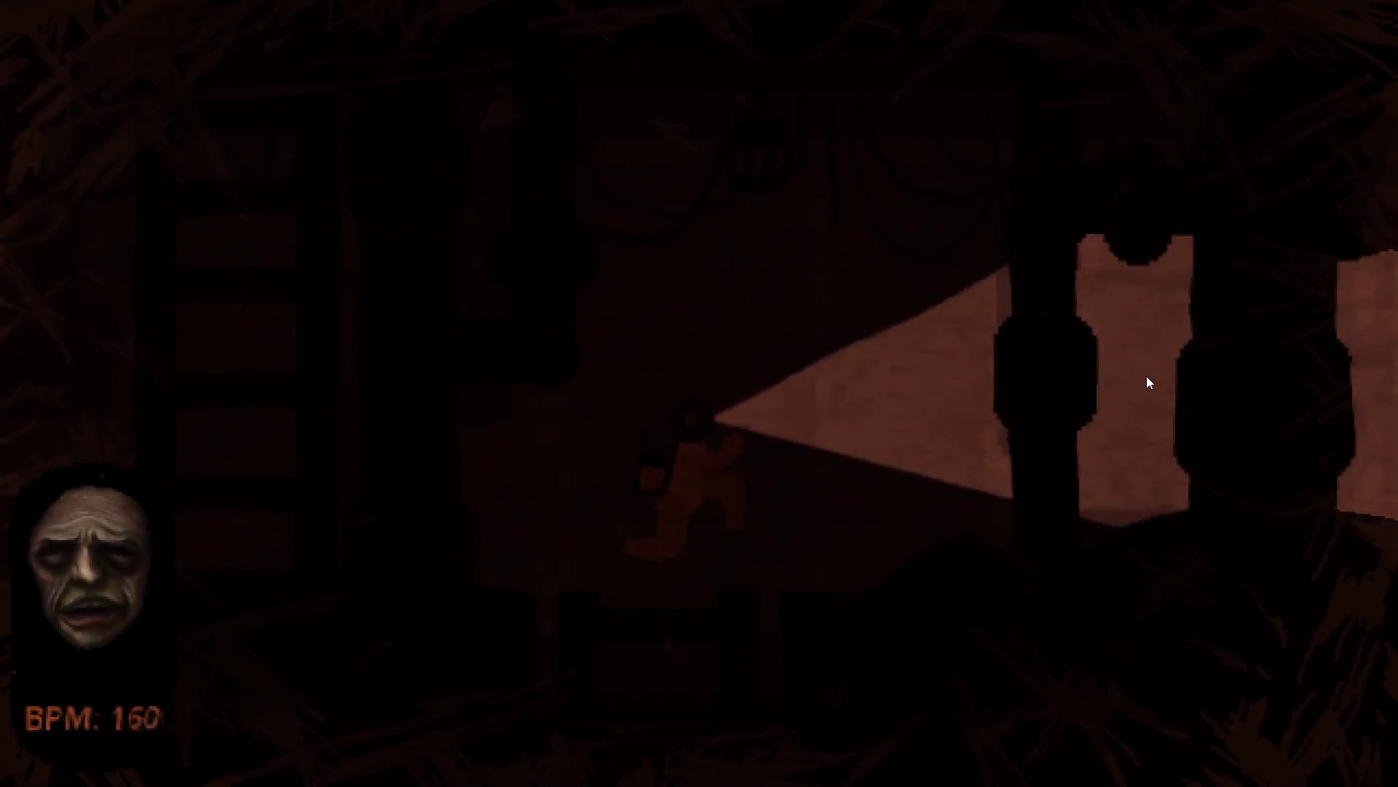
key("d")
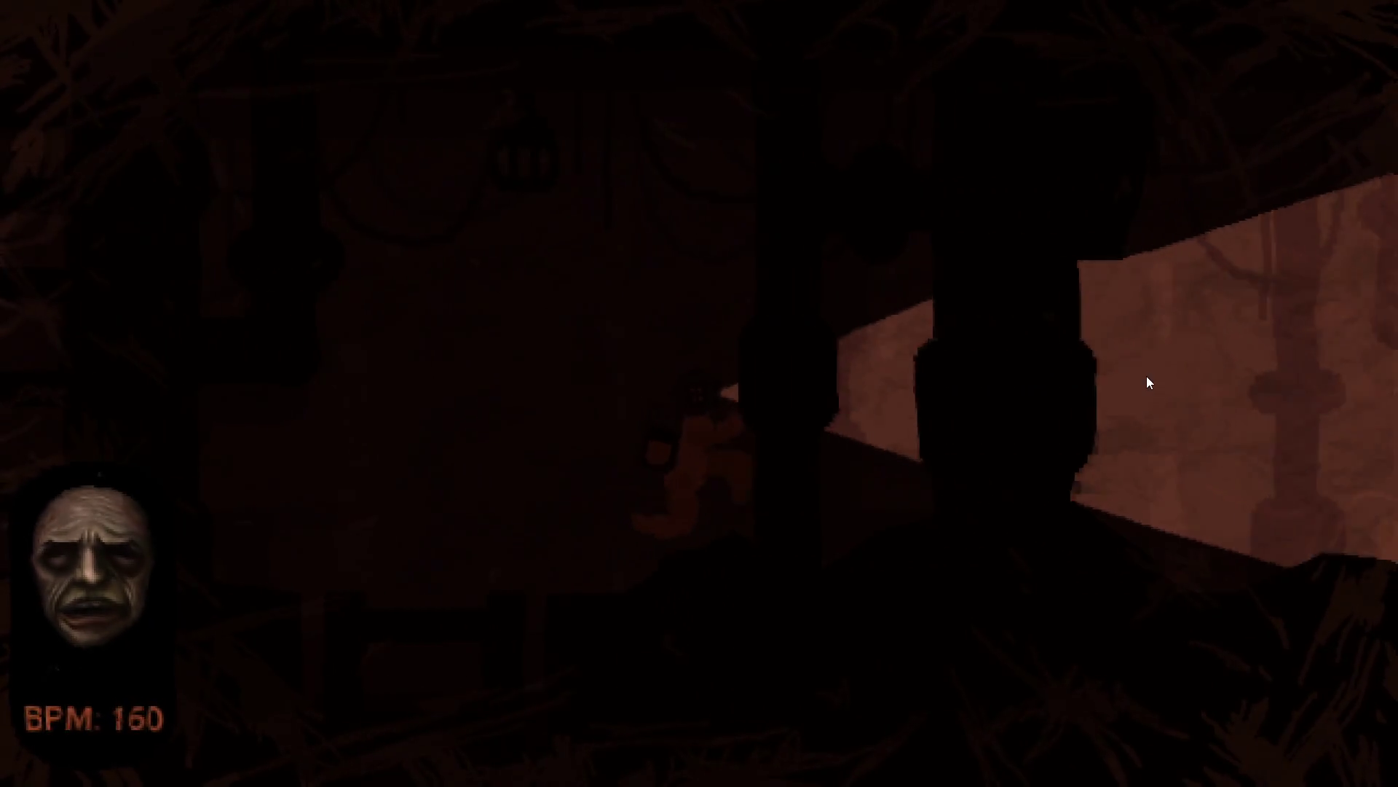
key("d")
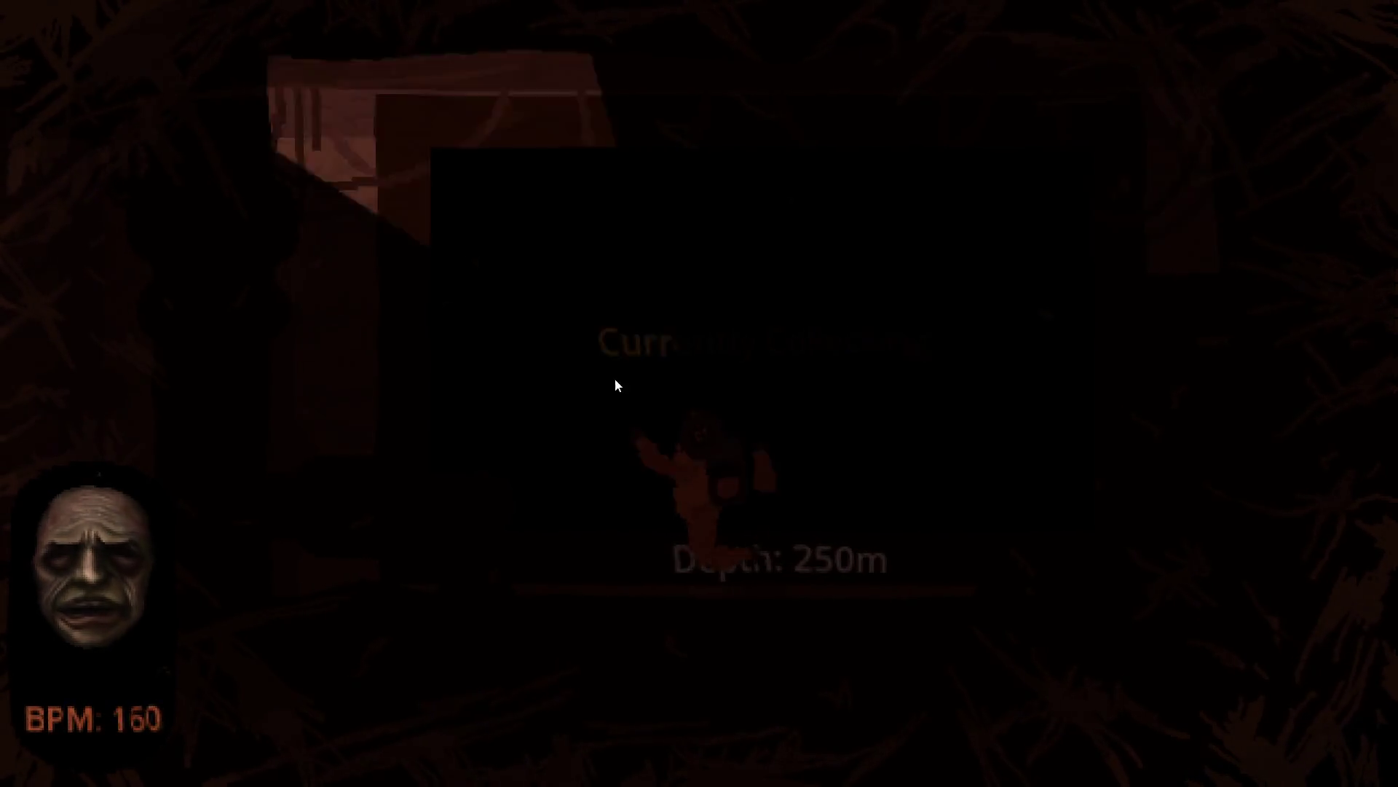
key("a")
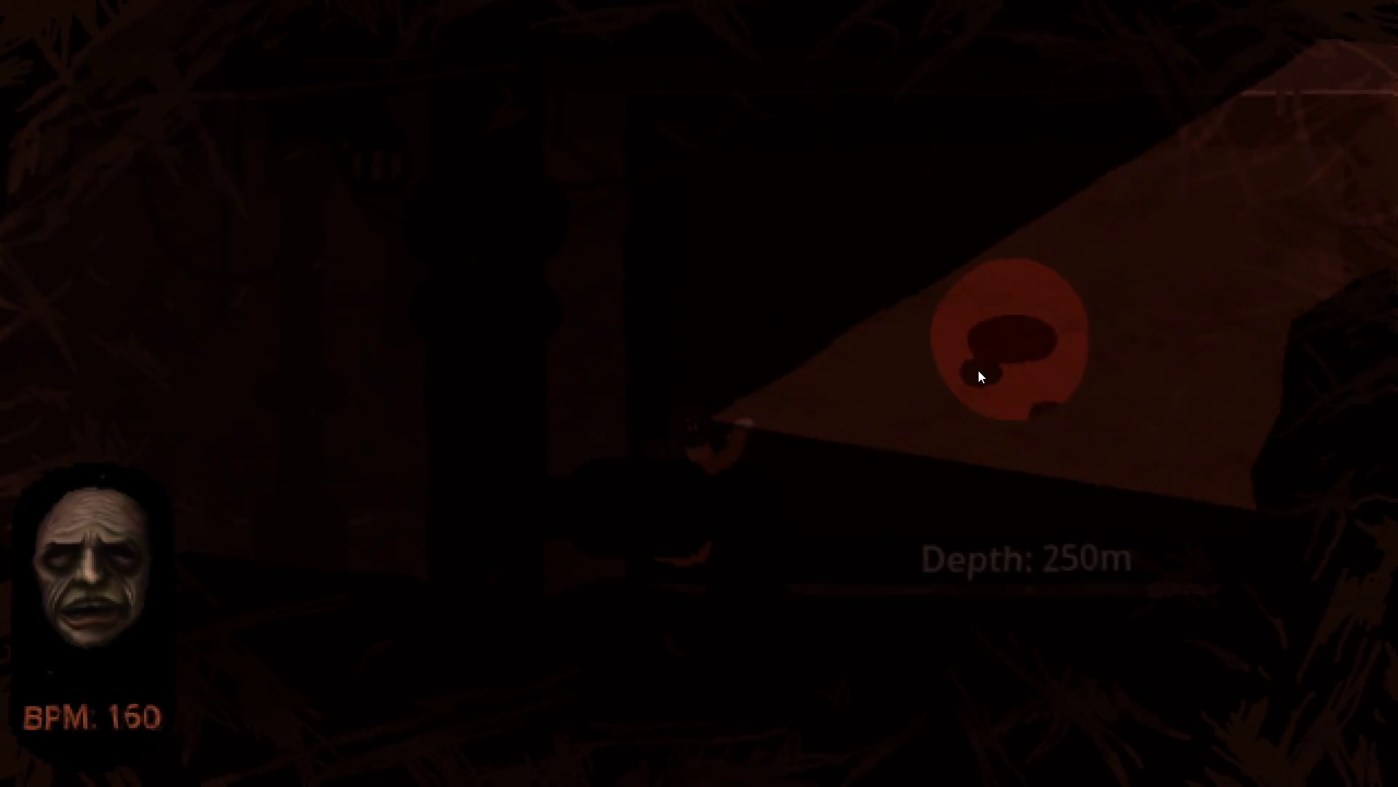
Collect the blood spot in the room, then walk the diver right toward the ladder
left_click(977, 370)
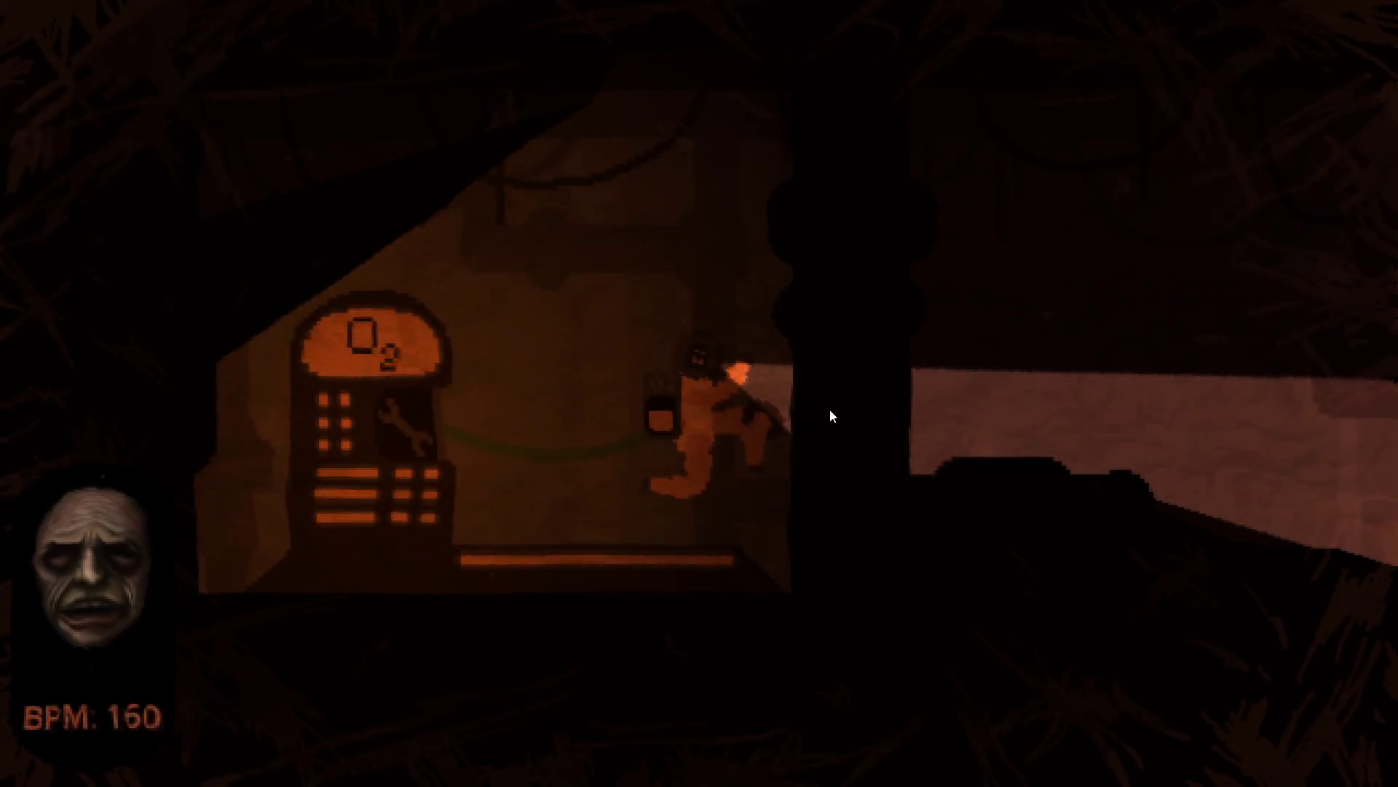
key("d")
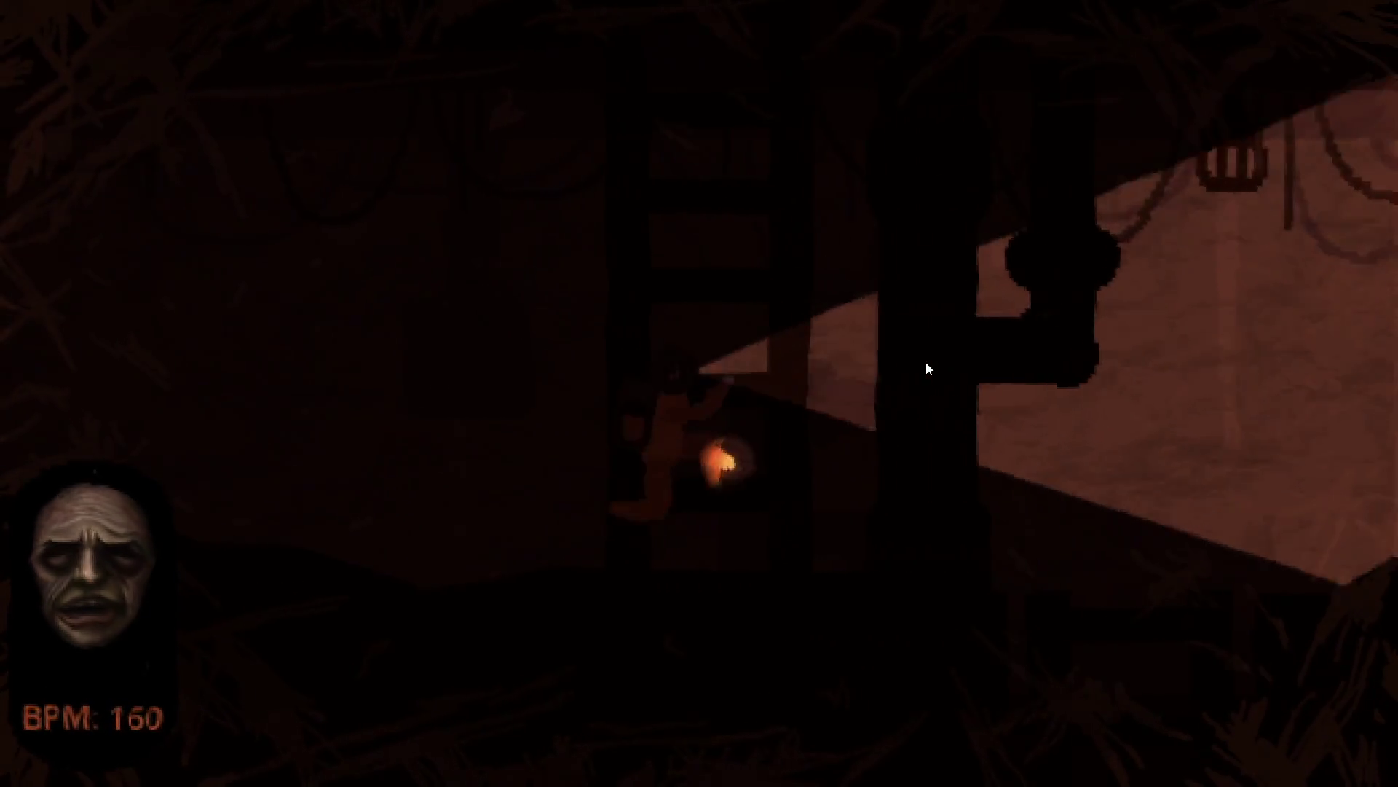
Climb to the upper level, walk right to the REPAIR machine, then return left and down the ladder
key("w")
key("d")
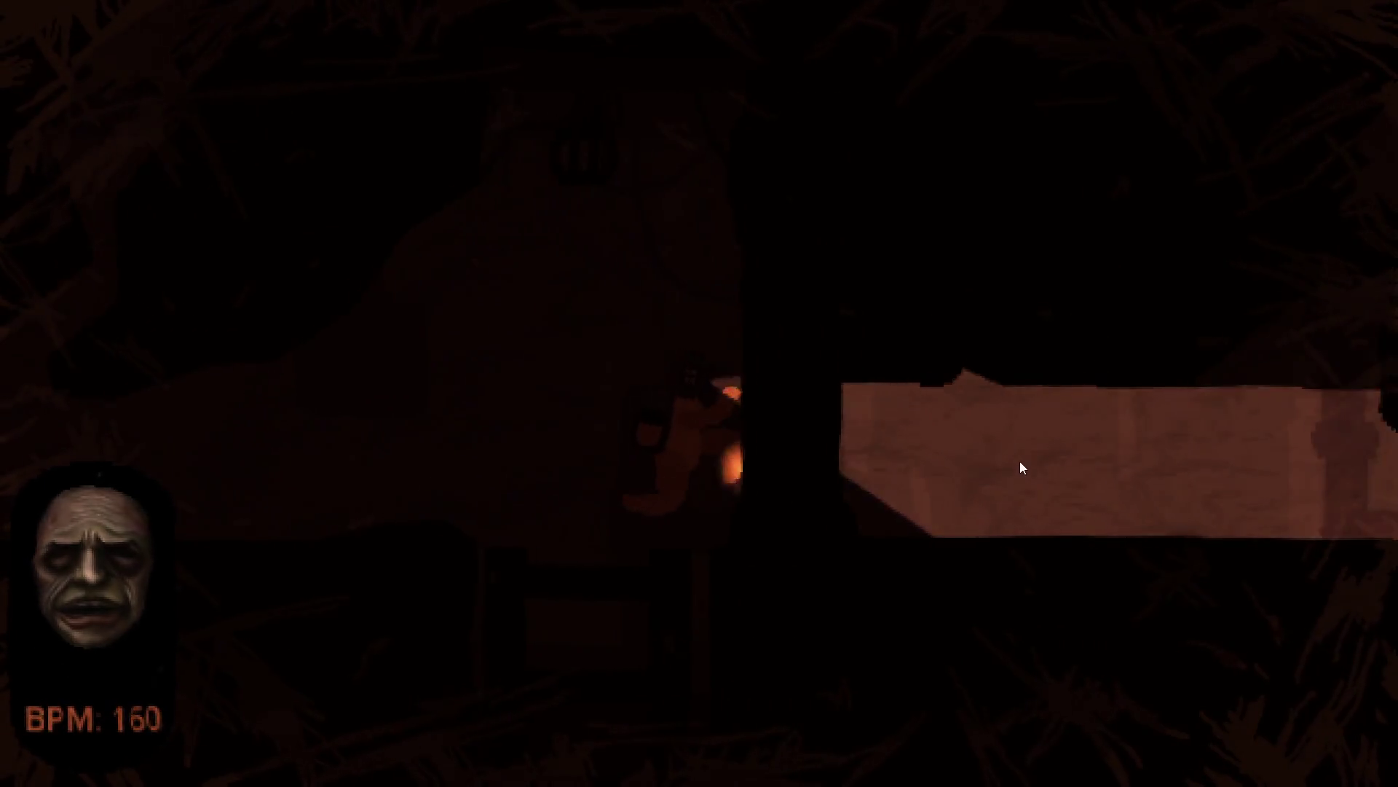
key("d")
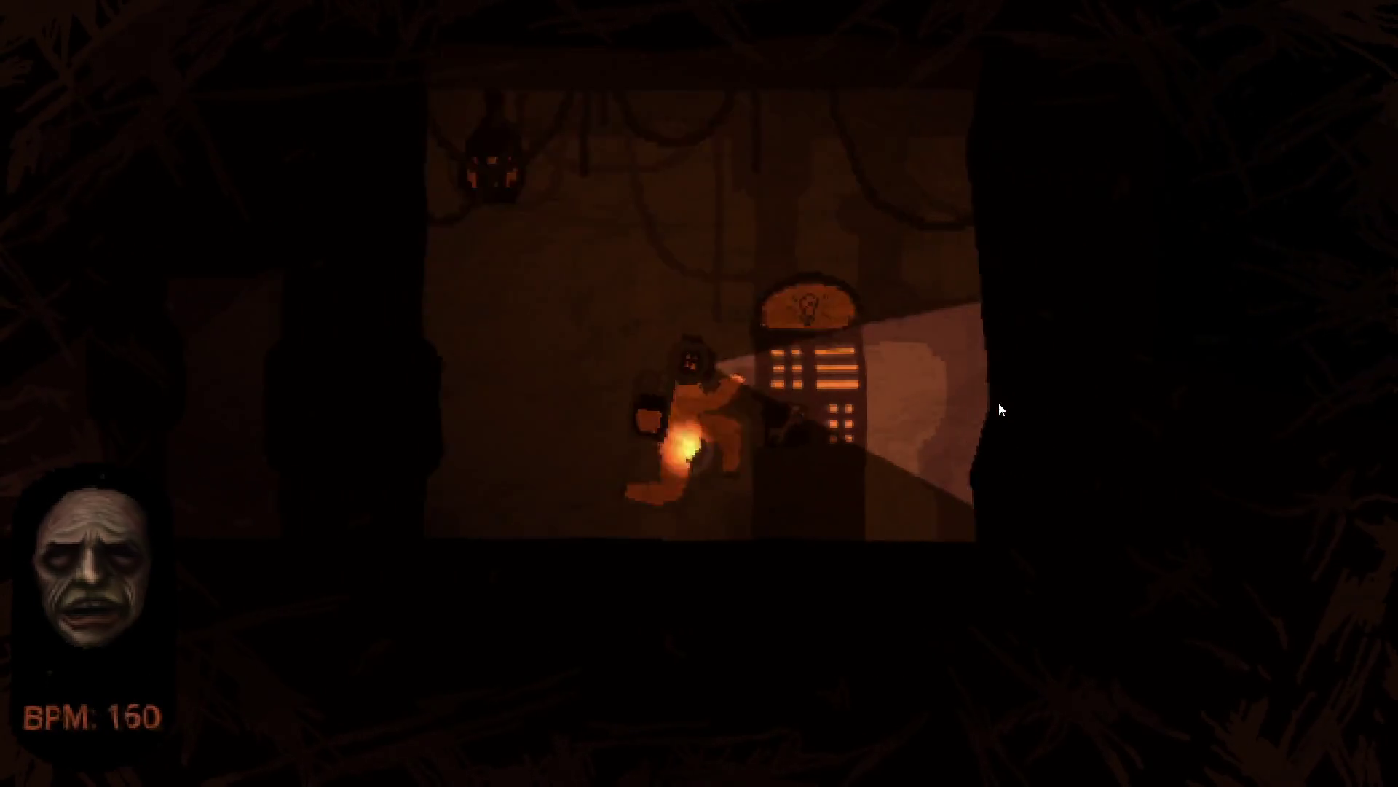
key("a")
key("a")
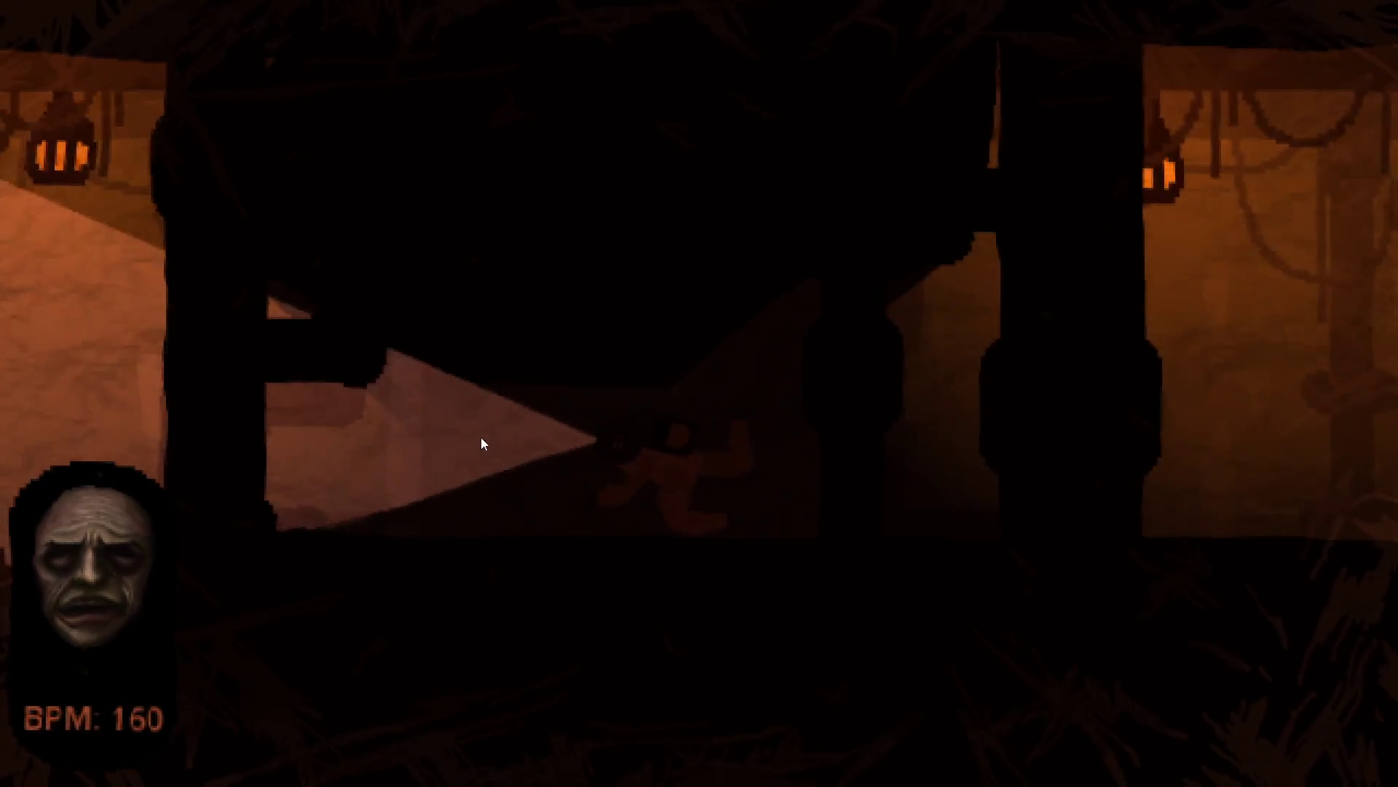
key("a")
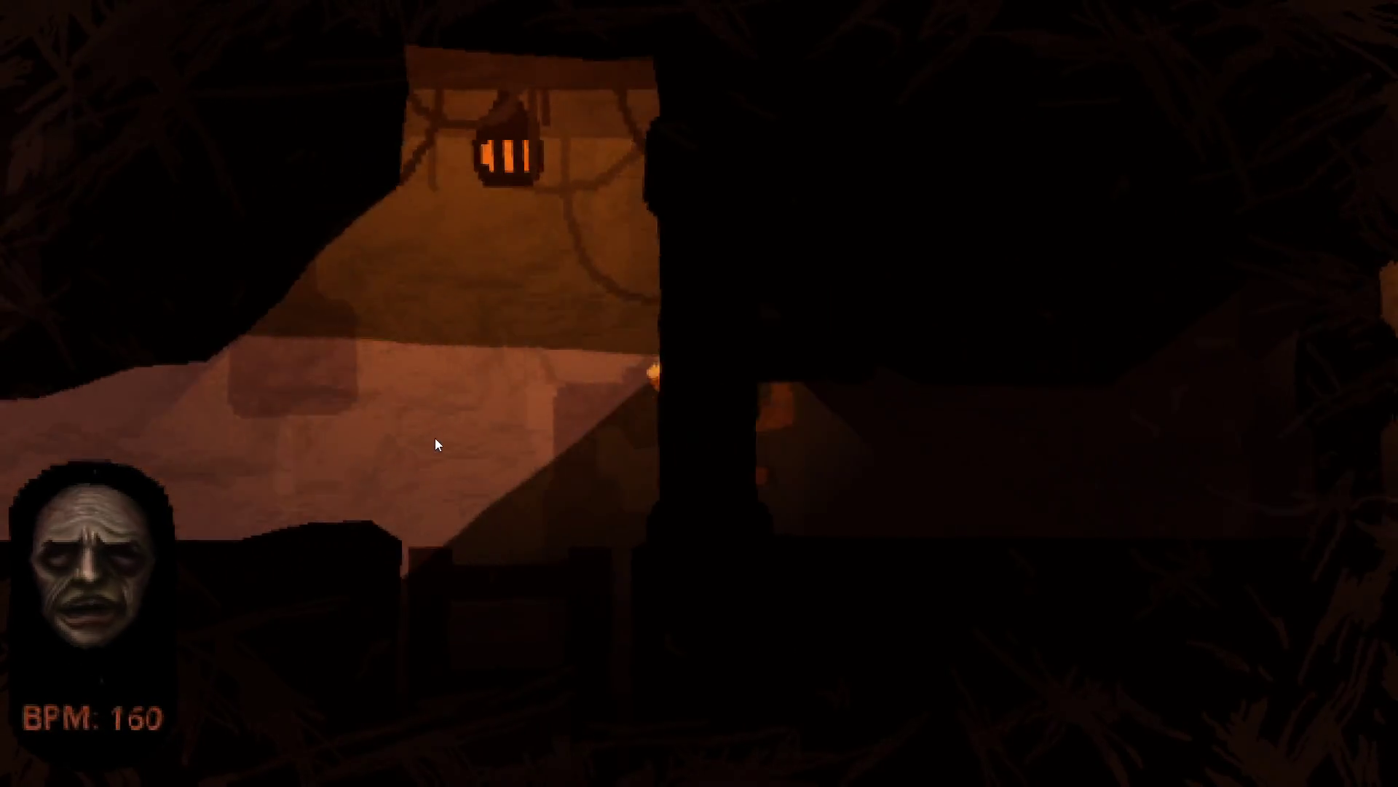
key("s")
key("s")
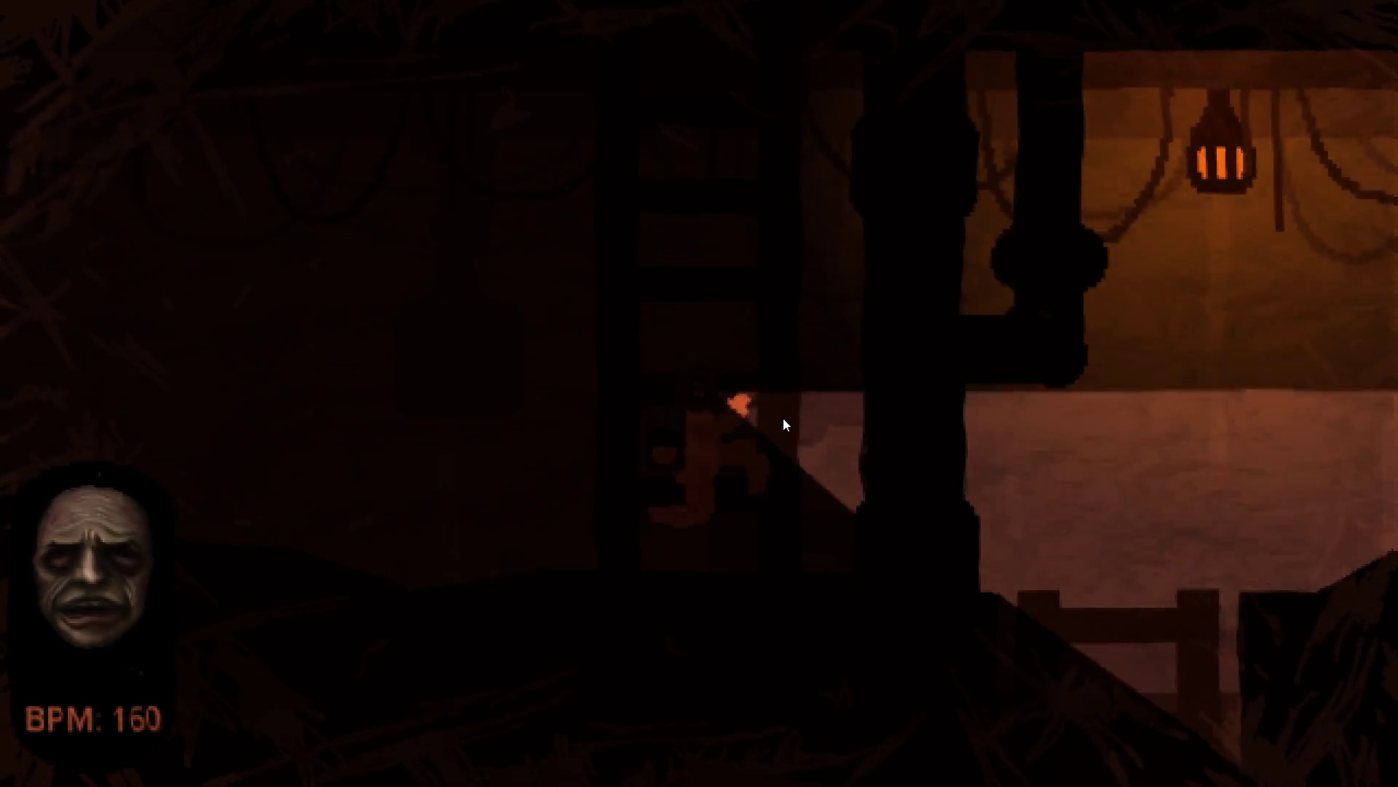
Walk right through the lower rooms, then back left toward the ladder and lantern-lit room
key("d")
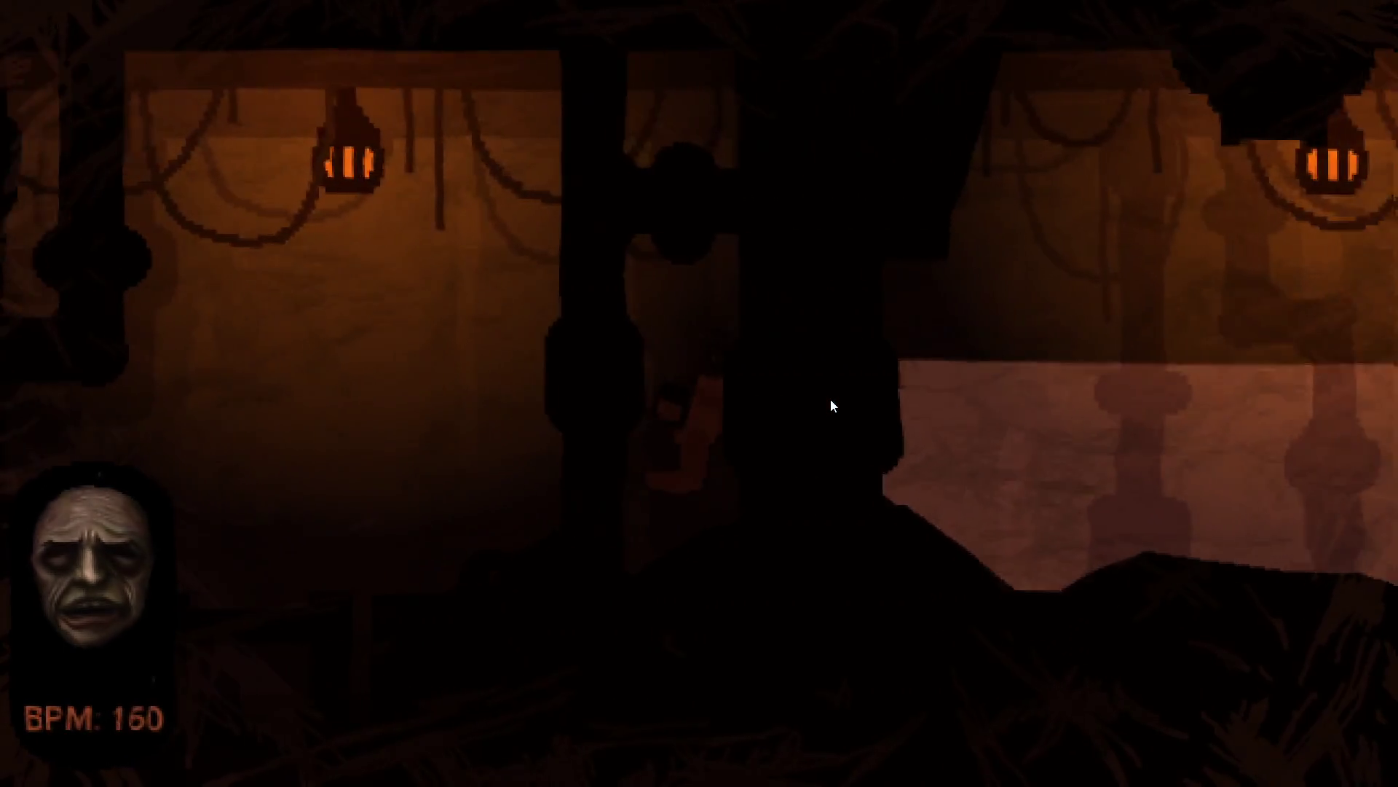
key("d")
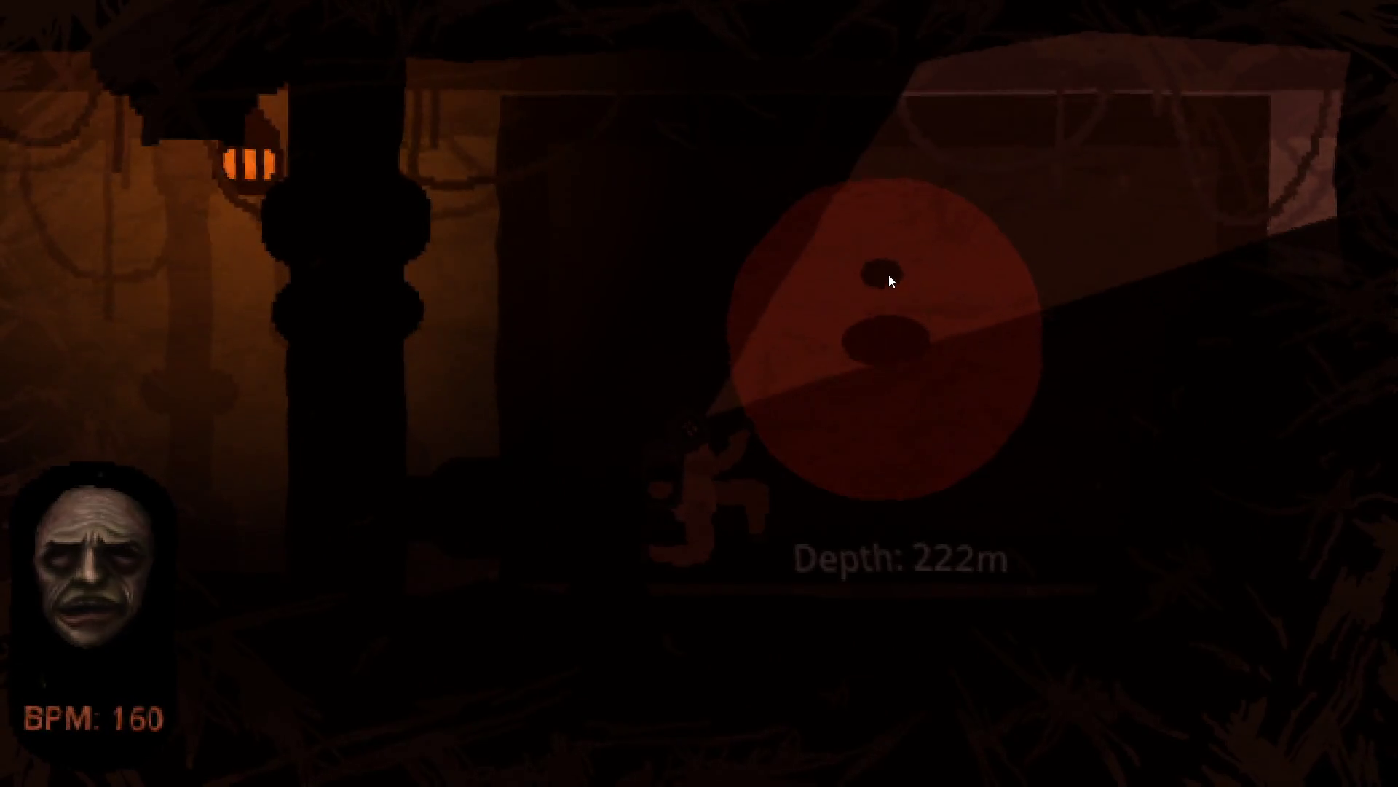
key("a")
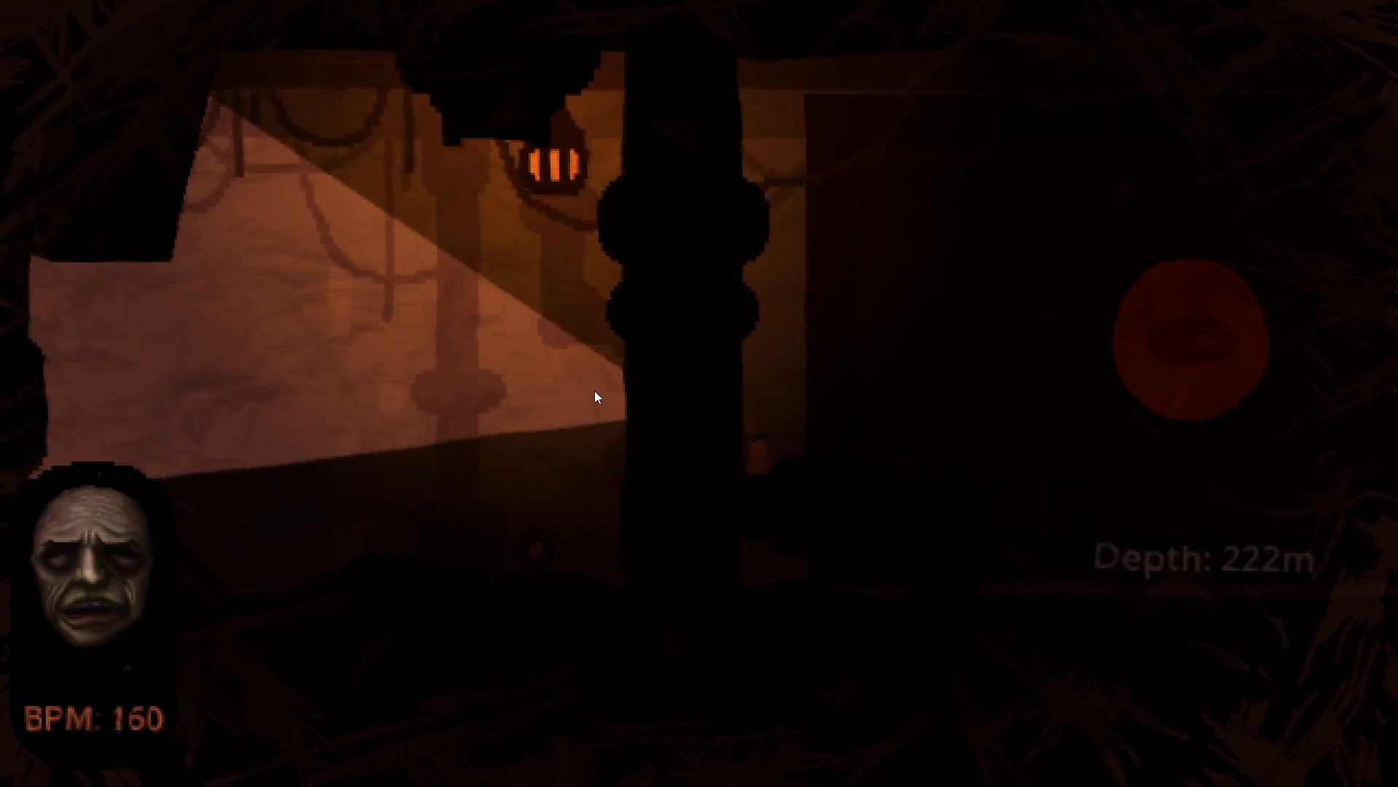
key("a")
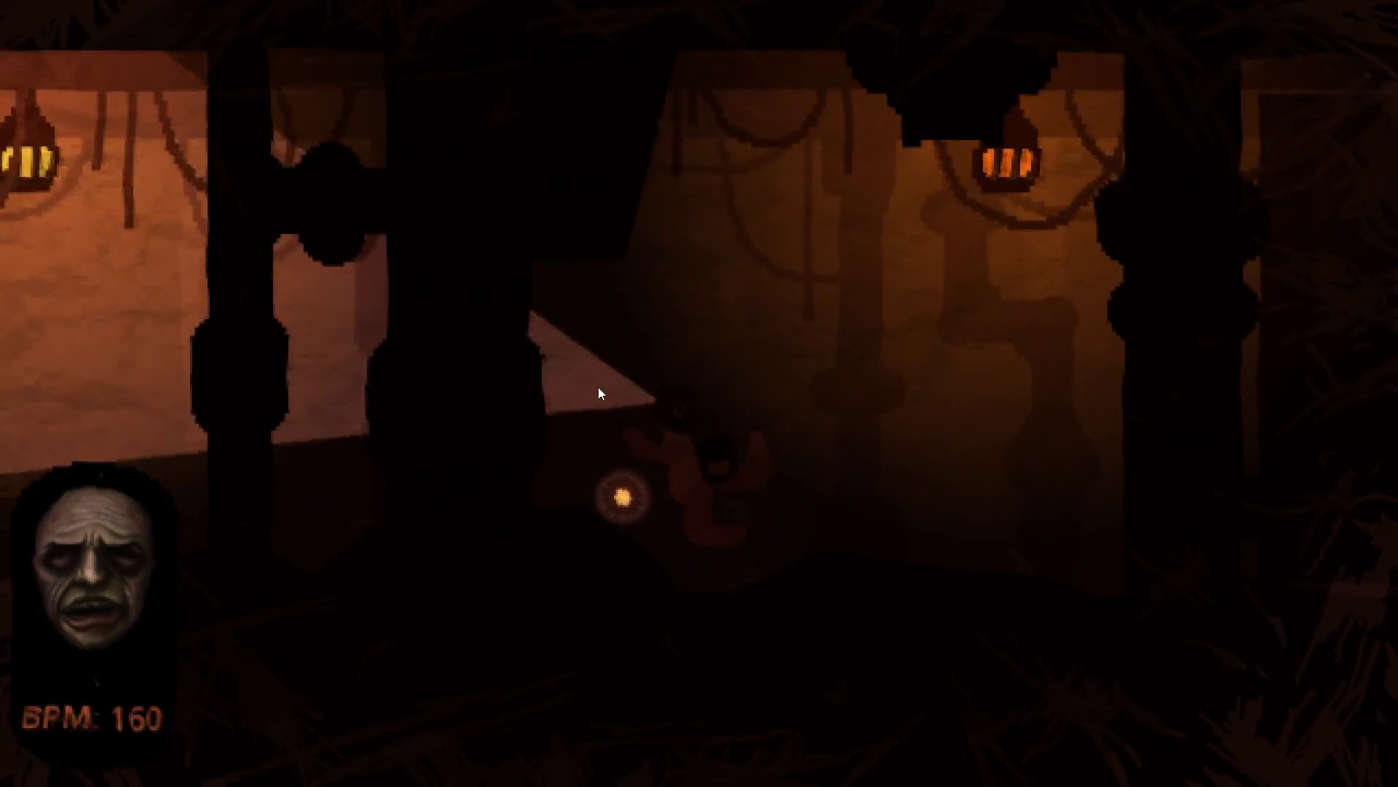
key("a")
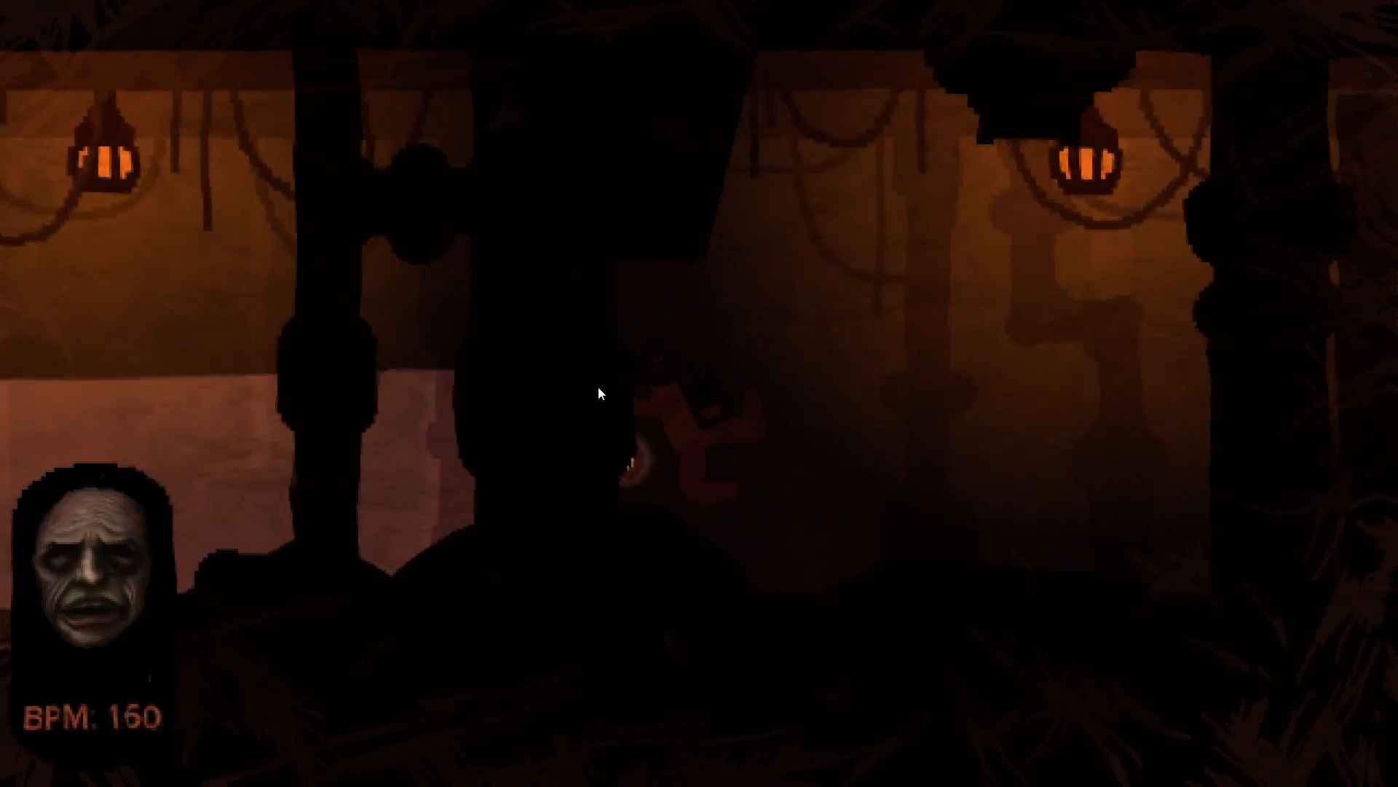
key("a")
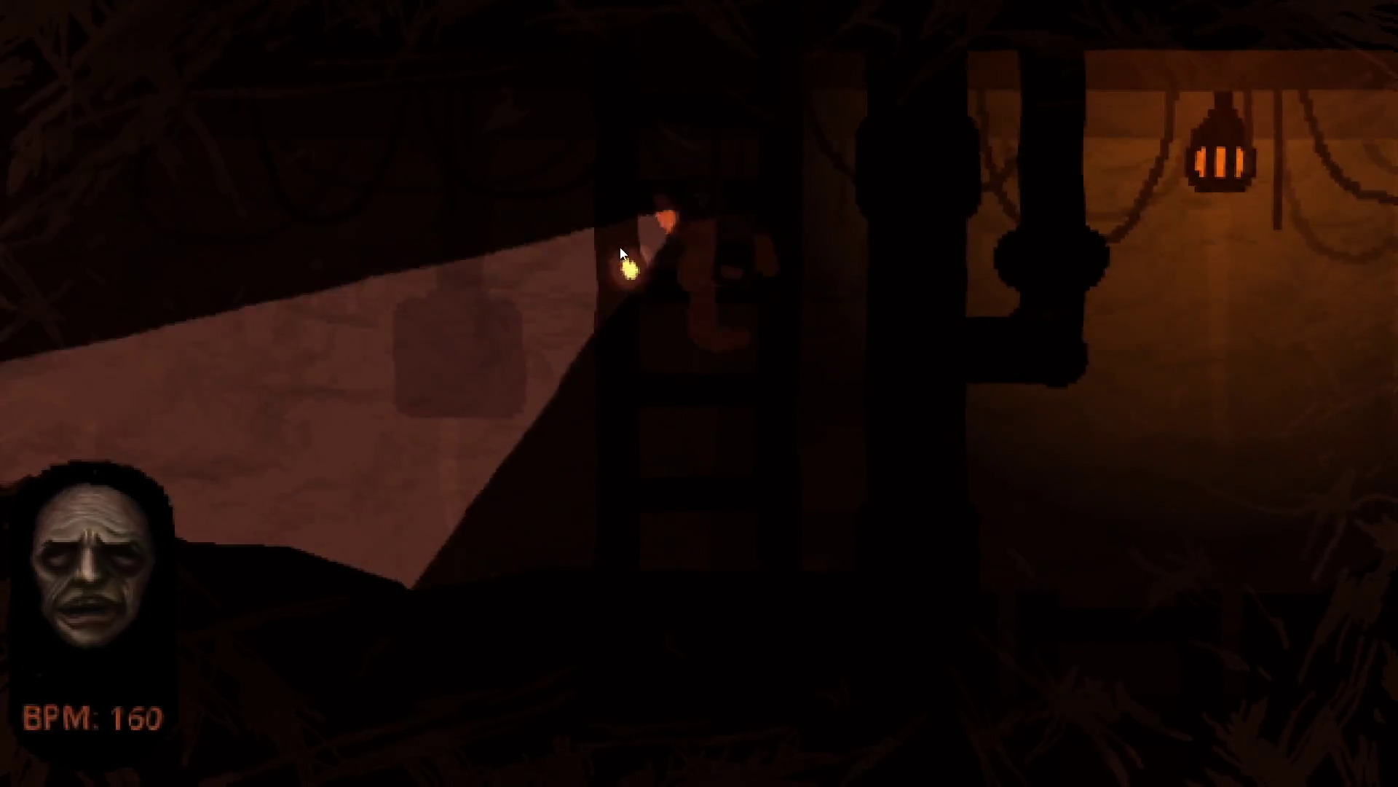
key("d")
Visit the REPAIR machine room, then walk right past the ladder room to the next lantern-lit room
key("a")
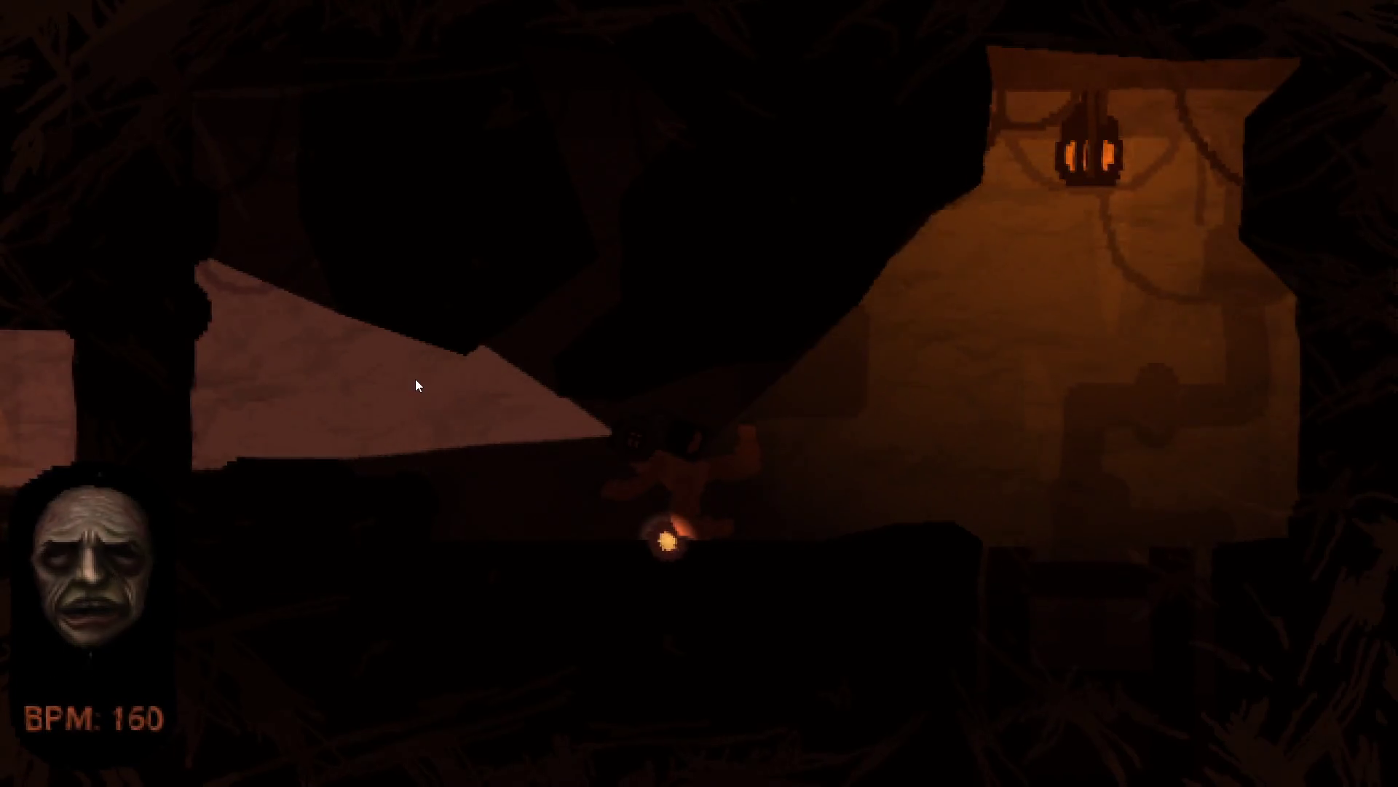
key("a")
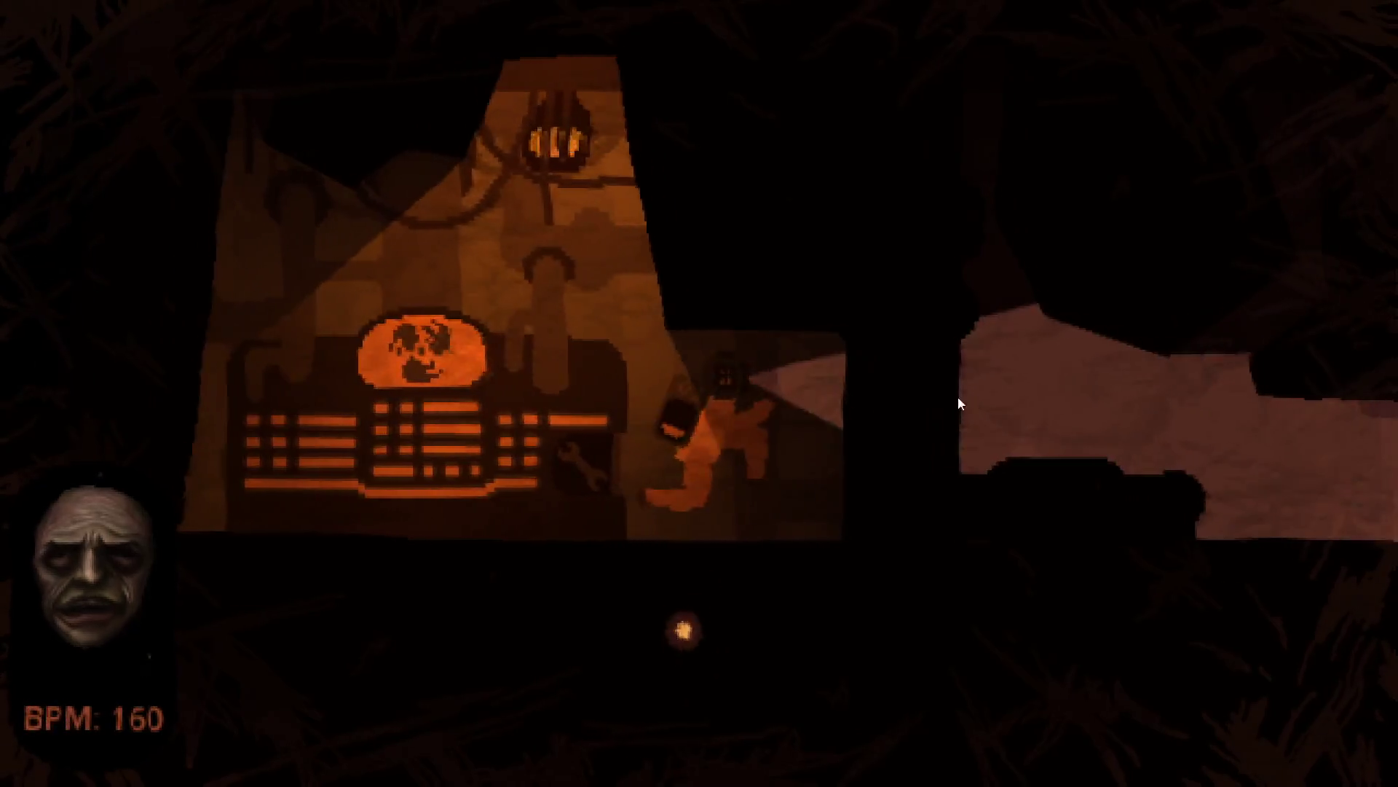
key("d")
key("d")
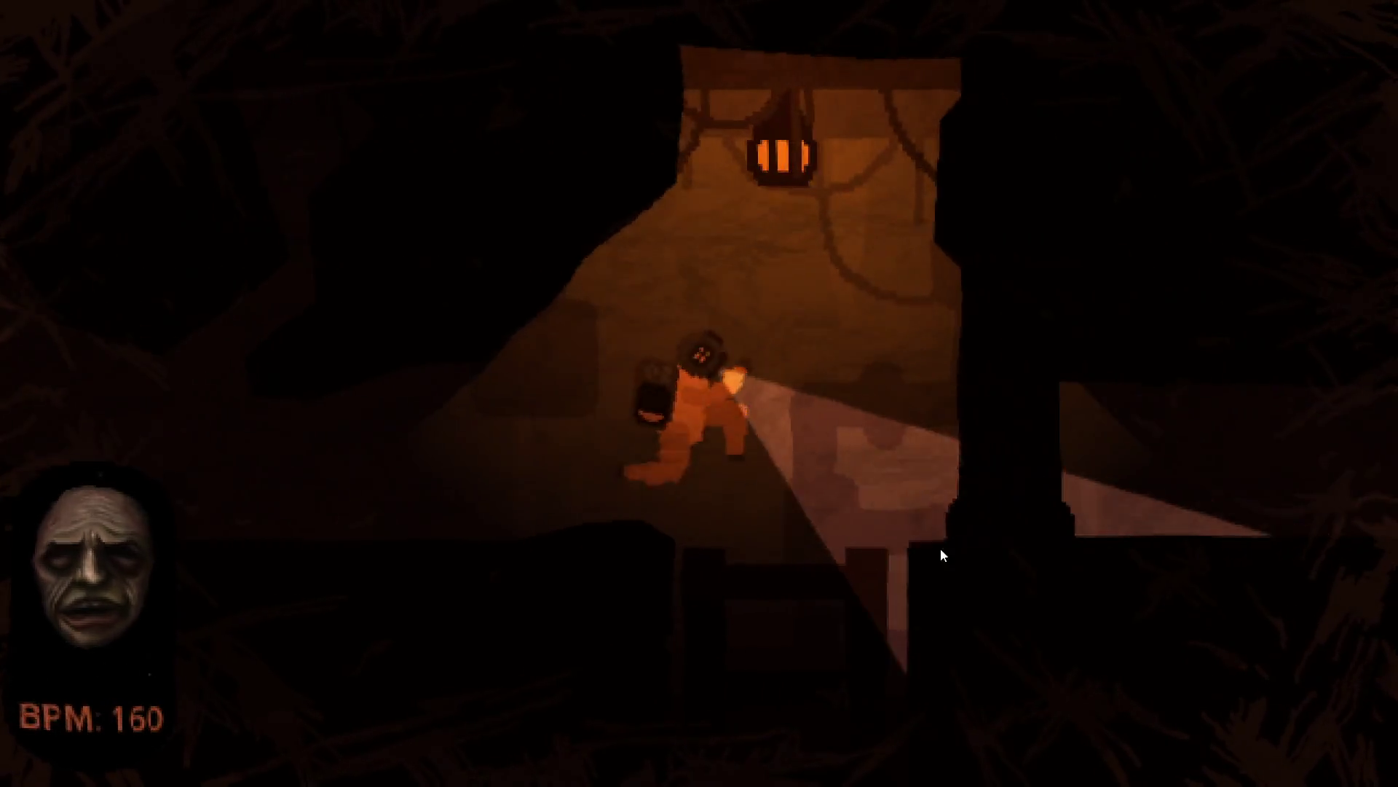
key("d")
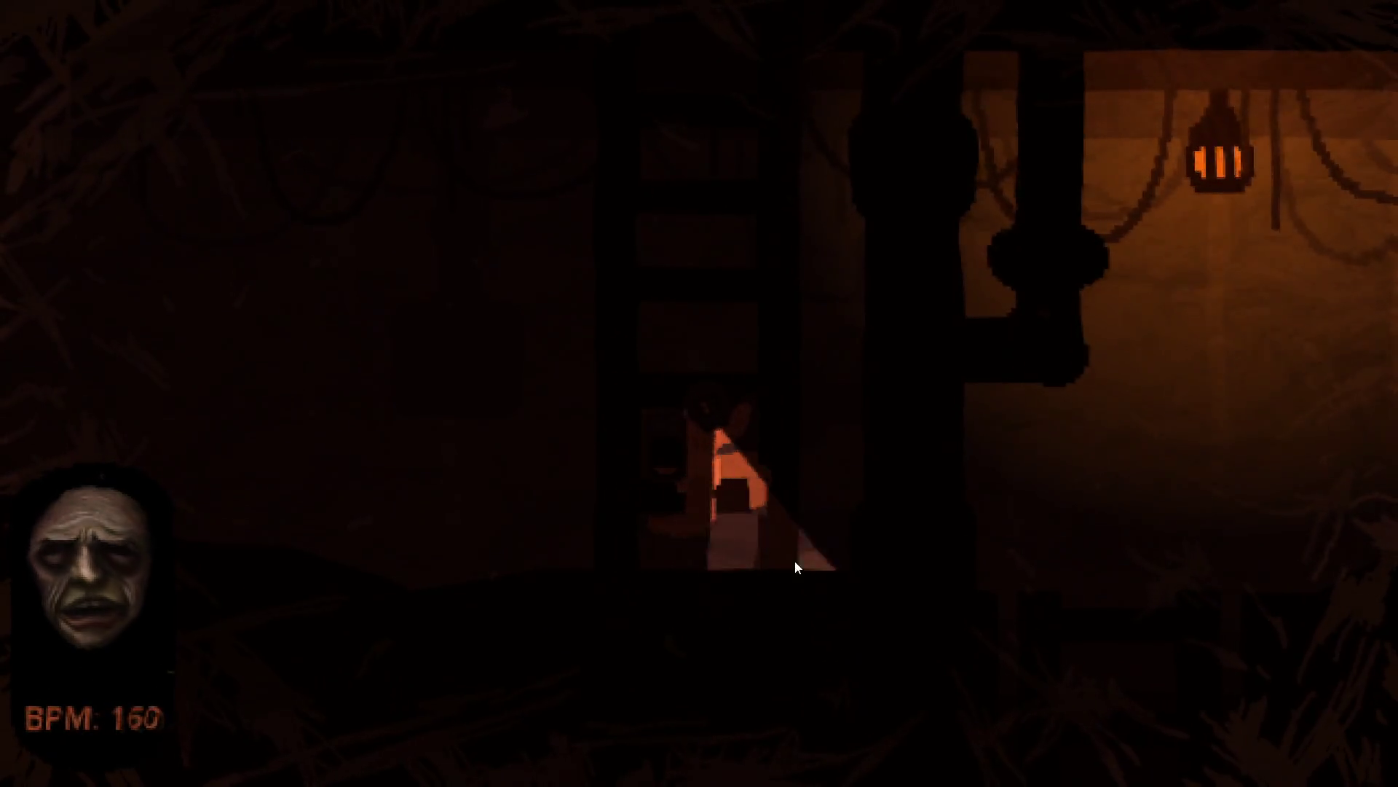
key("d")
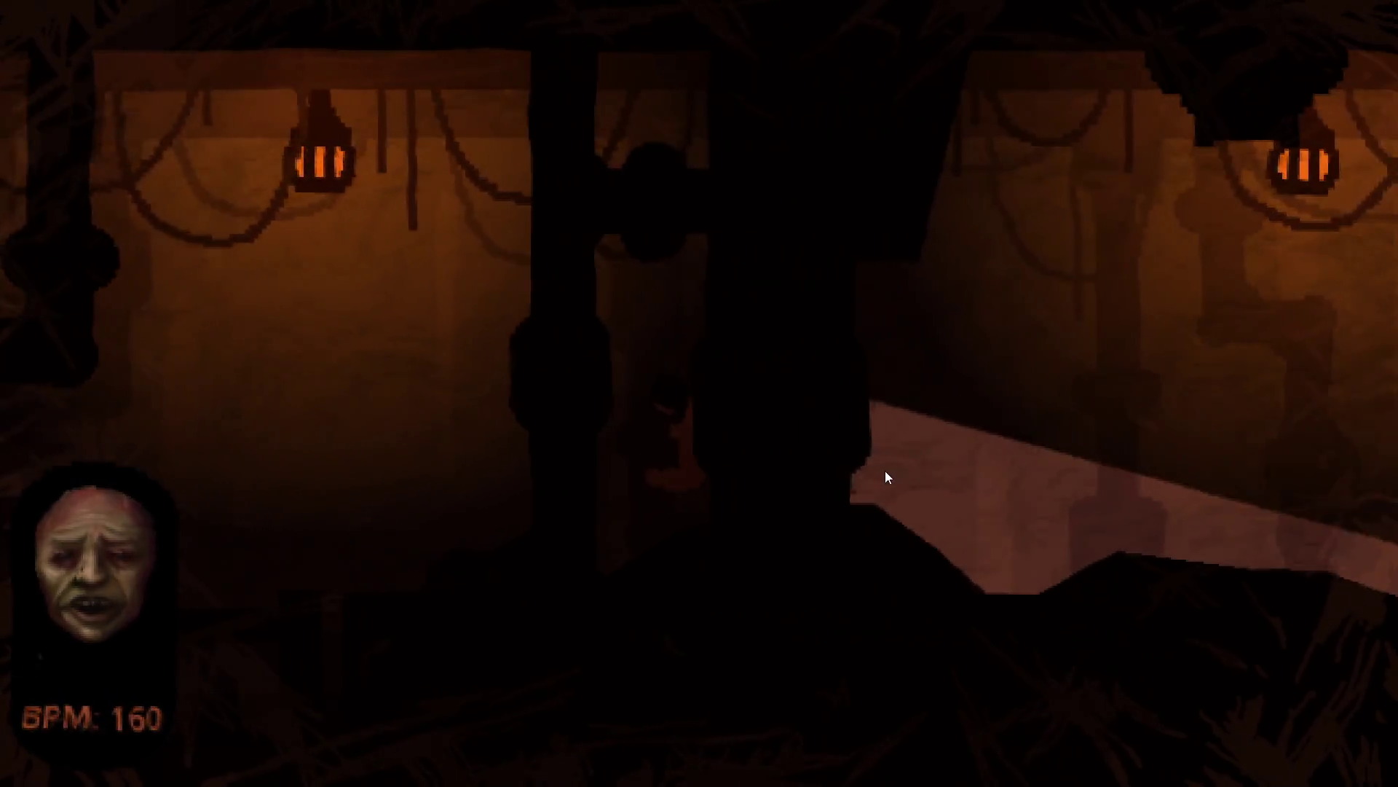
key("d")
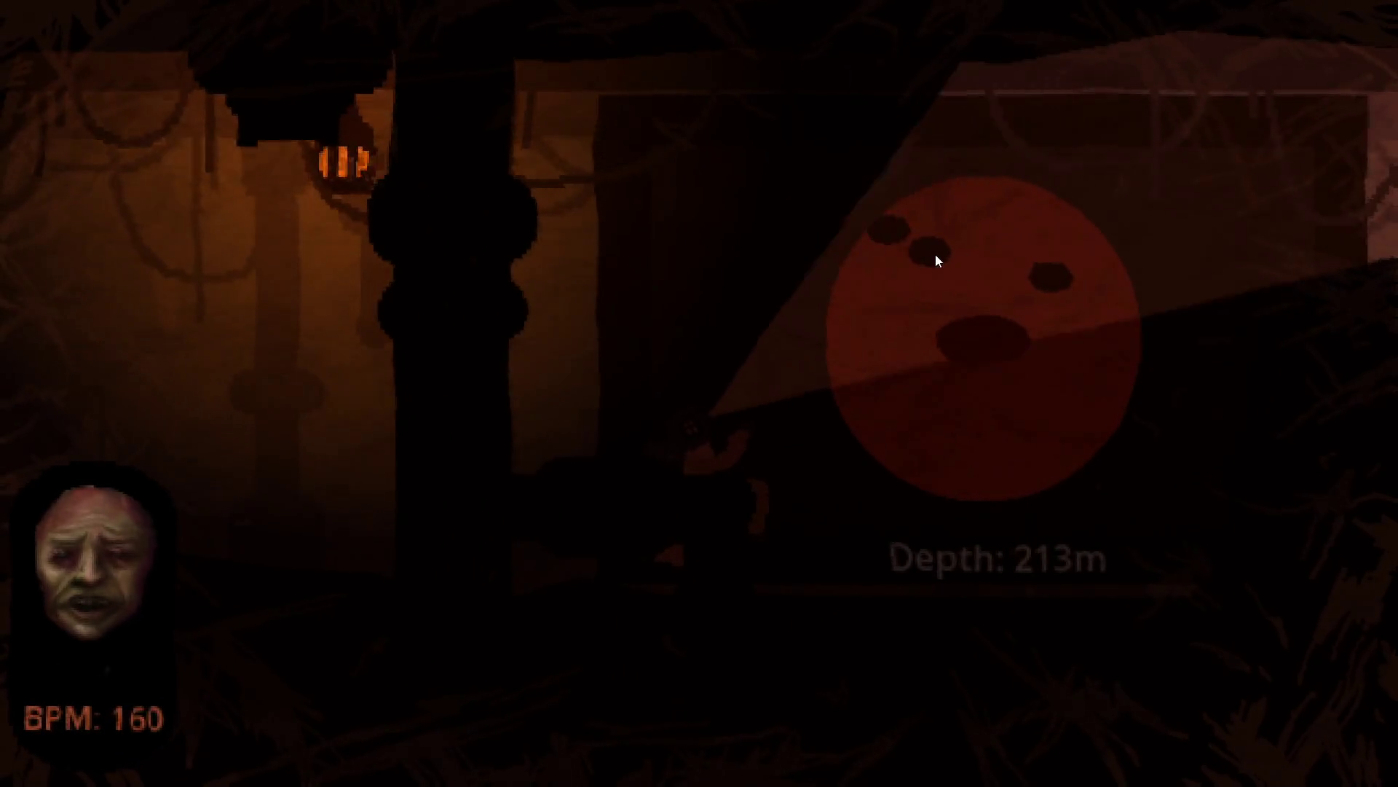
Walk back left past the ladder and stop beside the O2 machine
key("a")
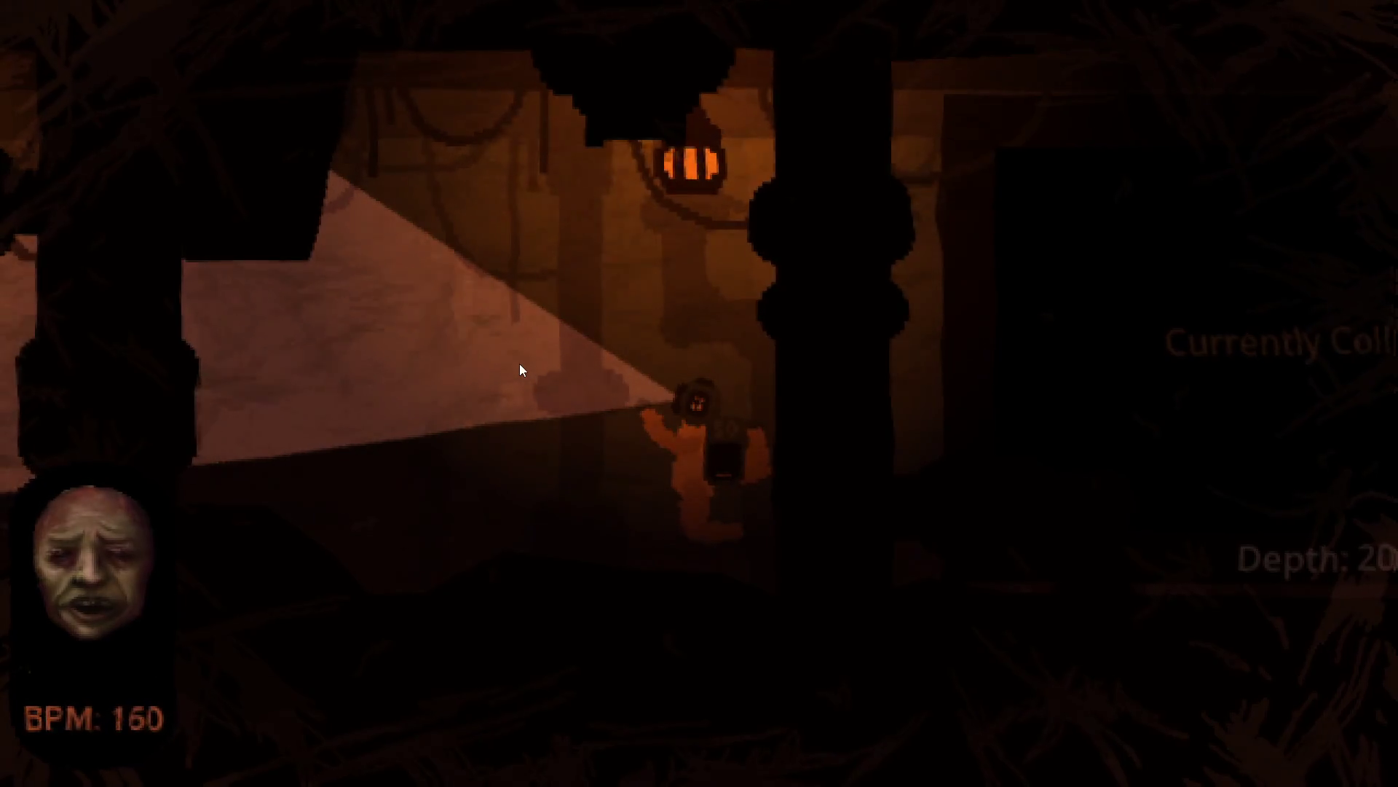
key("a")
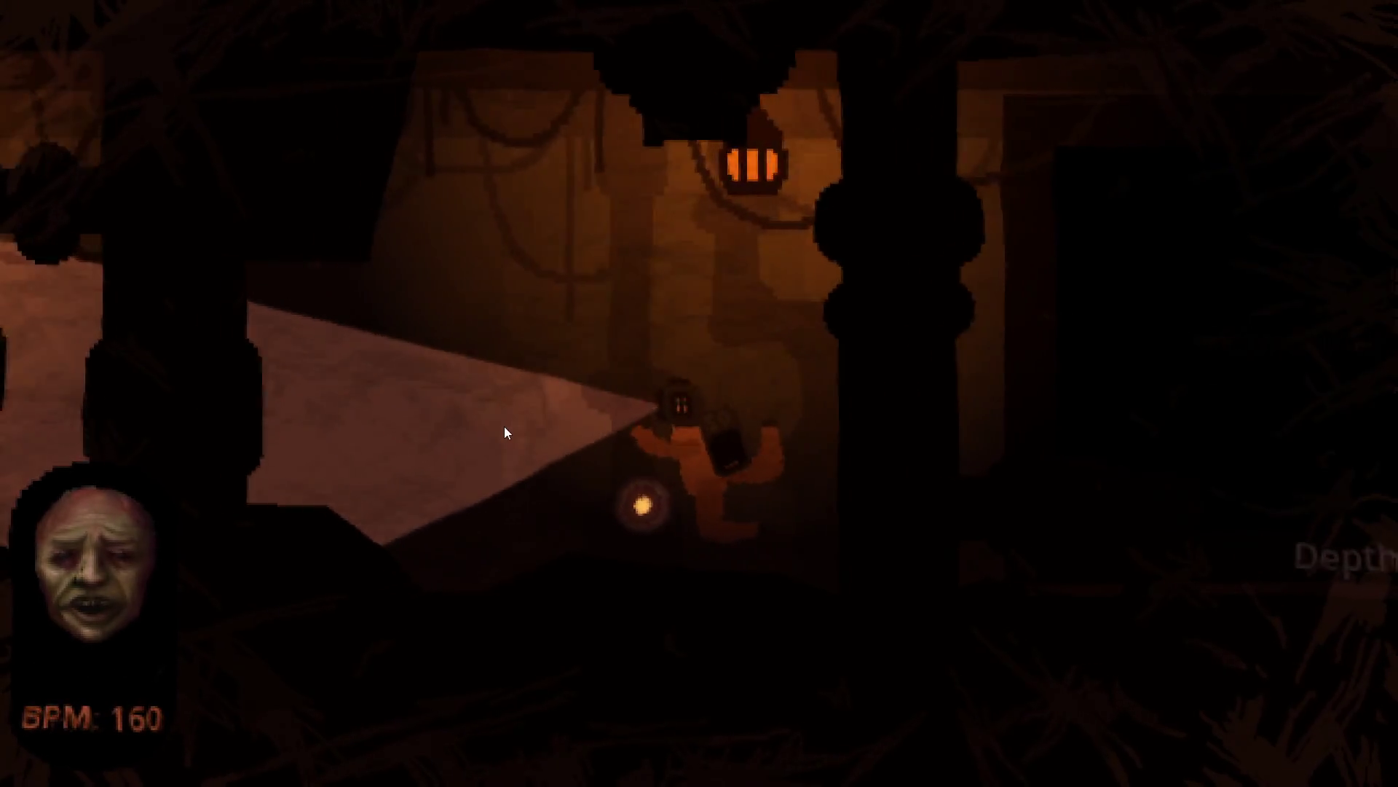
key("a")
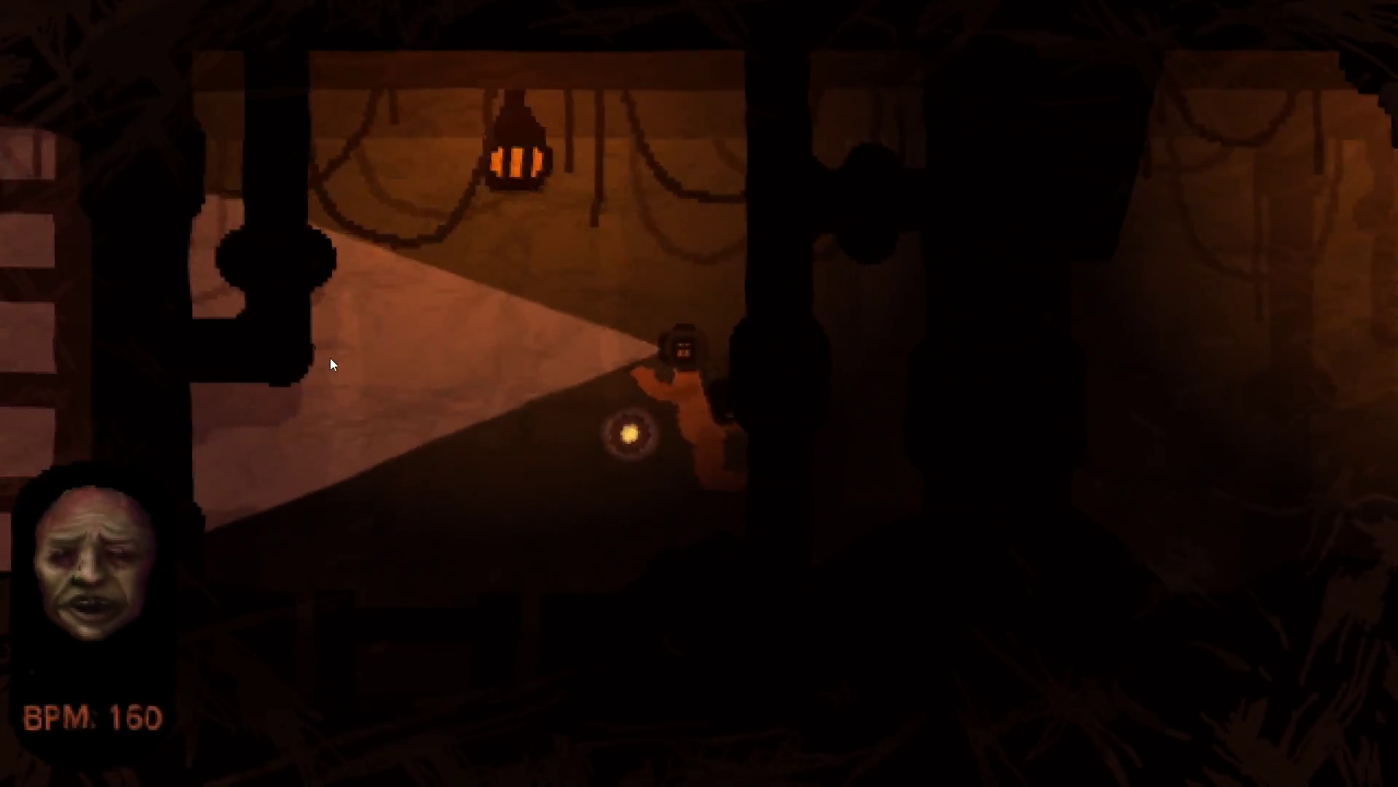
key("a")
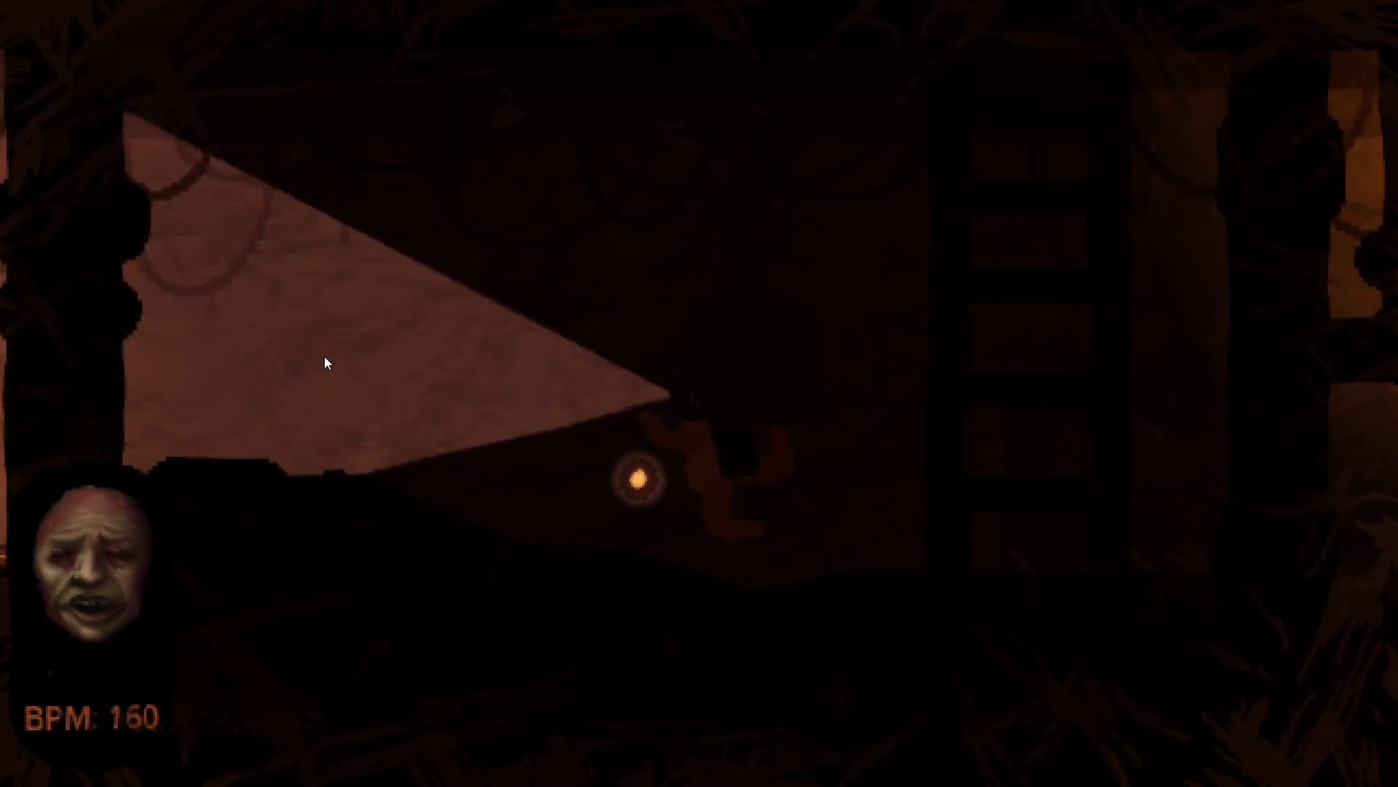
key("a")
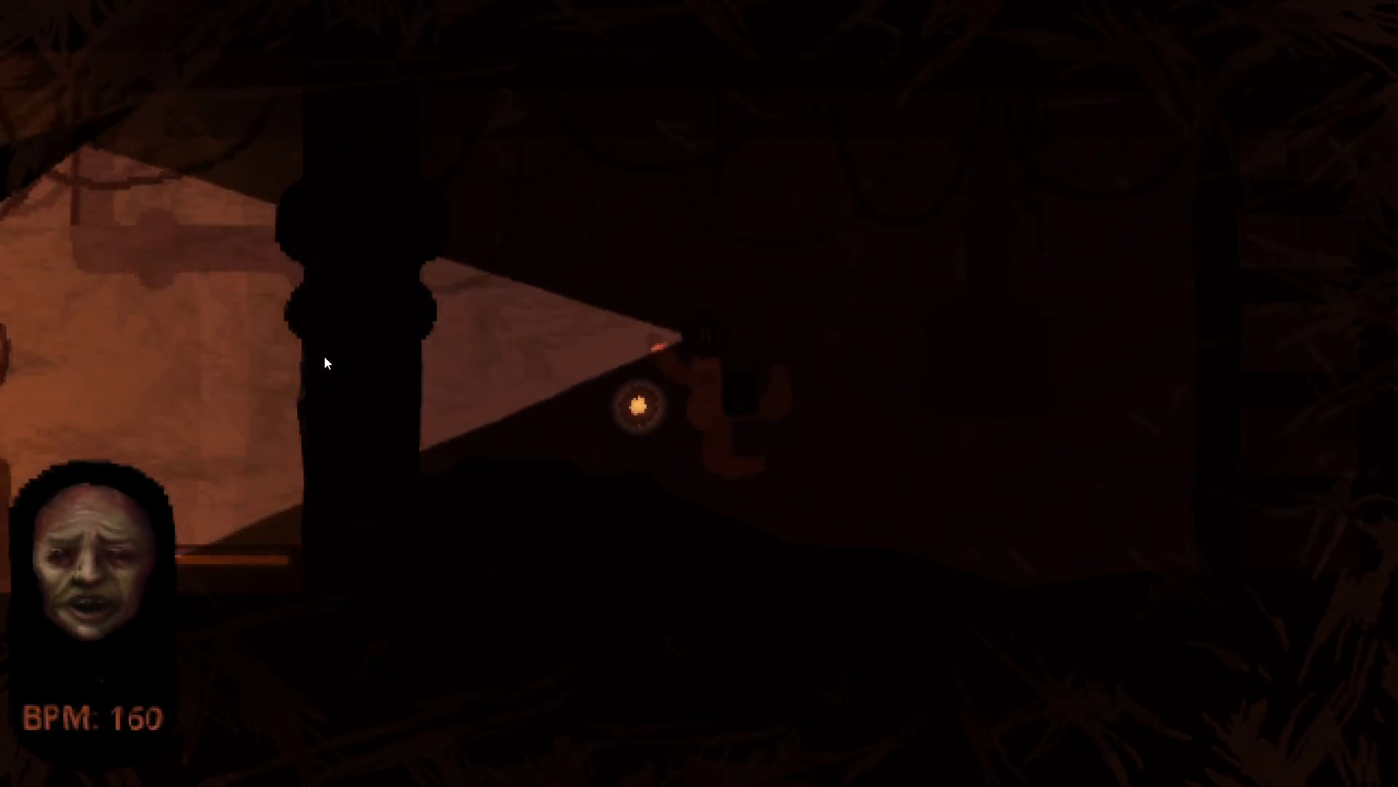
key("d")
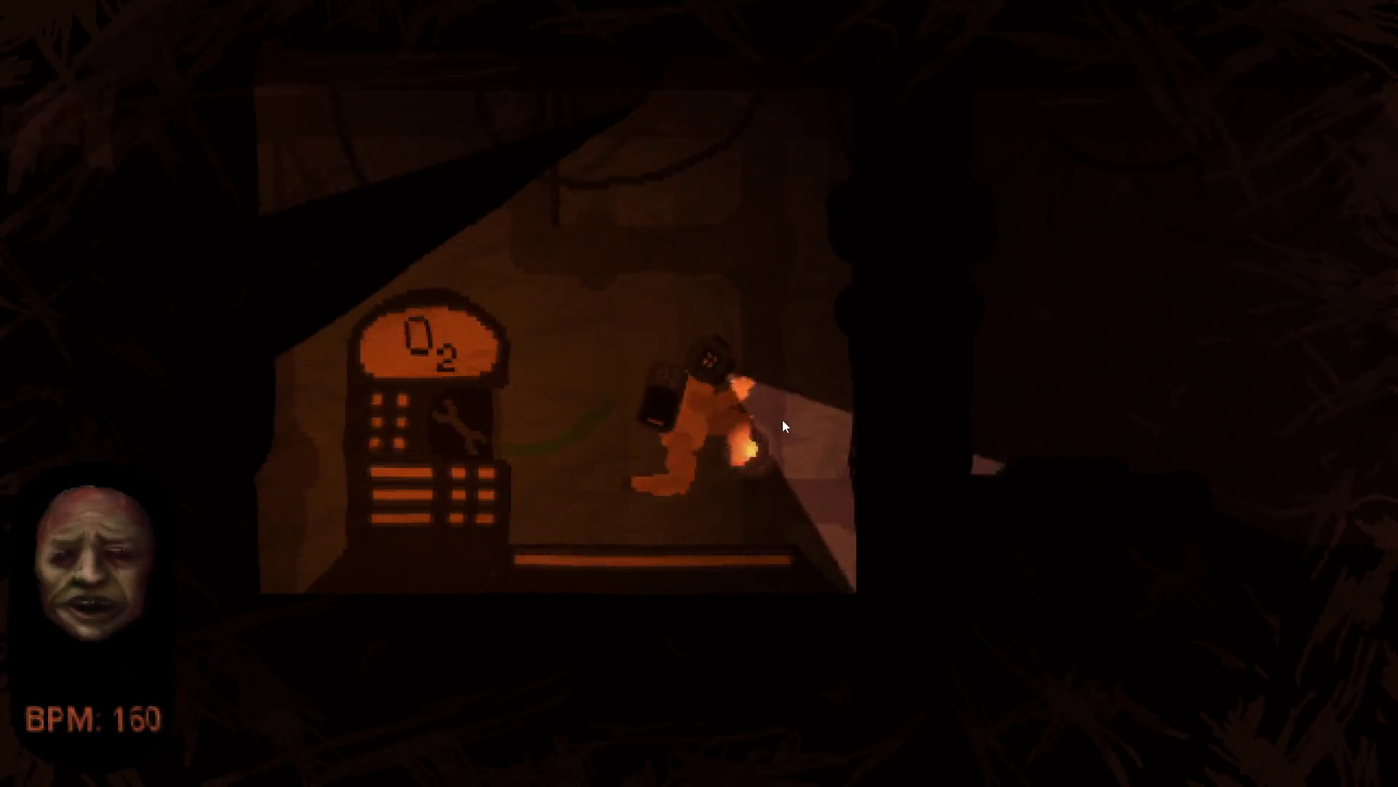